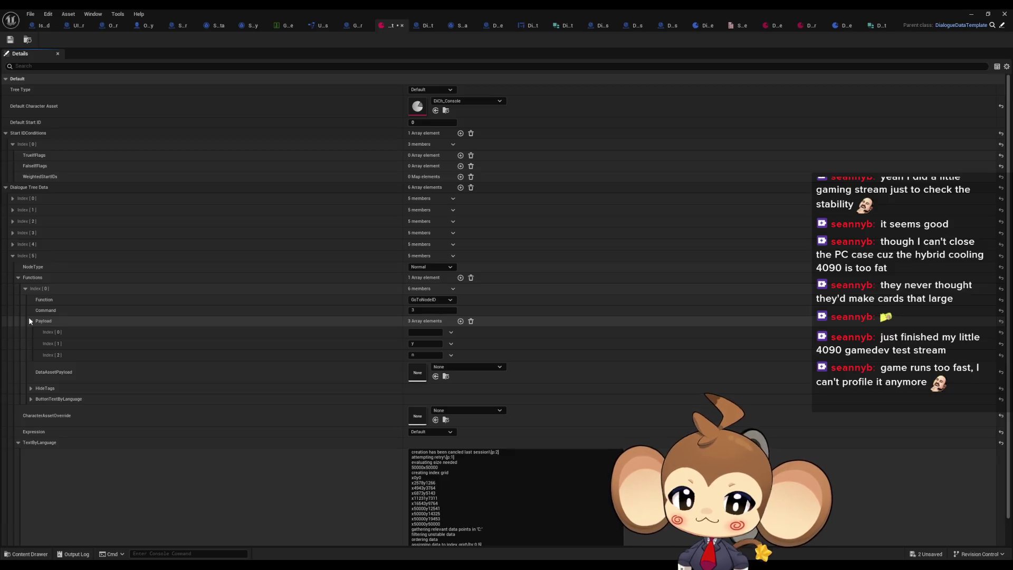
Step: In DialogueStateMachine, search for 'consol' and jump to the Console1 case in UIFeedbackListener
click(491, 26)
scroll(737, 225, down, 2)
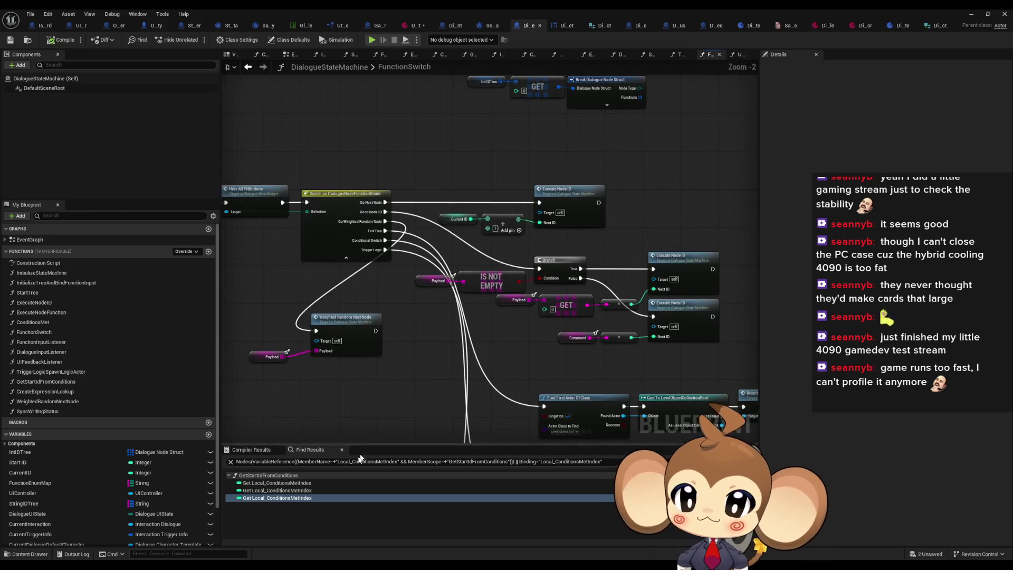
click(323, 460)
text(consol)
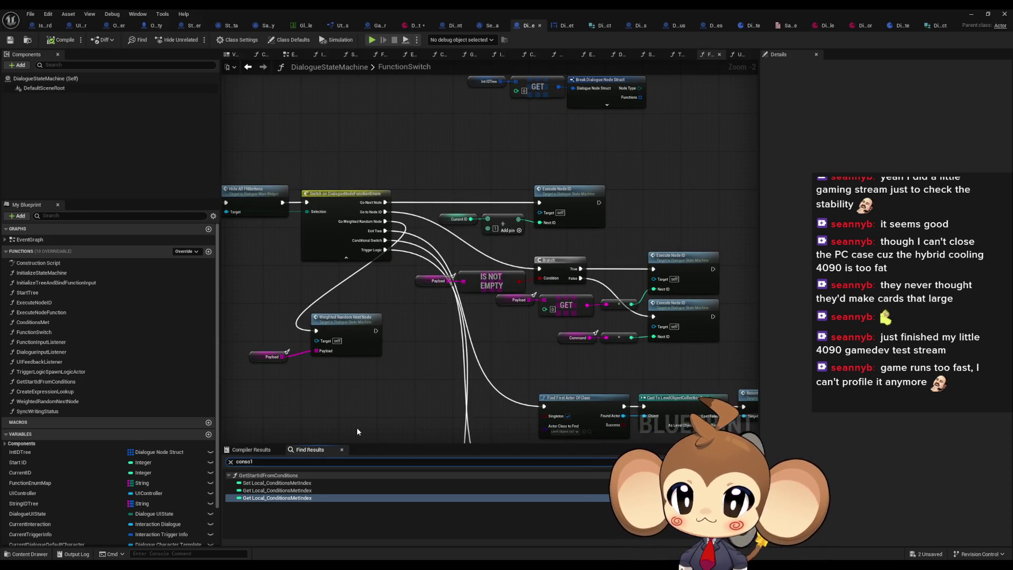
key(Return)
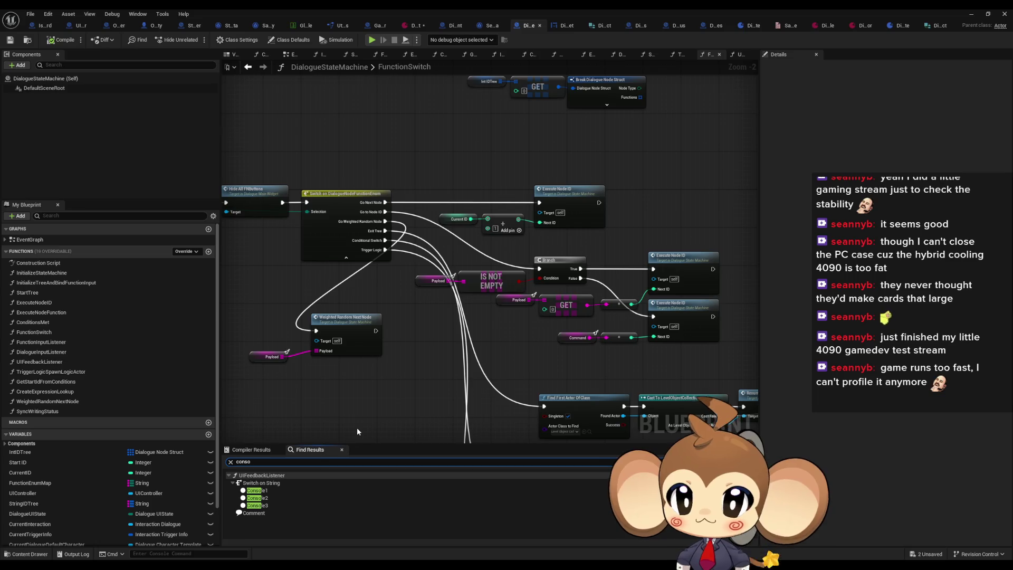
click(276, 491)
double_click(275, 492)
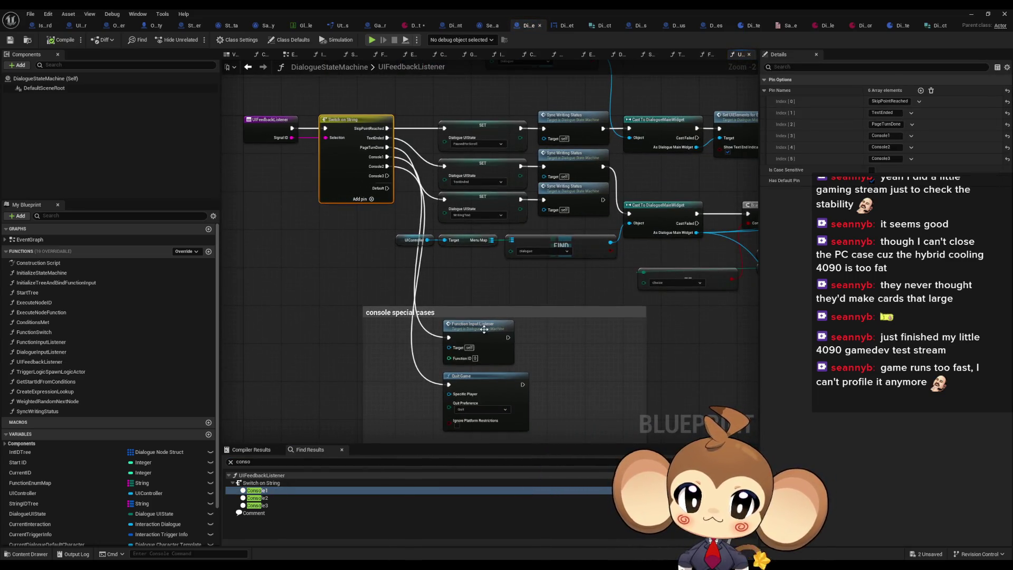
Step: Inspect the Function Input Listener node and the Switch on String branches
click(492, 330)
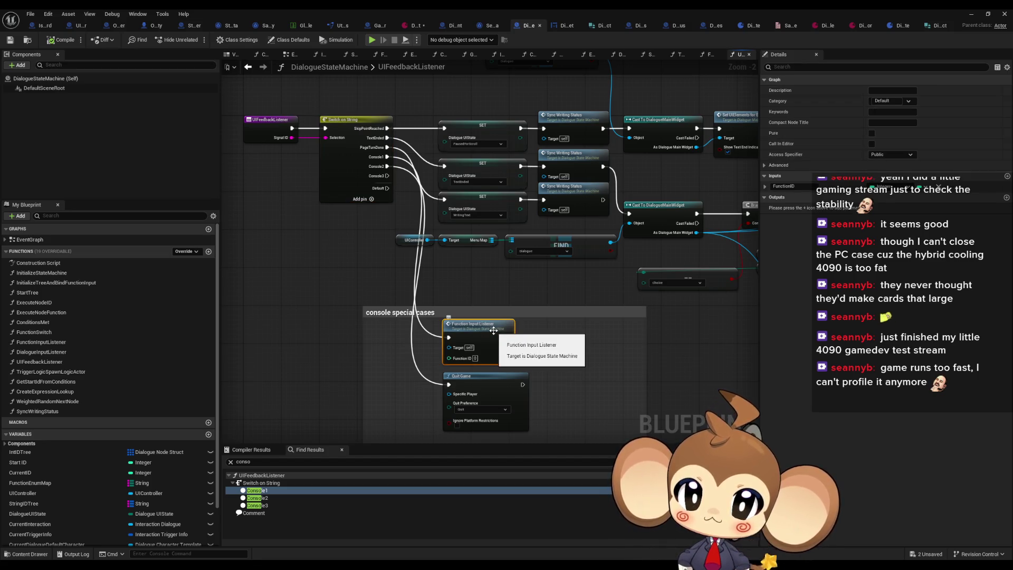
scroll(552, 340, up, 2)
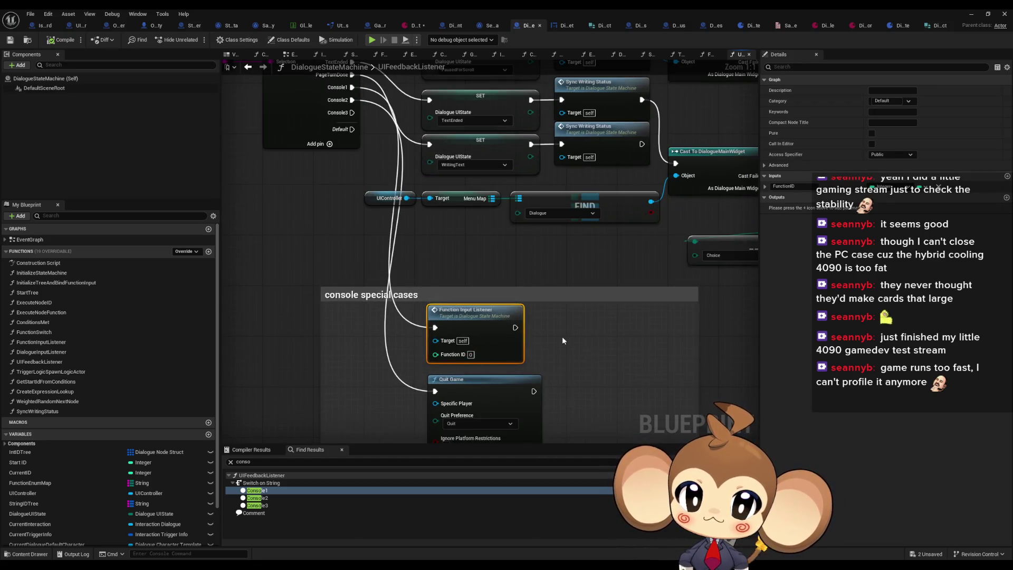
scroll(562, 338, down, 2)
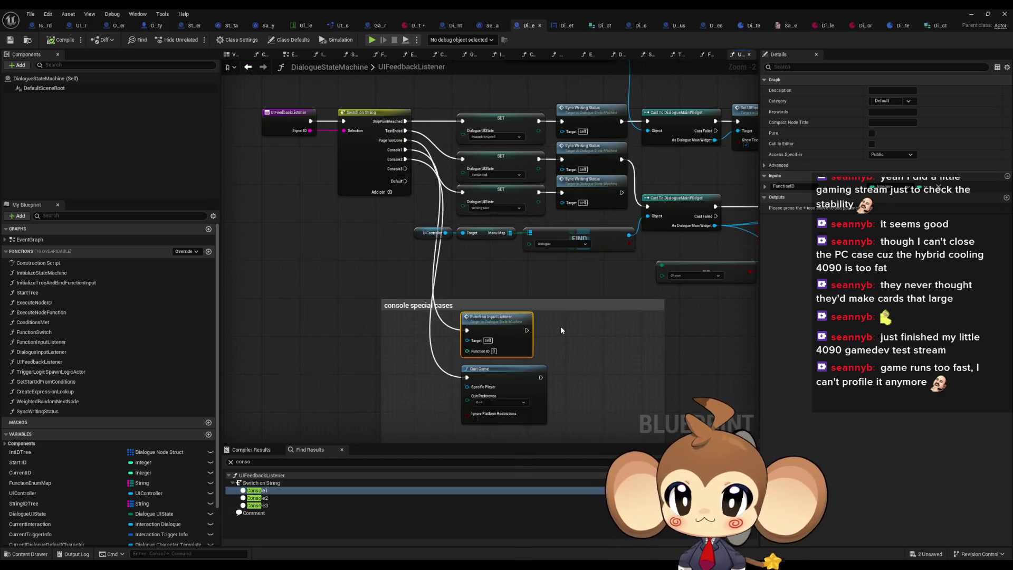
drag(561, 331, 525, 343)
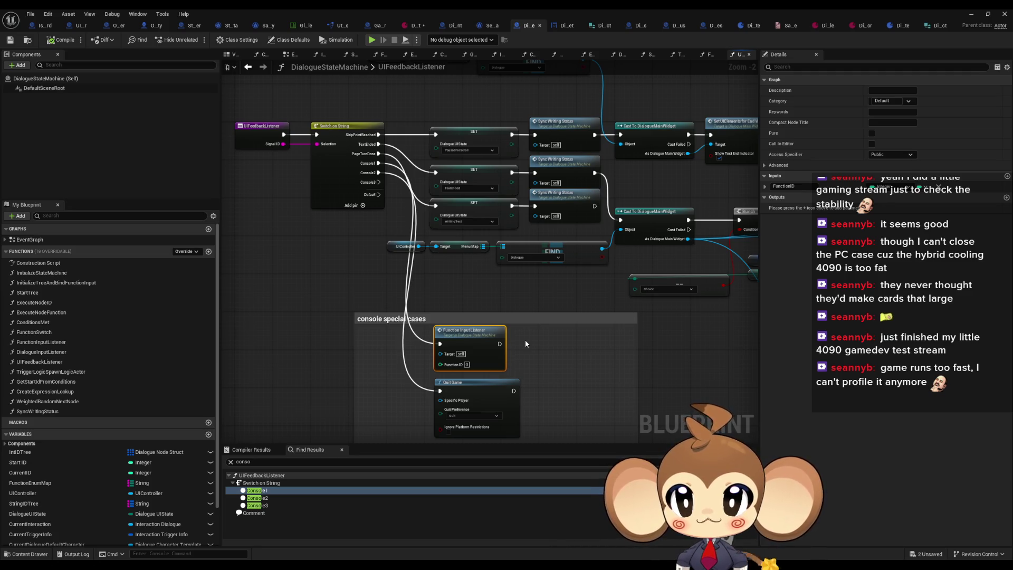
drag(295, 200, 355, 257)
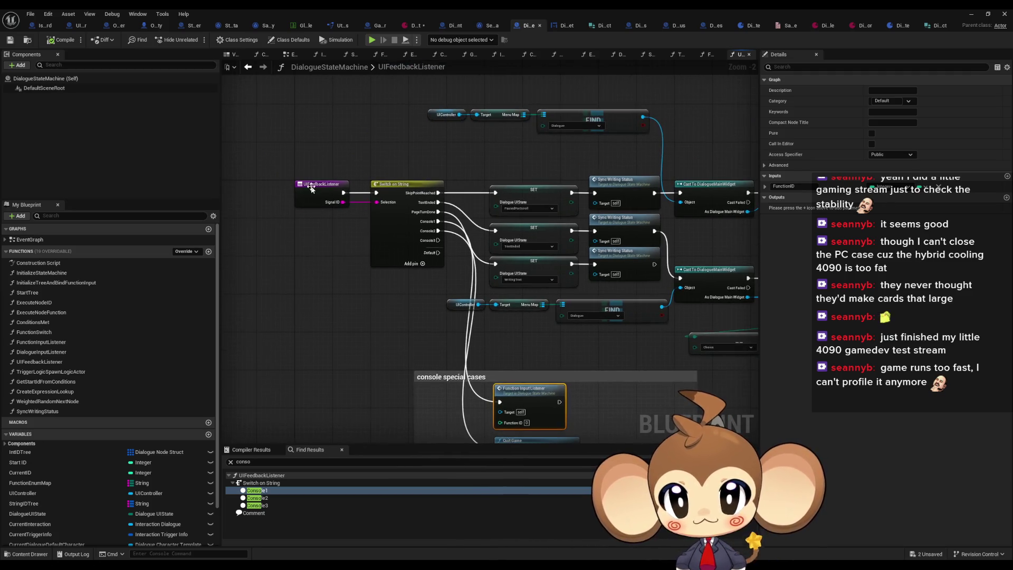
Step: Find references to UIFeedbackListener and open its Create Event binding and FunctionSwitch uses
right_click(312, 189)
click(425, 300)
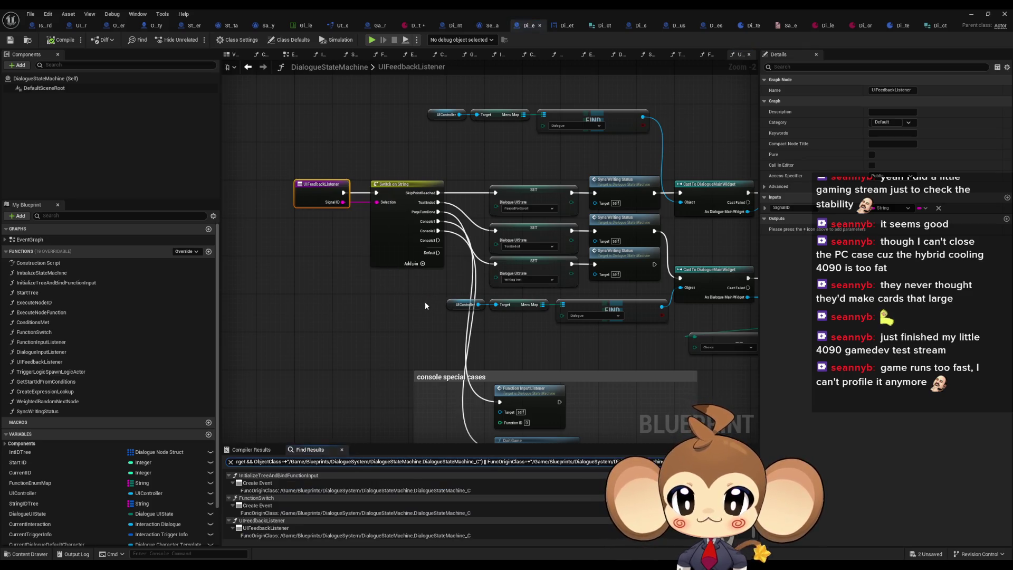
double_click(266, 490)
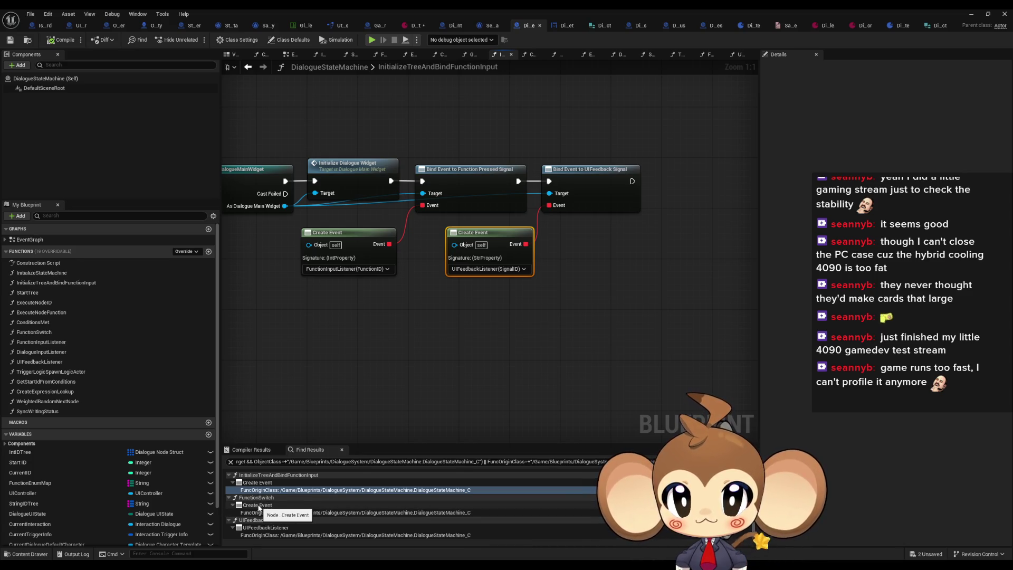
double_click(258, 505)
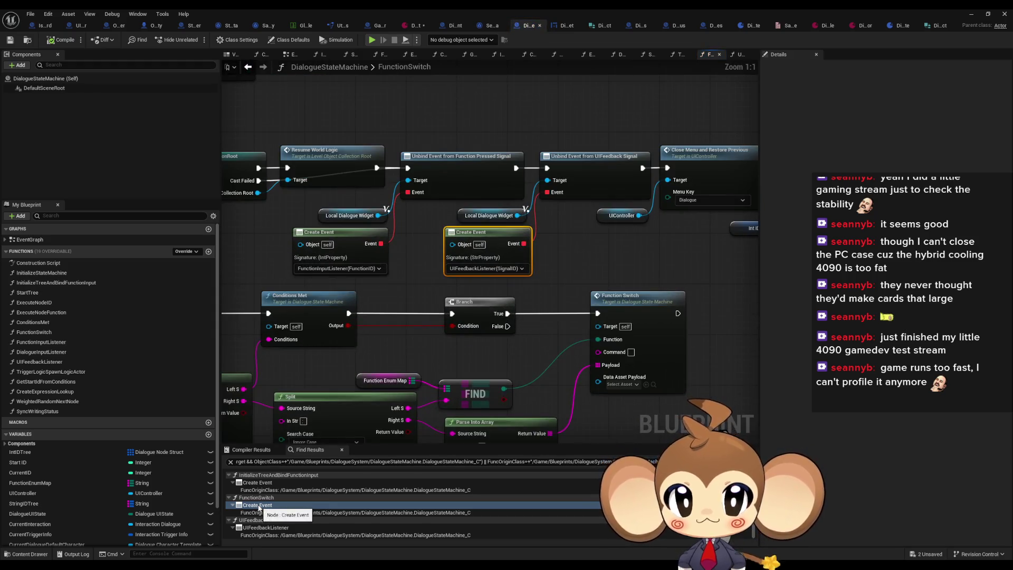
click(560, 27)
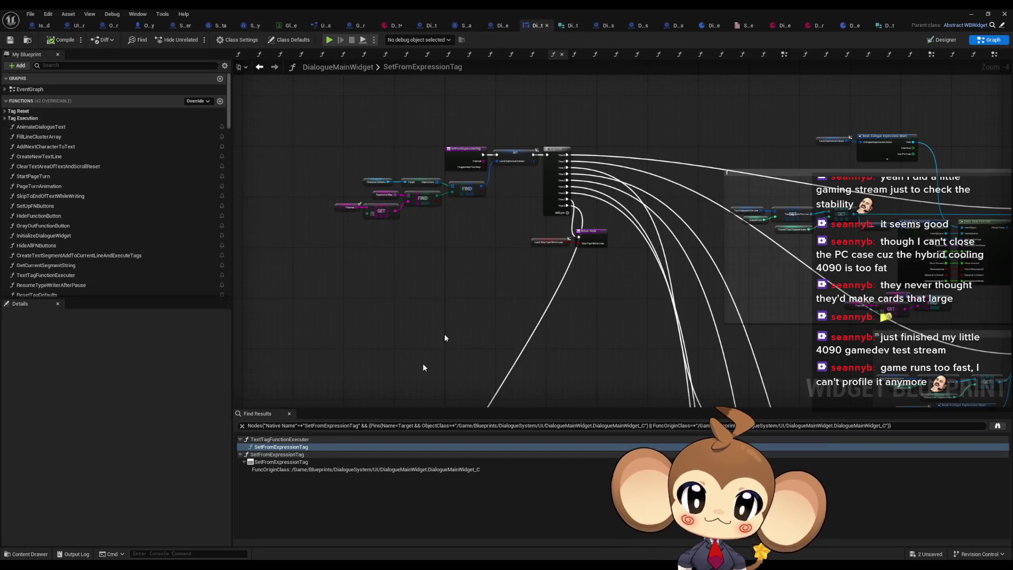
Step: Search DialogueMainWidget for 'console 1' and jump to the Call UIFeedback Signal node
click(294, 425)
text(console)
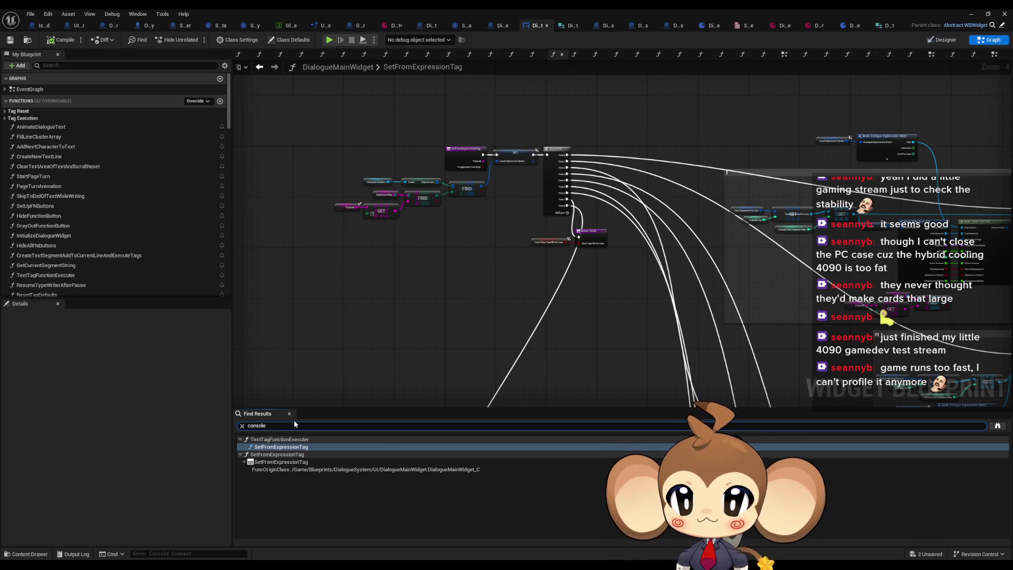
text( 1)
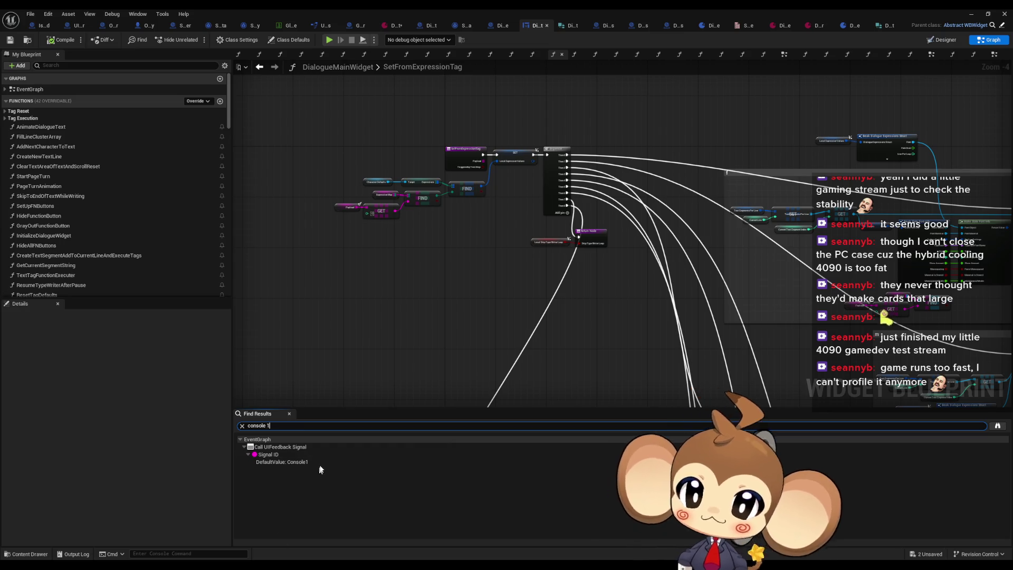
double_click(319, 465)
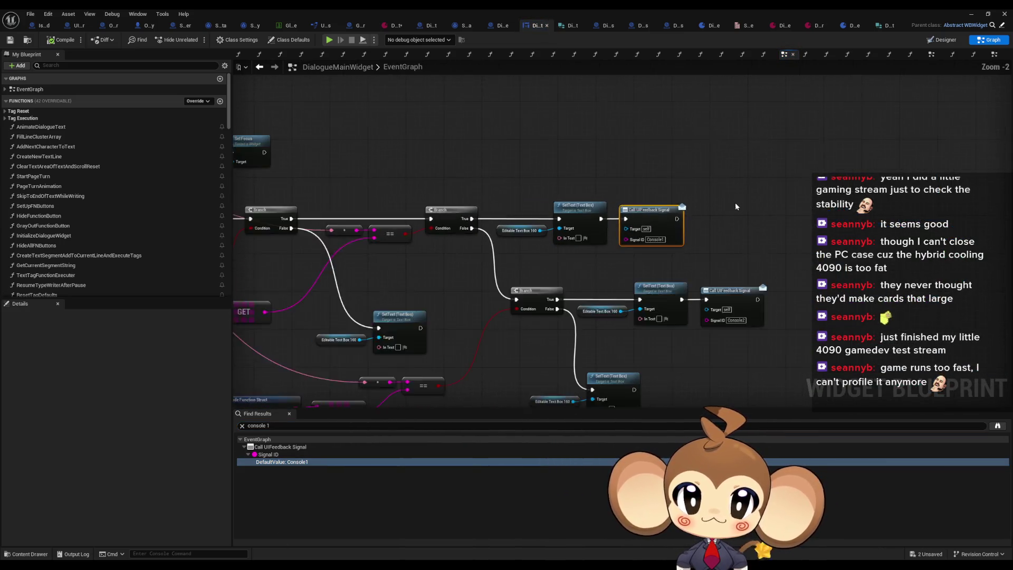
scroll(736, 206, down, 2)
scroll(638, 181, up, 2)
scroll(636, 193, down, 2)
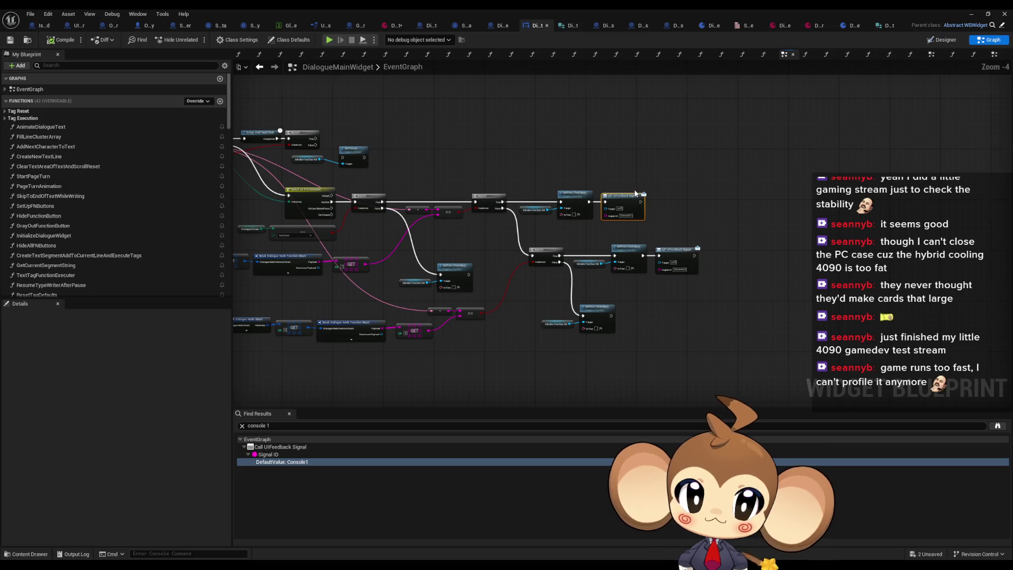
scroll(635, 193, up, 2)
scroll(649, 211, down, 2)
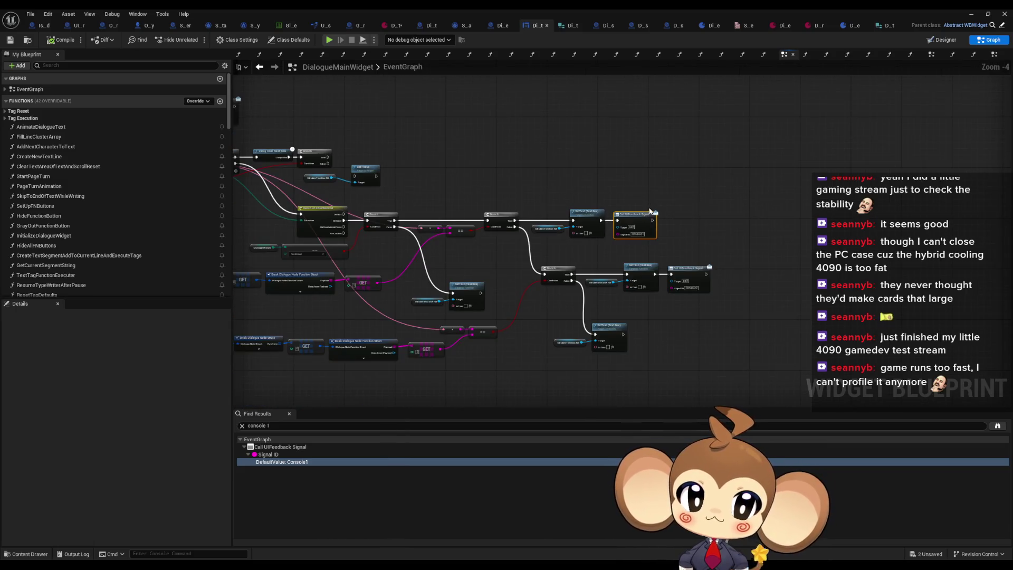
Step: Pan around the surrounding EventGraph, then return to the dialogue data asset
click(652, 183)
drag(652, 184, 577, 183)
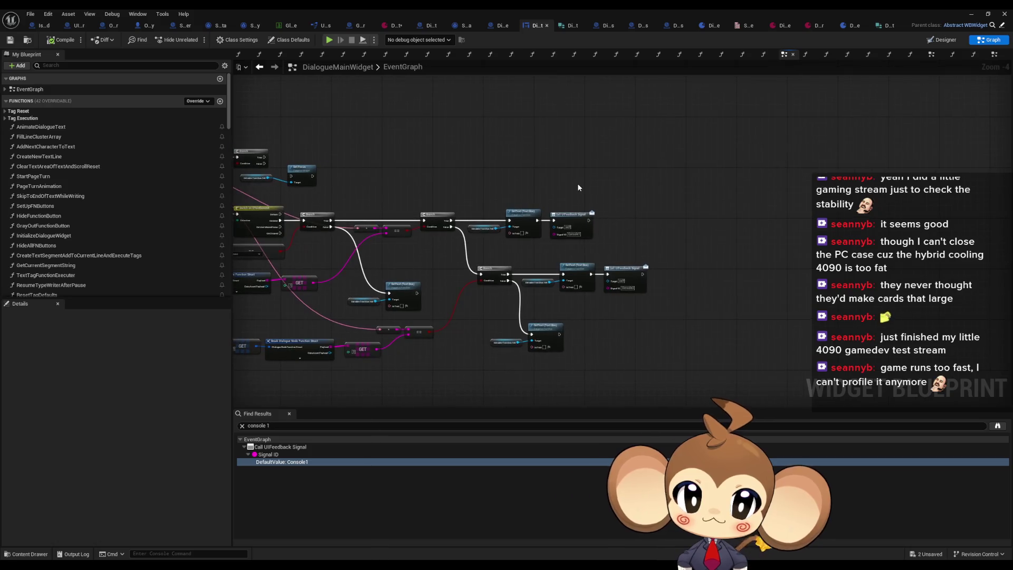
scroll(633, 301, up, 3)
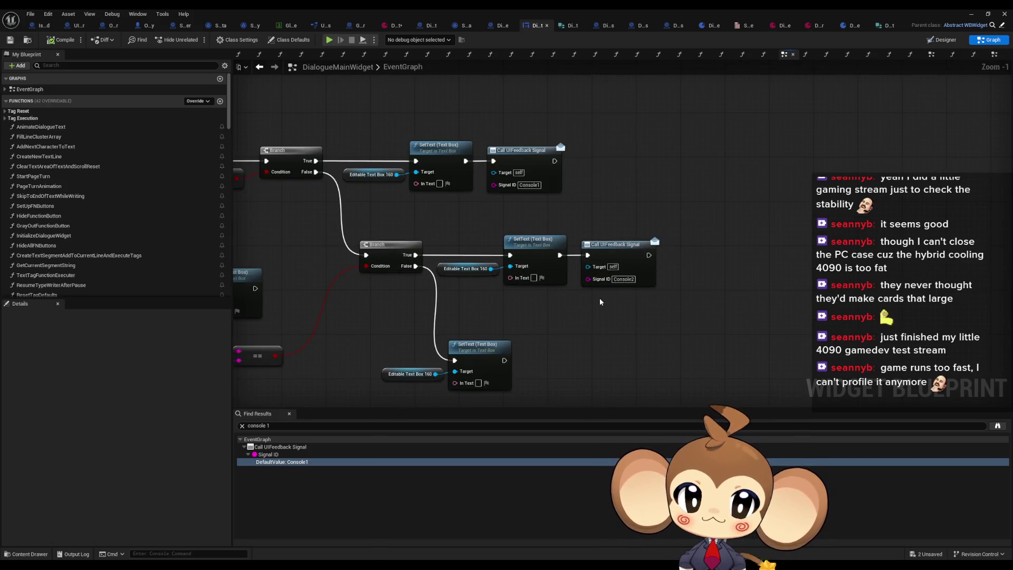
scroll(600, 301, down, 2)
mouse_move(600, 301)
mouse_down()
mouse_move(777, 296)
mouse_move(991, 317)
mouse_up()
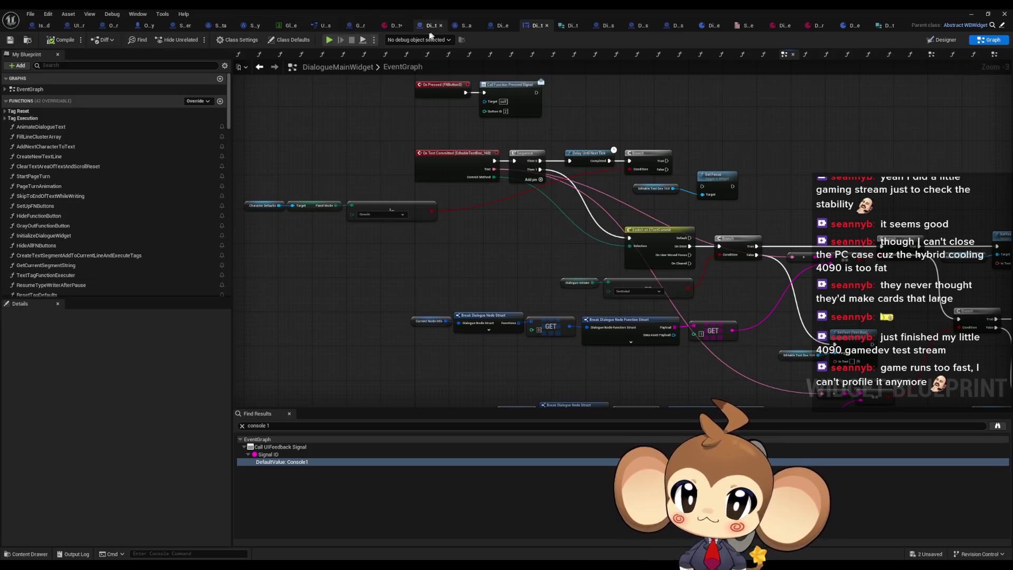
click(393, 26)
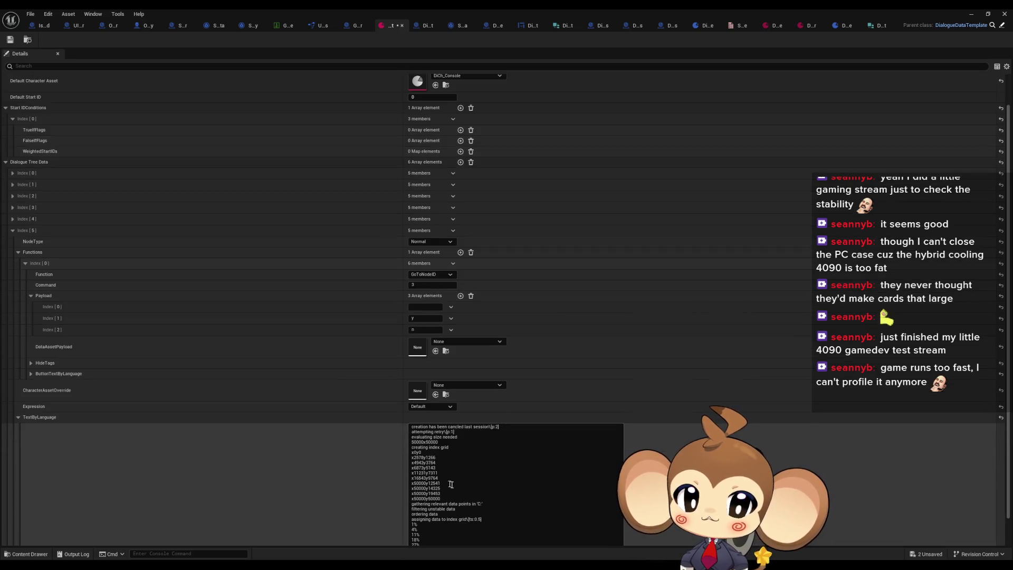
Step: Review the TextByLanguage dialogue text, close the dialogue asset editor and start Play in Editor
scroll(460, 473, down, 3)
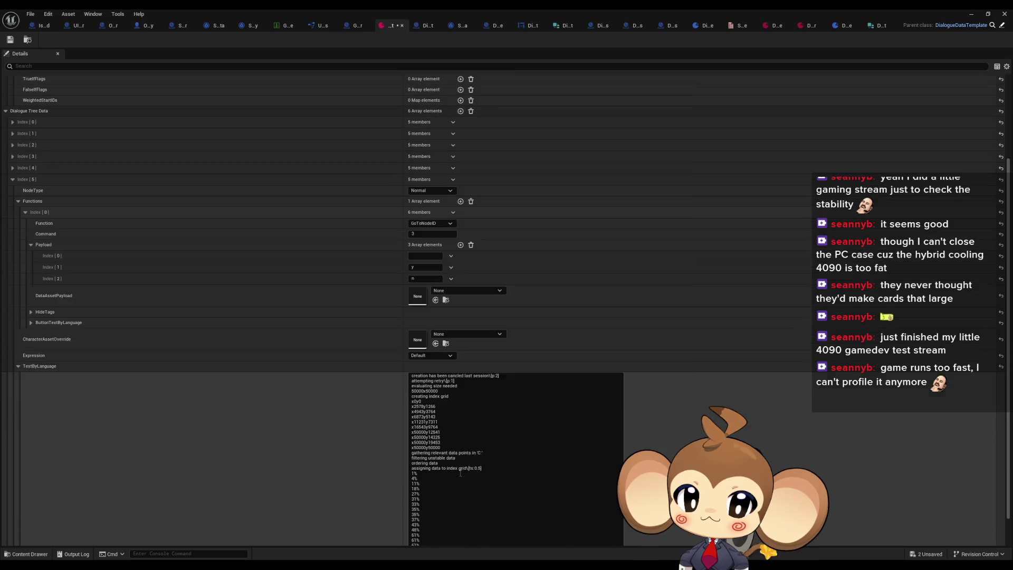
click(485, 438)
scroll(723, 317, down, 1)
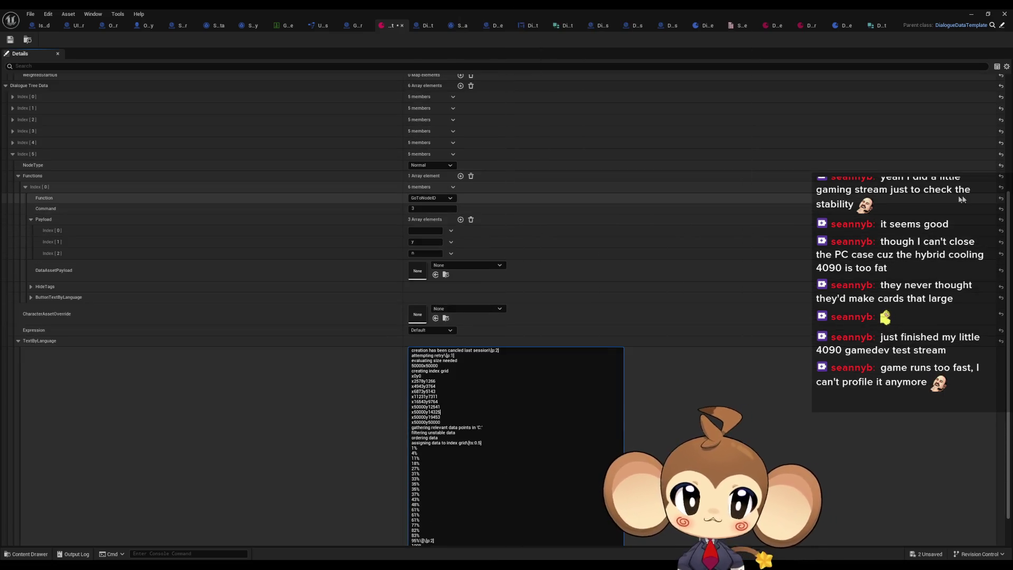
click(1004, 14)
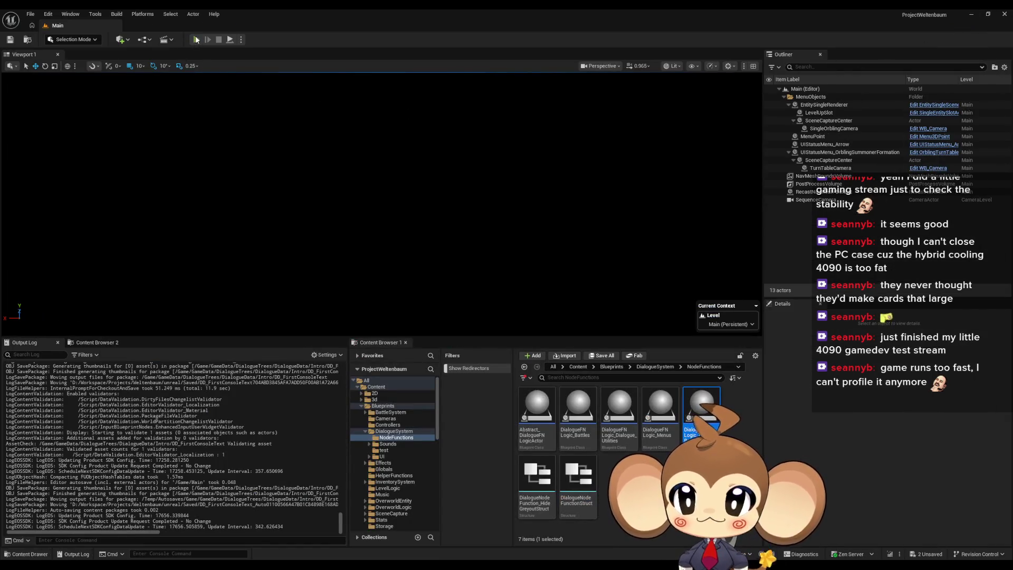
click(196, 39)
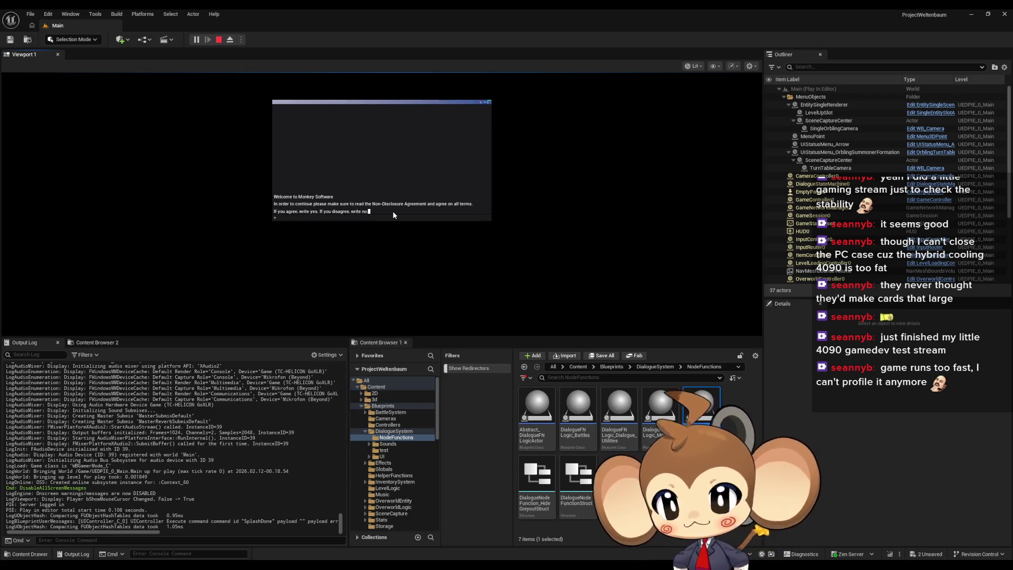
Step: In the in-game console, answer 'yes' to the agreement and 'y' to create the world
click(278, 217)
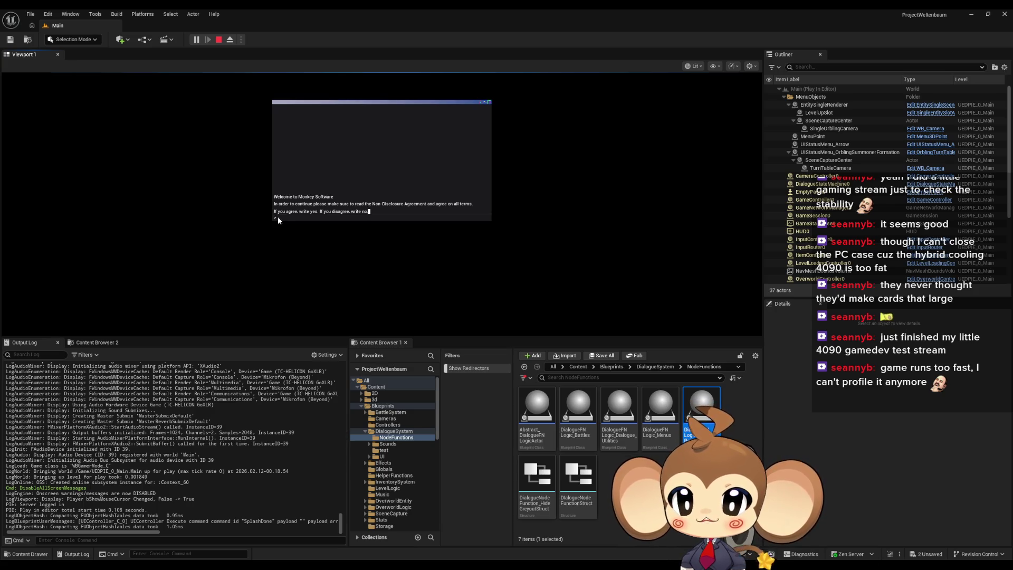
text(yes)
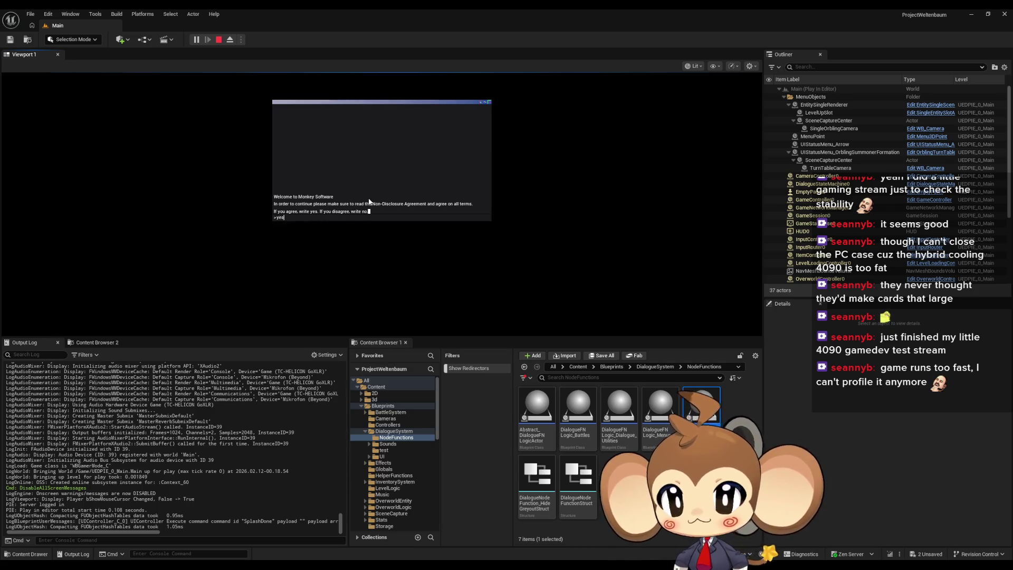
key(Return)
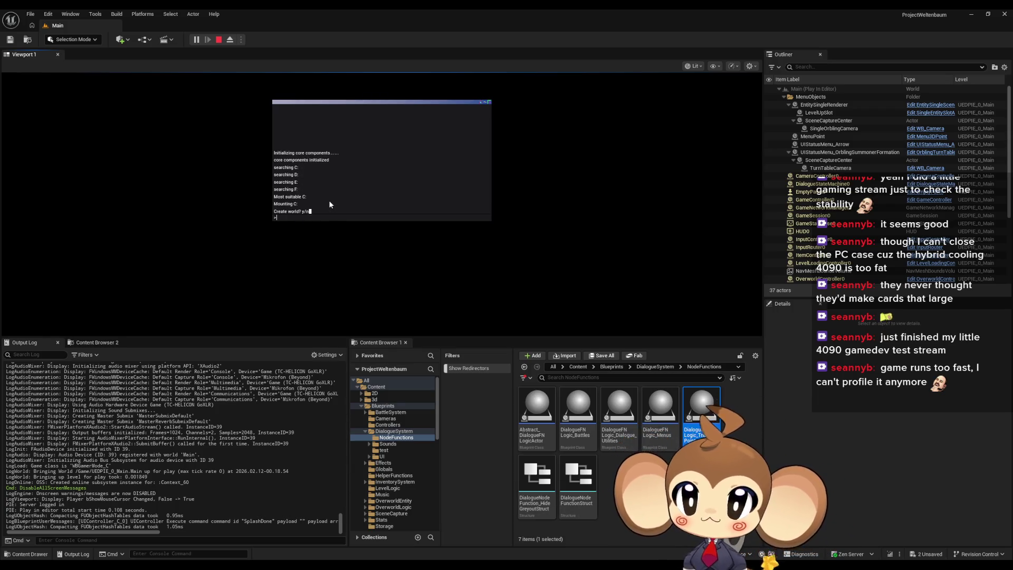
text(y)
key(Return)
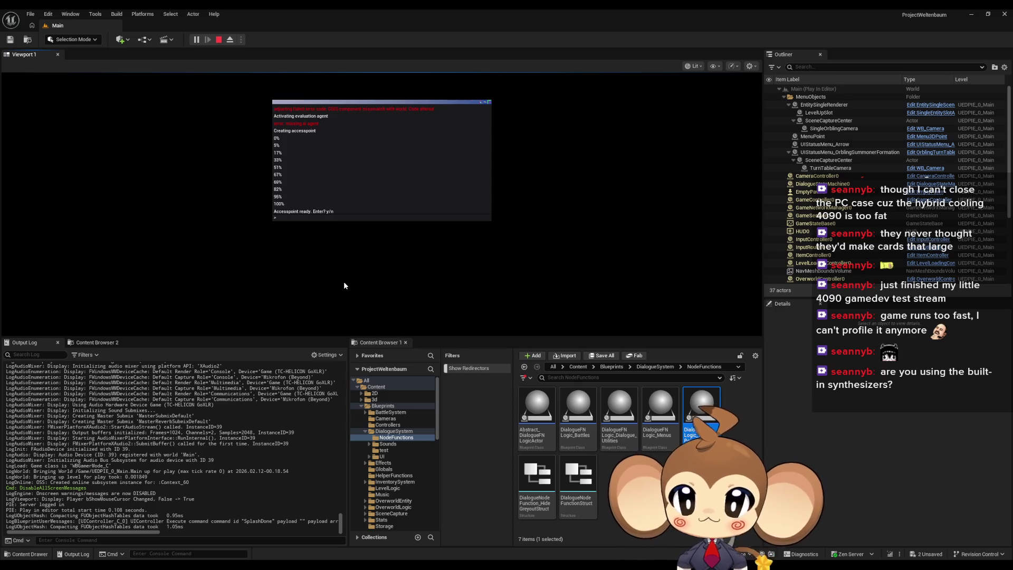
Step: Stop the play-in-editor session after world generation reaches 100%
click(219, 40)
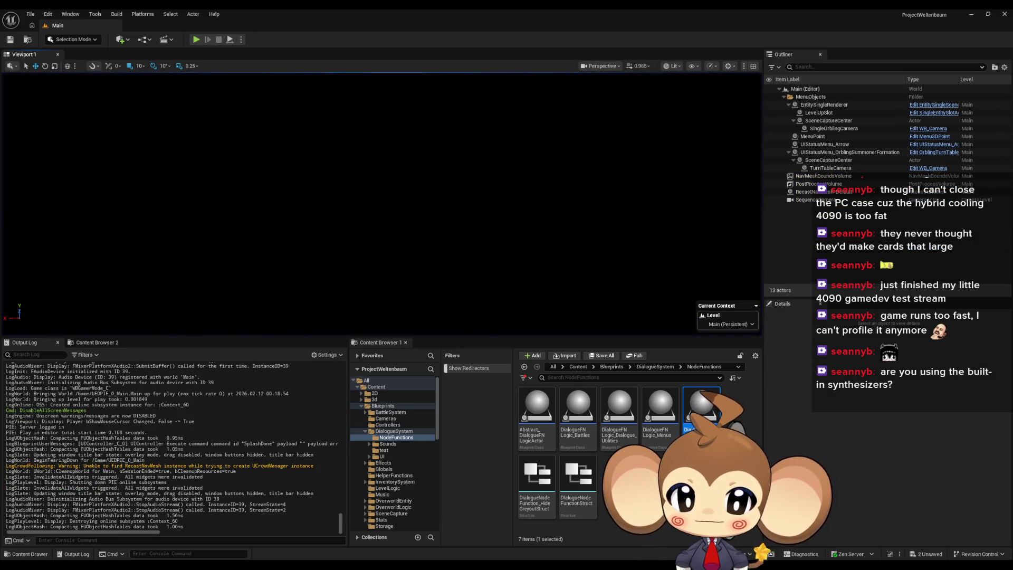
Step: In DialogueMainWidget, connect the Branch's False output to Set Focus
mouse_move(416, 548)
mouse_move(395, 527)
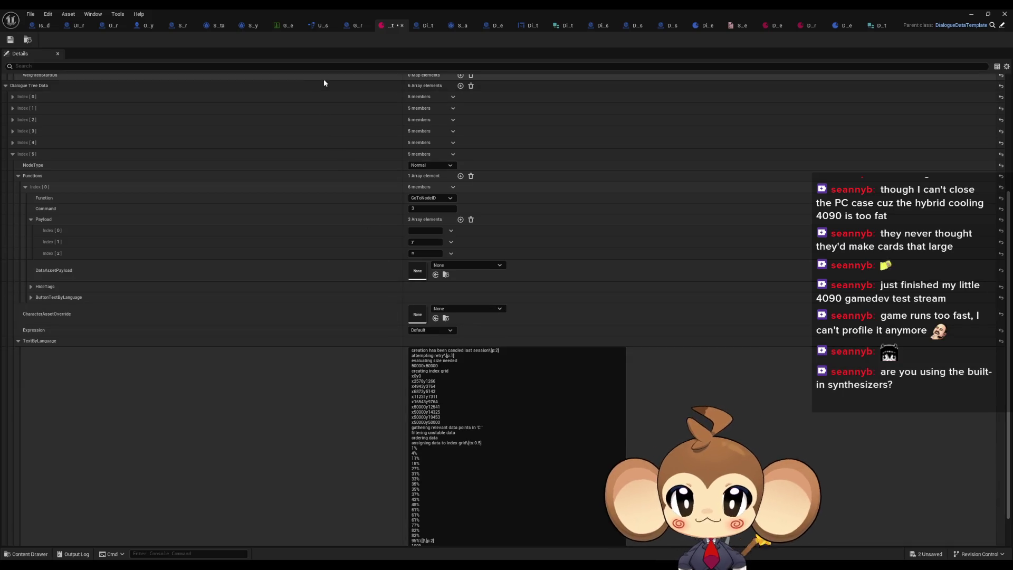
click(525, 26)
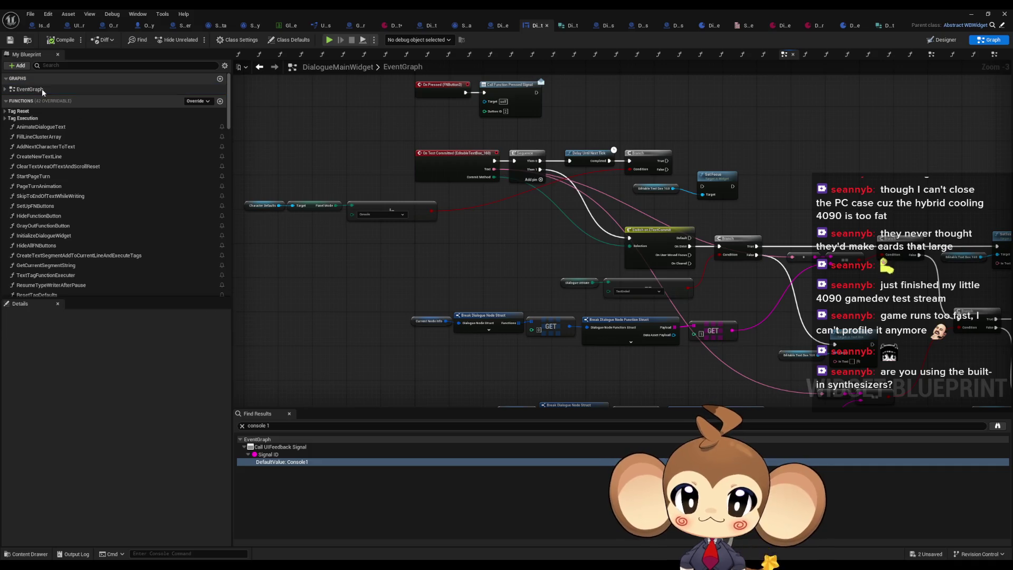
scroll(463, 253, up, 2)
mouse_move(587, 207)
mouse_down()
mouse_move(559, 203)
mouse_move(542, 184)
mouse_up()
Step: Find references to Set Focus, check its use in AnimateDialogueText, then return to the data asset
right_click(619, 194)
mouse_move(659, 276)
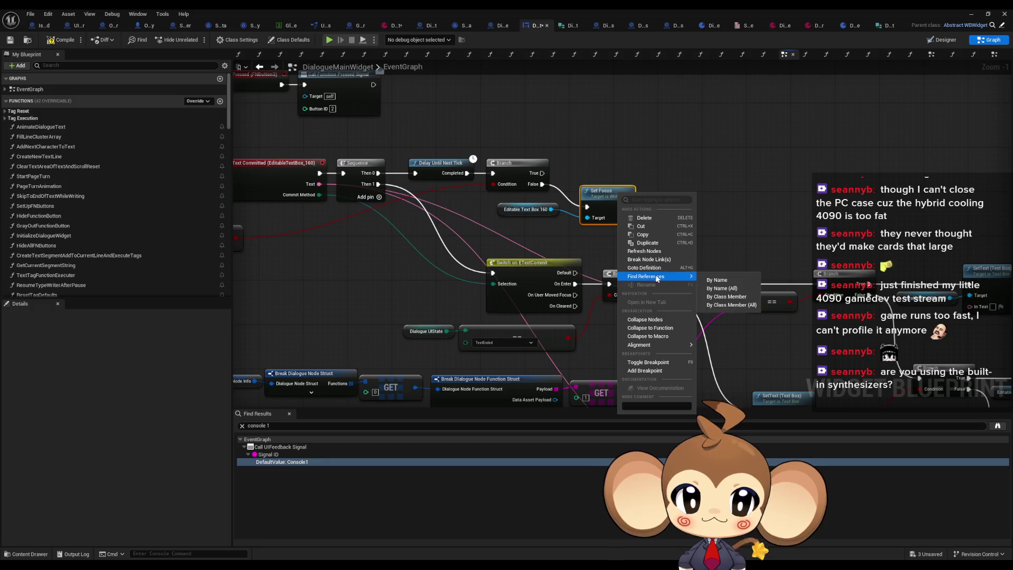
click(720, 291)
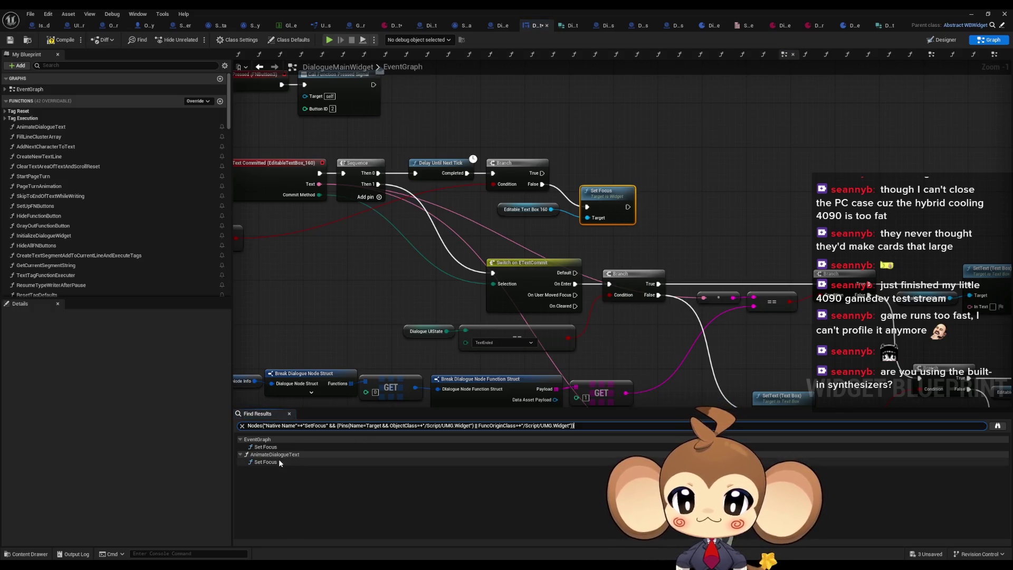
double_click(275, 462)
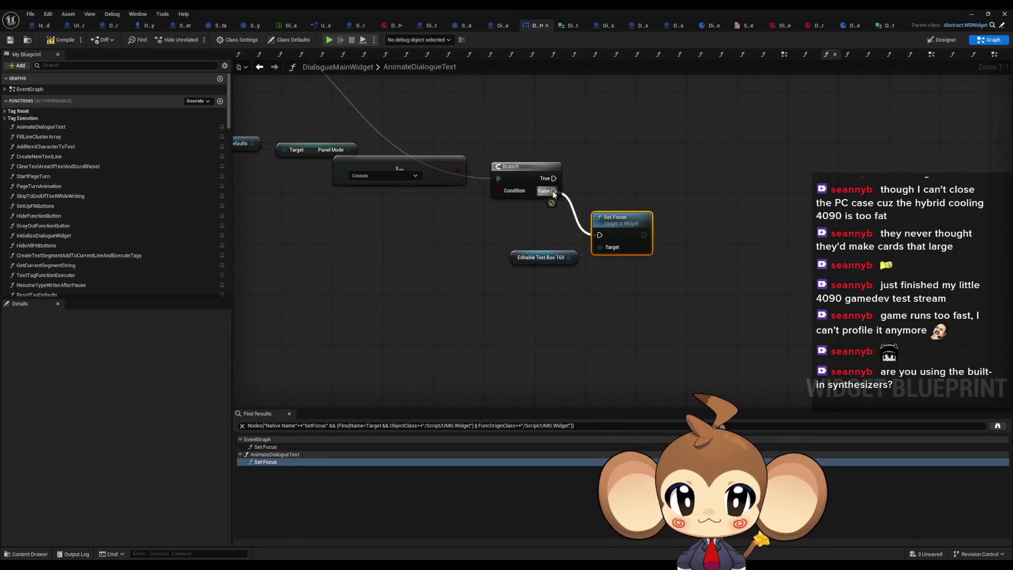
click(387, 25)
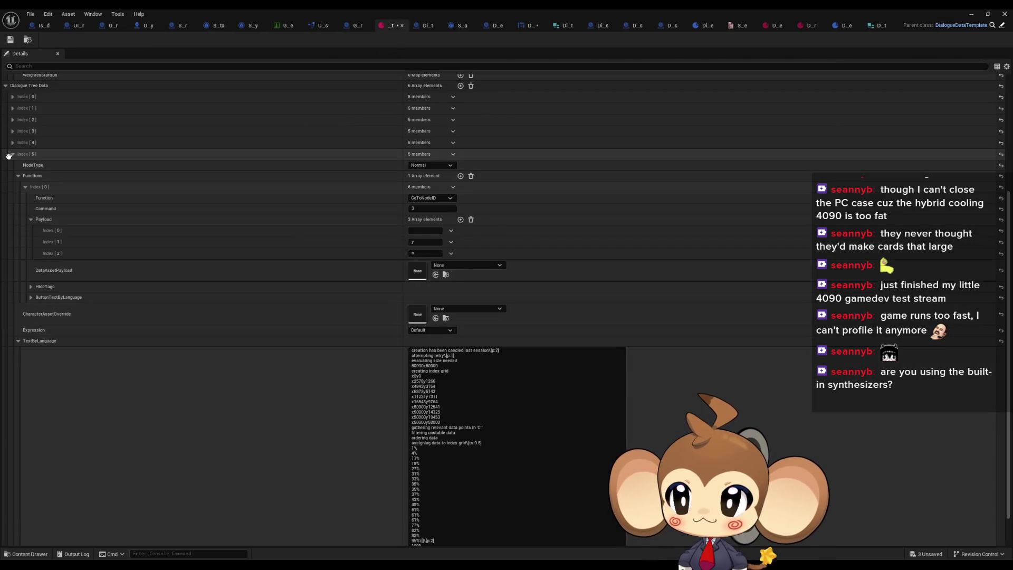
Step: Review the Index [5] entry and add a seventh Dialogue Tree Data element
click(12, 154)
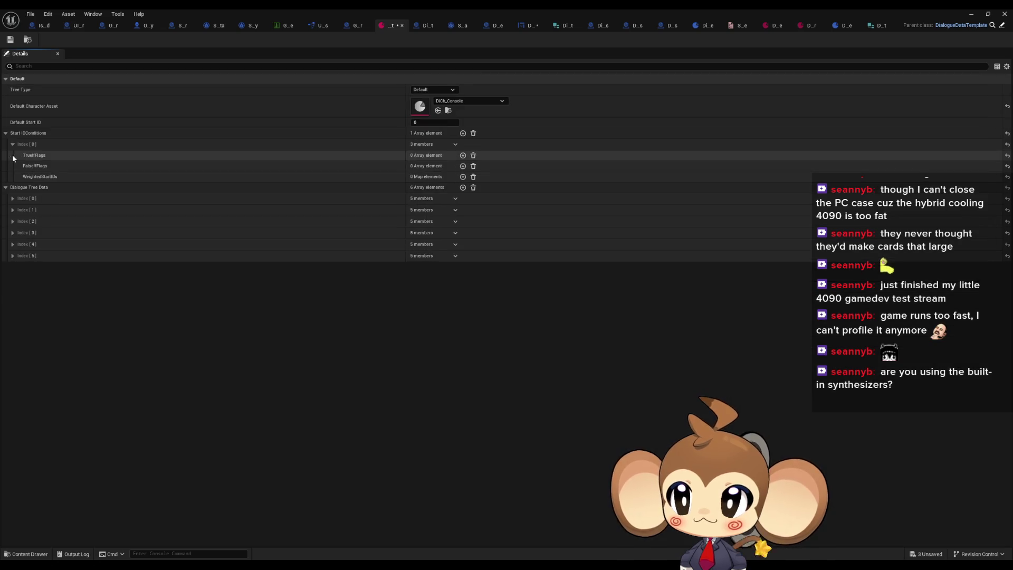
click(13, 255)
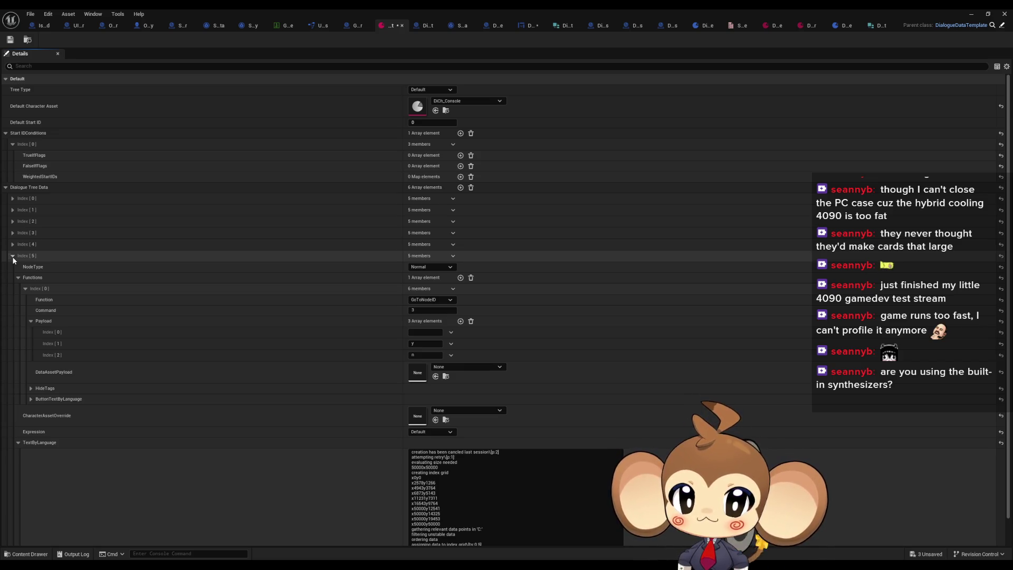
click(13, 255)
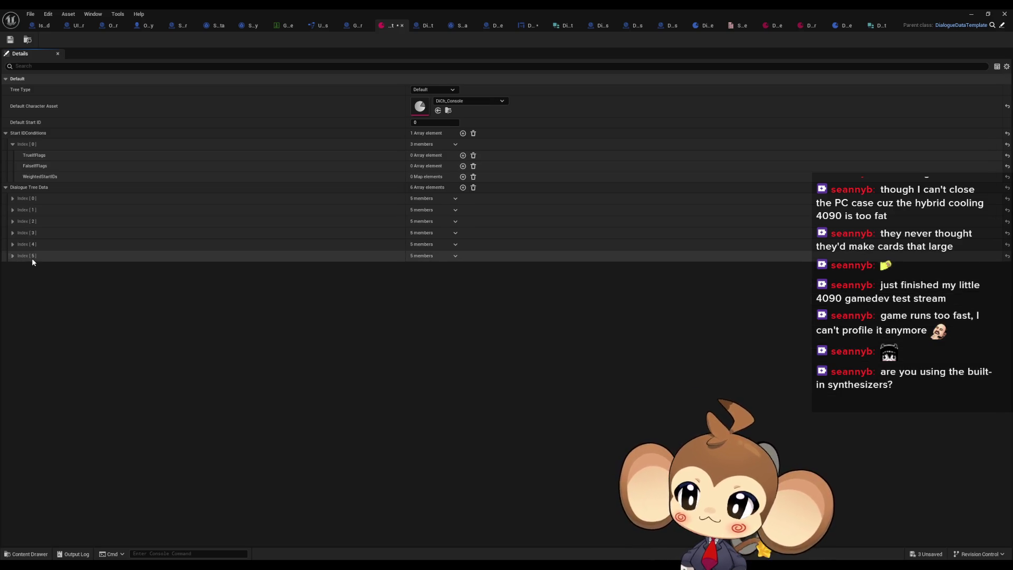
right_click(31, 258)
click(58, 300)
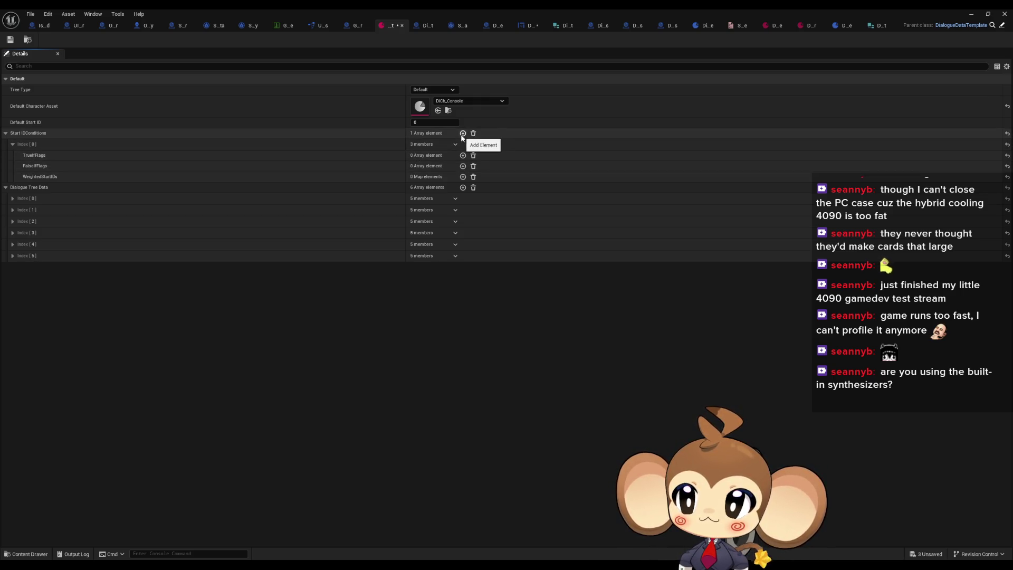
click(462, 187)
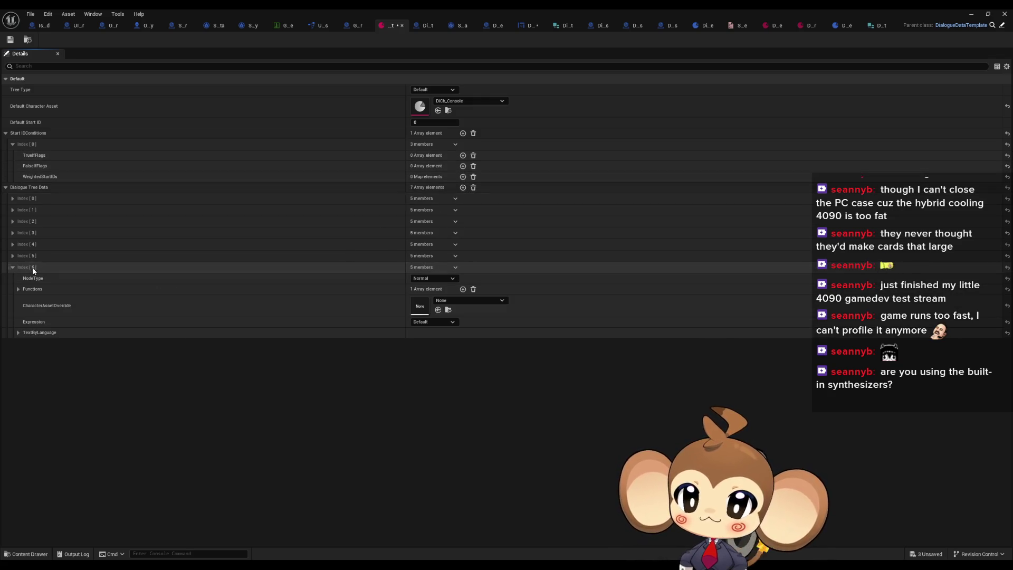
Step: Expand Index [6]'s functions and TextByLanguage, then select all of its log text
click(19, 289)
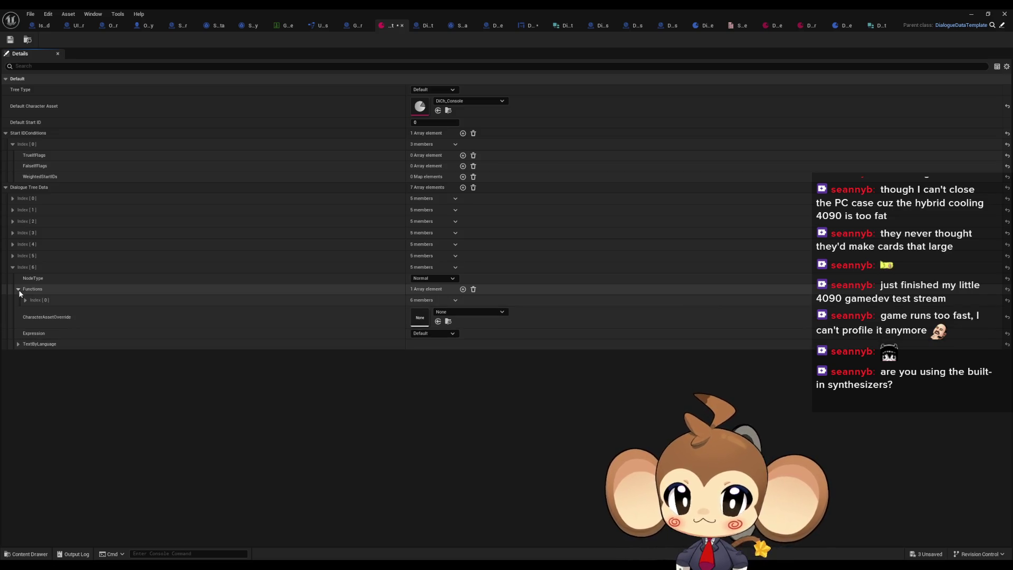
click(24, 300)
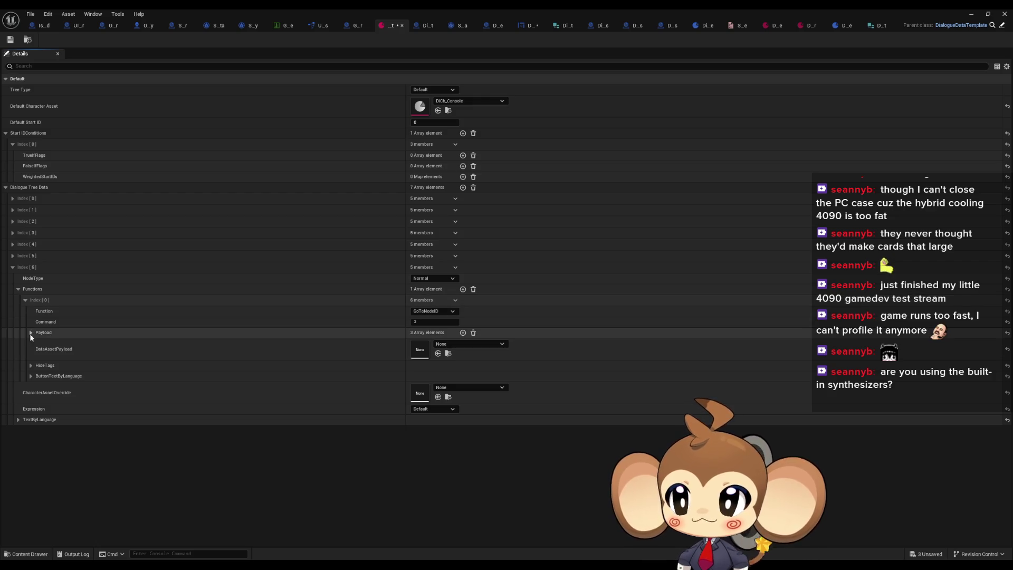
click(32, 332)
click(31, 333)
click(25, 300)
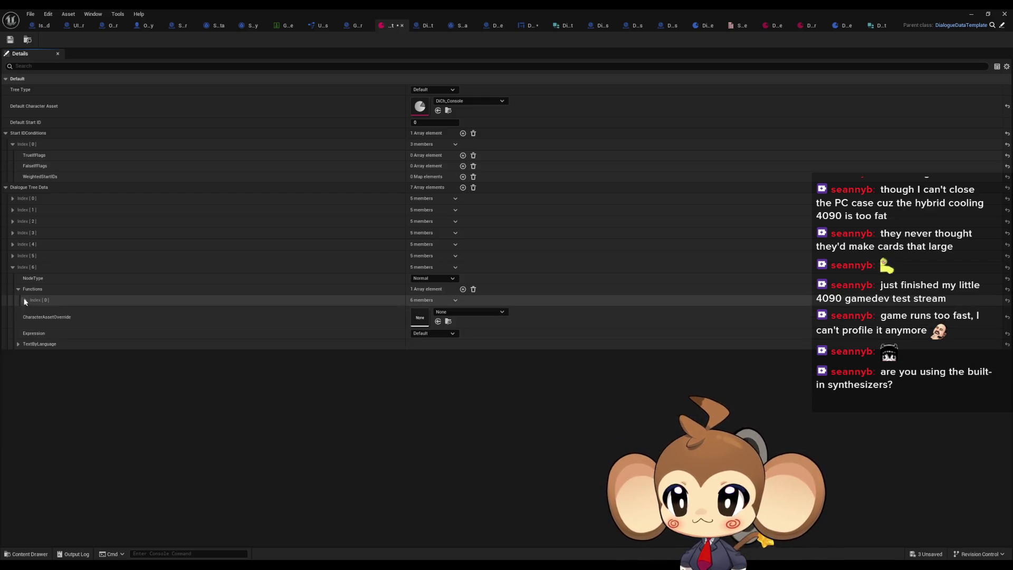
click(18, 344)
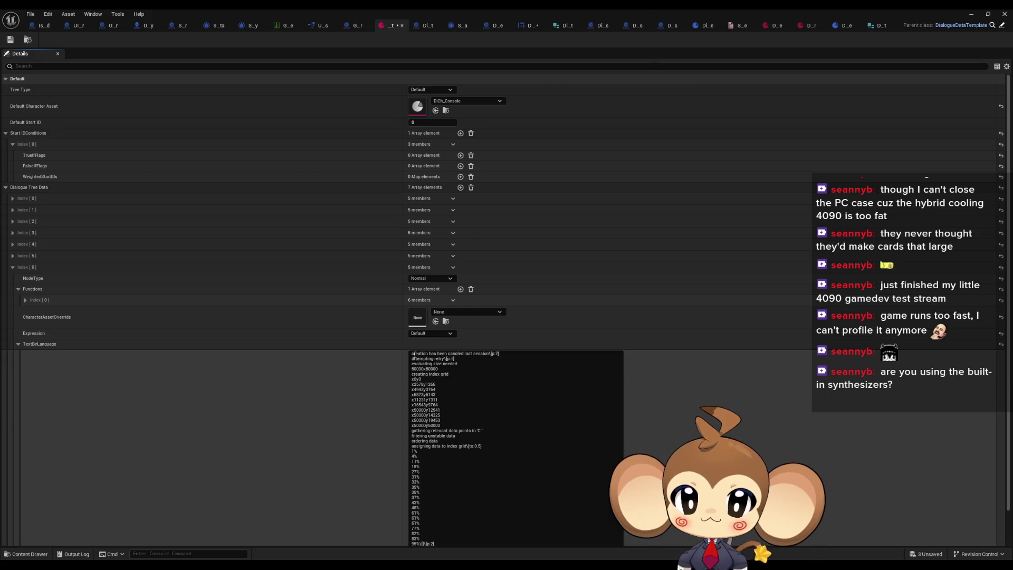
click(434, 363)
key(ctrl+a)
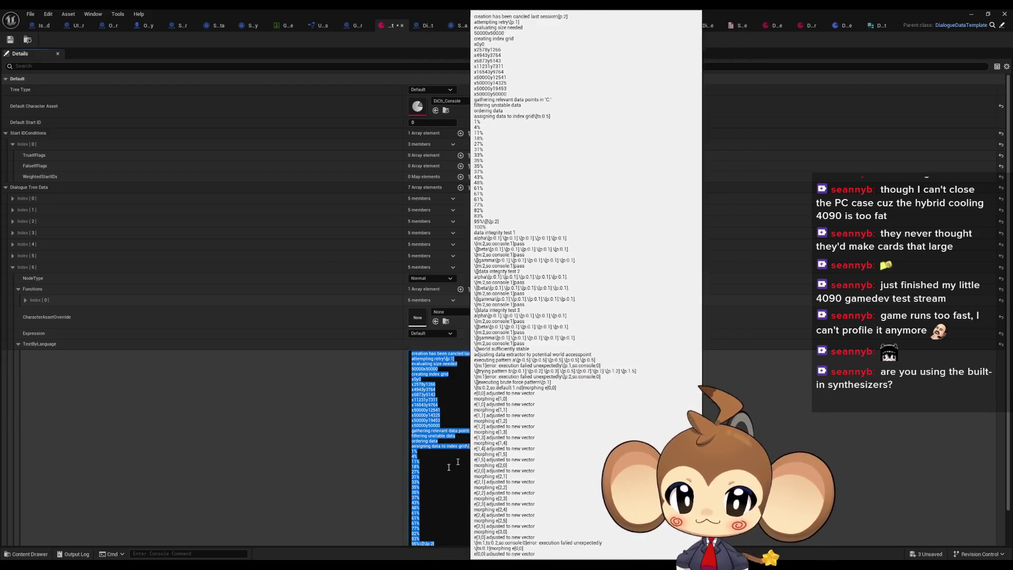
Step: Copy the dialogue log text over to the end of the Notepad document
key(ctrl+c)
key(alt+Tab)
click(404, 333)
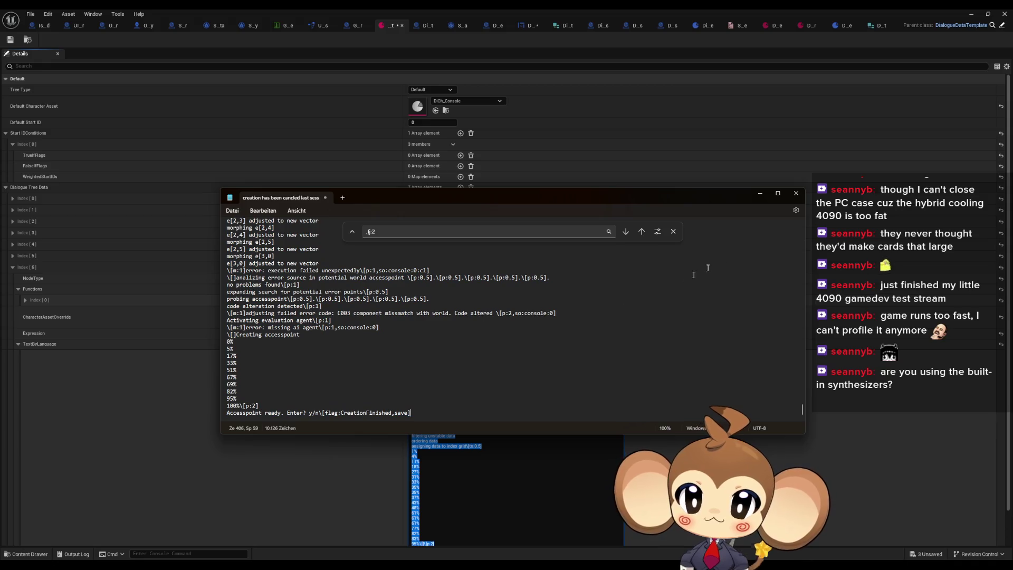
key(ctrl+End)
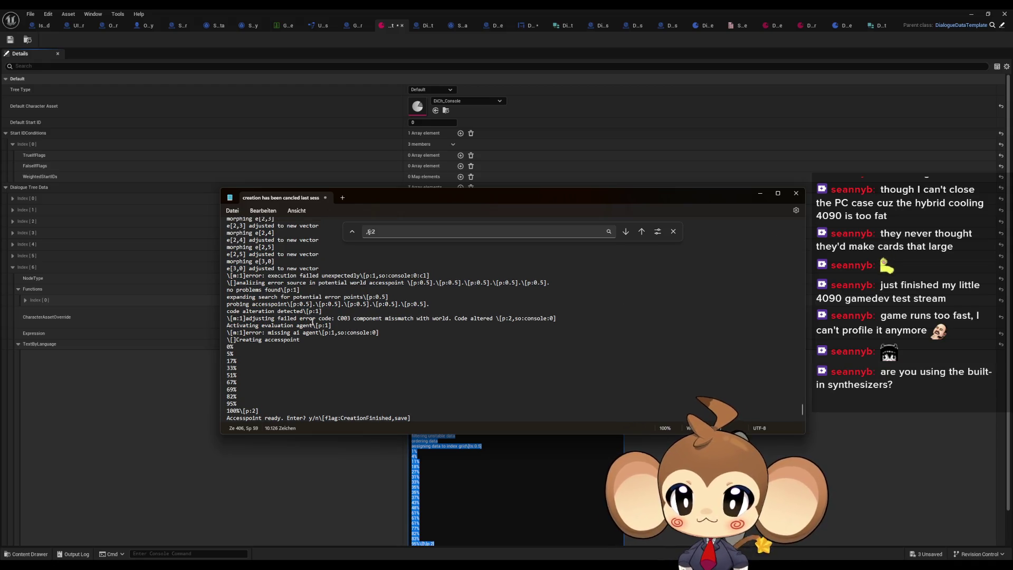
Step: Undo stray edits, paste the shorter excerpt over everything and delete the empty first line
click(239, 283)
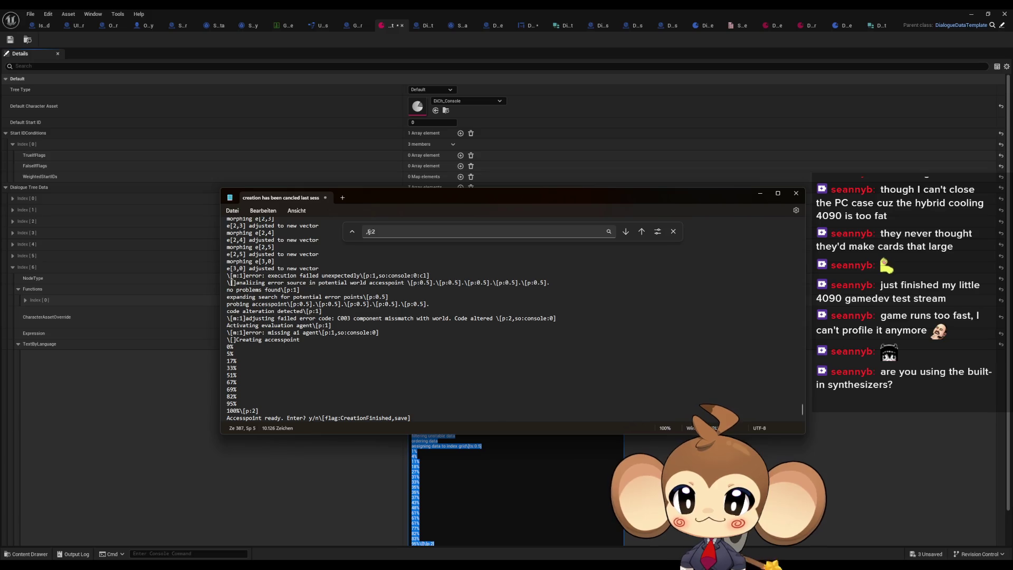
drag(239, 283, 230, 283)
scroll(423, 319, up, 2)
key(ctrl+z)
key(ctrl+z)
key(ctrl+z)
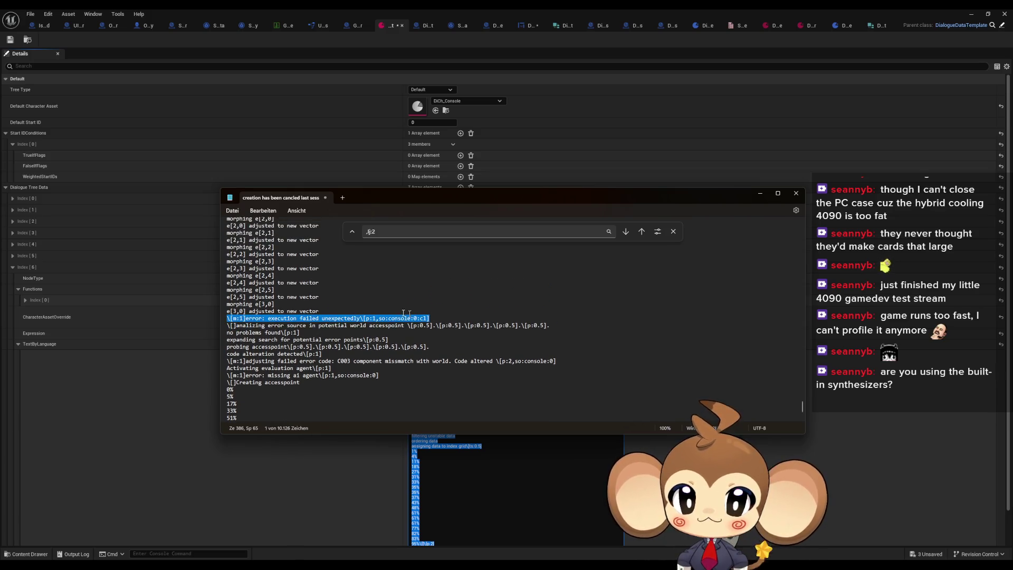
key(ctrl+z)
key(ctrl+z)
key(ctrl+z)
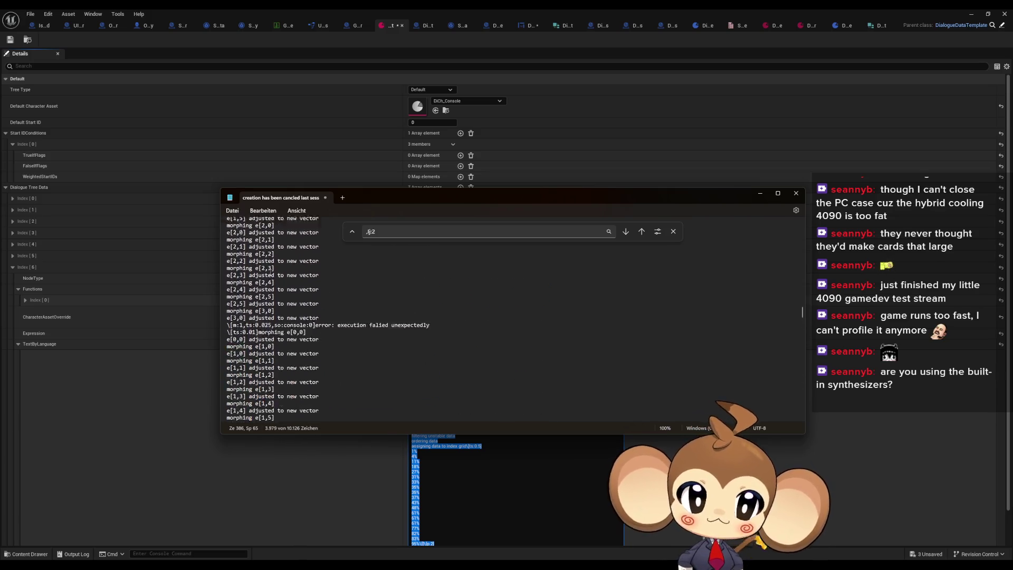
key(ctrl+z)
key(ctrl+z)
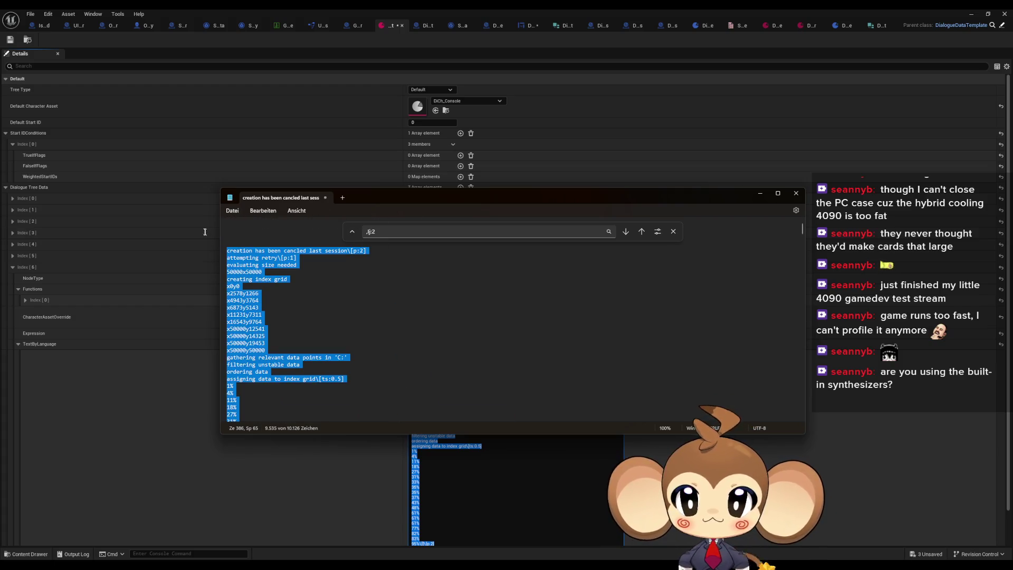
key(Delete)
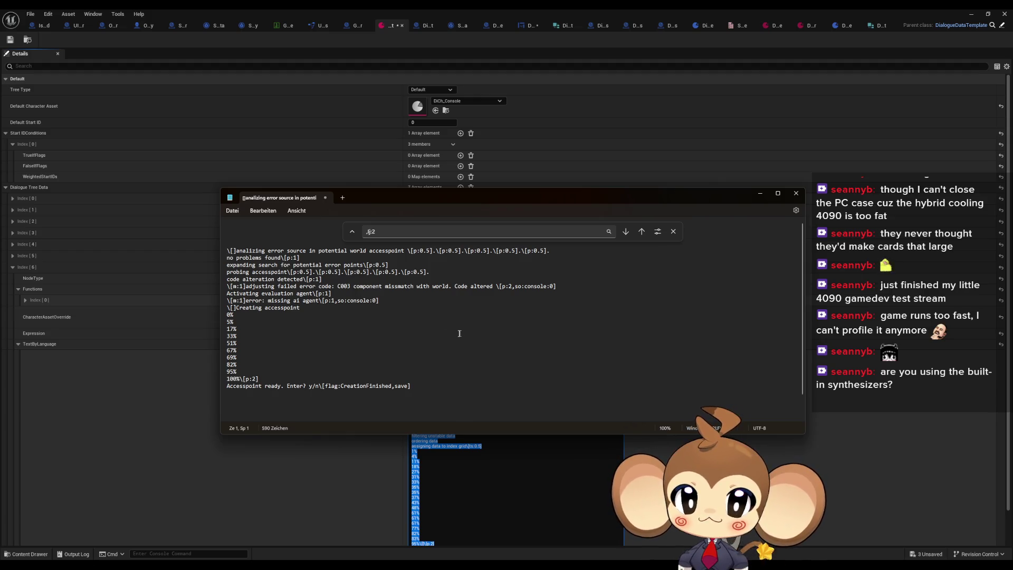
Step: Strip the leading \[] marker and every [p:0.5] pause tag from line 1
click(673, 231)
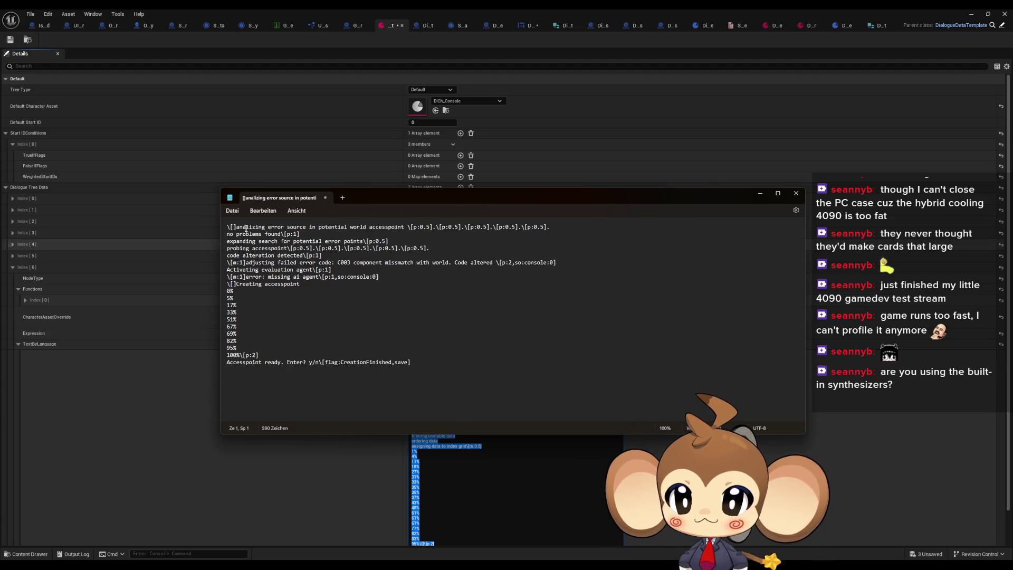
key(Right)
key(Right)
key(Right)
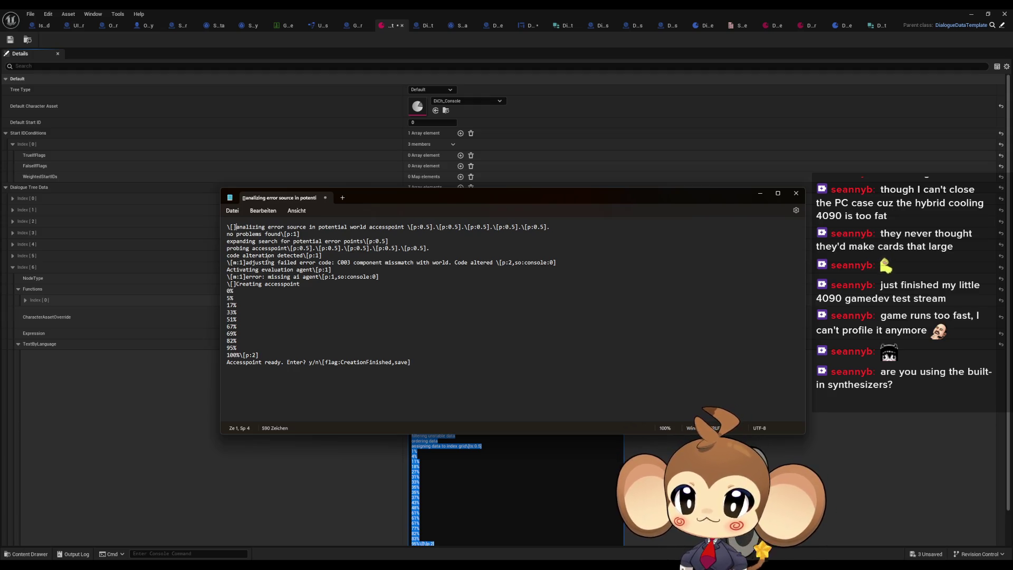
key(BackSpace)
key(BackSpace)
key(BackSpace)
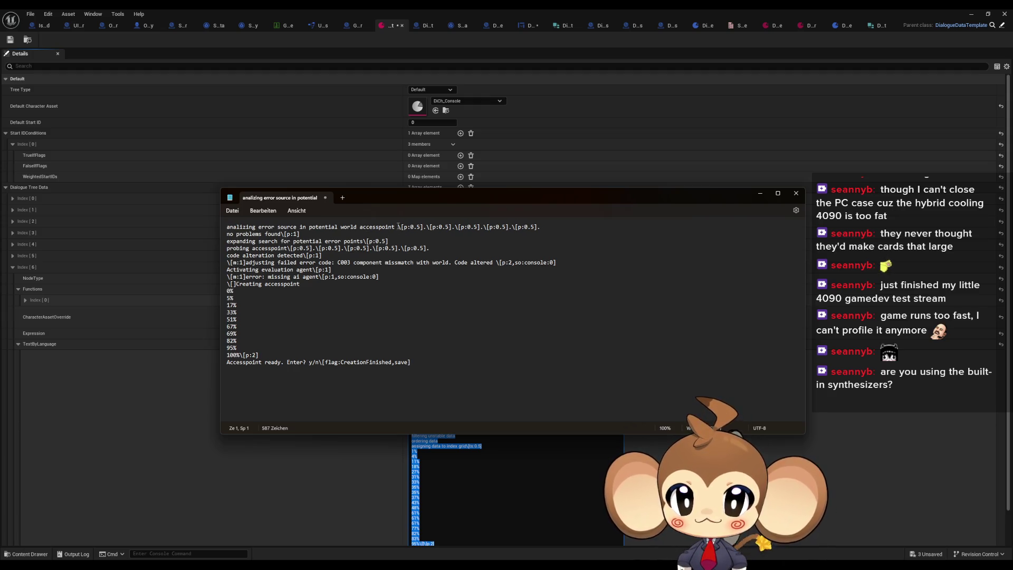
click(398, 227)
key(Delete)
key(Delete)
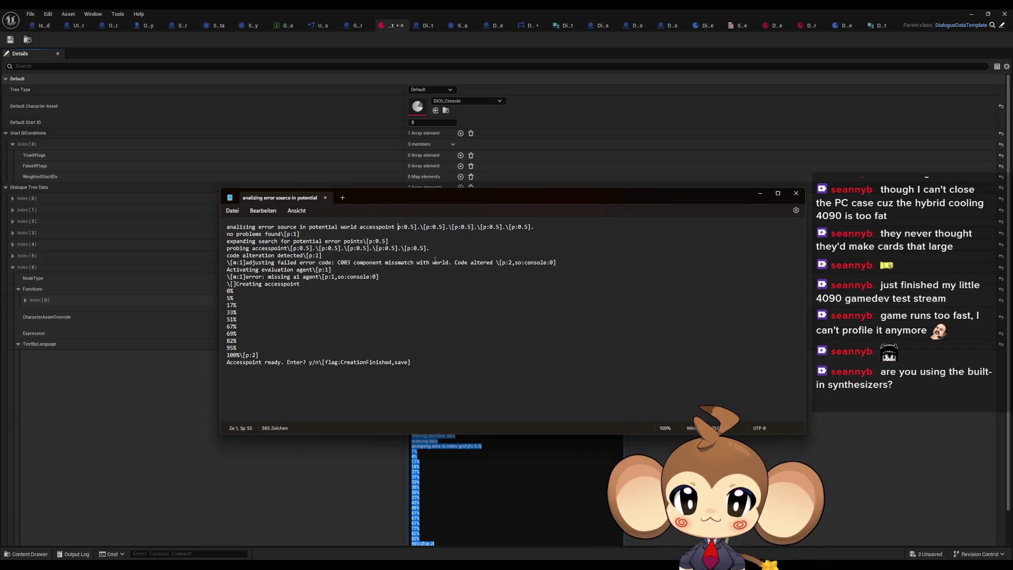
key(Delete)
key(Delete)
key(Delete)
key(Delete)
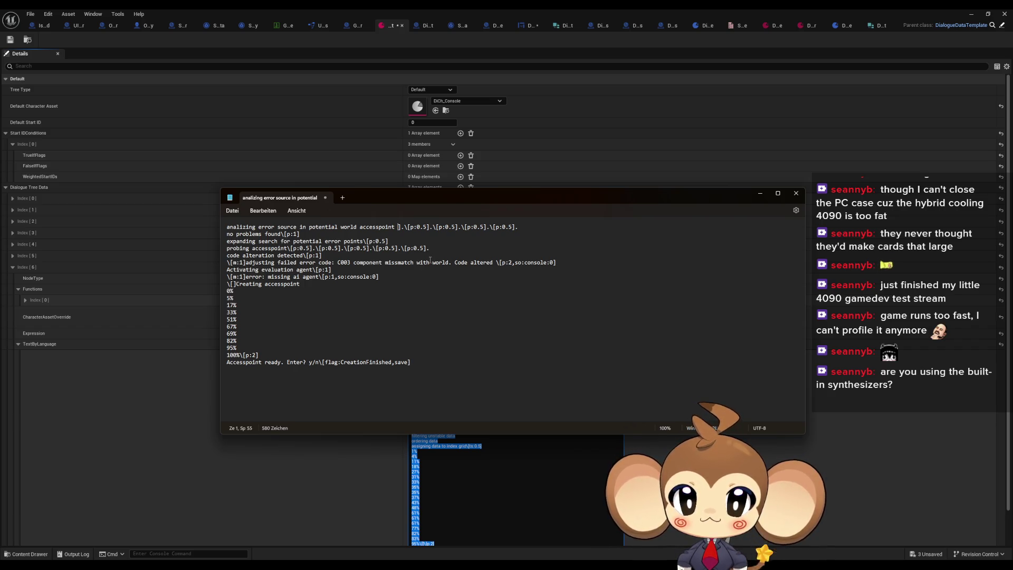
key(Right)
key(Delete)
key(Delete)
key(Delete)
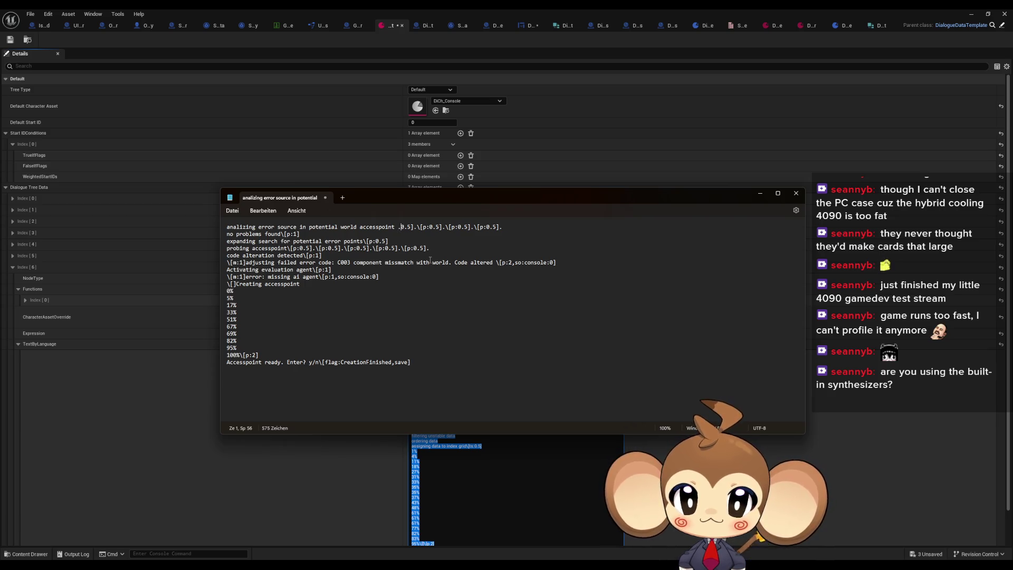
key(Delete)
key(Delete)
key(Delete)
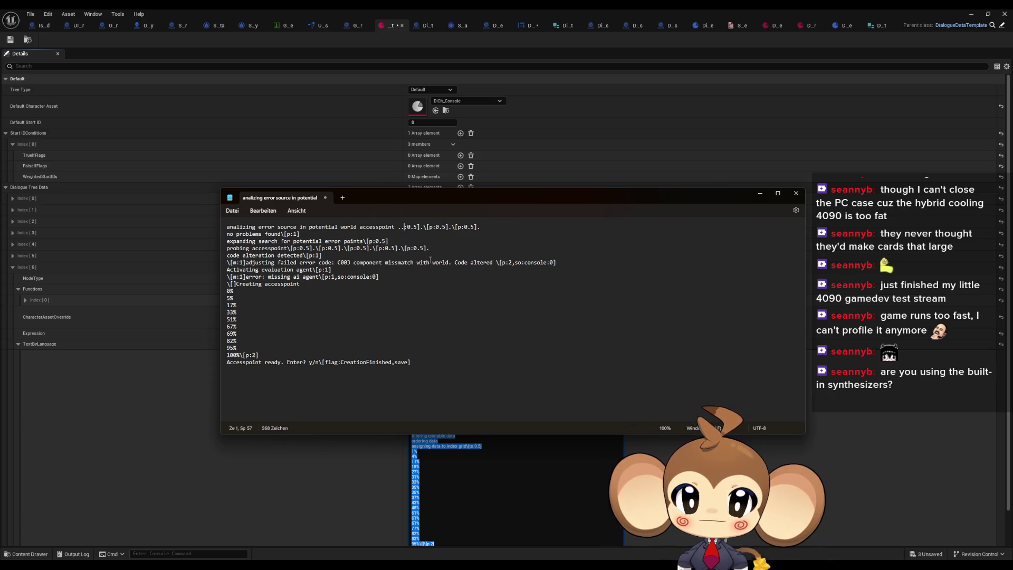
key(Right)
key(Delete)
key(Delete)
key(Delete)
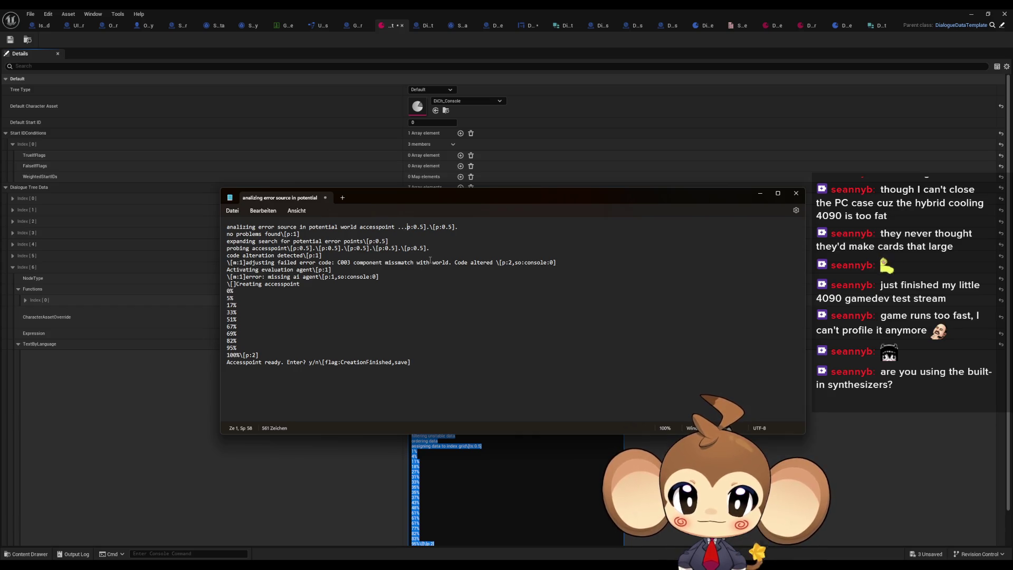
key(Right)
key(Delete)
key(Delete)
key(Delete)
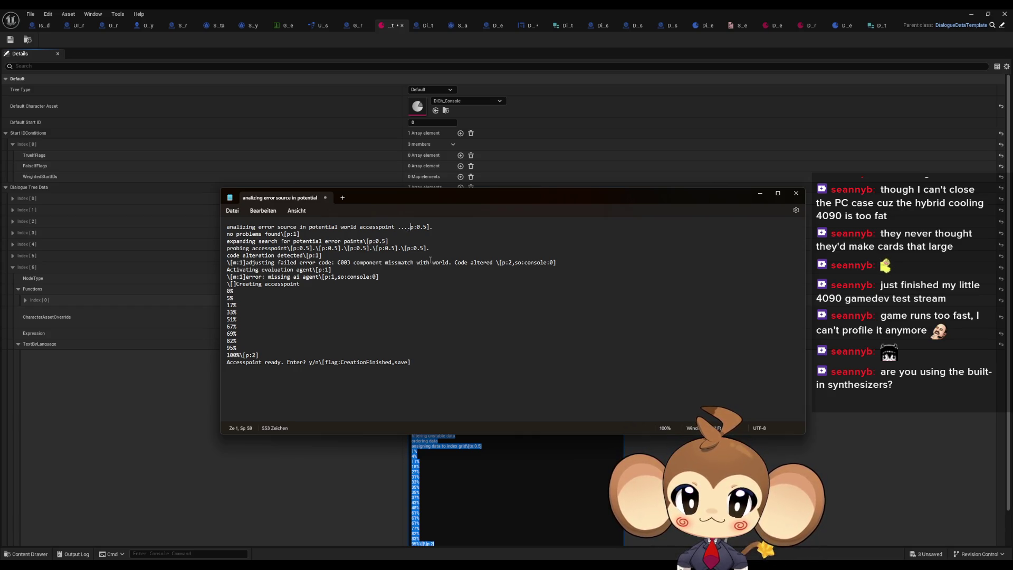
Step: Remove the pause tags on lines 2–5, through the 'code alteration detected' line
key(Down)
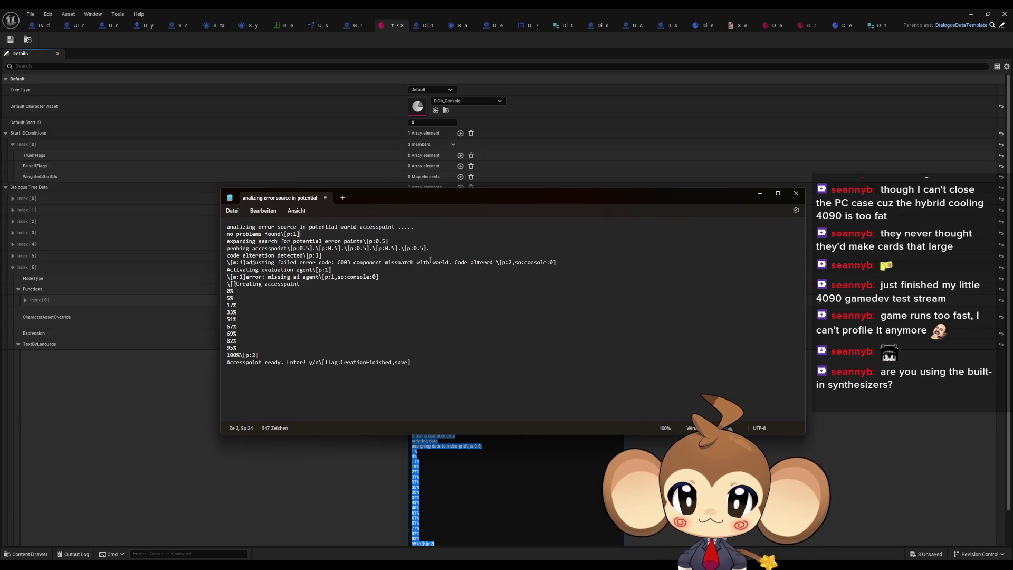
key(BackSpace)
key(BackSpace)
key(BackSpace)
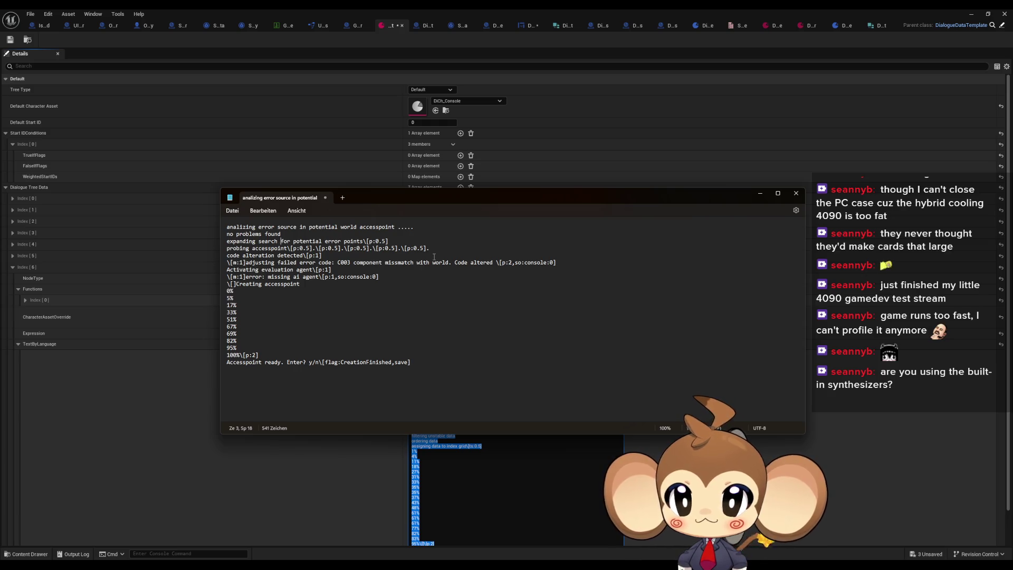
click(412, 241)
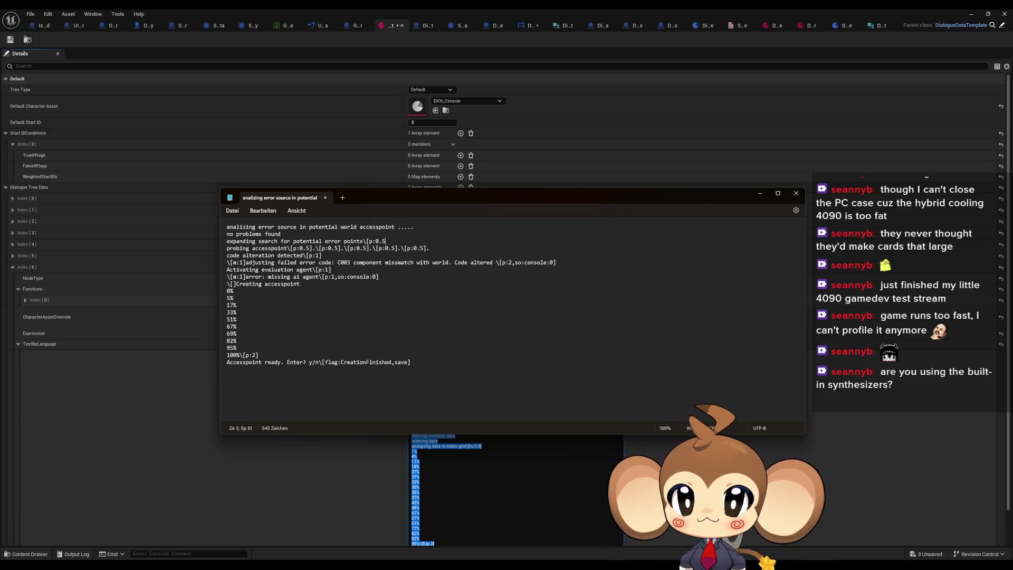
key(BackSpace)
key(BackSpace)
key(BackSpace)
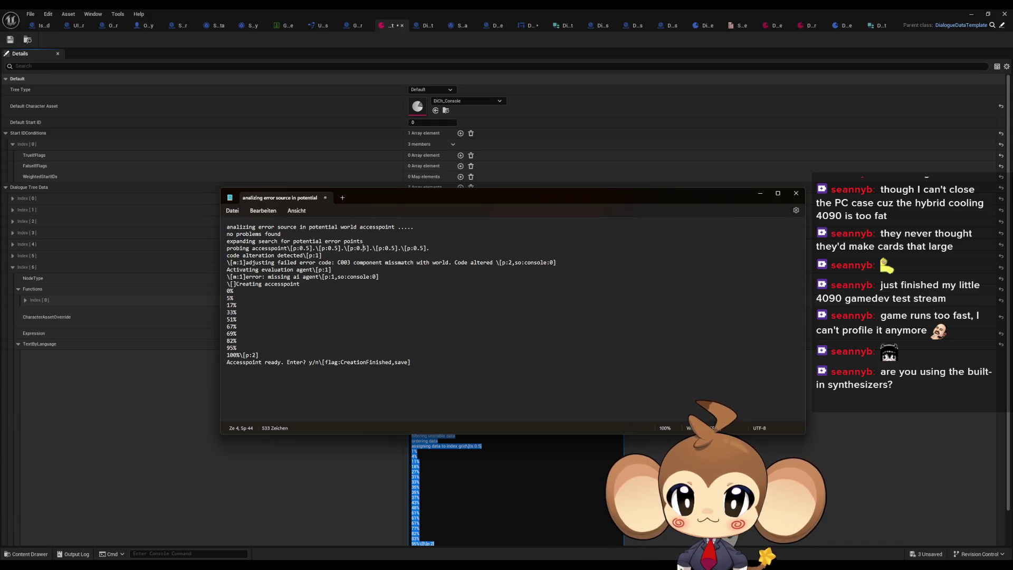
key(Right)
key(Delete)
key(Delete)
key(Delete)
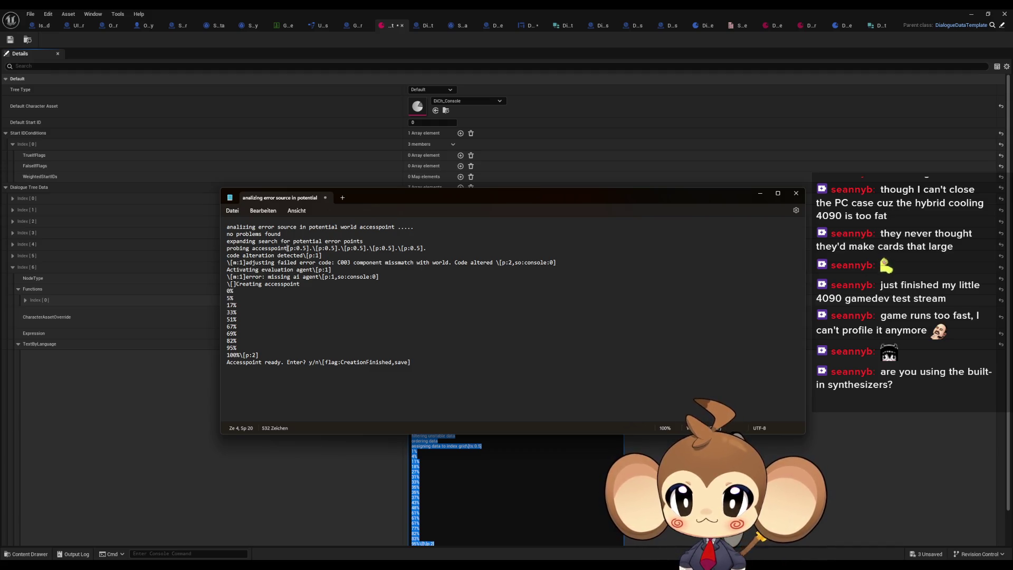
key(Right)
key(Delete)
key(Delete)
key(Delete)
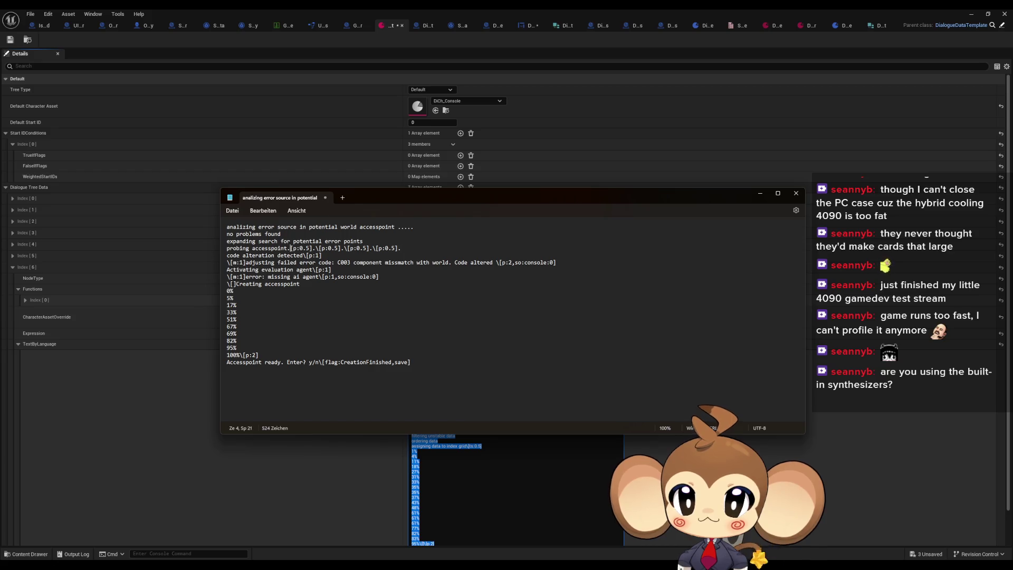
key(Right)
key(Delete)
key(Delete)
key(Delete)
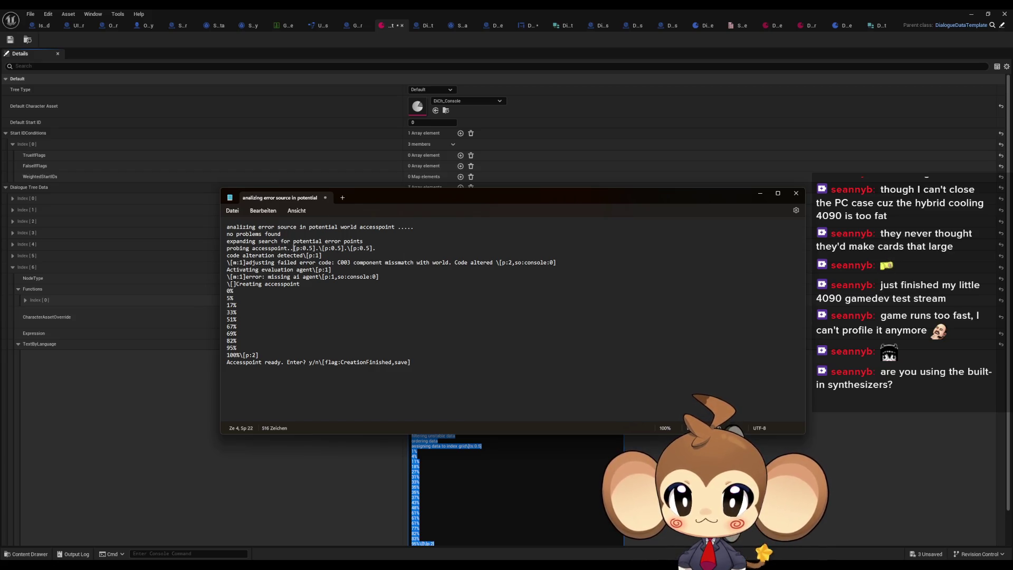
key(Right)
key(Delete)
key(Delete)
key(Delete)
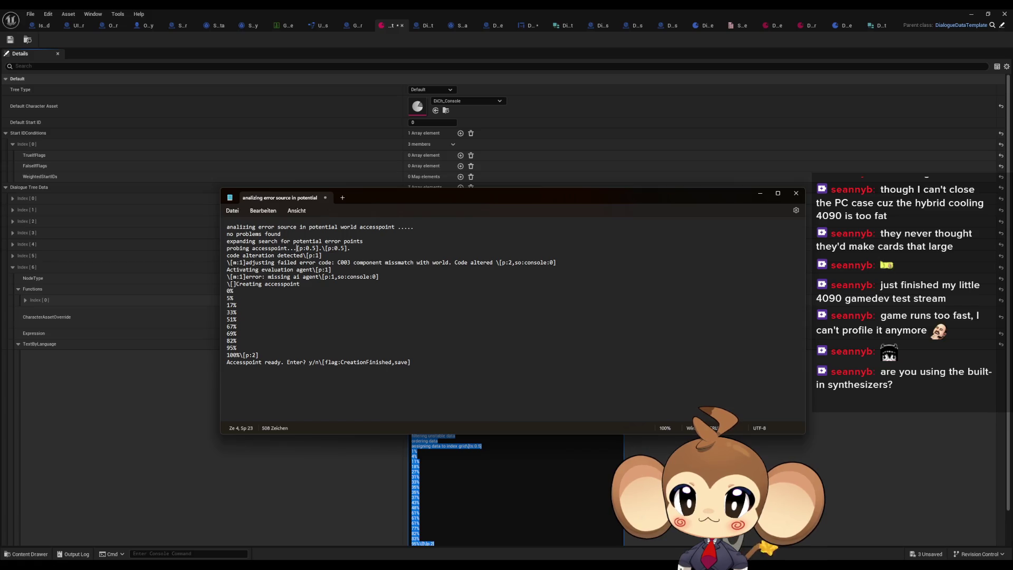
key(Right)
key(Delete)
key(Delete)
key(Delete)
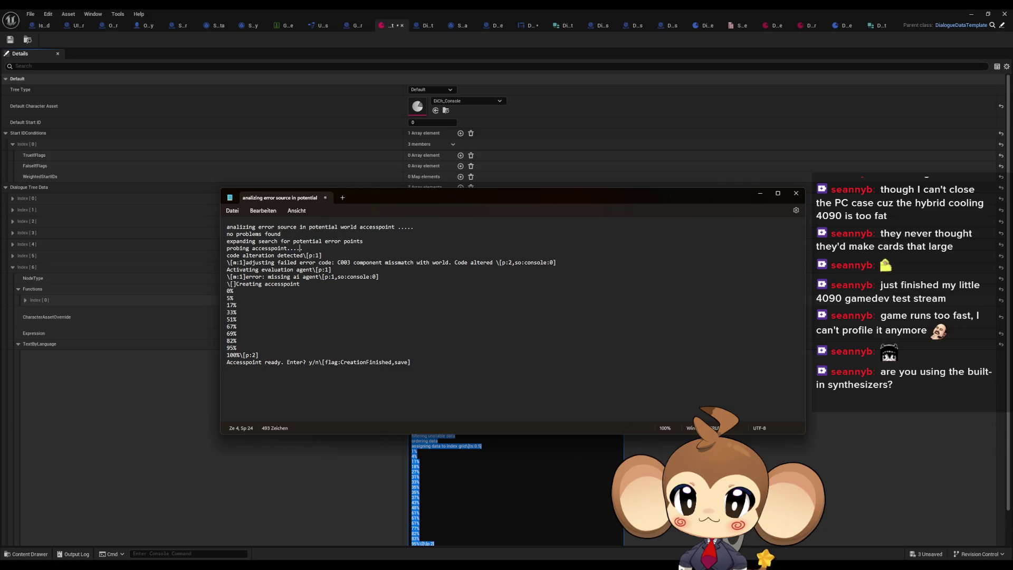
key(Delete)
key(Delete)
key(Delete)
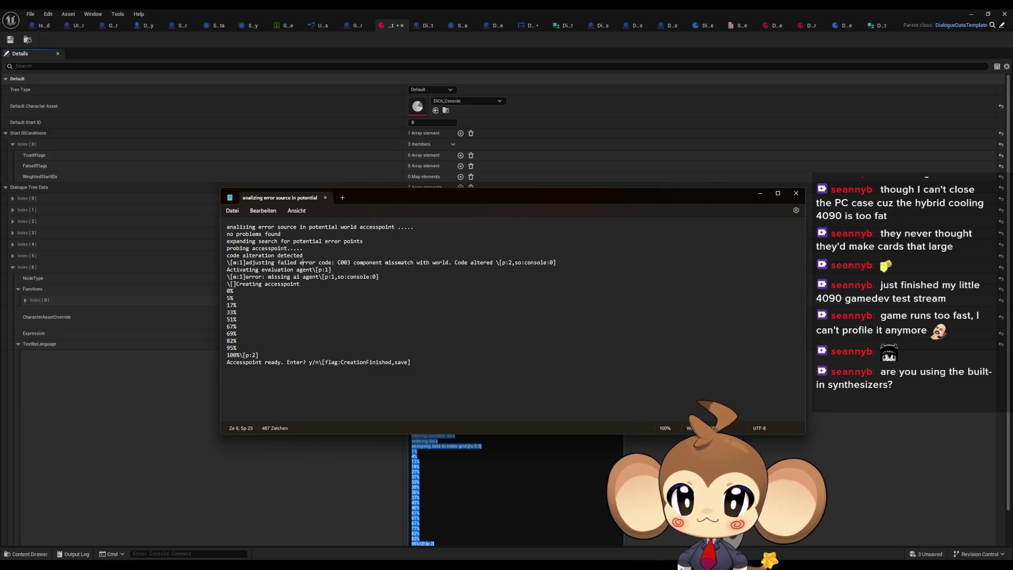
Step: Remove the p:2 and p:1 pauses on lines 6–8 and the pause after 100%
click(496, 262)
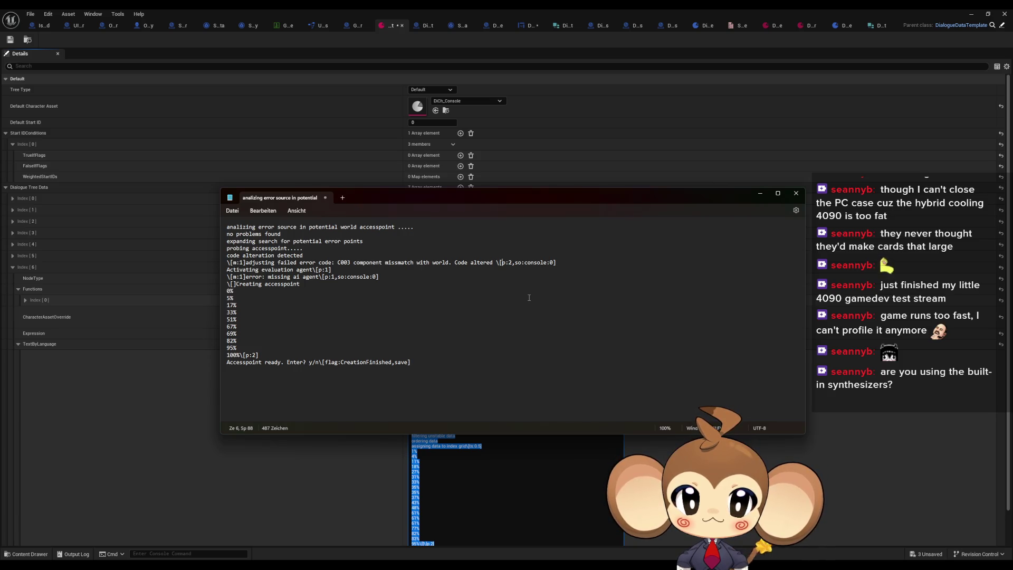
key(Delete)
key(Delete)
key(Delete)
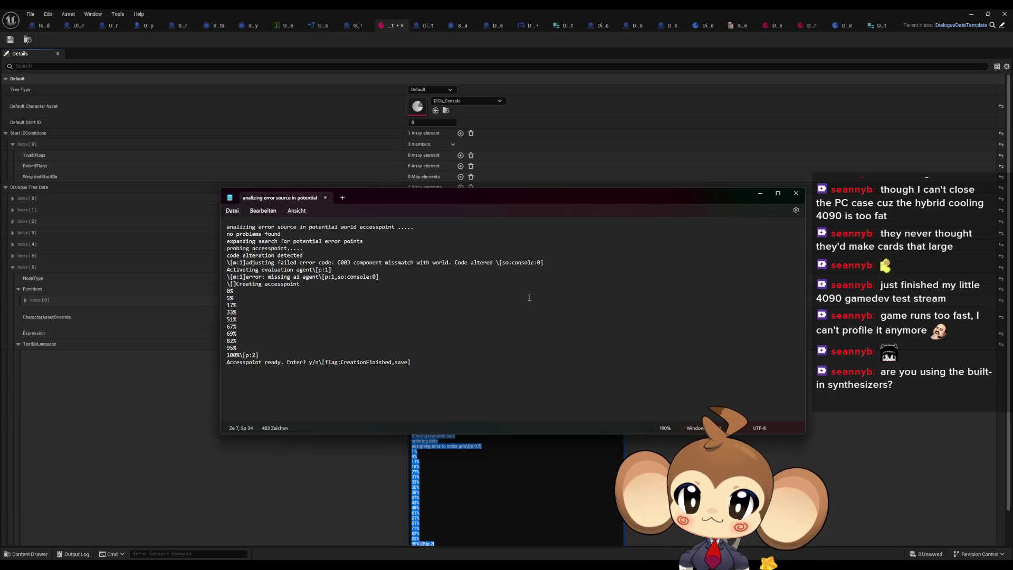
key(BackSpace)
key(BackSpace)
key(BackSpace)
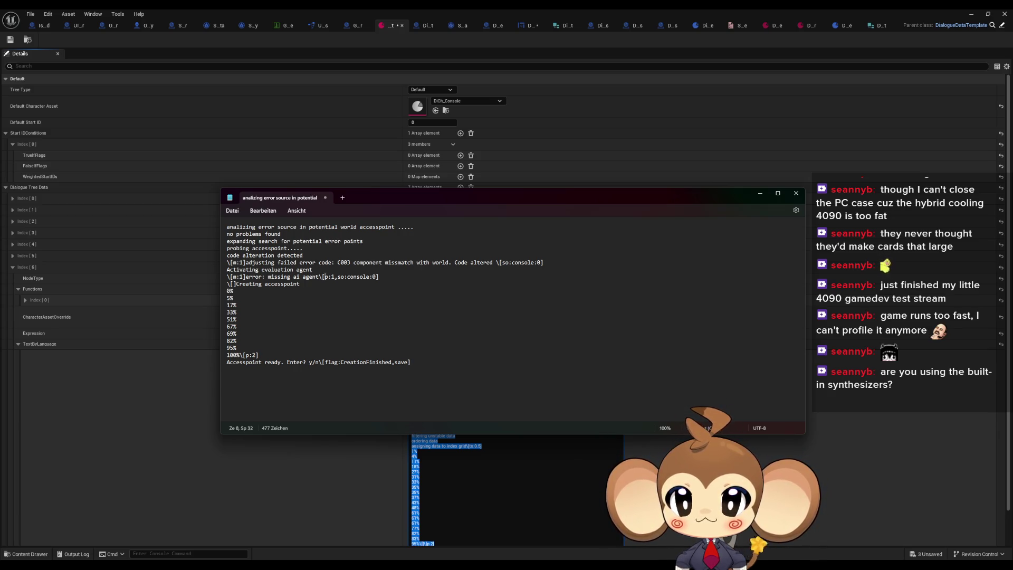
key(Delete)
key(Delete)
key(Delete)
key(Delete)
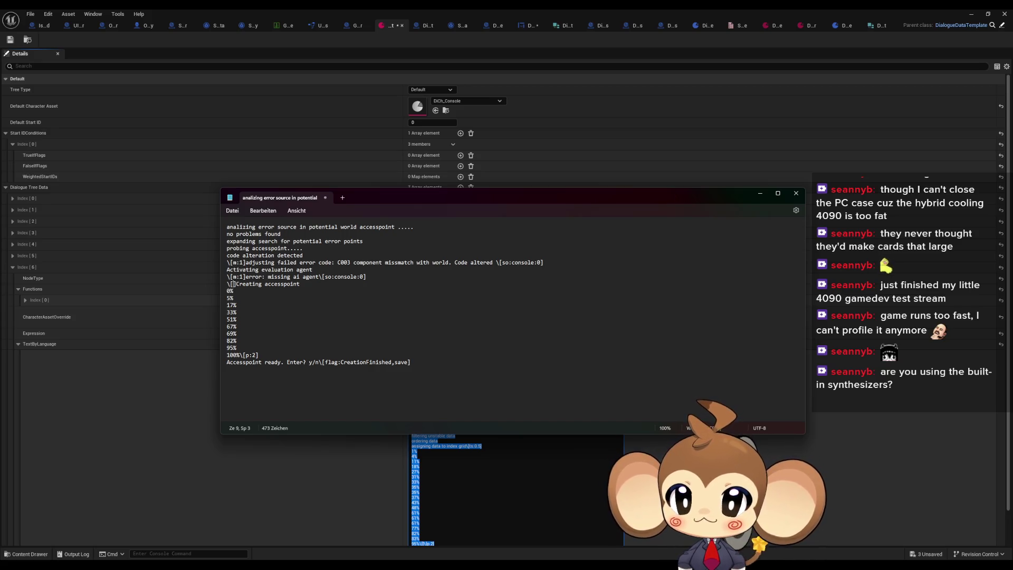
click(233, 291)
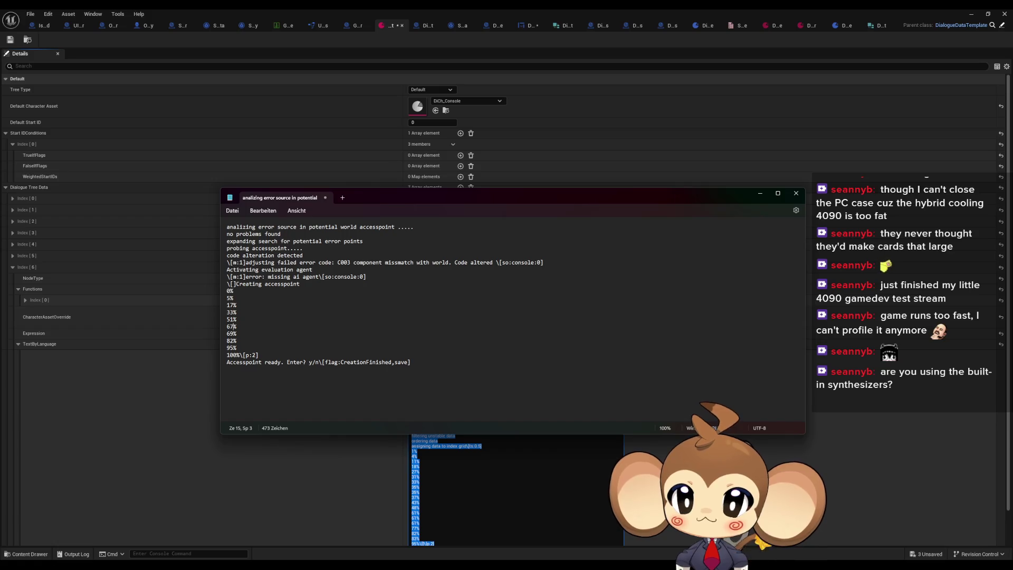
key(Down)
key(Down)
key(Home)
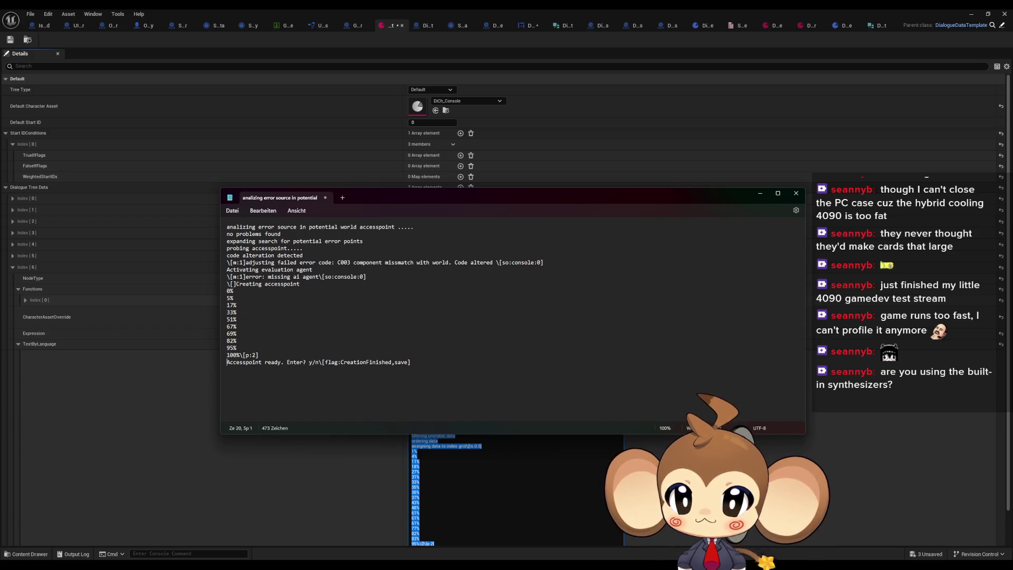
click(227, 355)
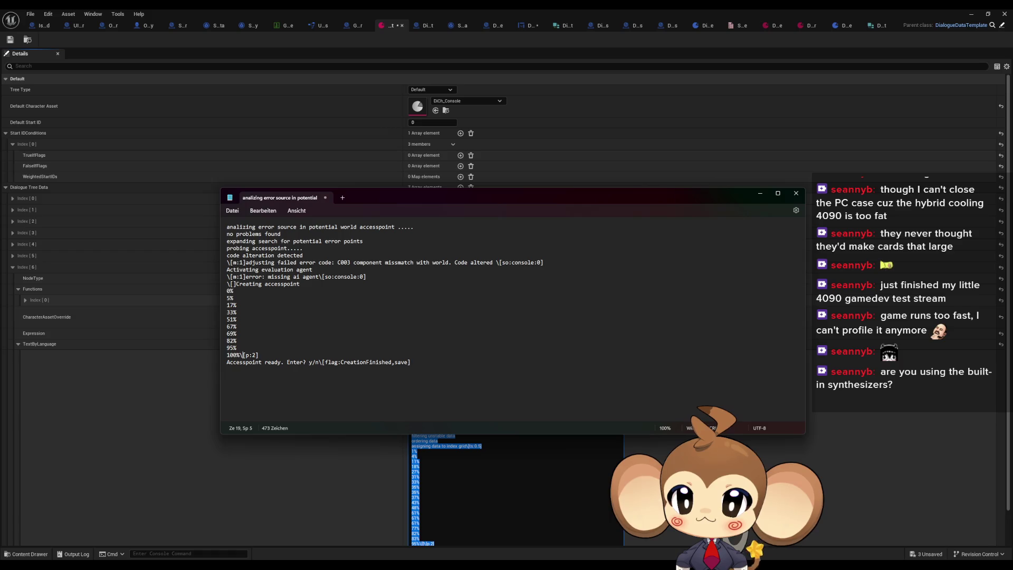
key(Delete)
key(Delete)
key(Delete)
key(BackSpace)
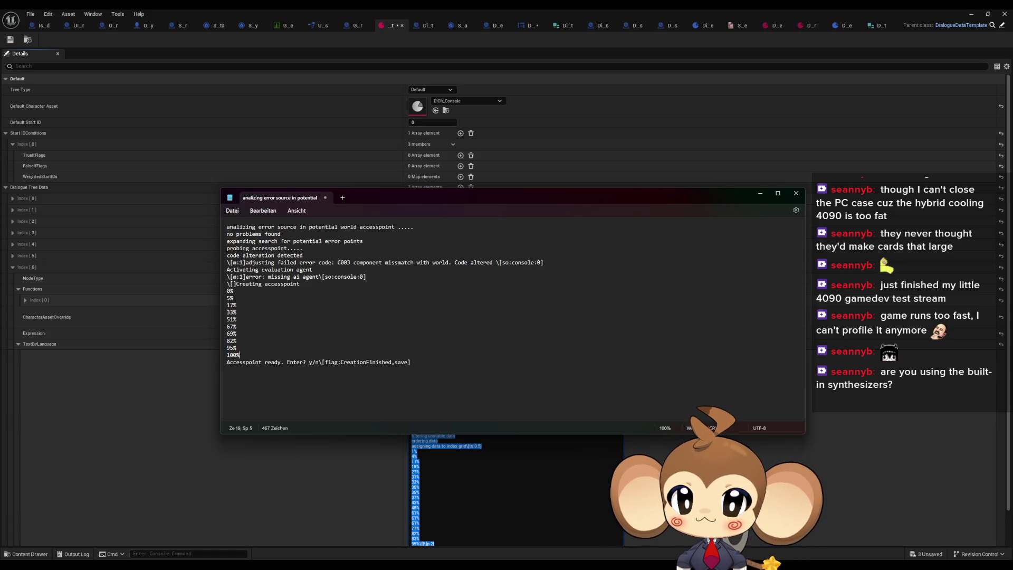
Step: Delete the [flag:CreationFinished,save] tag from the final 'Accesspoint ready. Enter? y/n' line
key(Down)
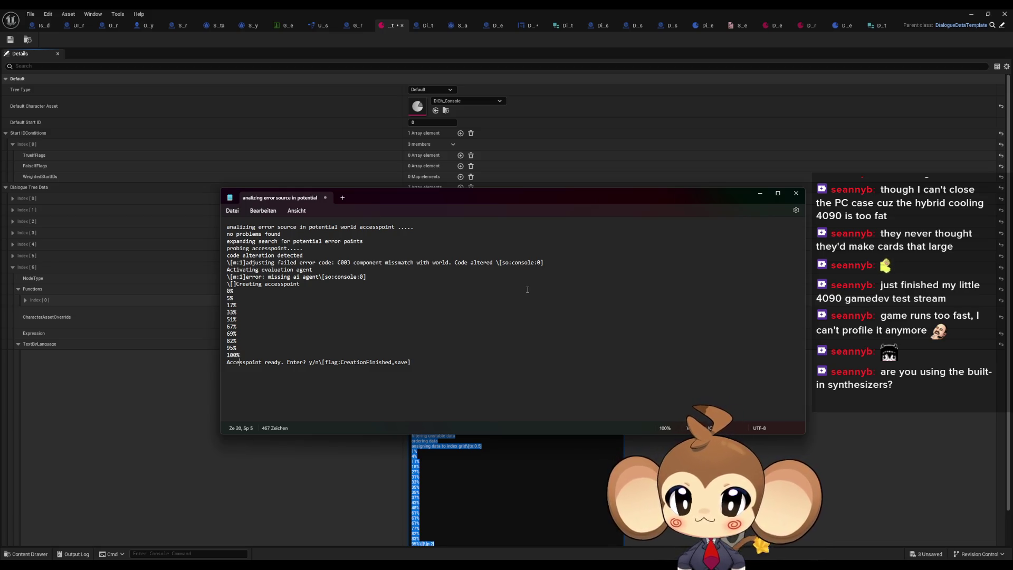
key(Delete)
key(Delete)
key(Delete)
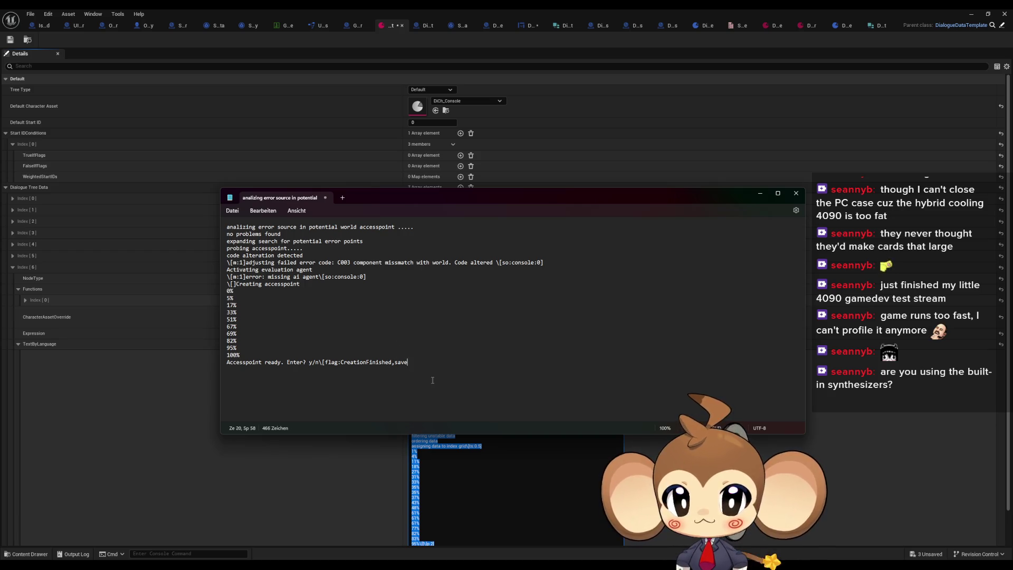
key(BackSpace)
key(BackSpace)
key(BackSpace)
key(BackSpace)
key(BackSpace)
key(BackSpace)
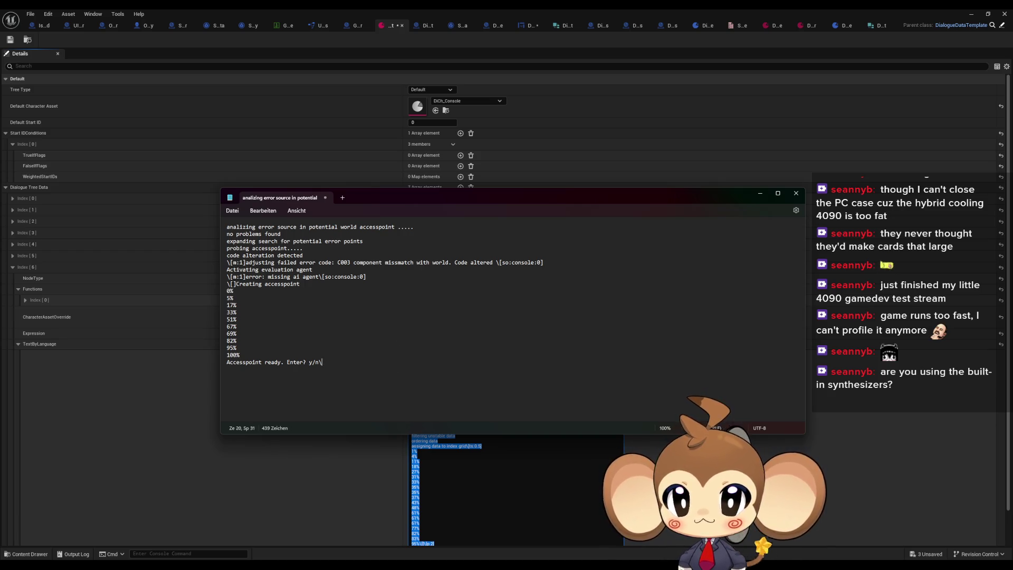
key(BackSpace)
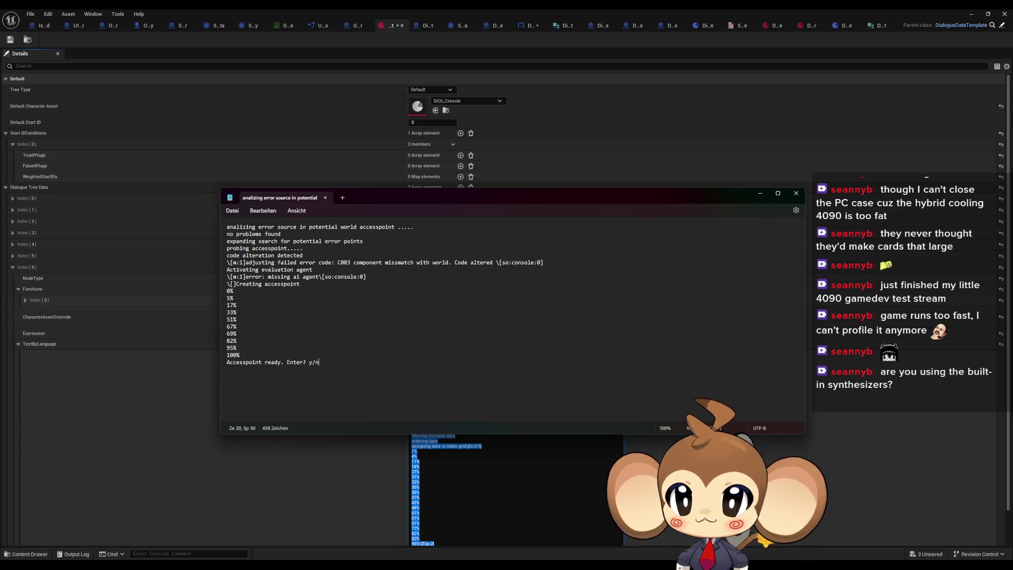
key(ctrl+Home)
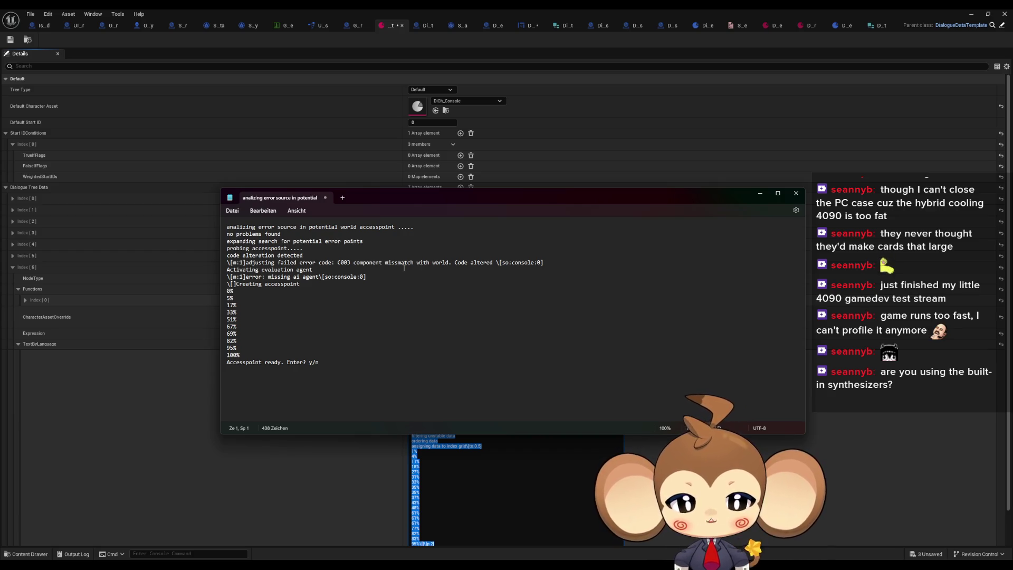
Step: Add lj:25 to the [m:1] tag code on line 6 of the console text
text(\[])
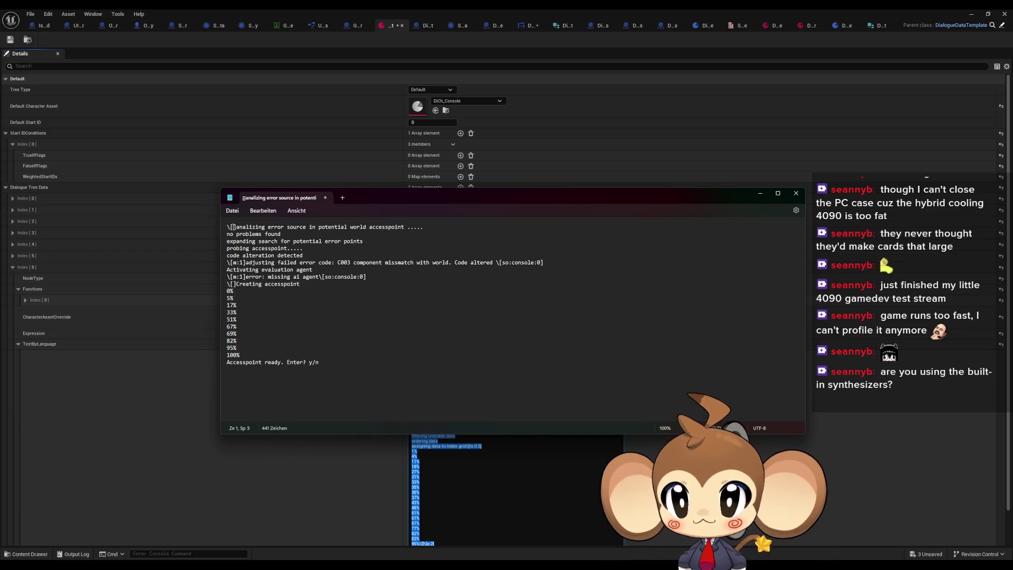
text(1])
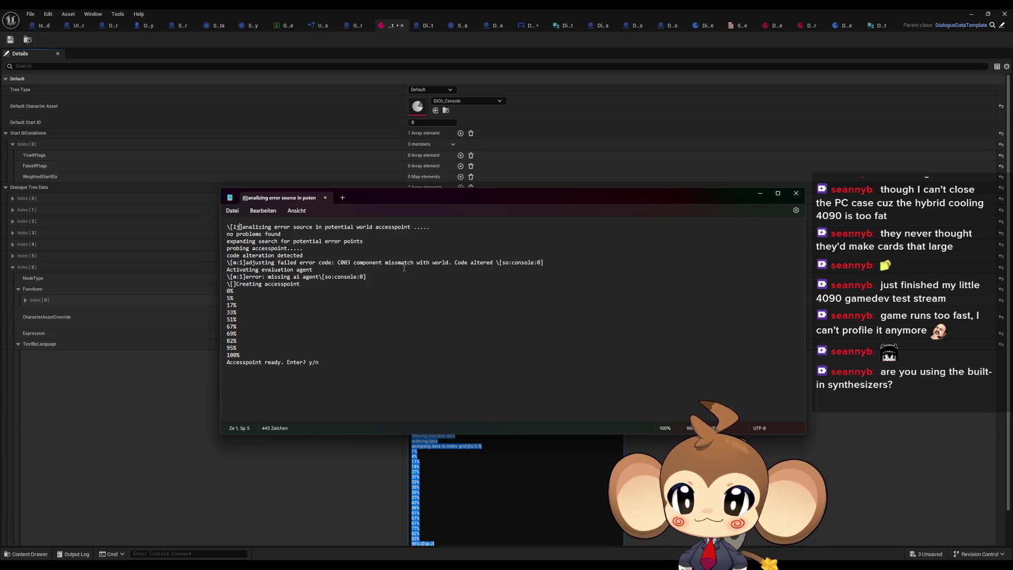
text(:)
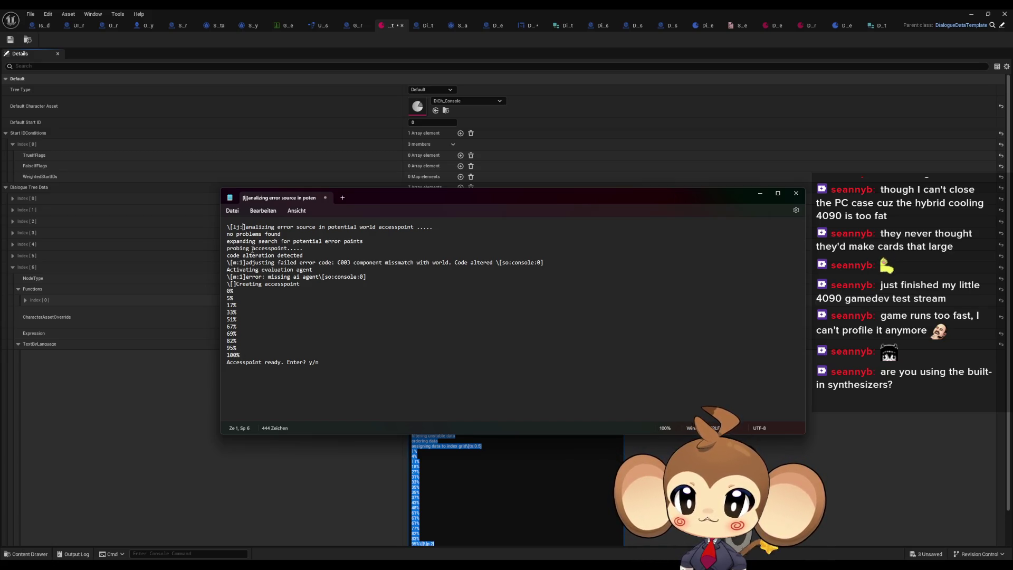
text(25)
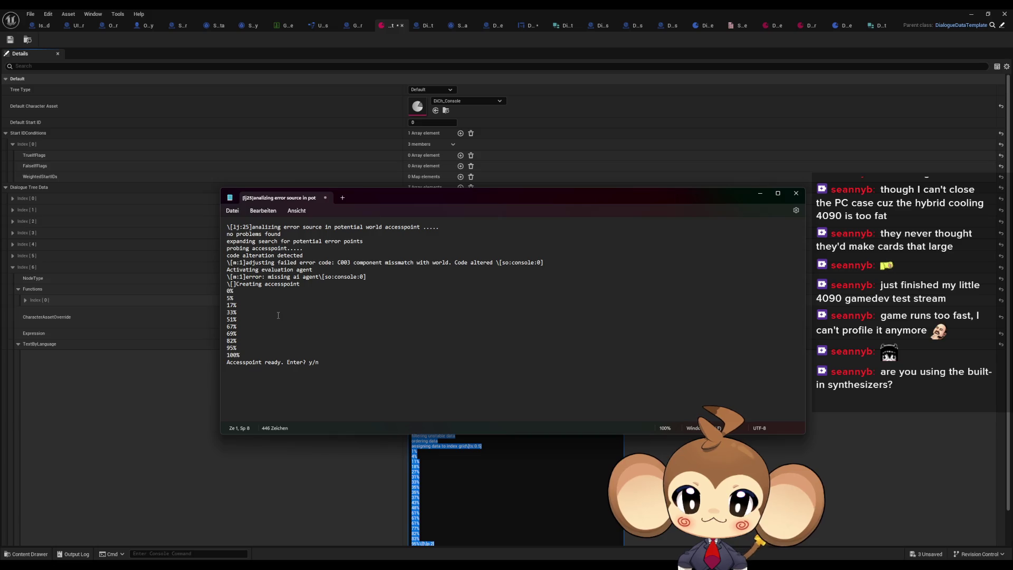
click(241, 263)
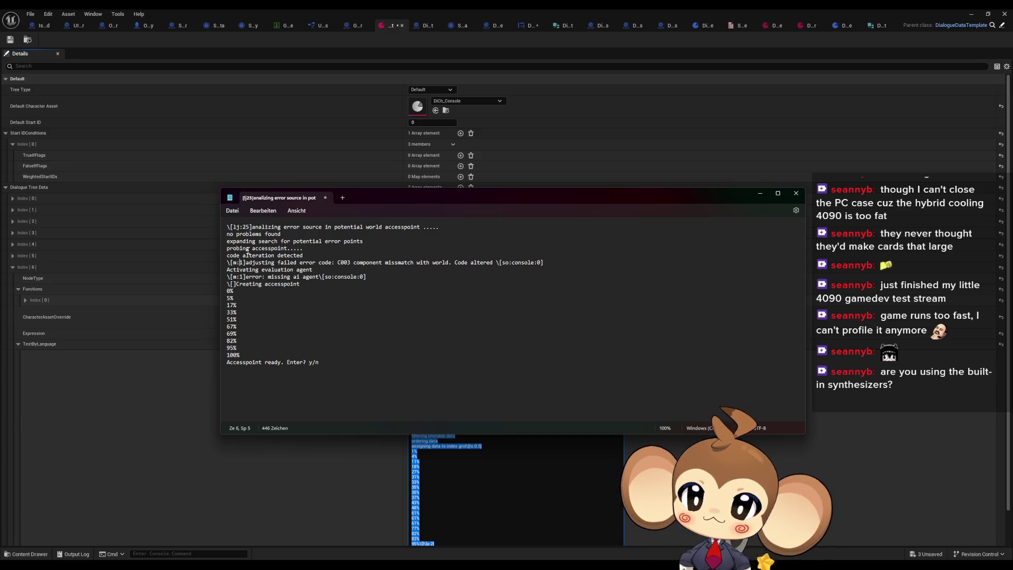
drag(250, 227, 233, 228)
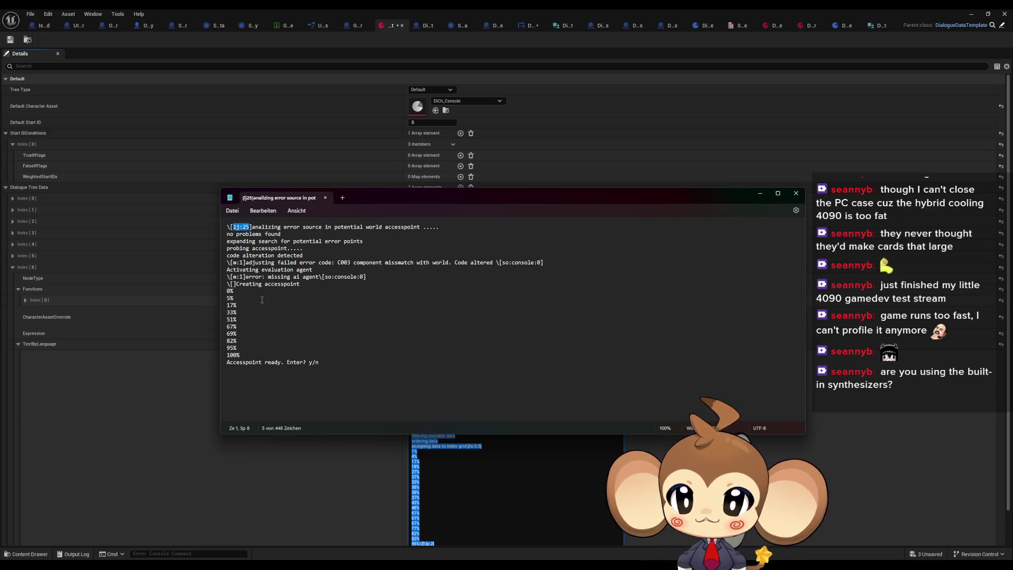
click(245, 263)
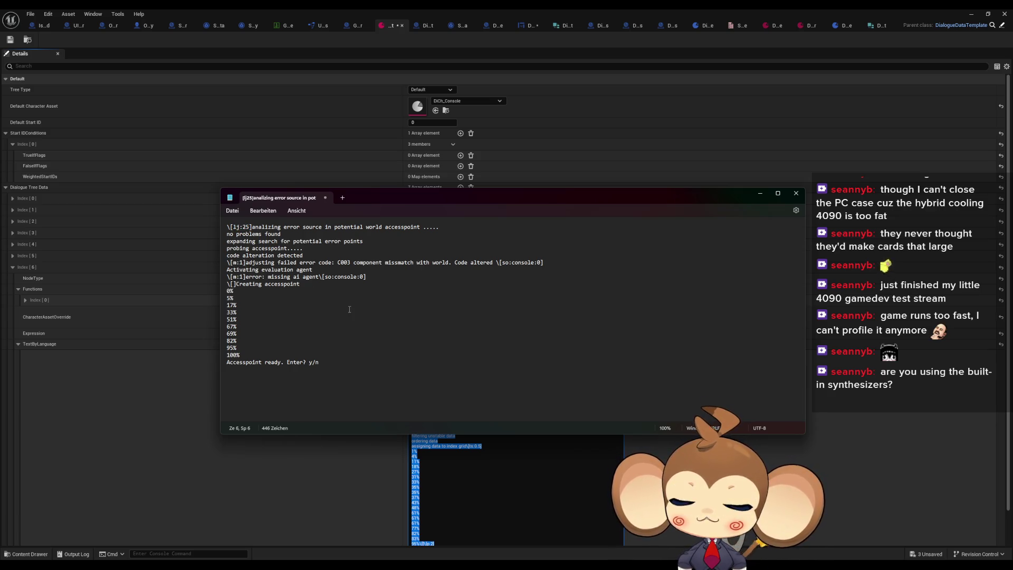
text(,)
text(lj:25)
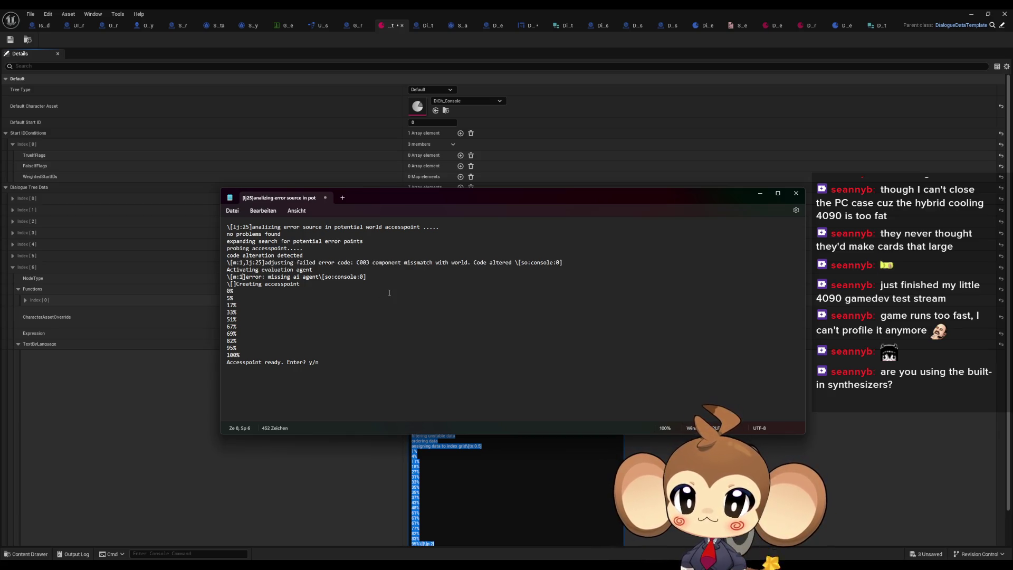
Step: Add lj:25 to the [so:console:0] and empty [] tags on lines 7–9, then select and copy all the text
text(,lj:25)
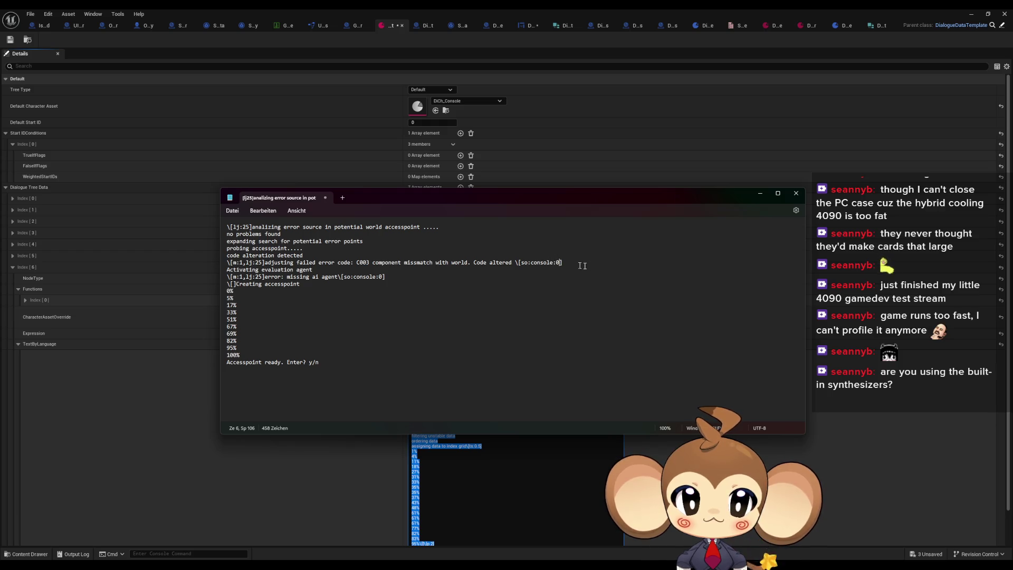
text(lj:25)
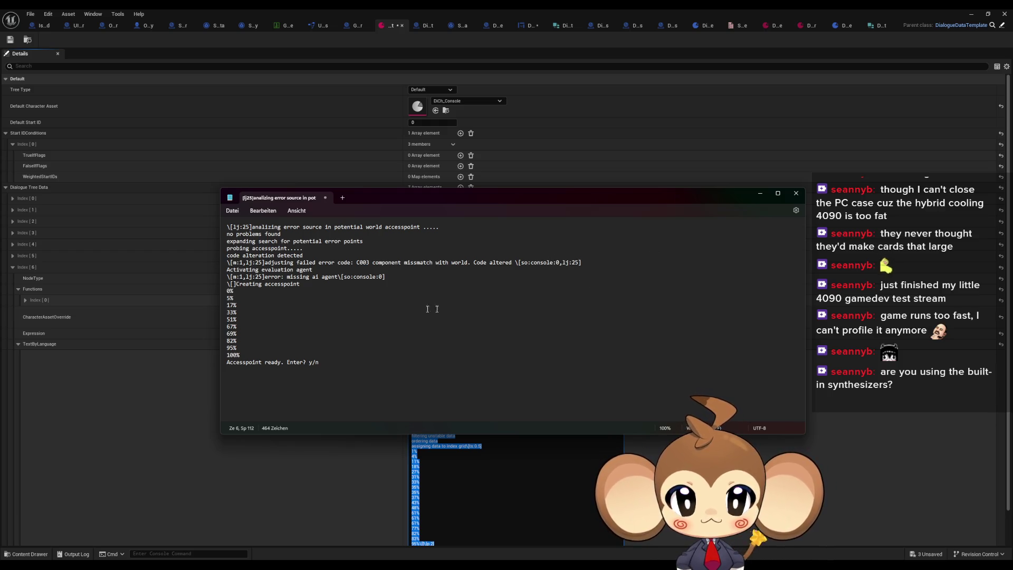
key(Down)
key(Down)
key(Left)
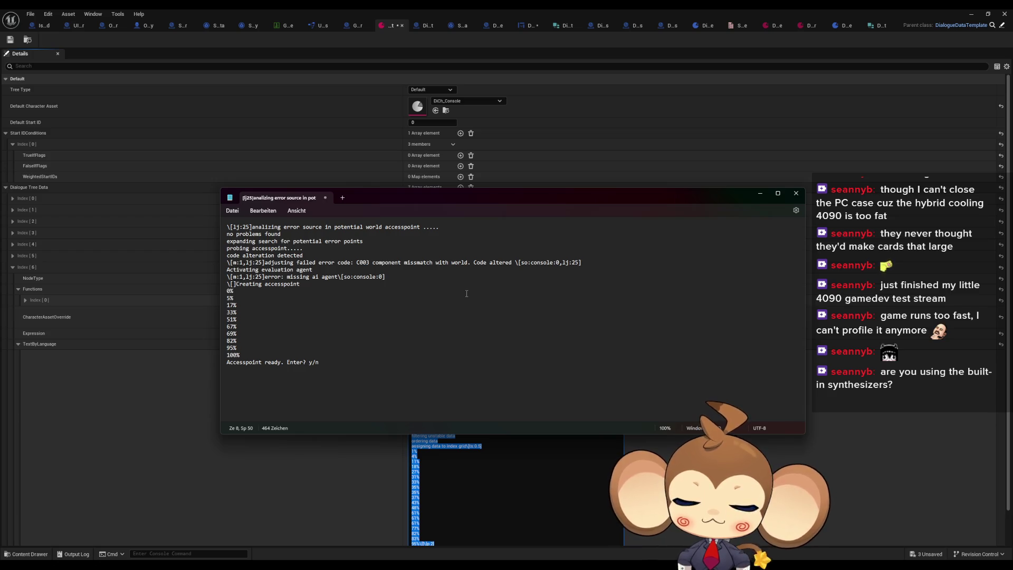
text(,lj:25)
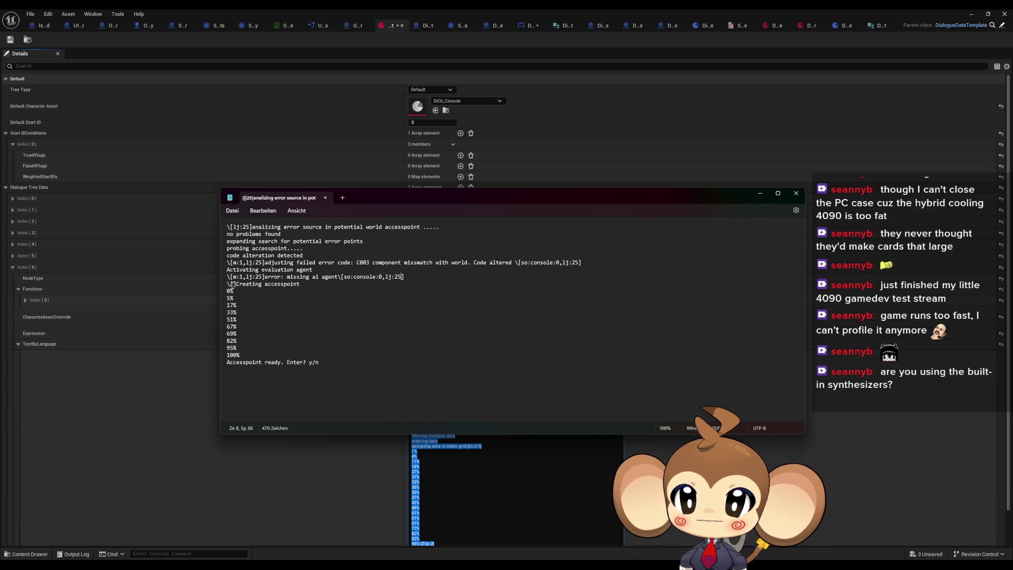
click(233, 284)
text(lj:25)
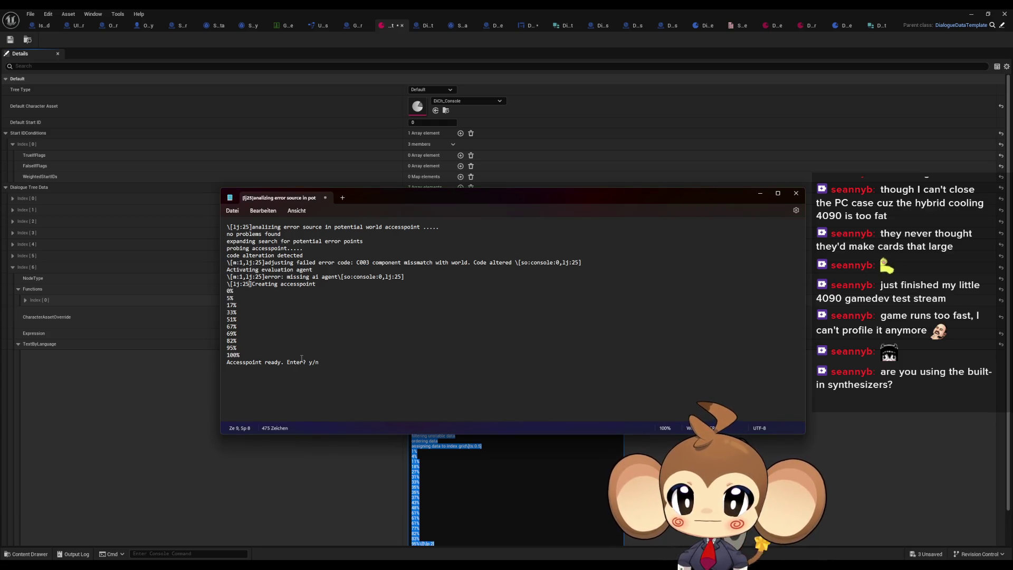
key(ctrl+a)
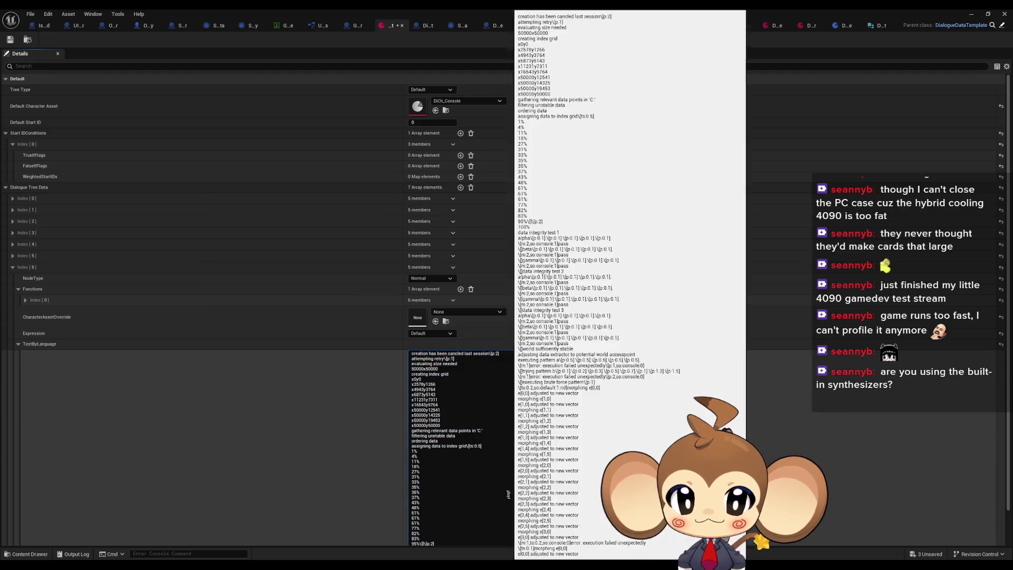
Step: Replace the English dialogue text with the tagged console text and save the DialogueData asset
key(ctrl+a)
key(ctrl+v)
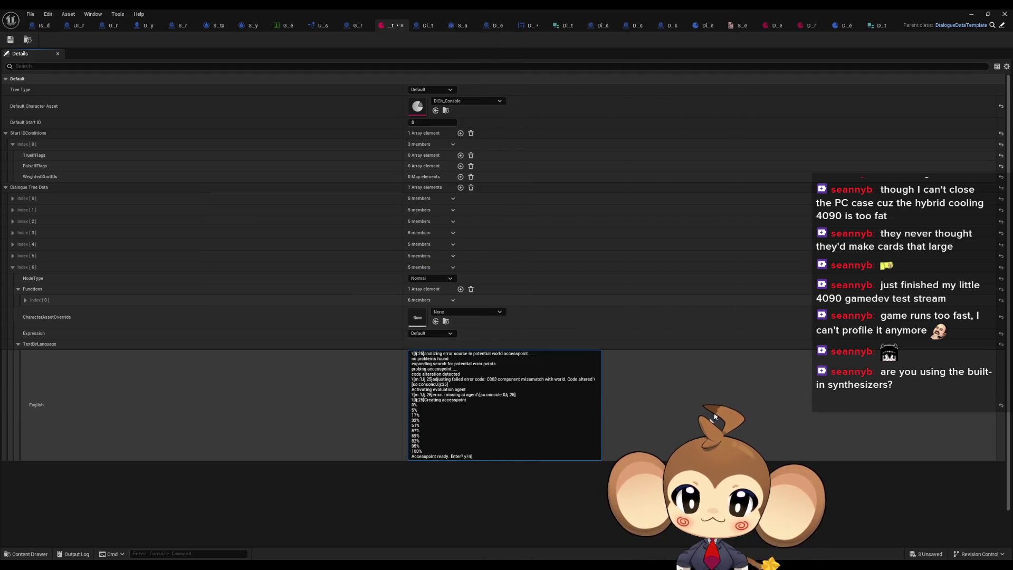
click(584, 511)
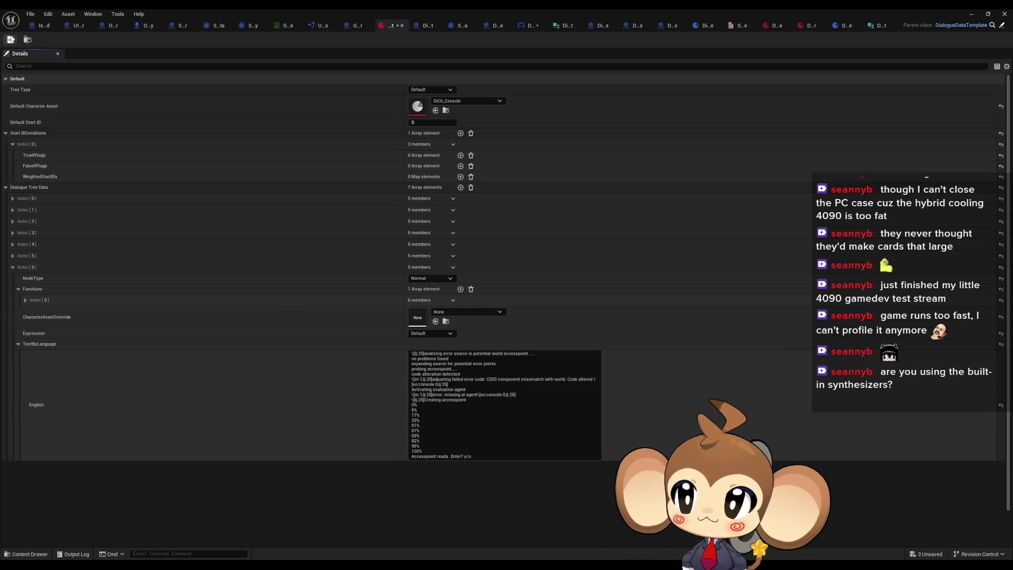
click(10, 40)
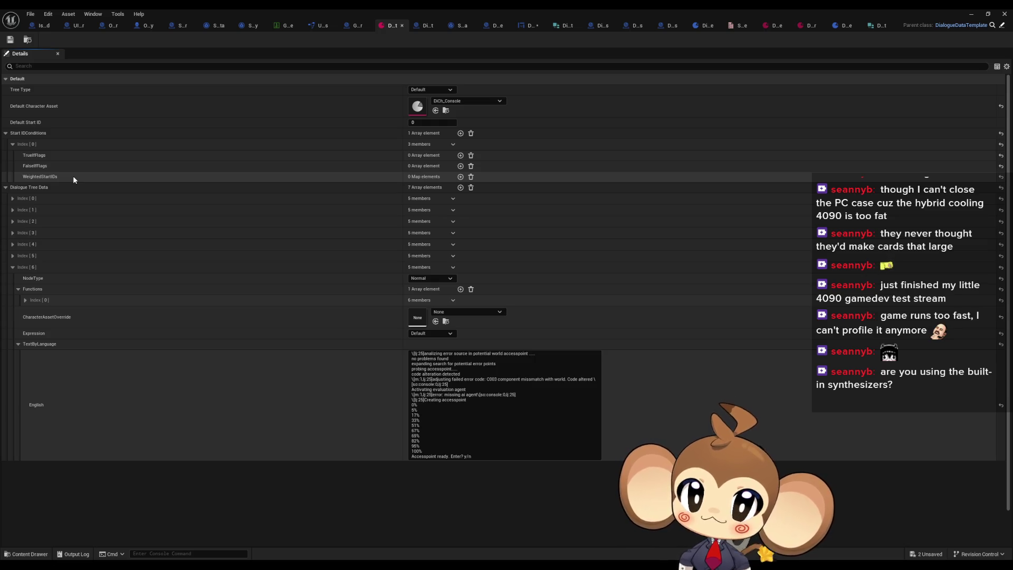
click(356, 26)
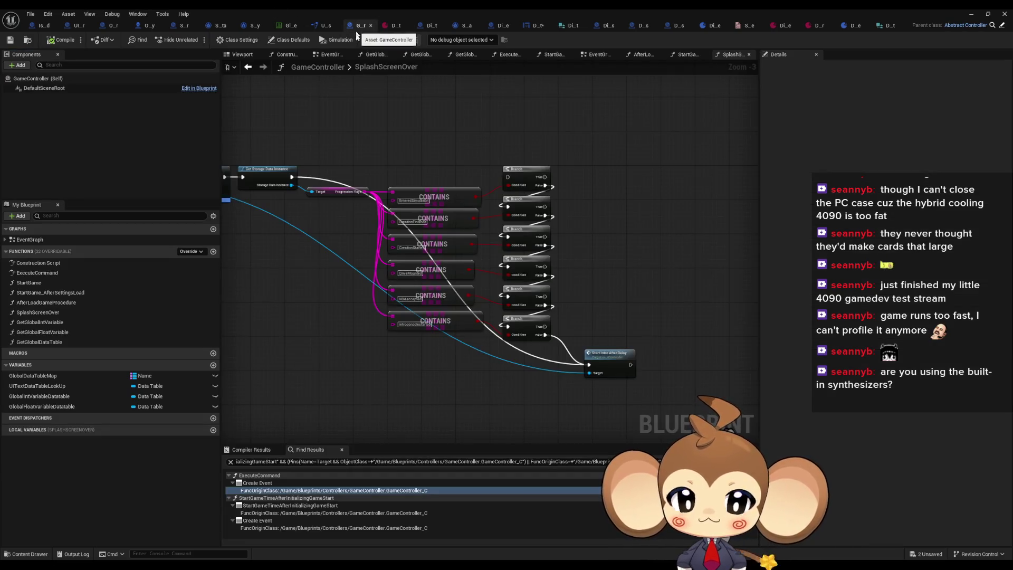
Step: Check the NDAccepted flag name on SplashScreenOver's branch, then return to the DialogueData asset
scroll(391, 372, up, 3)
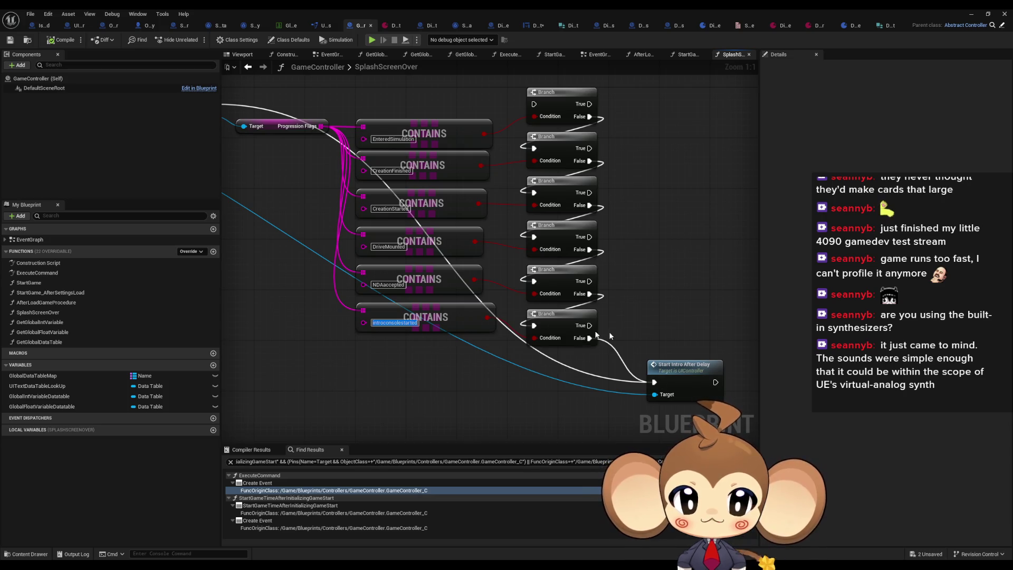
click(388, 284)
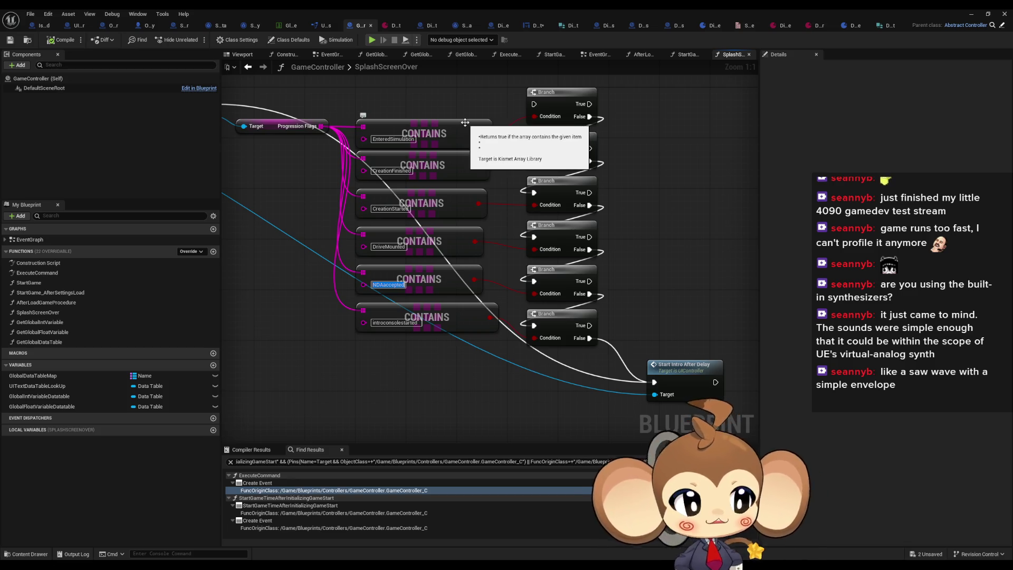
click(392, 70)
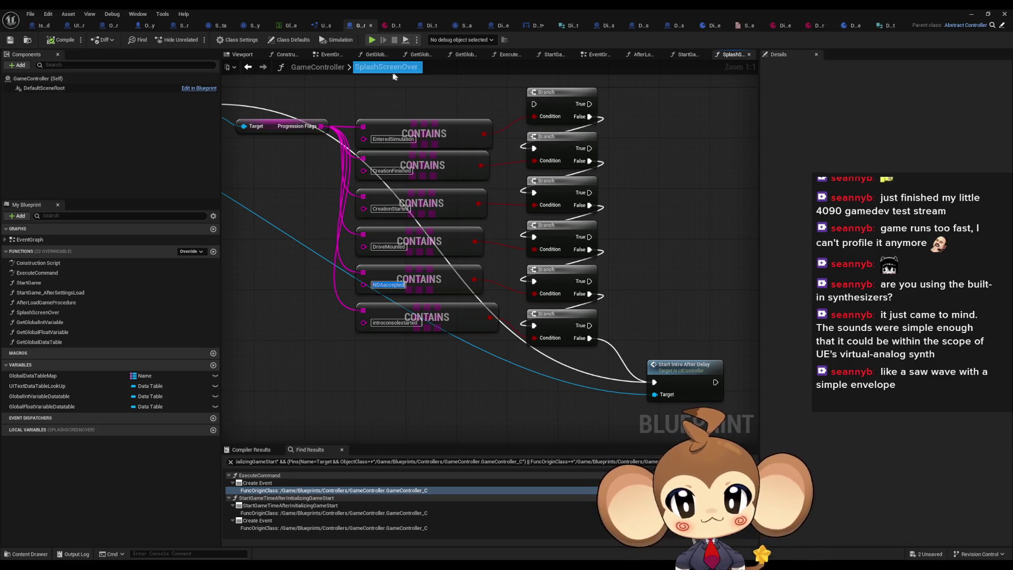
key(Escape)
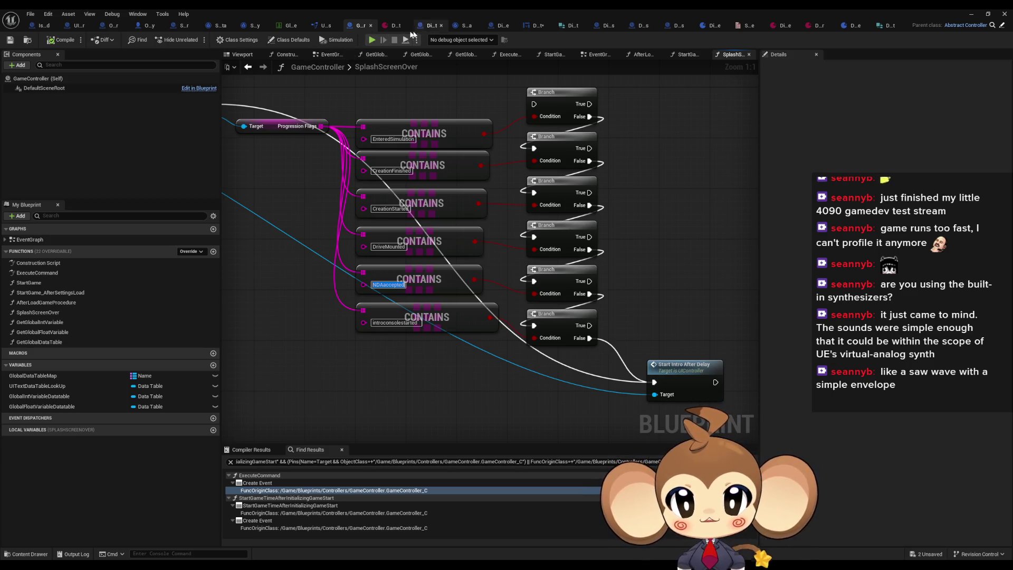
click(529, 29)
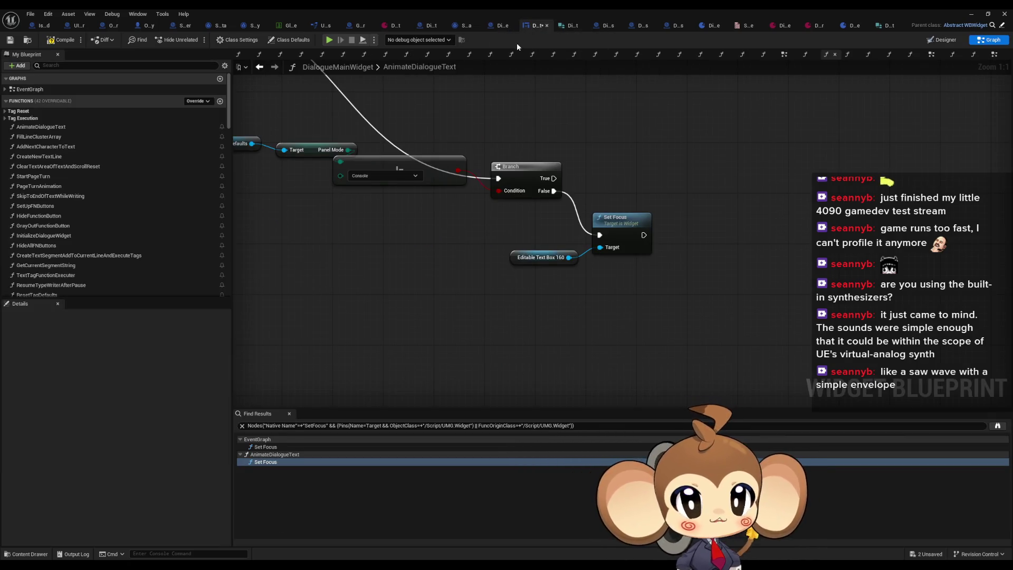
click(393, 25)
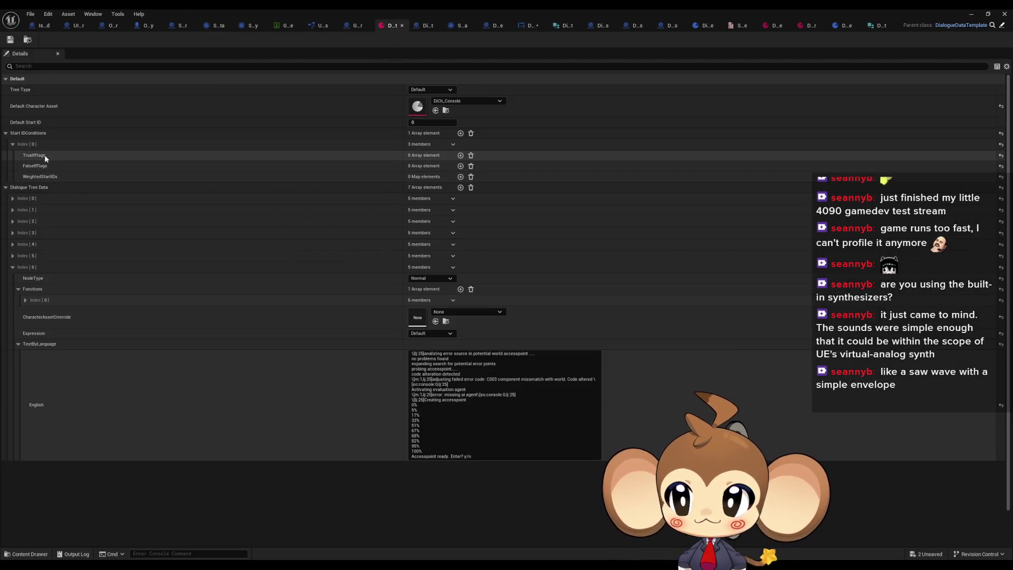
Step: Try then clear an NDAccepted TrueIfFlags entry, and check the EnteredSimulation flag name in the graph
click(461, 156)
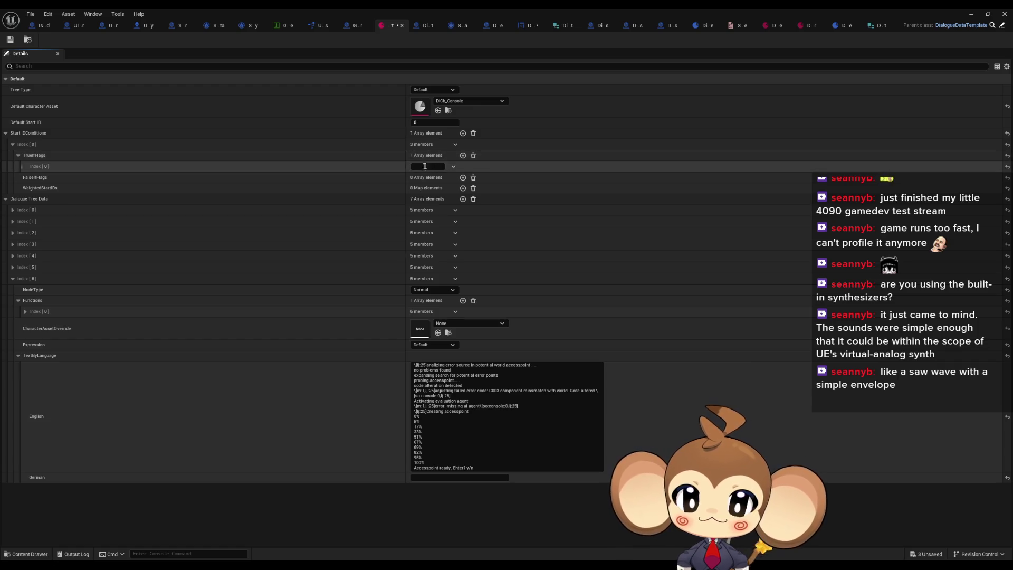
text(NDAccepted)
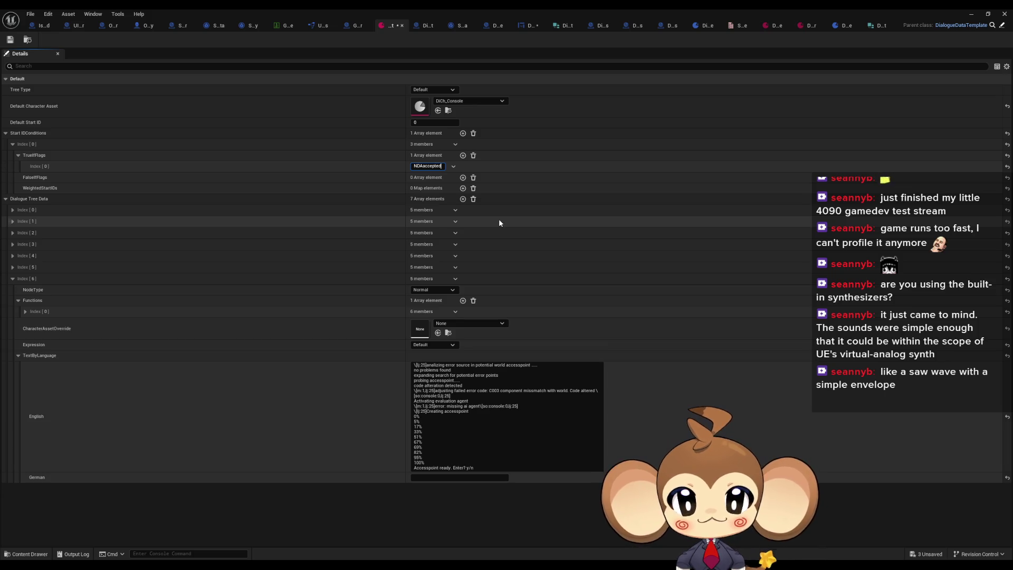
click(473, 156)
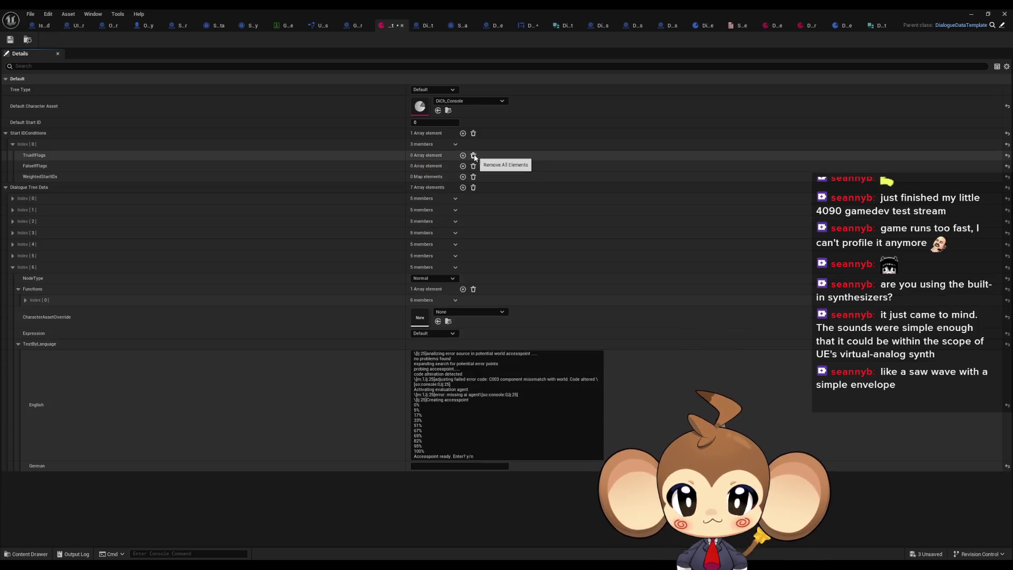
click(355, 26)
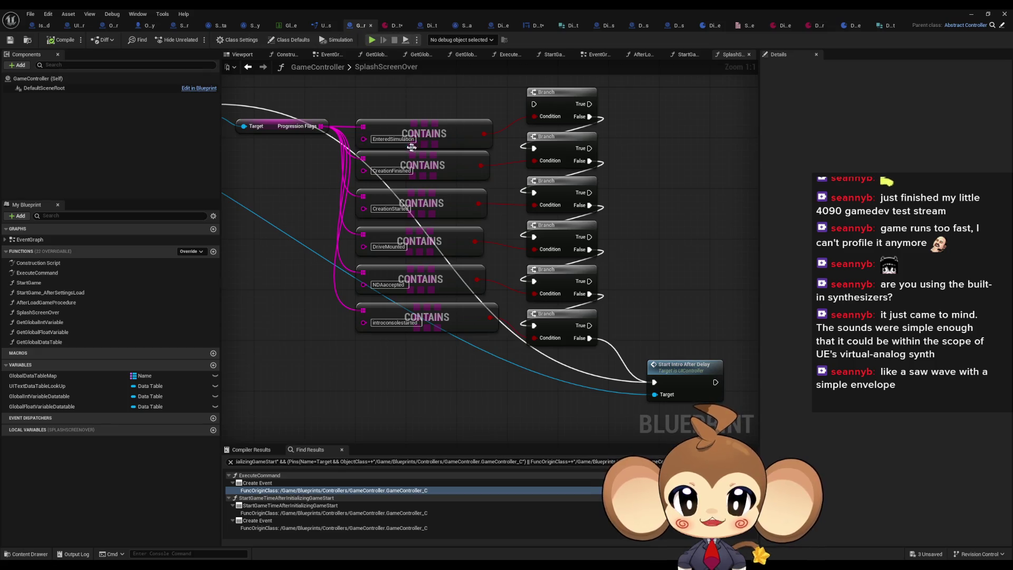
drag(519, 182, 519, 267)
click(394, 223)
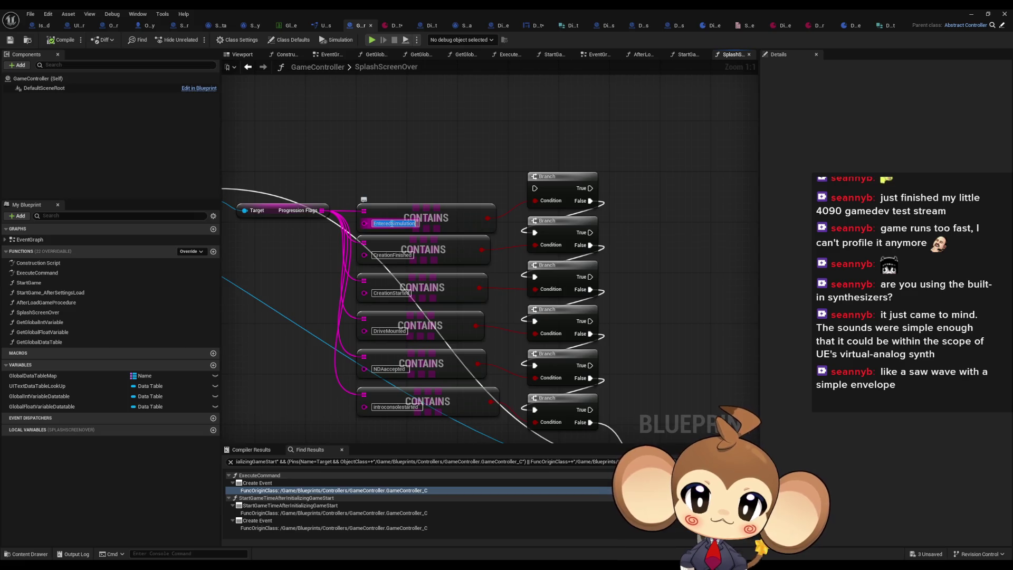
key(Return)
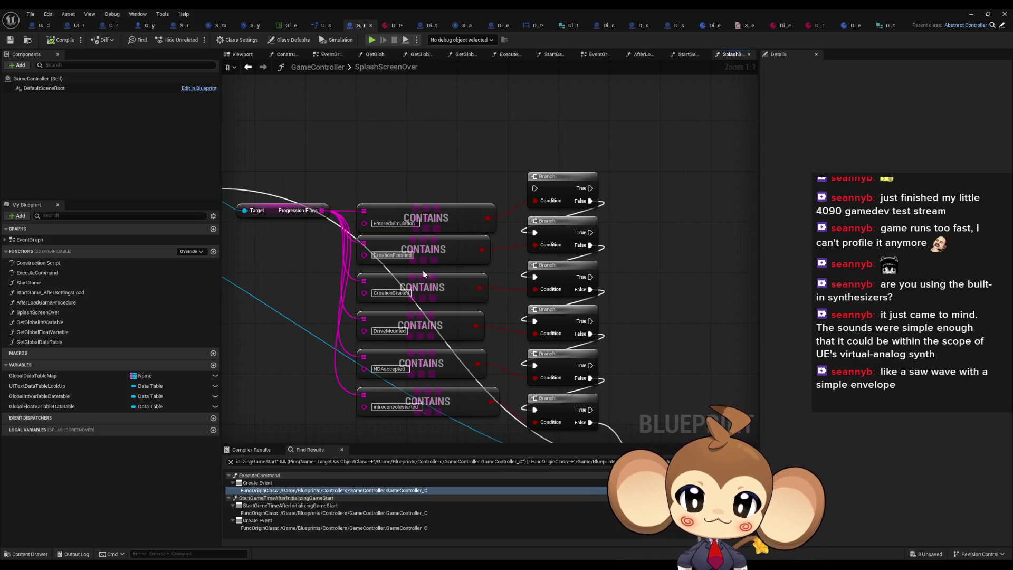
click(388, 27)
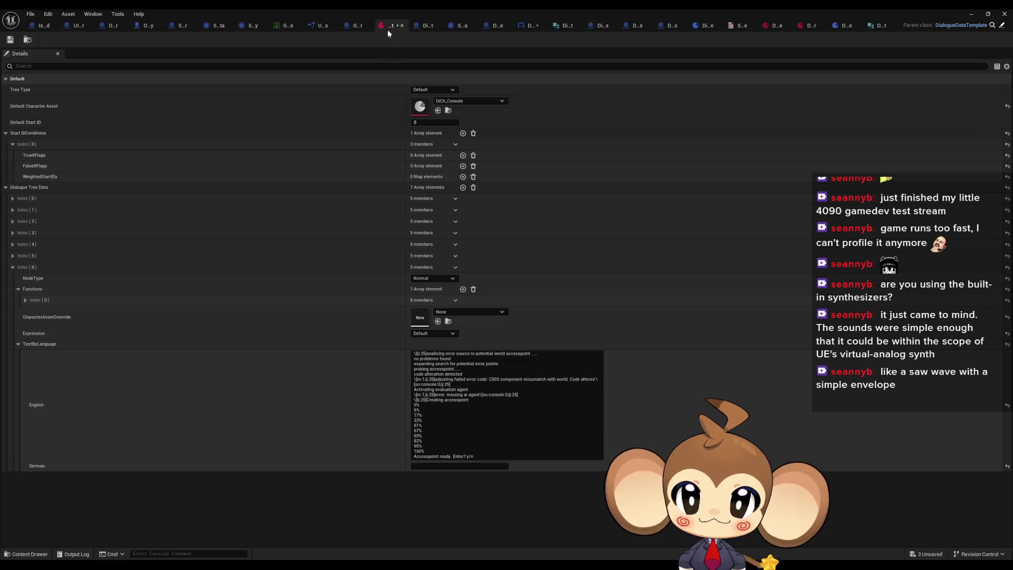
Step: Require CreationFinished in TrueIfFlags, add weighted start ID 6 with weight 1, and save
click(457, 156)
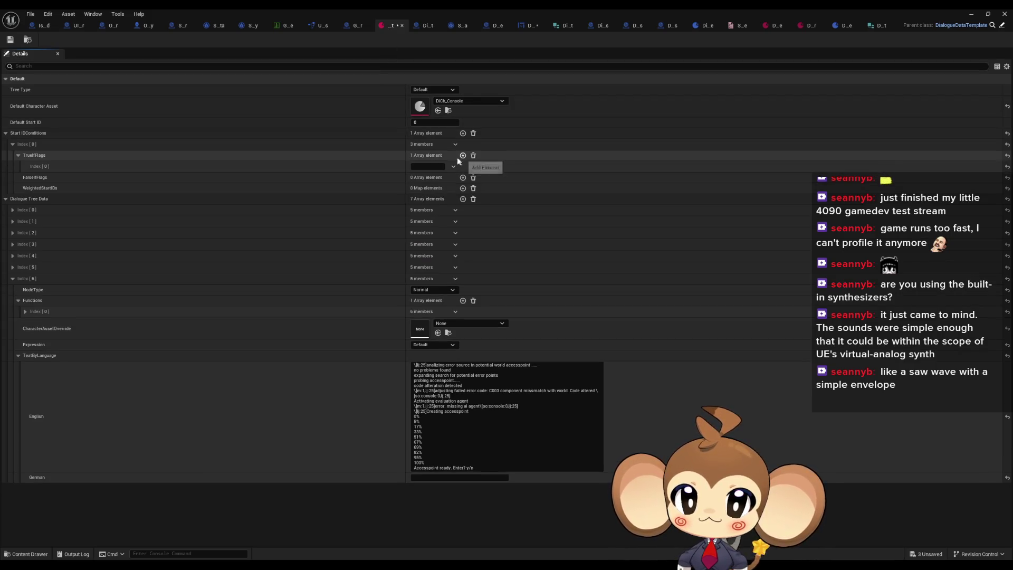
click(431, 166)
text(CreationFinished)
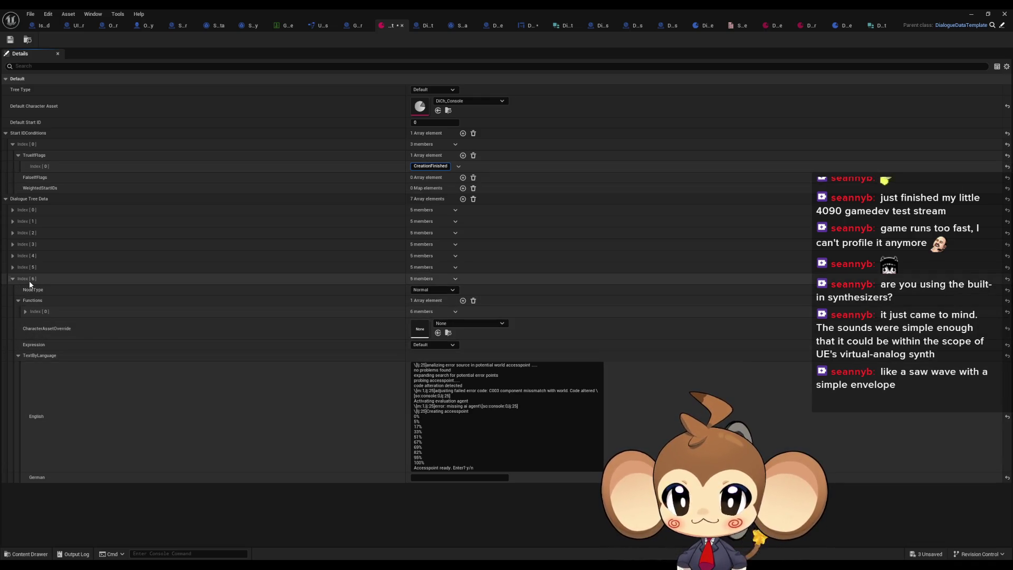
click(463, 189)
click(57, 203)
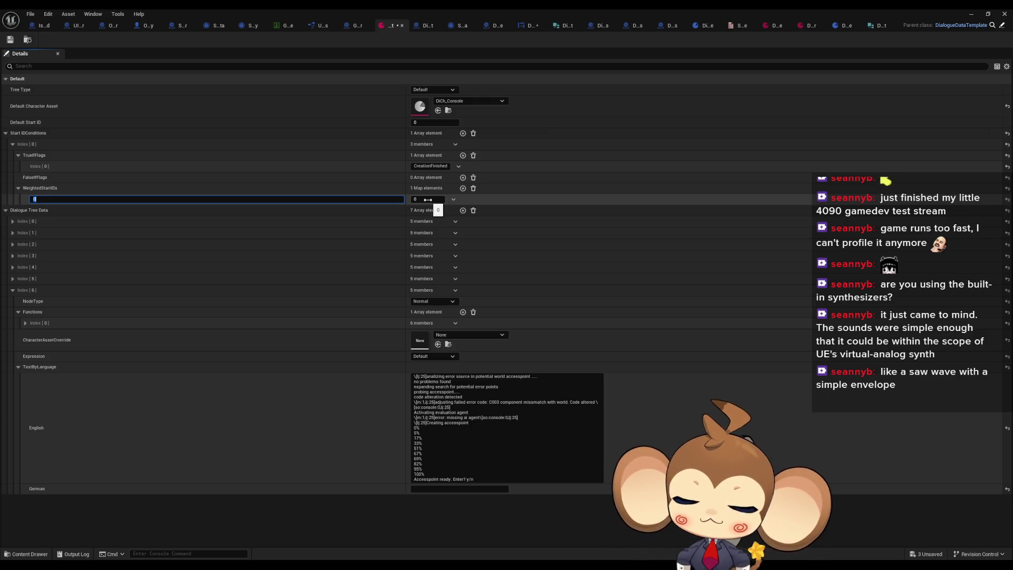
text(6)
click(427, 200)
text(1)
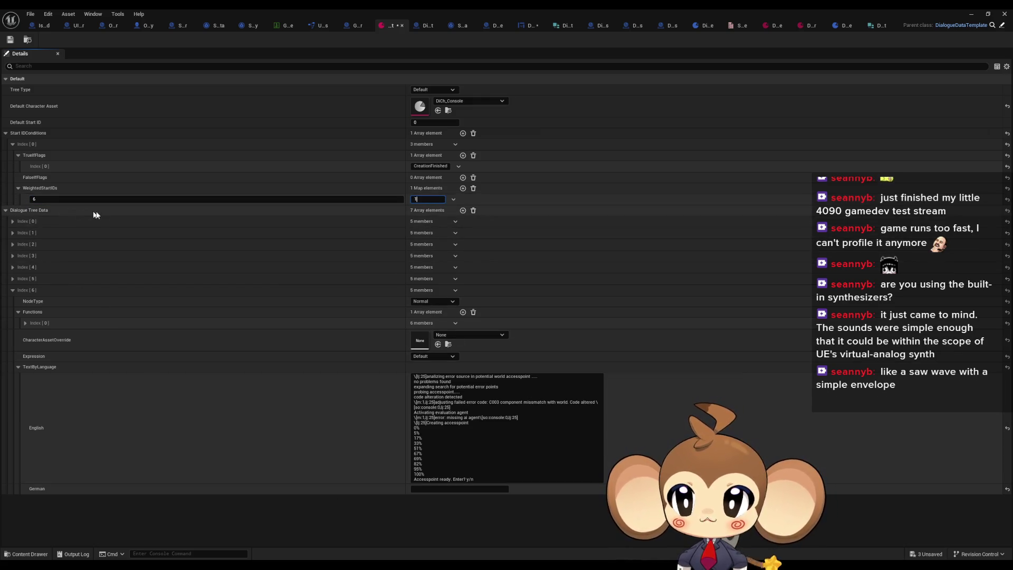
key(ctrl+s)
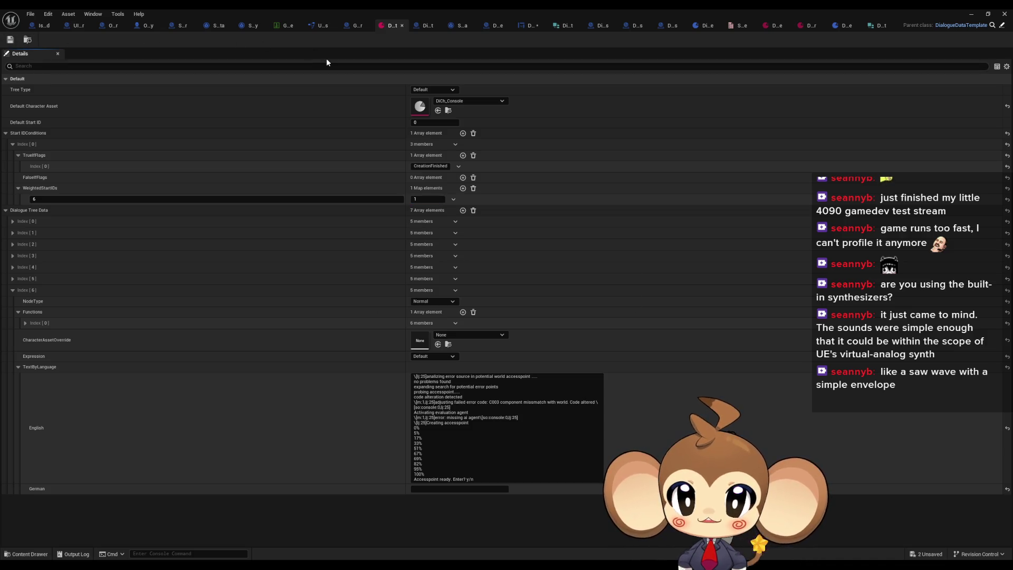
click(356, 26)
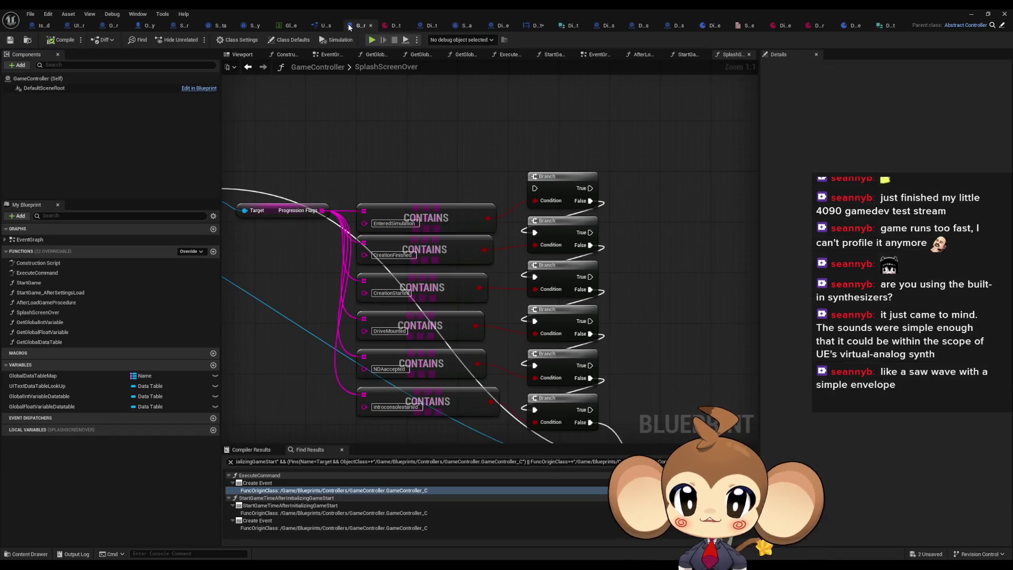
Step: Copy the CreationStarted flag name and remove a stray empty flag from the first condition
click(397, 293)
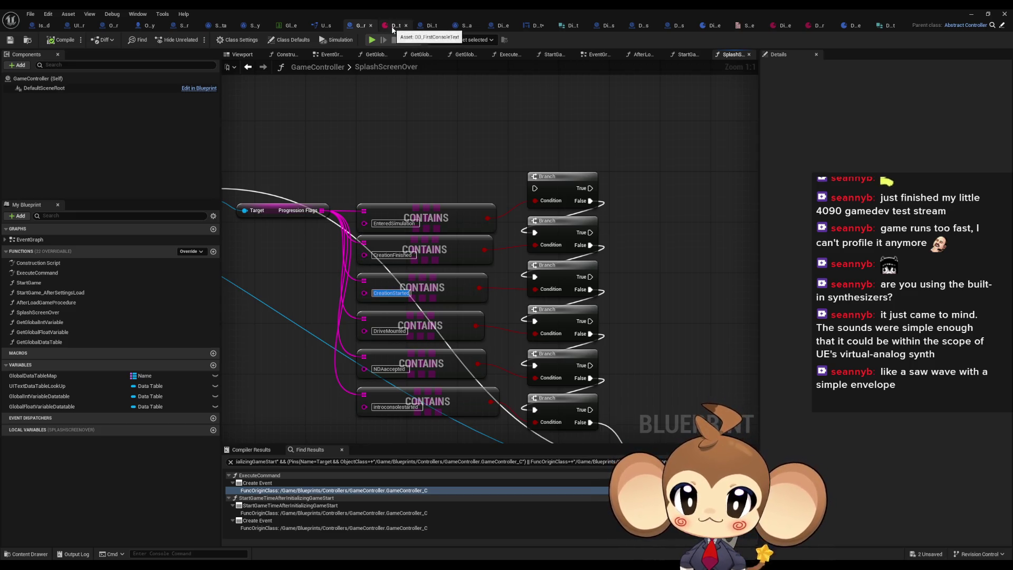
click(392, 26)
click(463, 155)
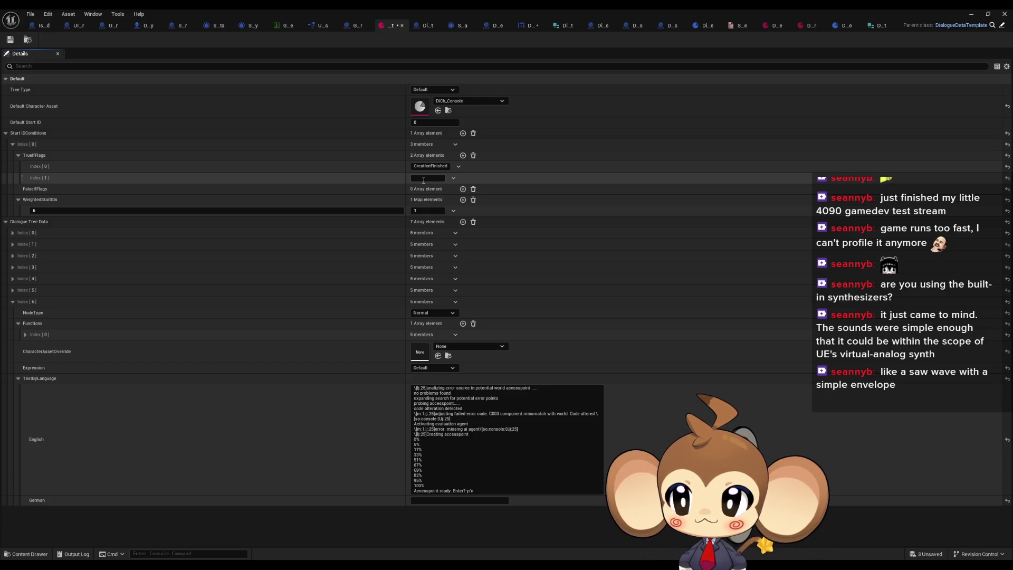
click(454, 179)
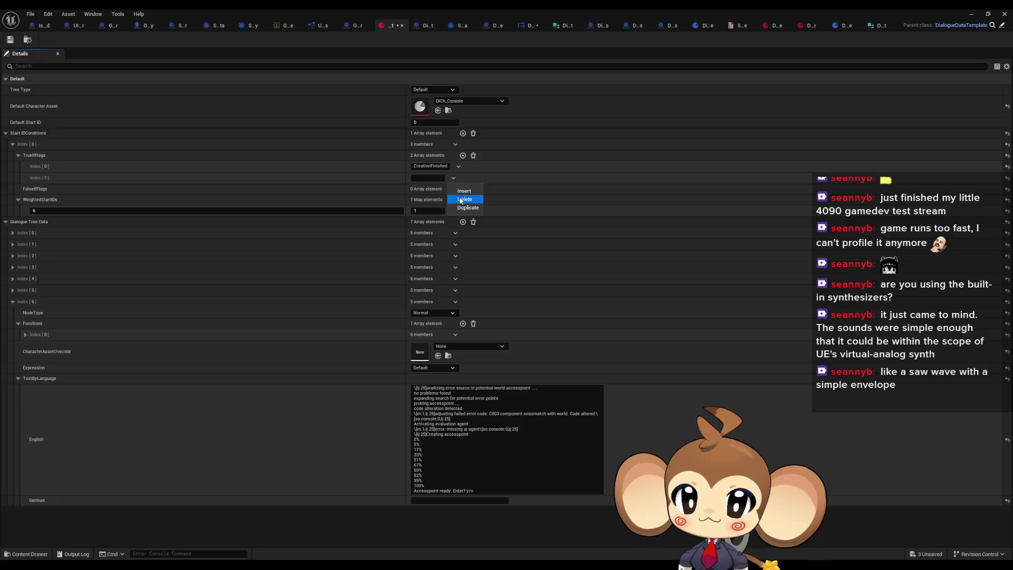
click(465, 200)
click(18, 156)
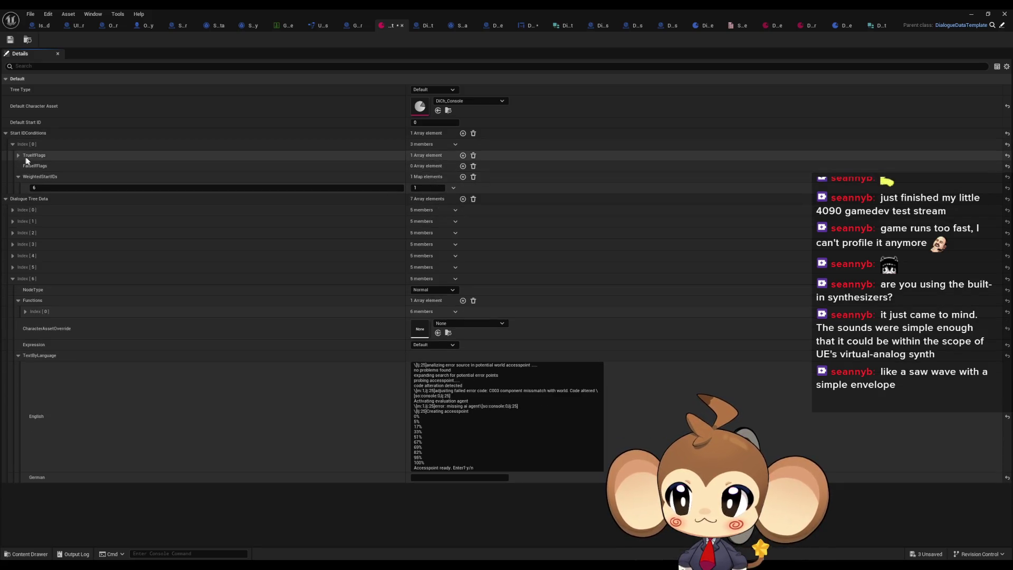
click(19, 177)
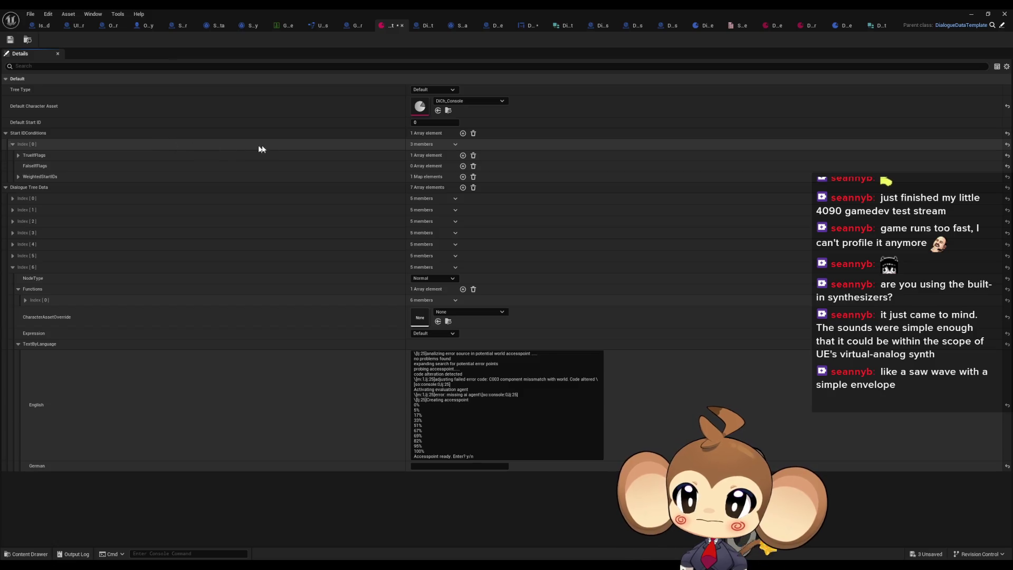
Step: Add a second condition requiring CreationStarted with start ID 5, weight 1, plus an empty third condition
click(463, 133)
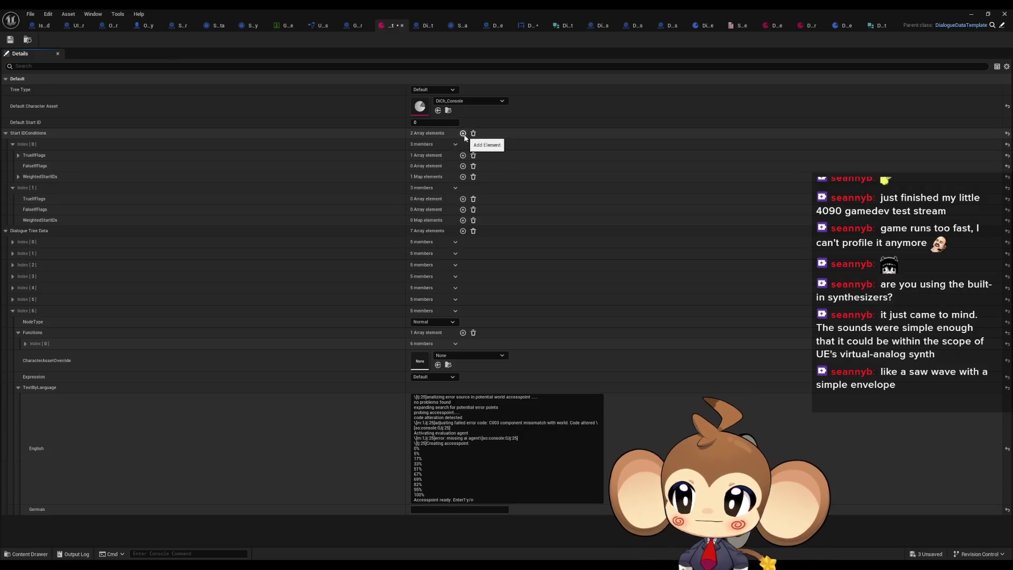
click(19, 177)
click(19, 178)
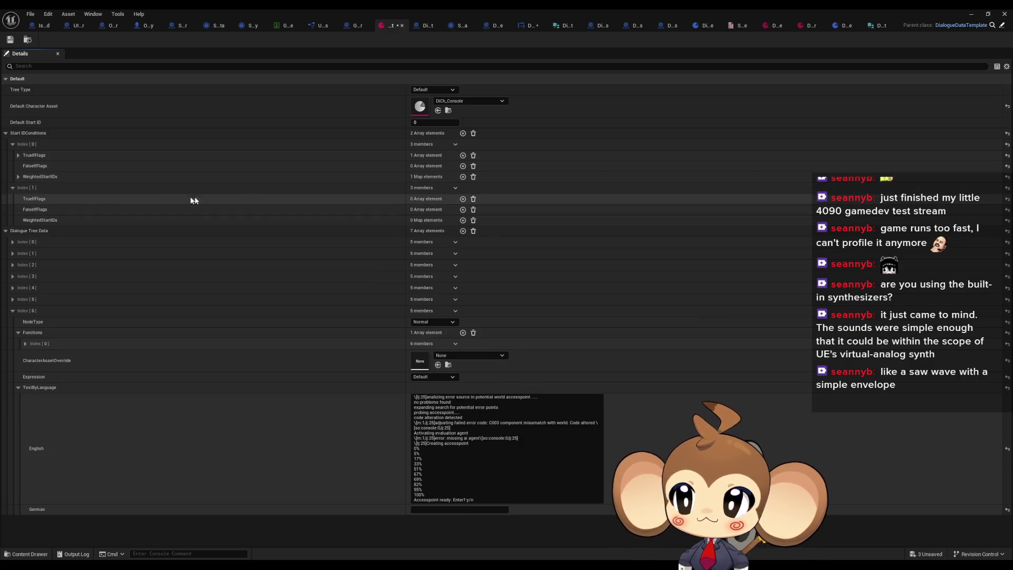
click(463, 198)
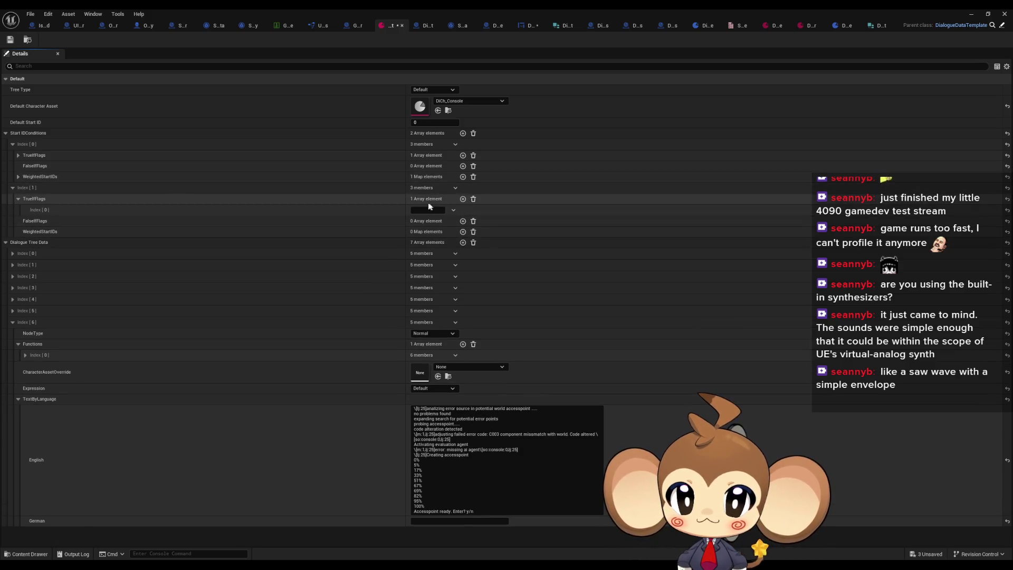
click(462, 232)
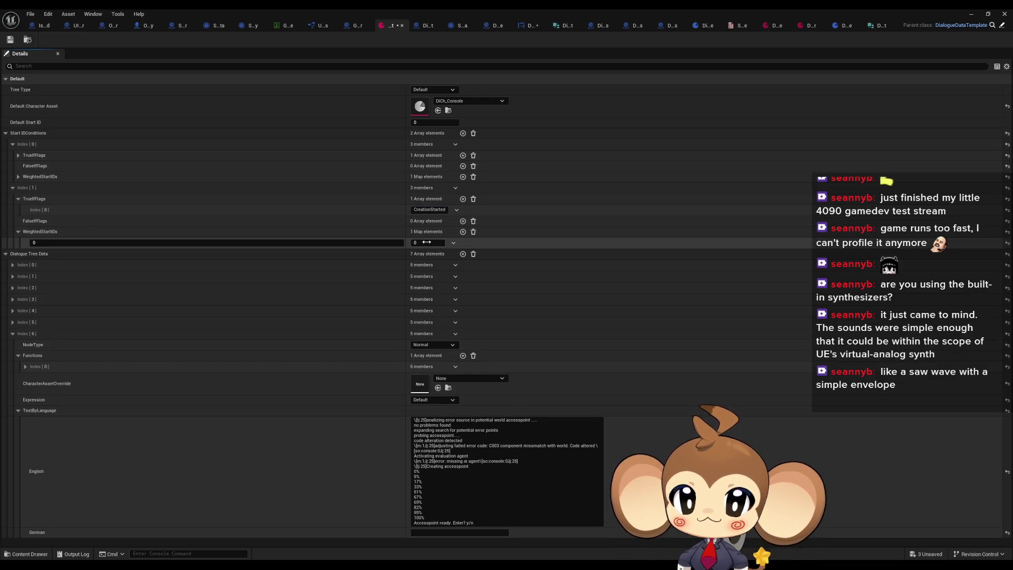
drag(420, 242, 422, 242)
click(193, 243)
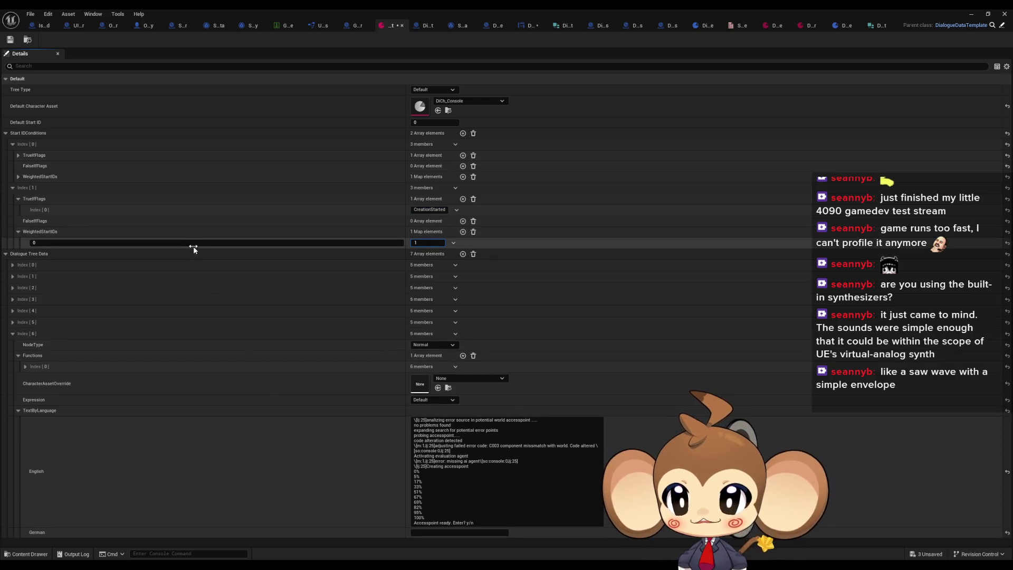
text(5)
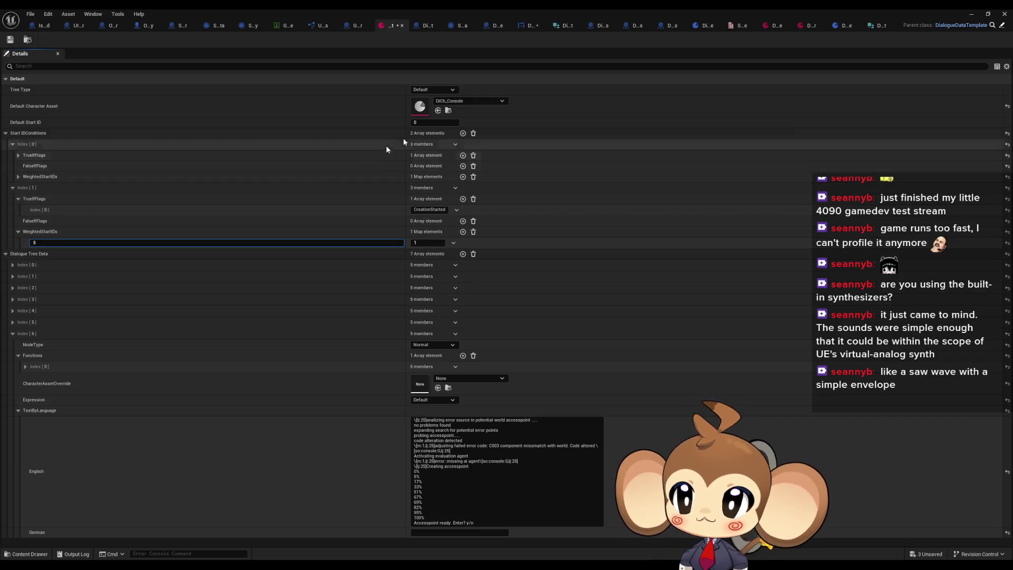
click(462, 134)
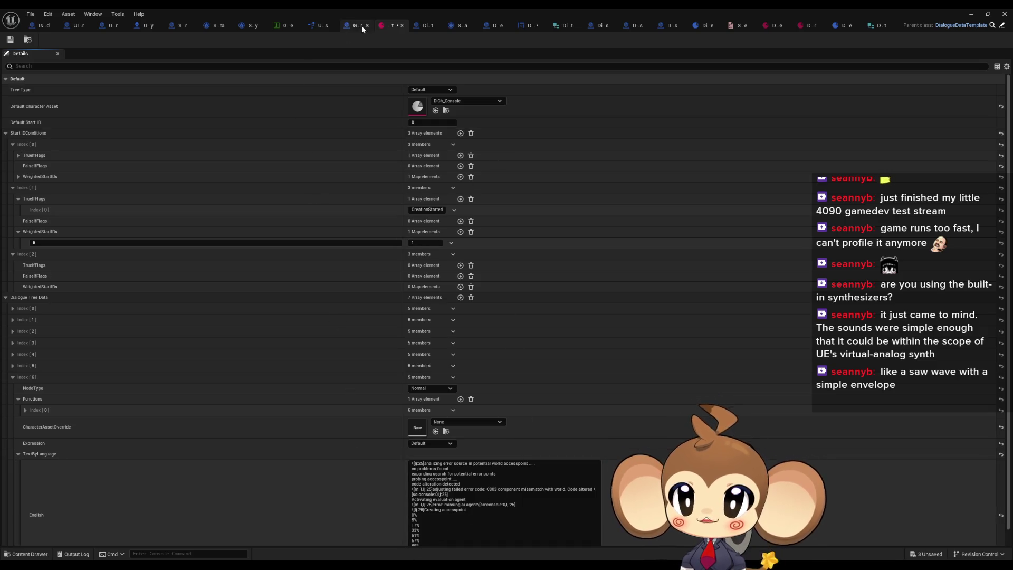
Step: Check the DriveMounted flag name in the graph and add it to the third condition's TrueIfFlags
click(360, 26)
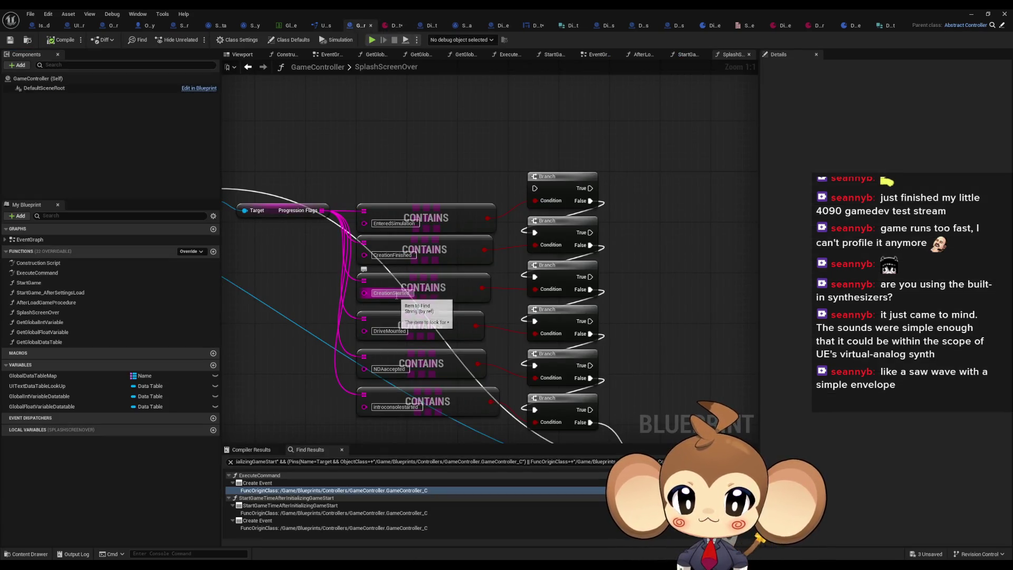
click(389, 330)
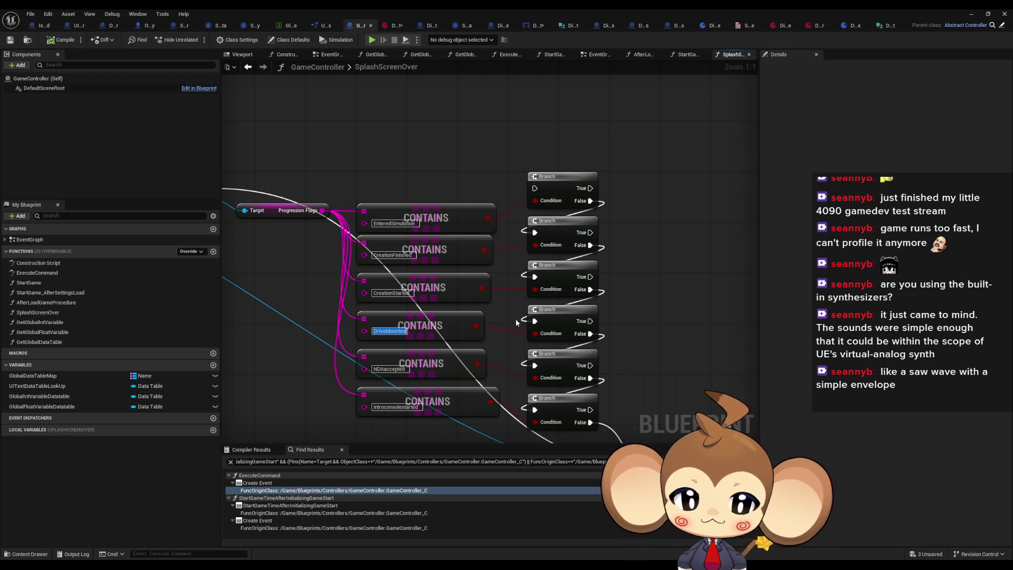
mouse_move(416, 565)
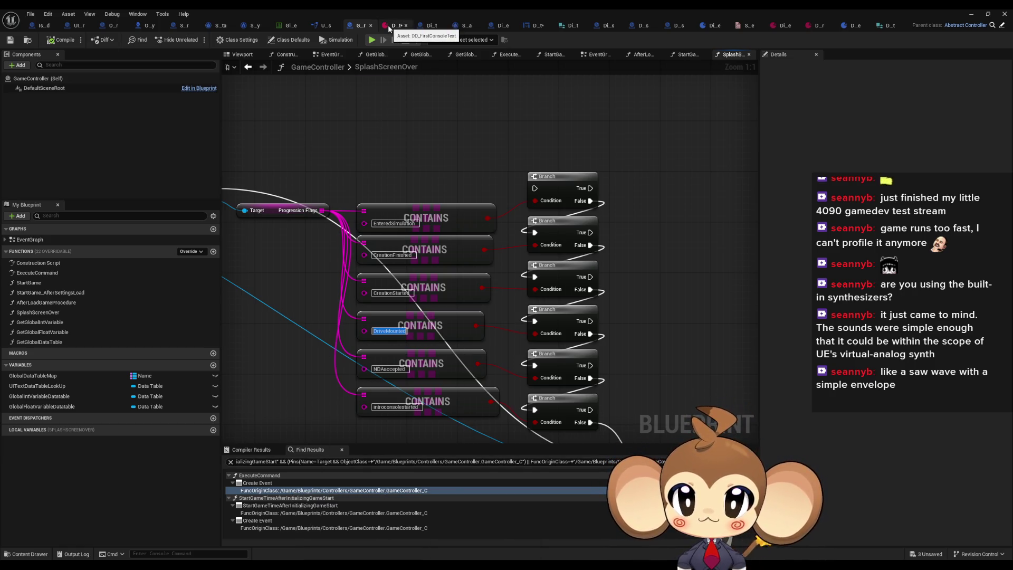
click(392, 25)
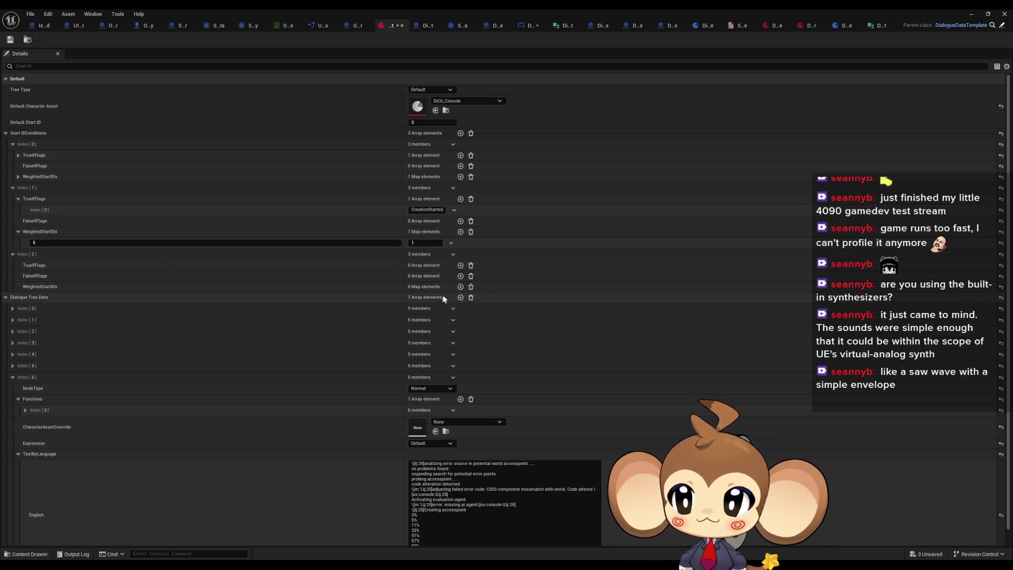
click(460, 266)
click(425, 276)
text(DriveMounted)
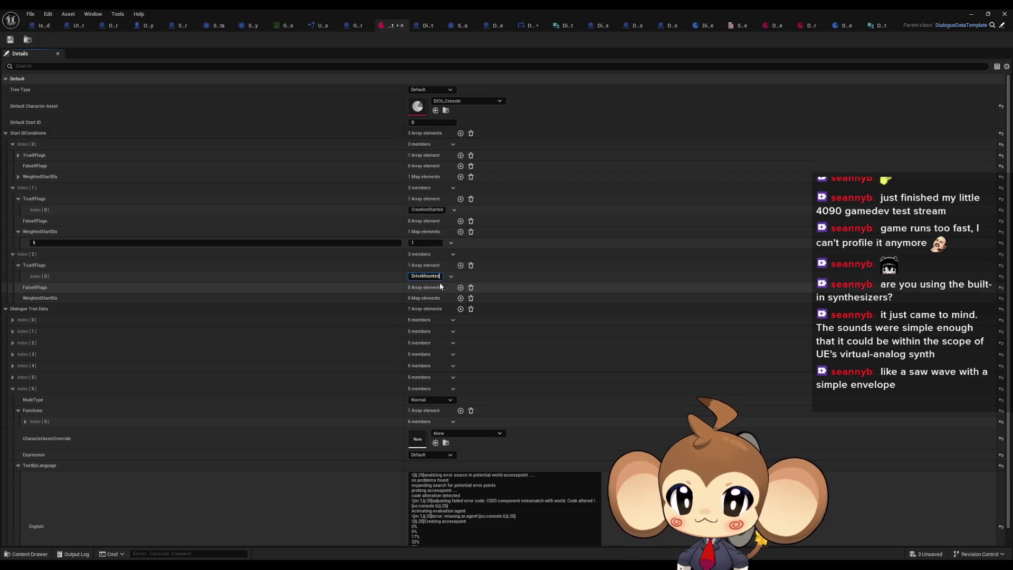
click(13, 389)
click(13, 365)
click(19, 388)
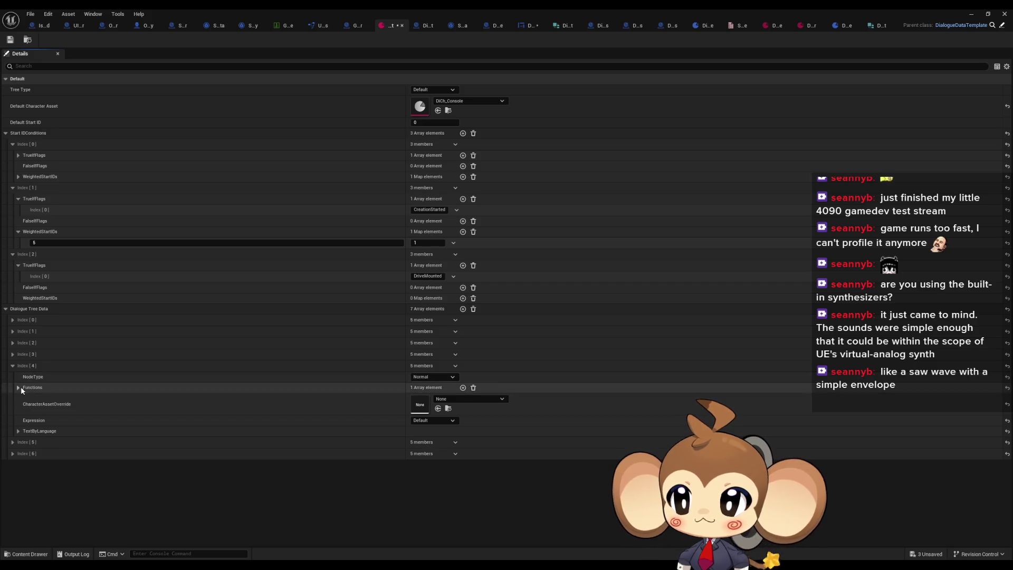
Step: Insert 25 after 'lj:' in the opening tag of dialogue entry Index 4's English text
click(18, 431)
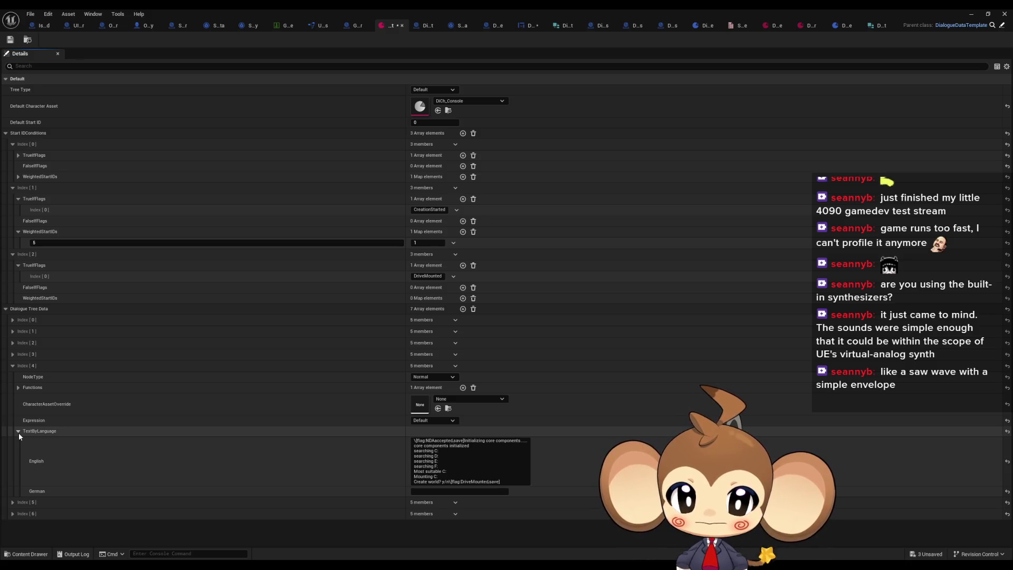
click(18, 431)
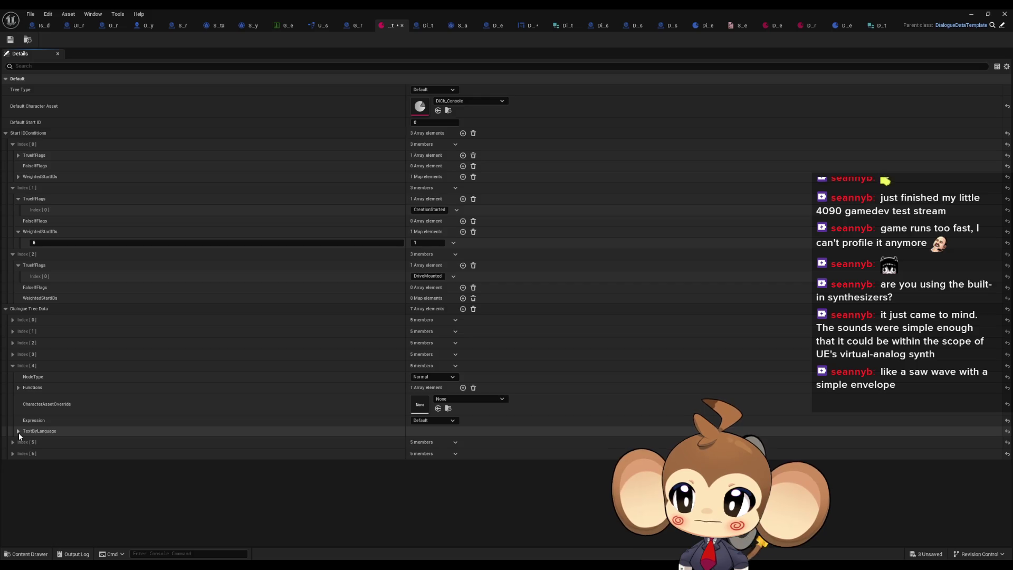
click(18, 431)
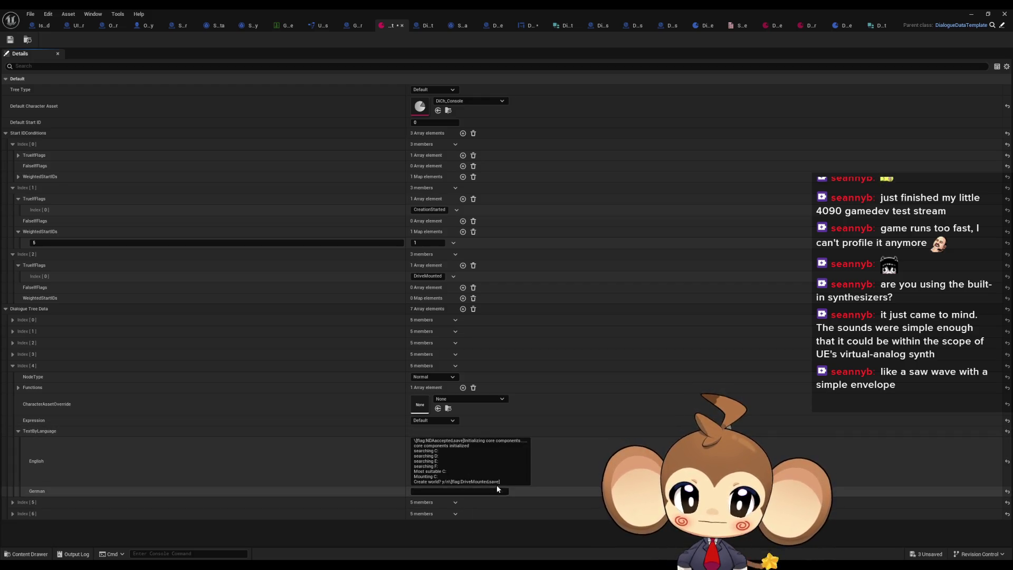
click(461, 443)
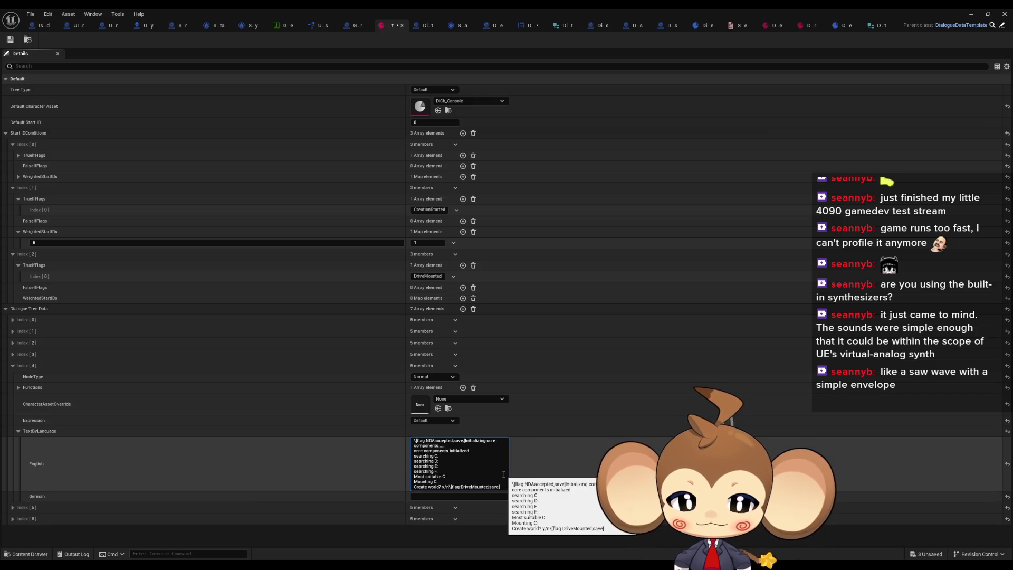
text(25)
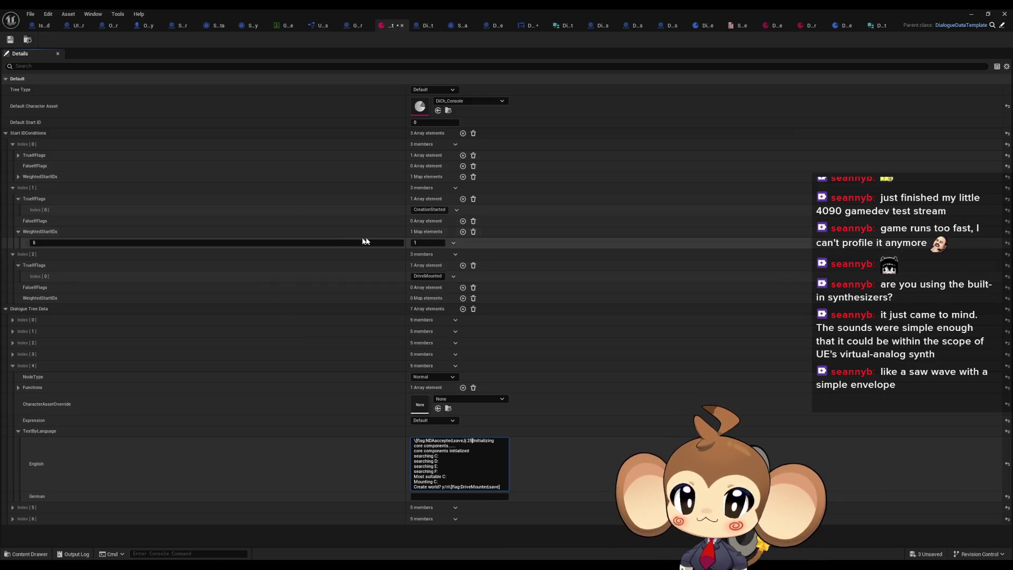
Step: Add start ID 4 with weight 1 to the DriveMounted condition, then verify the NDAccepted flag name
click(463, 298)
click(415, 309)
click(375, 310)
text(4)
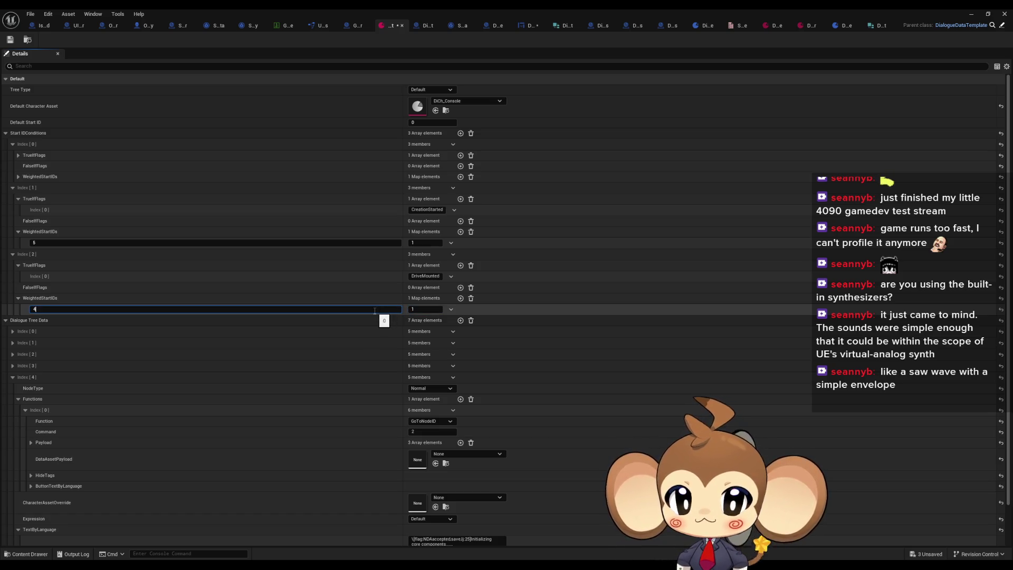
click(352, 24)
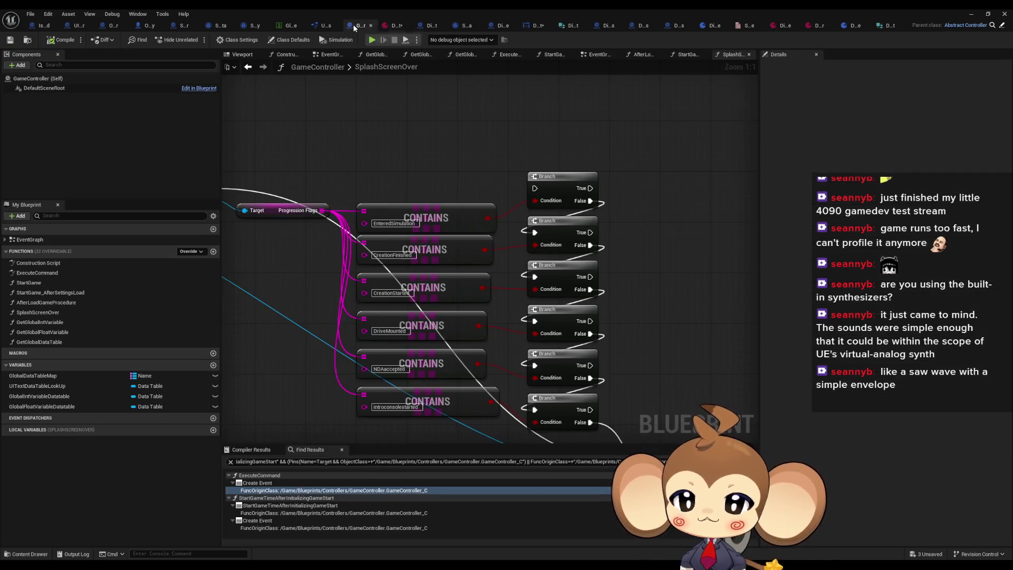
click(389, 369)
click(390, 25)
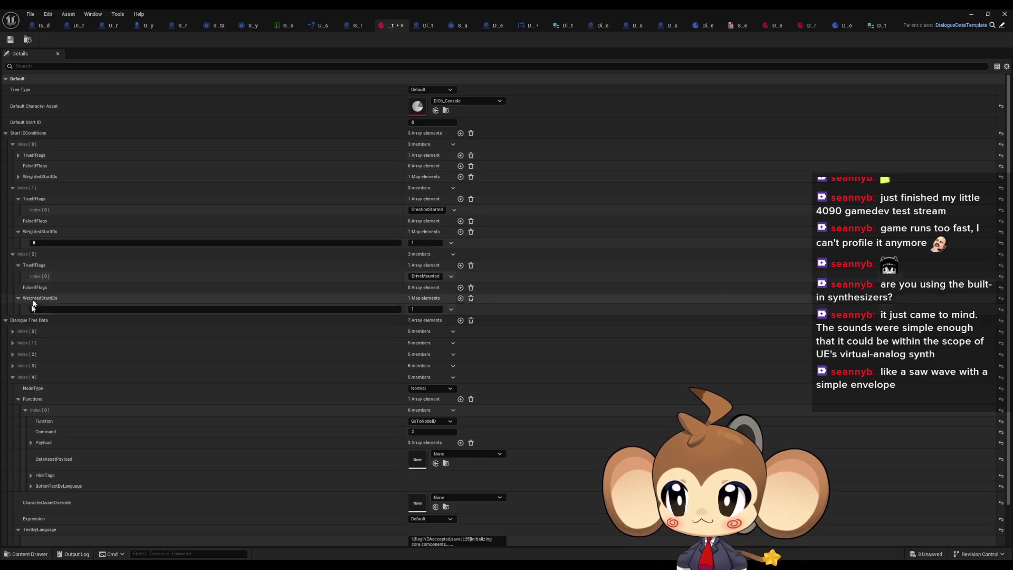
click(12, 343)
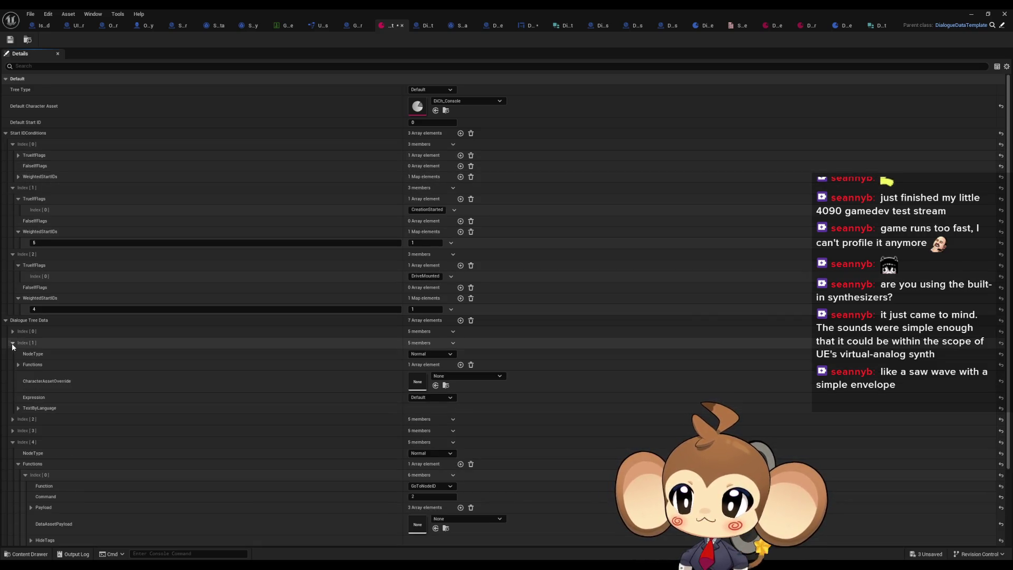
click(18, 408)
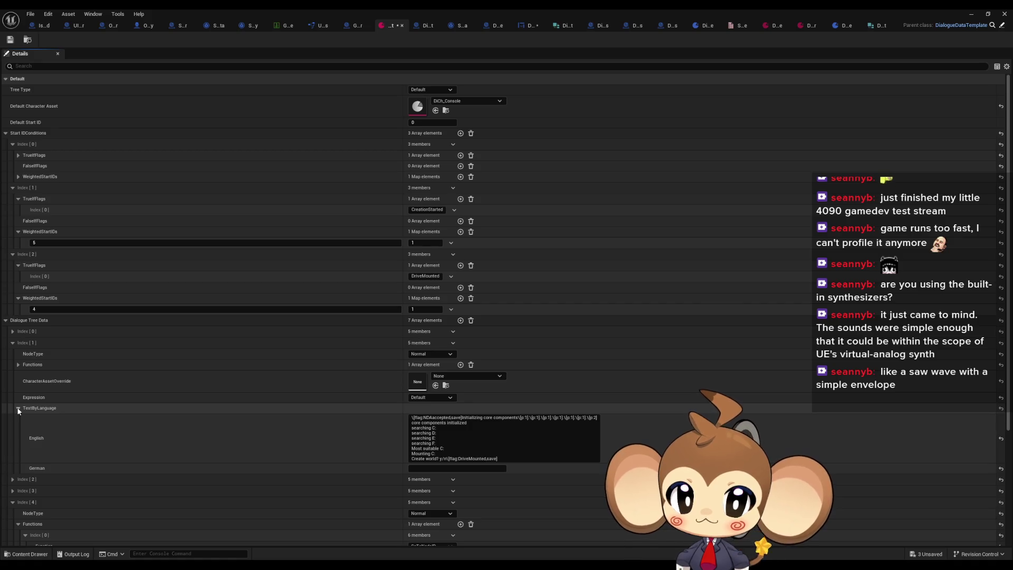
click(18, 409)
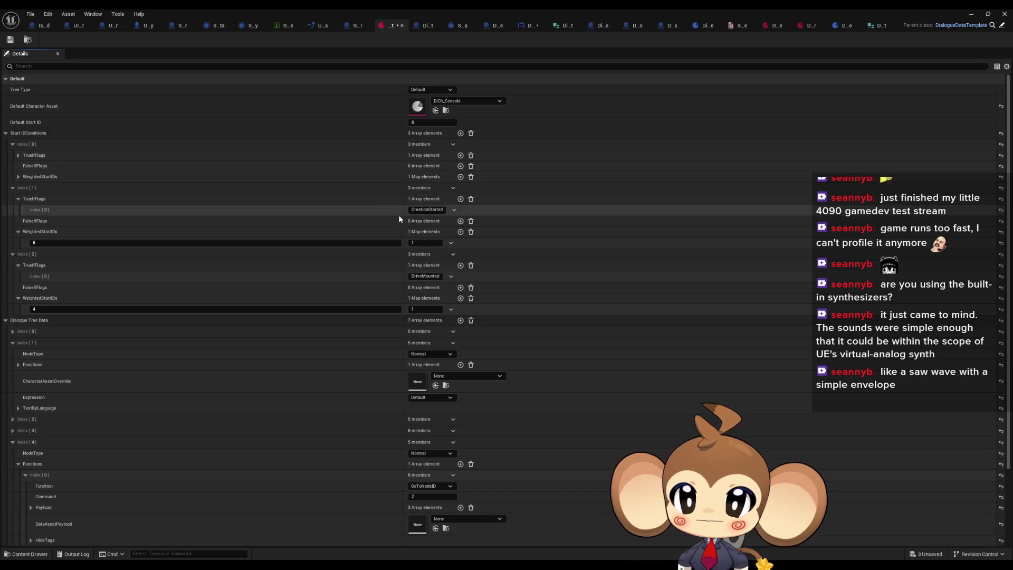
Step: Add a fourth condition requiring NDAccepted and delete dialogue tree node Index [7]
click(461, 134)
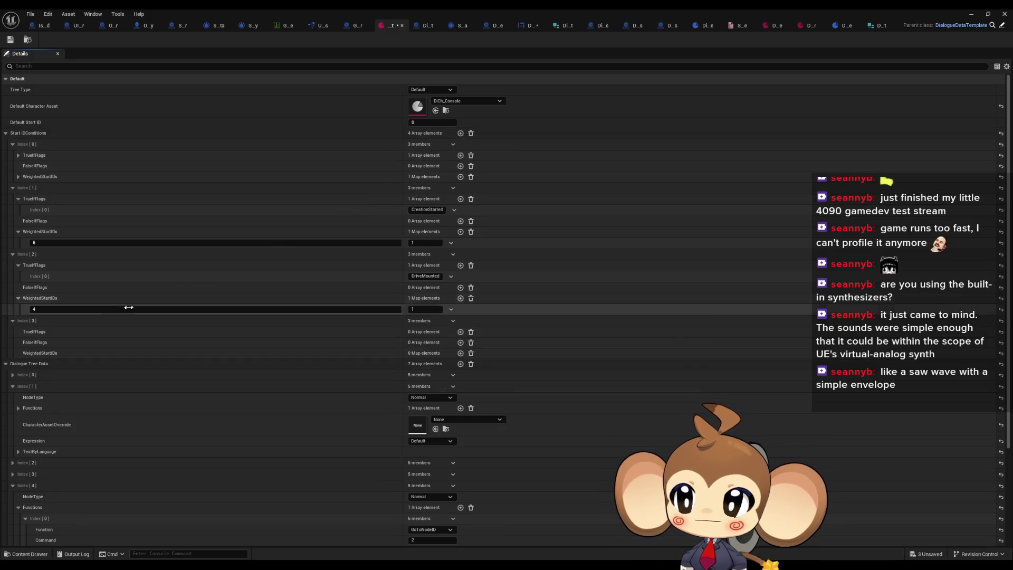
click(460, 331)
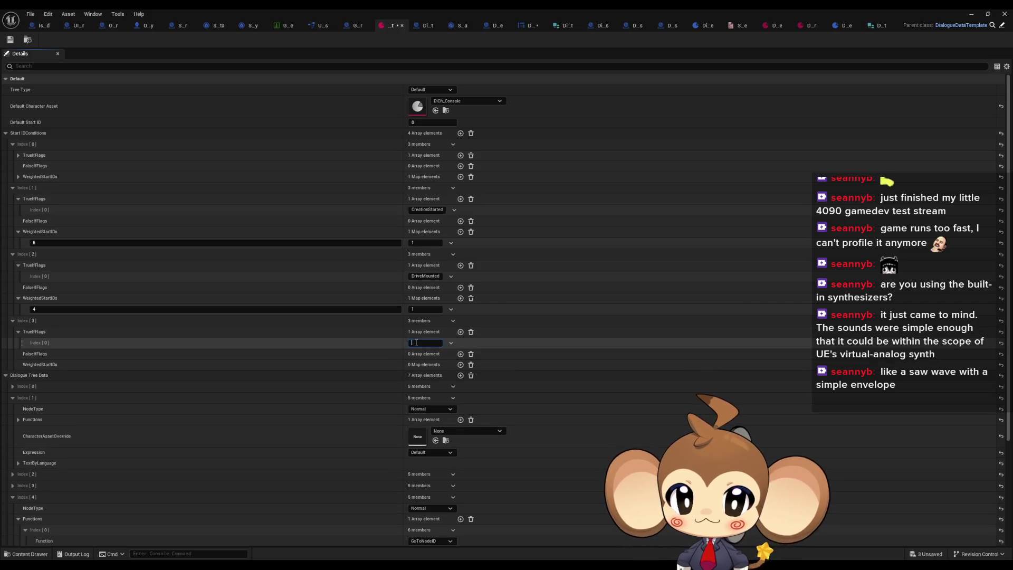
click(460, 375)
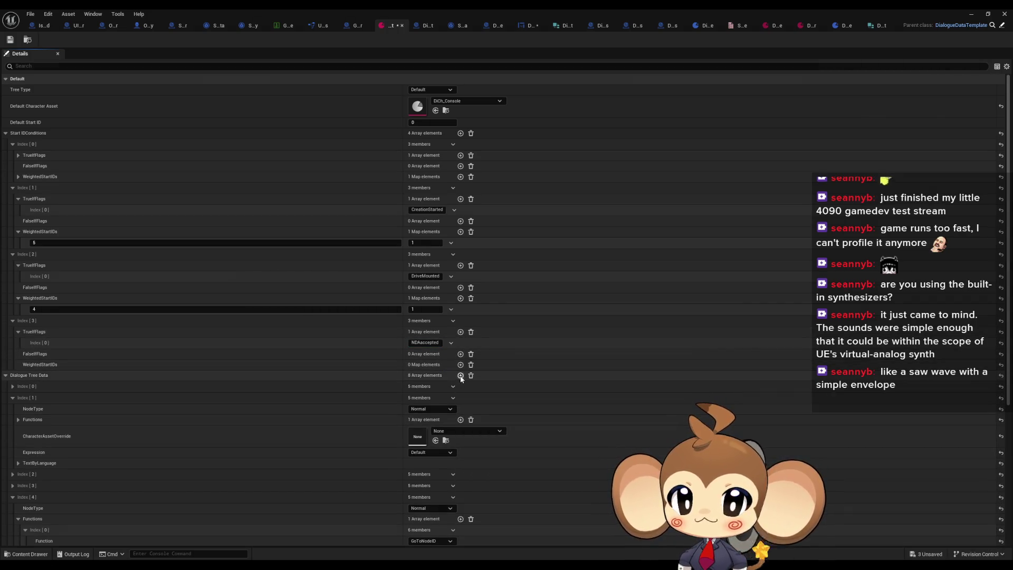
scroll(458, 372, down, 5)
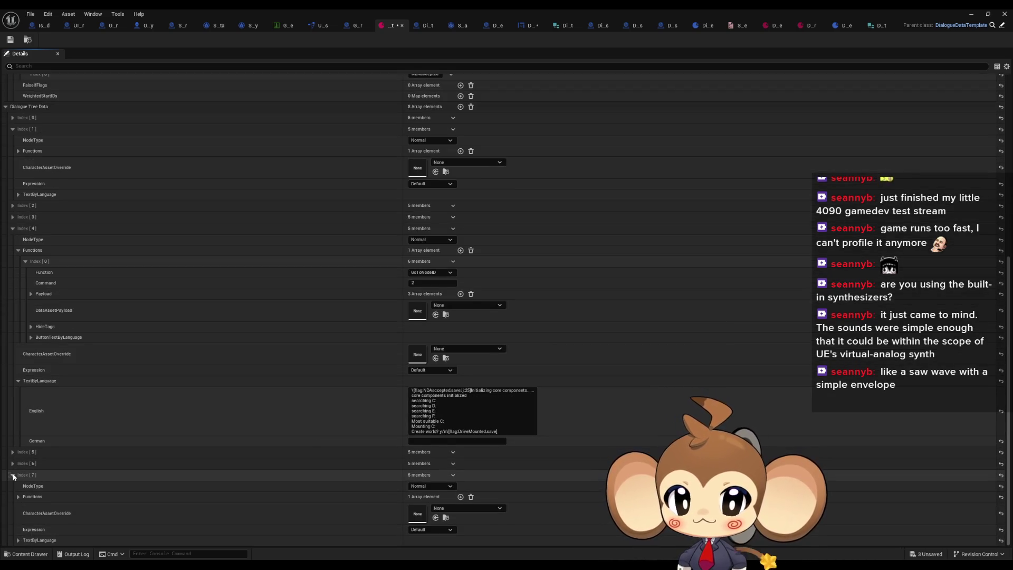
click(52, 540)
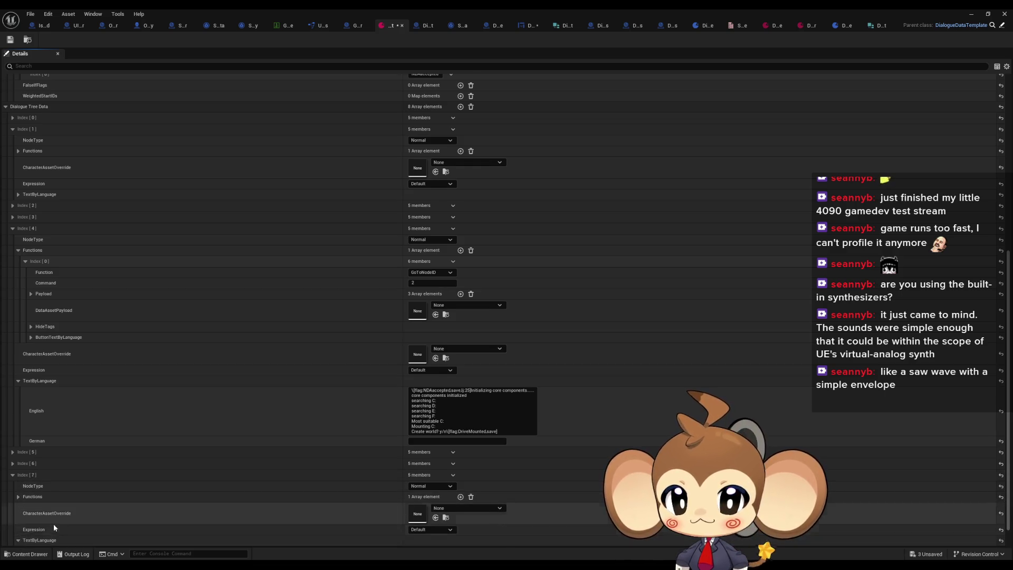
scroll(52, 523, down, 1)
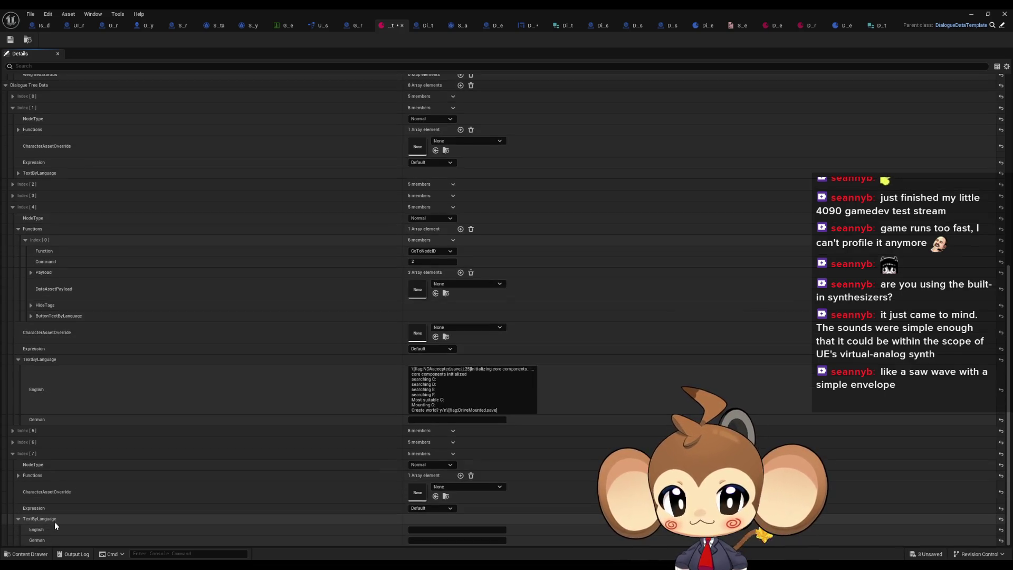
click(18, 475)
click(25, 486)
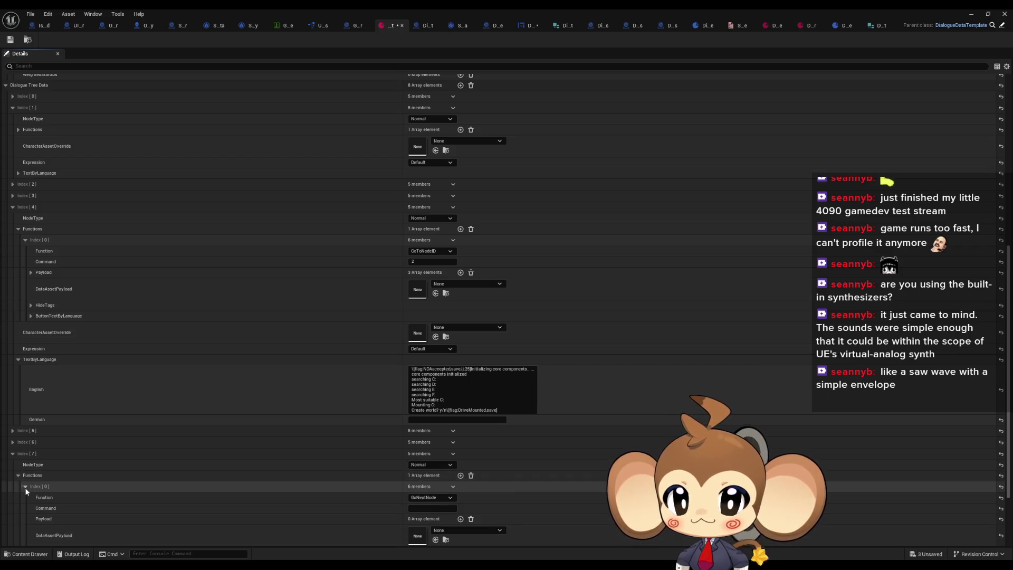
click(452, 453)
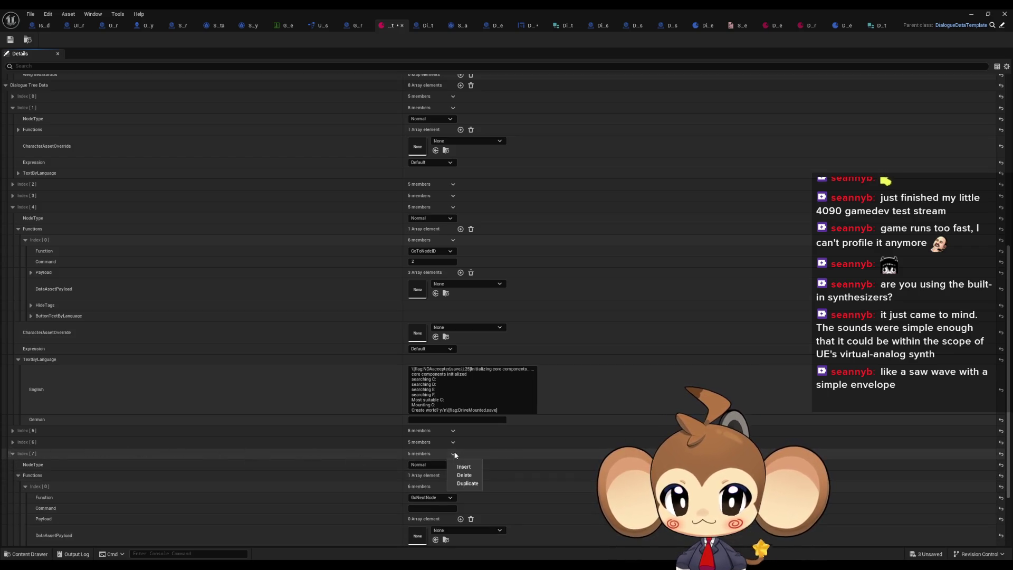
click(464, 474)
scroll(426, 394, up, 10)
scroll(426, 394, up, 4)
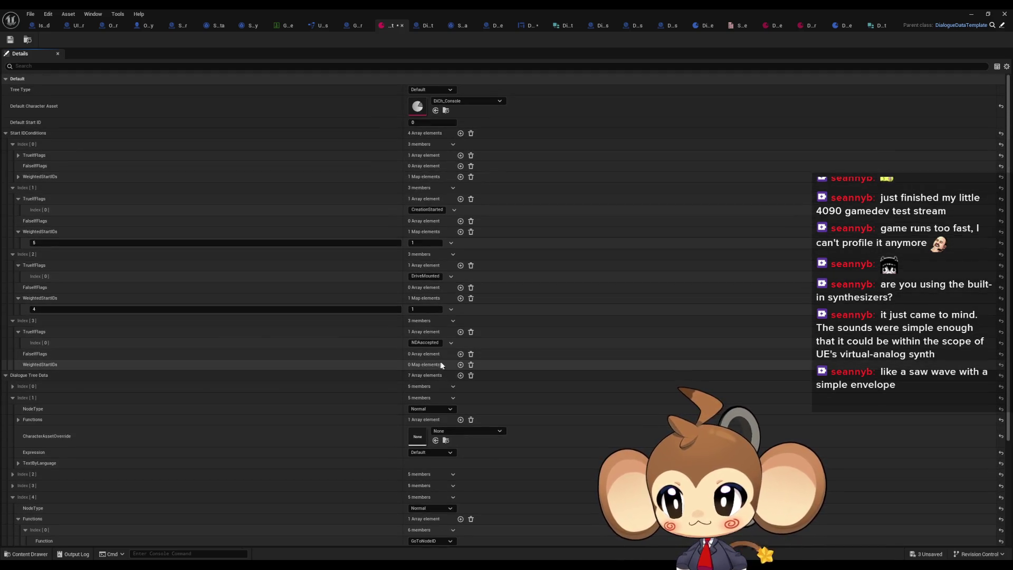
Step: Give the NDAccepted condition start ID 1 with weight 1 and save the asset
click(461, 365)
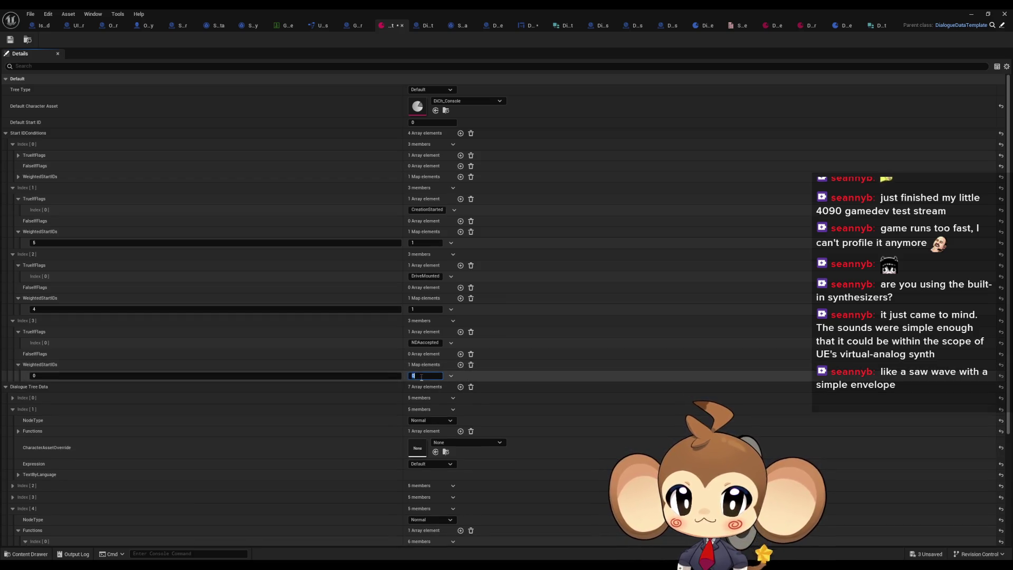
click(346, 376)
text(1)
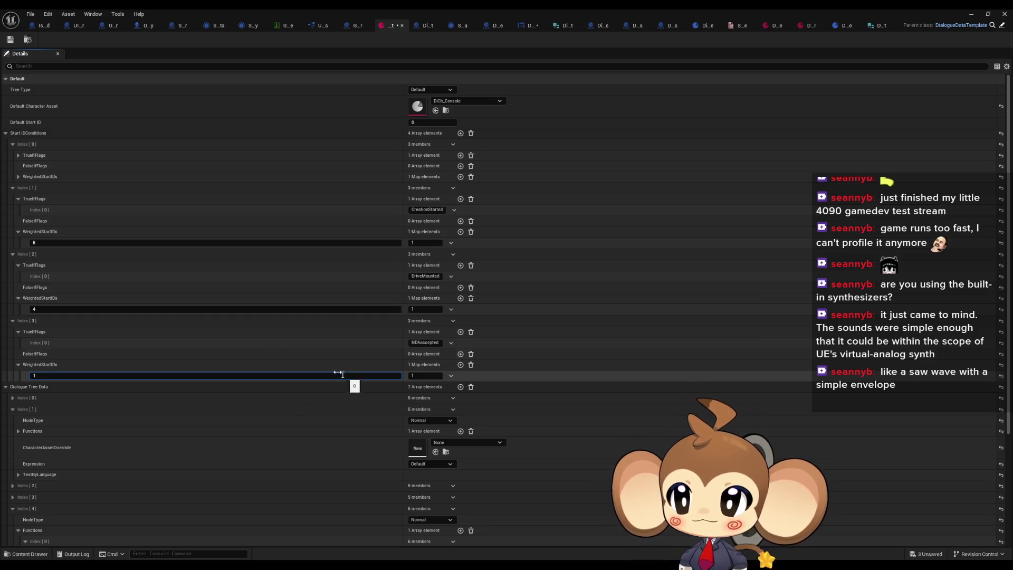
key(Return)
key(ctrl+s)
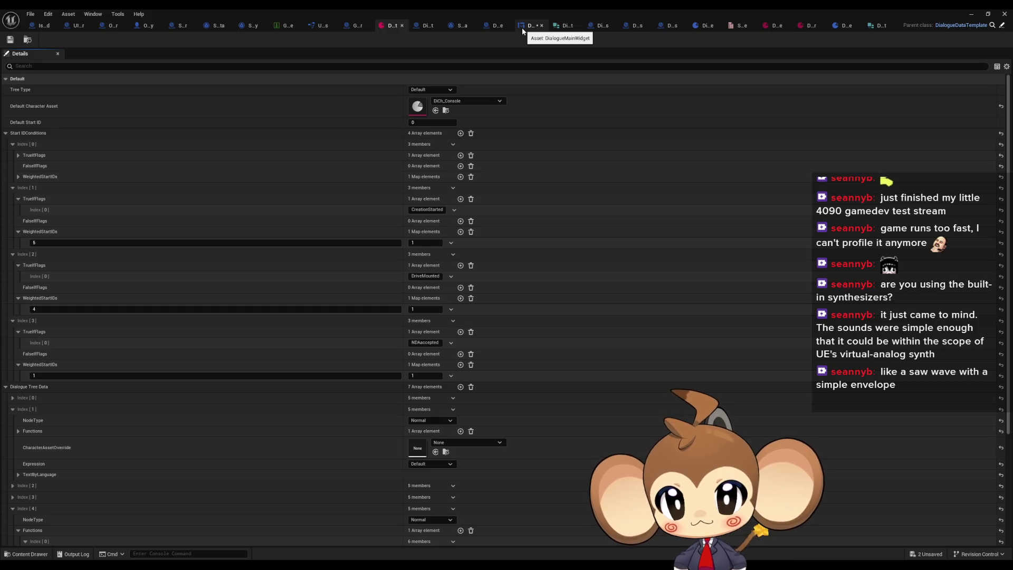
Step: Inspect the ProgressionFlags getter in SplashScreenOver, then open the Start Intro After Delay definition
click(356, 26)
scroll(484, 248, down, 2)
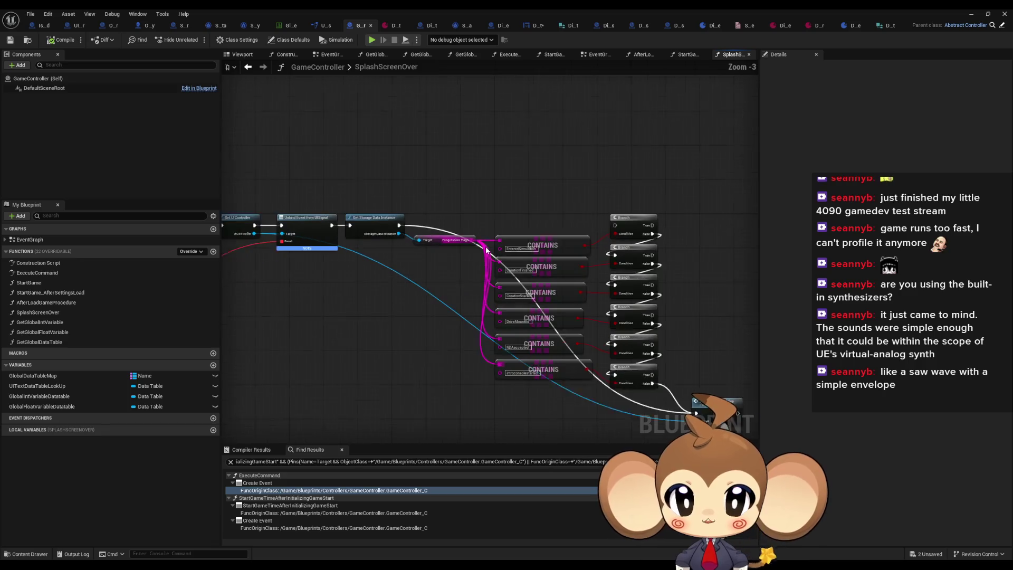
scroll(501, 243, down, 1)
scroll(580, 222, up, 1)
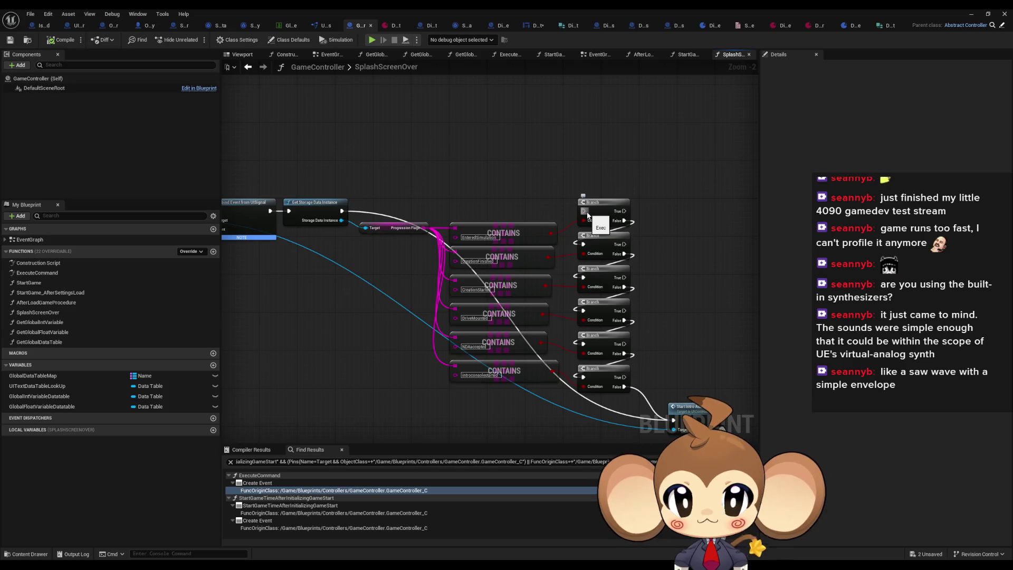
click(396, 228)
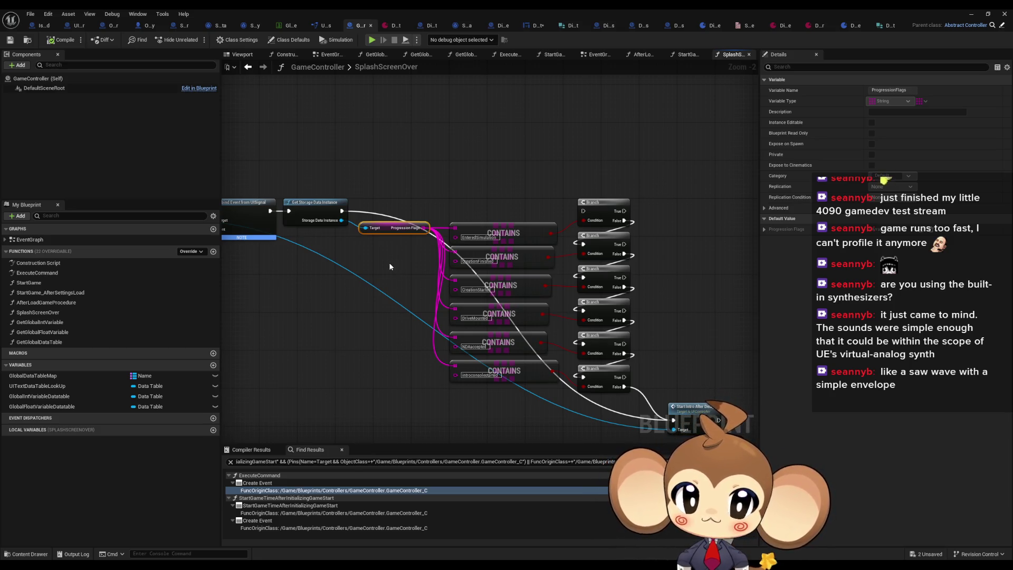
drag(387, 260, 614, 299)
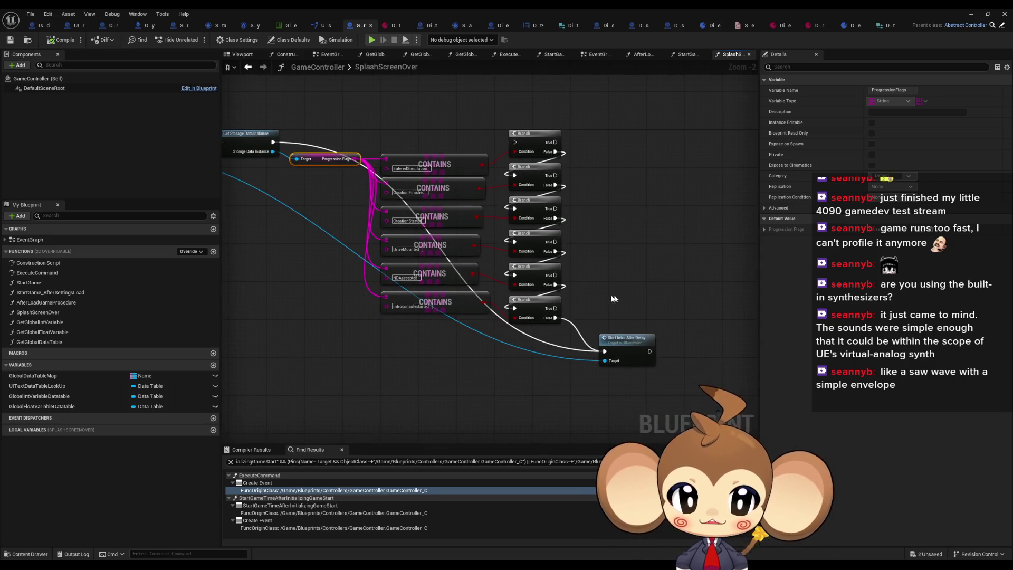
scroll(580, 311, up, 2)
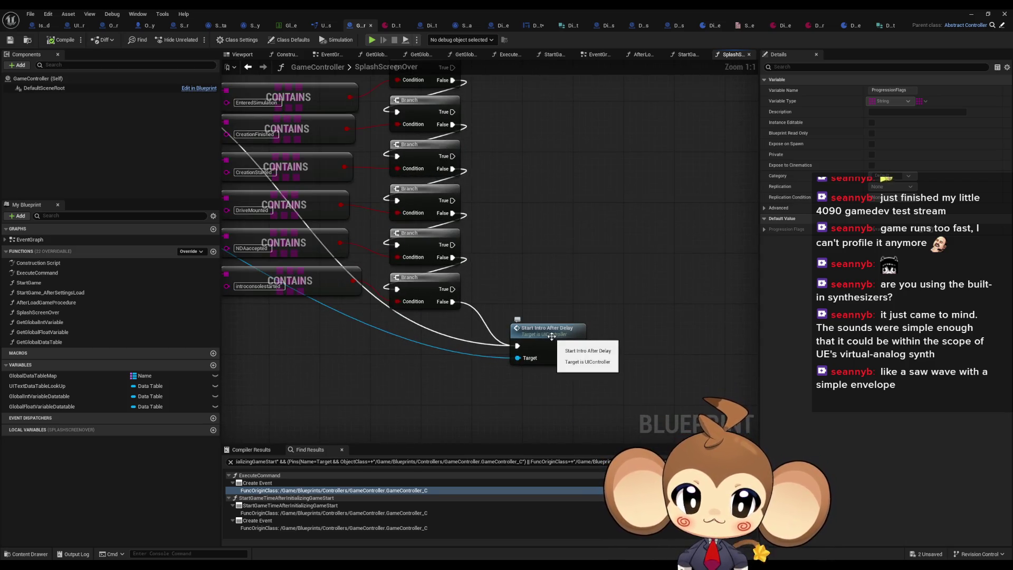
double_click(551, 336)
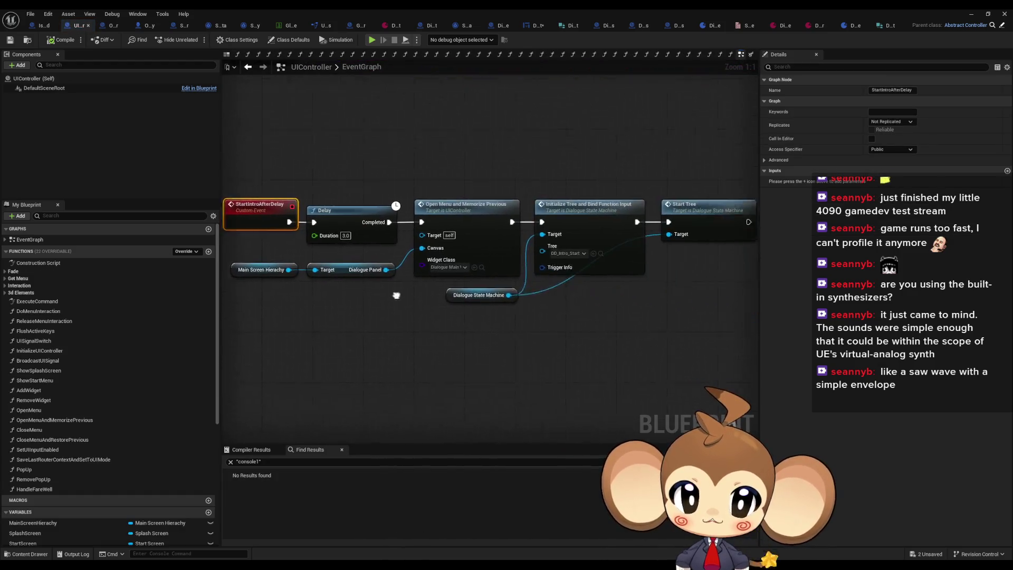
Step: Clear the selection and delete an accidentally created comment box
click(317, 309)
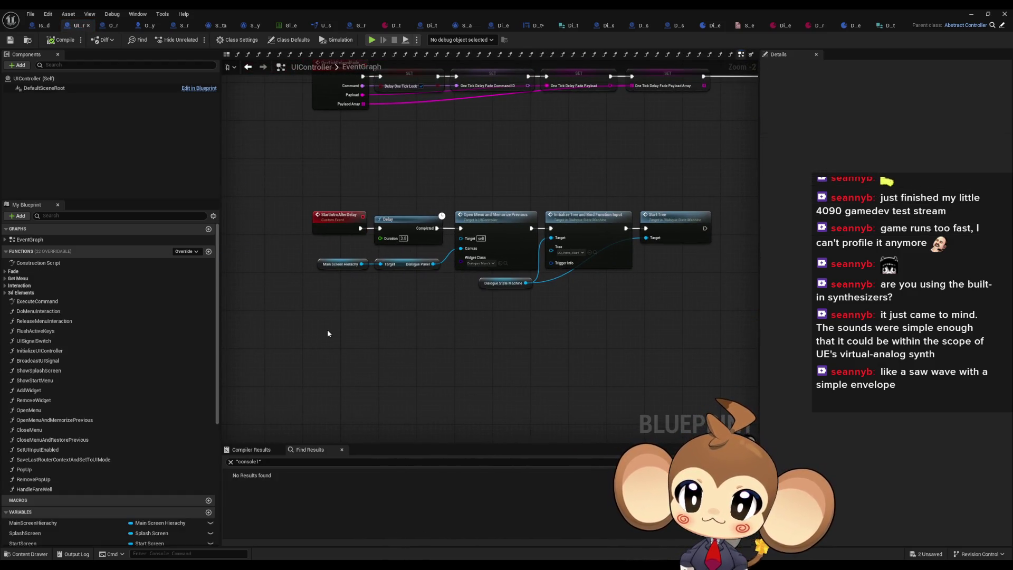
key(c)
click(400, 310)
click(383, 357)
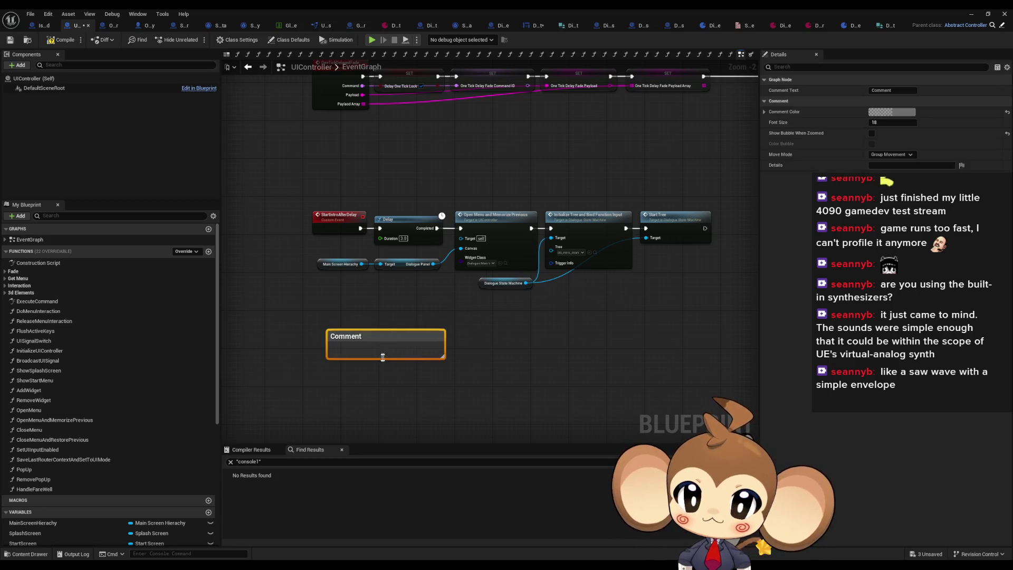
key(Delete)
Step: After discarding a 'console' action search, add a Custom Event named StartIntroFromConsole
right_click(326, 342)
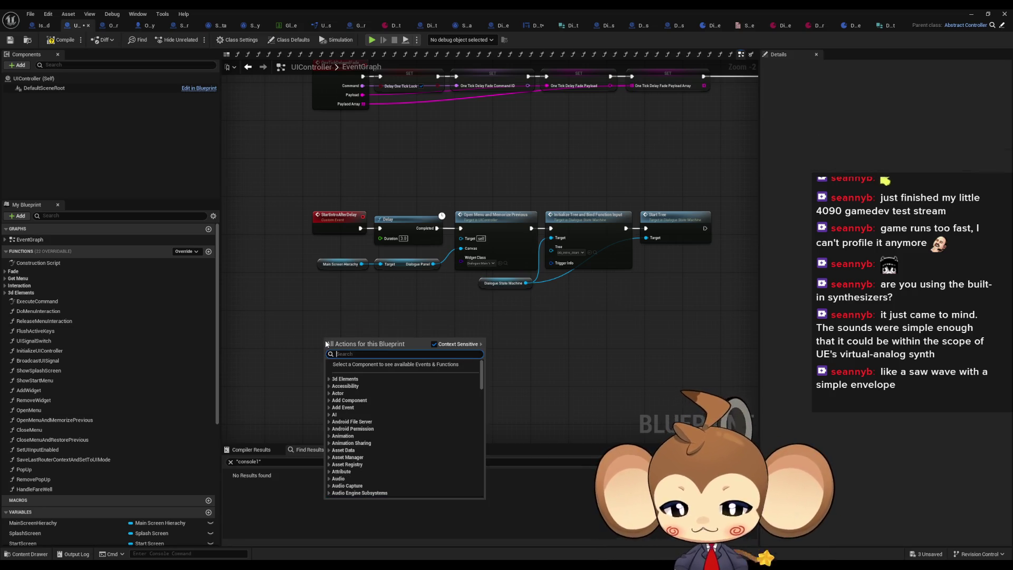
text(console)
key(Escape)
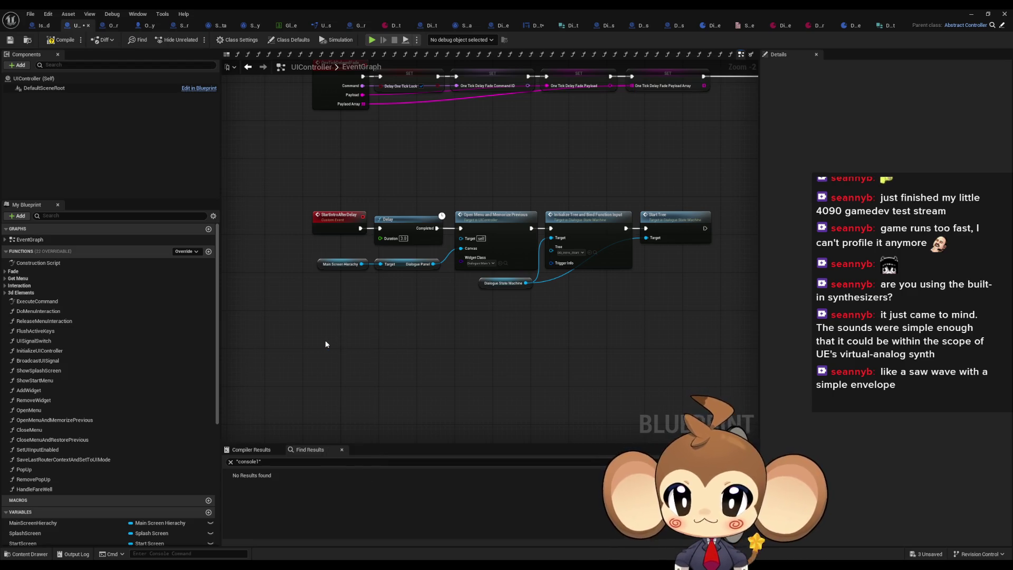
right_click(326, 344)
click(476, 376)
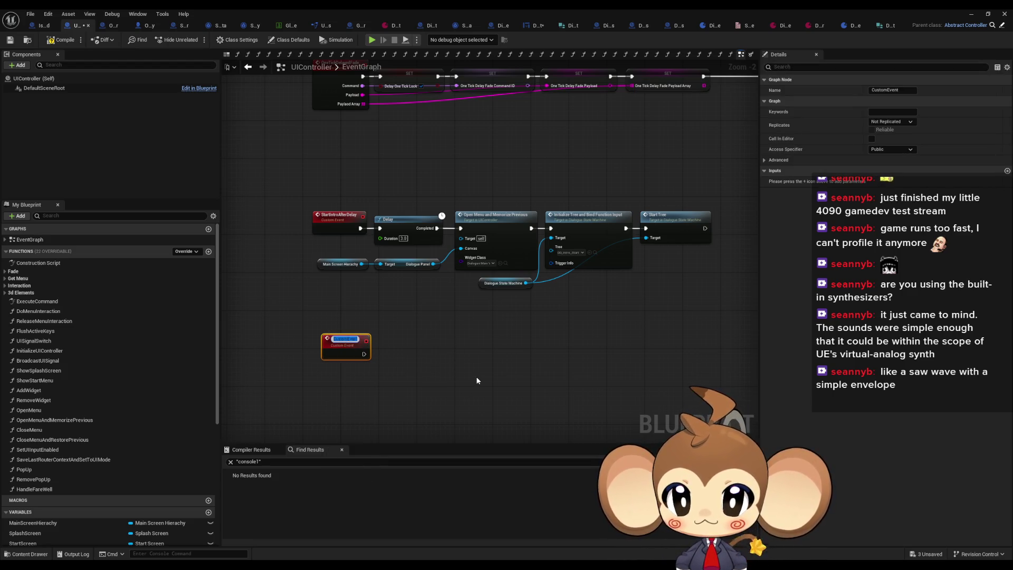
text(StartIntr)
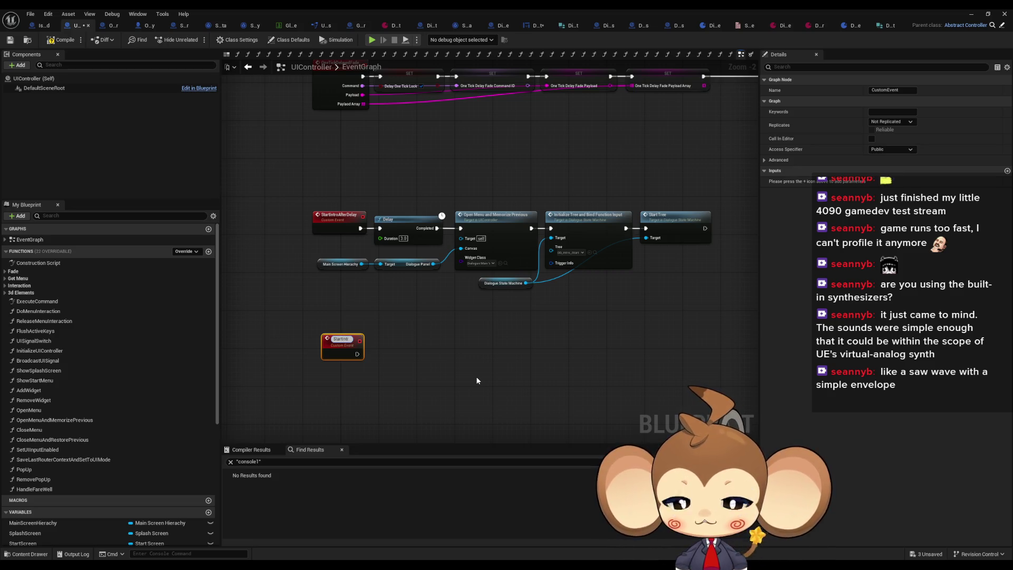
text(oFromCons)
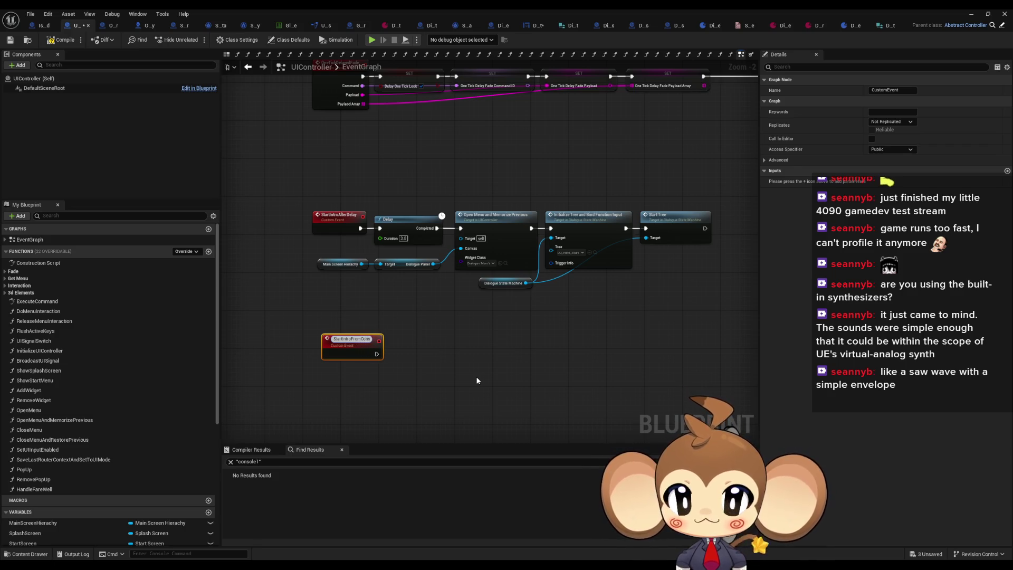
text(ole)
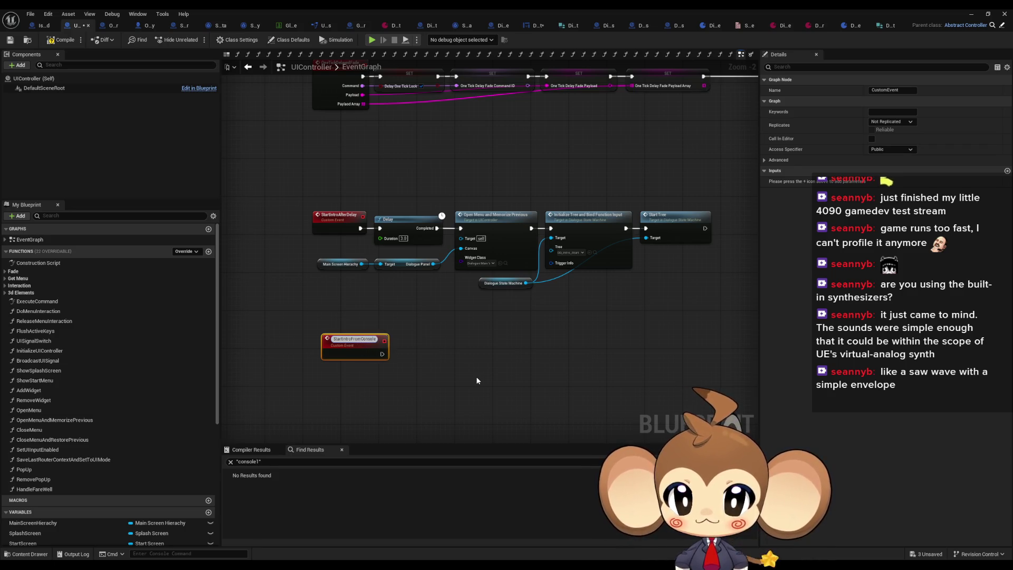
key(Return)
Step: Move StartIntroFromConsole under the existing chain and select the Main Screen Hierachy and Delay-to-Start Tree nodes
scroll(475, 376, up, 2)
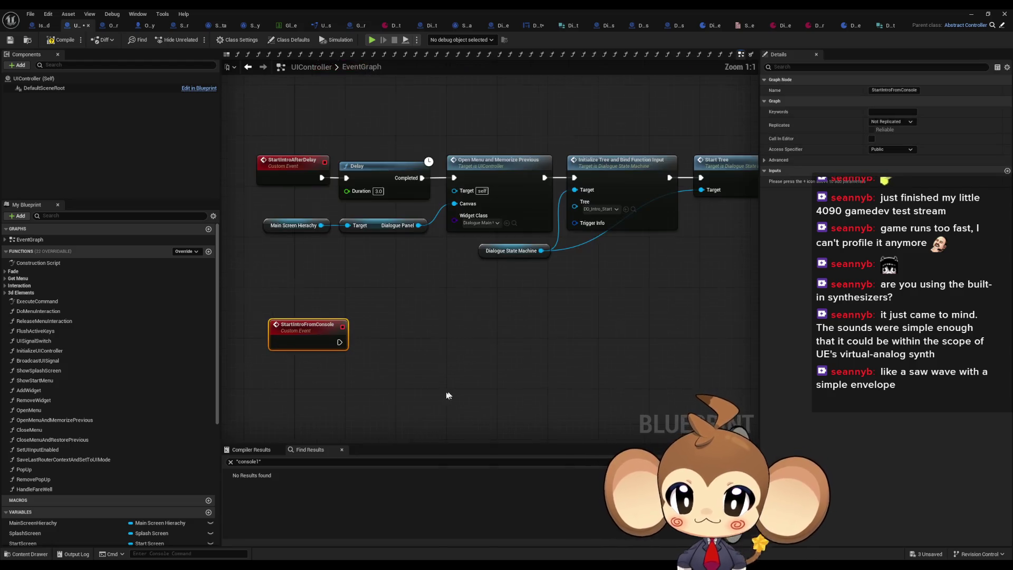
drag(319, 323, 296, 323)
scroll(474, 262, down, 2)
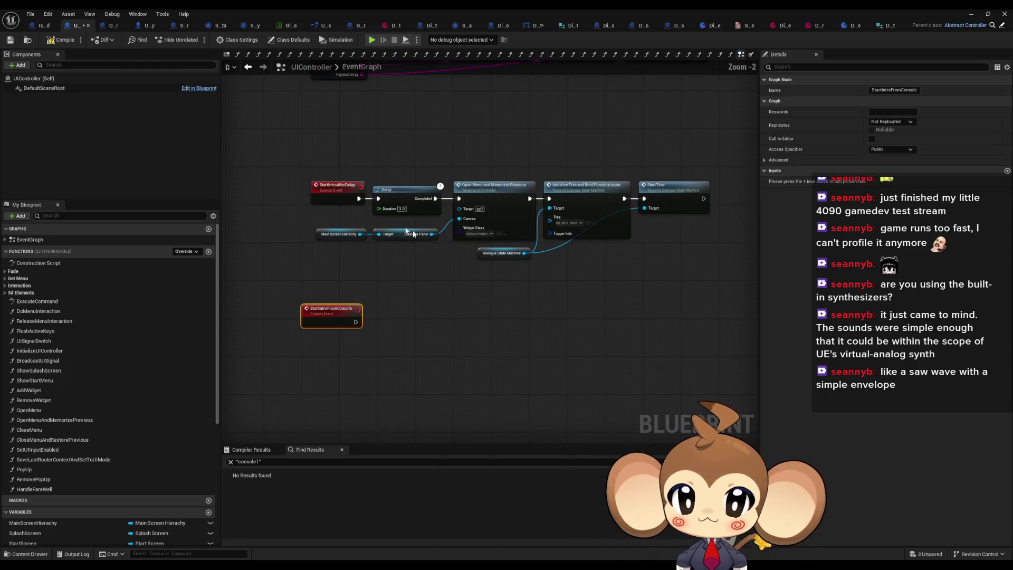
drag(309, 218, 375, 245)
drag(409, 152, 667, 276)
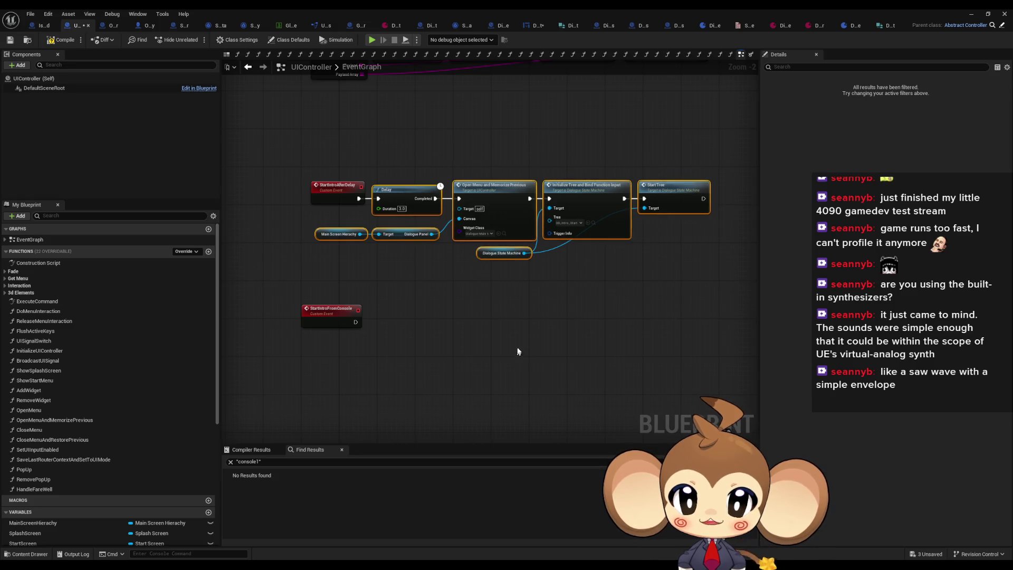
Step: Copy the intro chain and line up the pasted copy under StartIntroFromConsole
key(ctrl+c)
key(ctrl+v)
scroll(422, 336, up, 2)
drag(462, 323, 332, 323)
drag(453, 269, 407, 262)
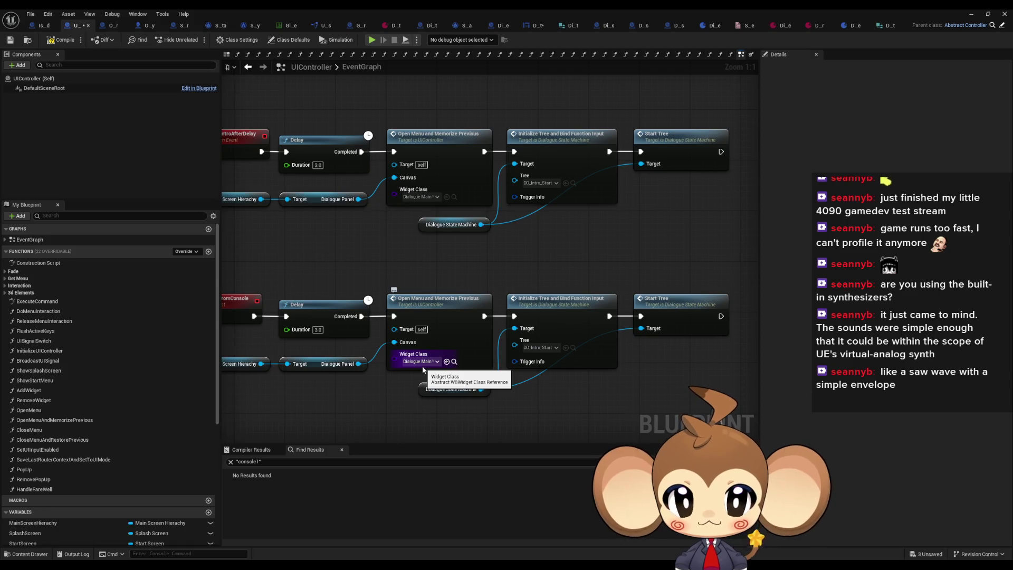
drag(419, 366, 470, 356)
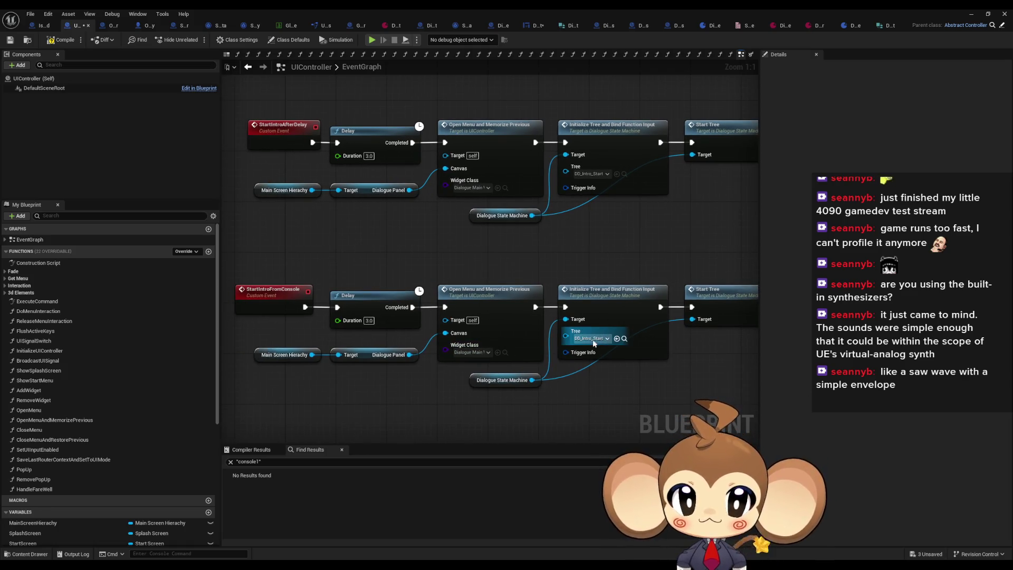
Step: Set the pasted chain's tree asset to DD_FirstConsoleText
click(591, 339)
text(cons)
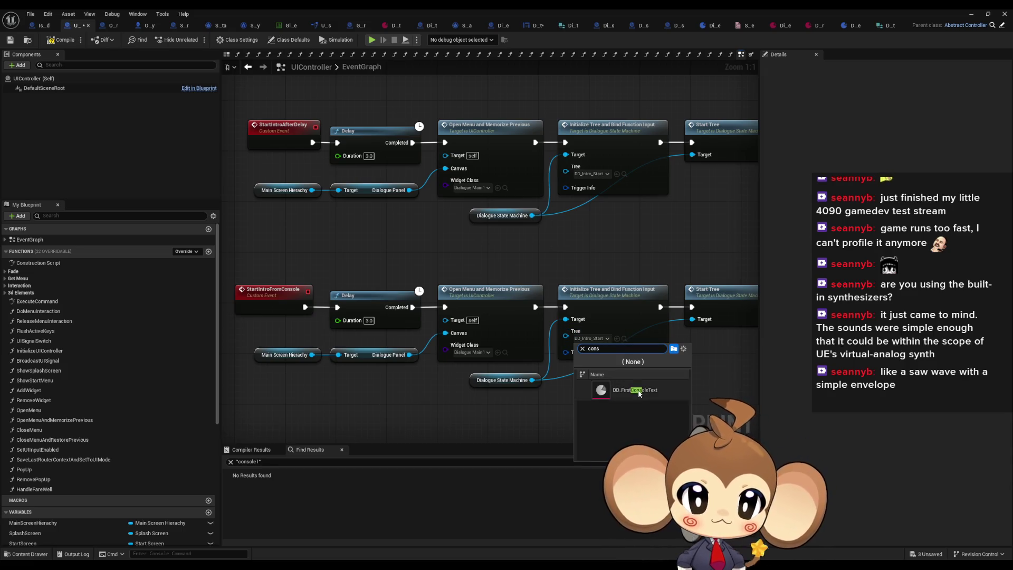
click(635, 390)
drag(705, 349, 589, 346)
click(617, 317)
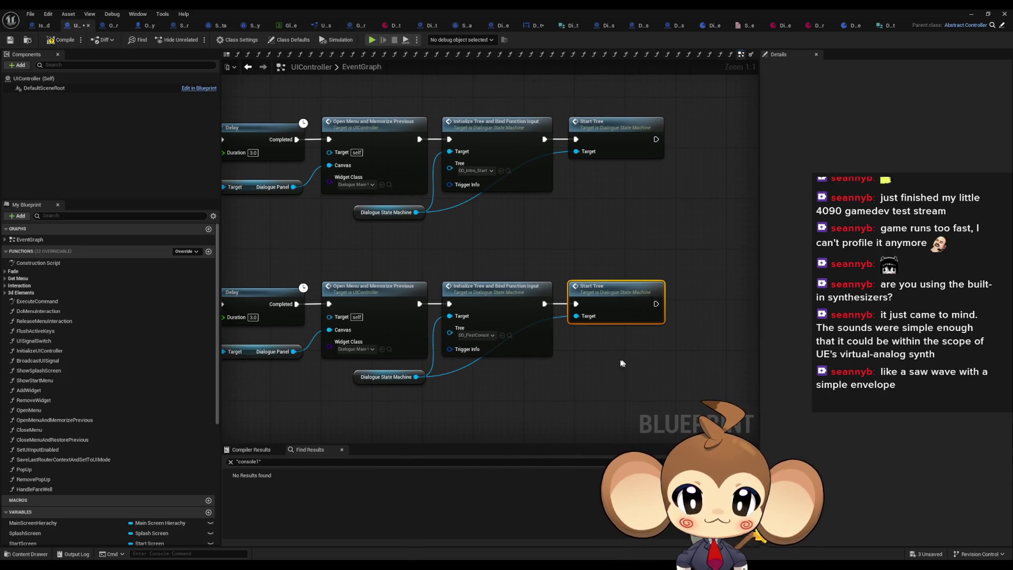
drag(541, 378, 574, 375)
click(574, 377)
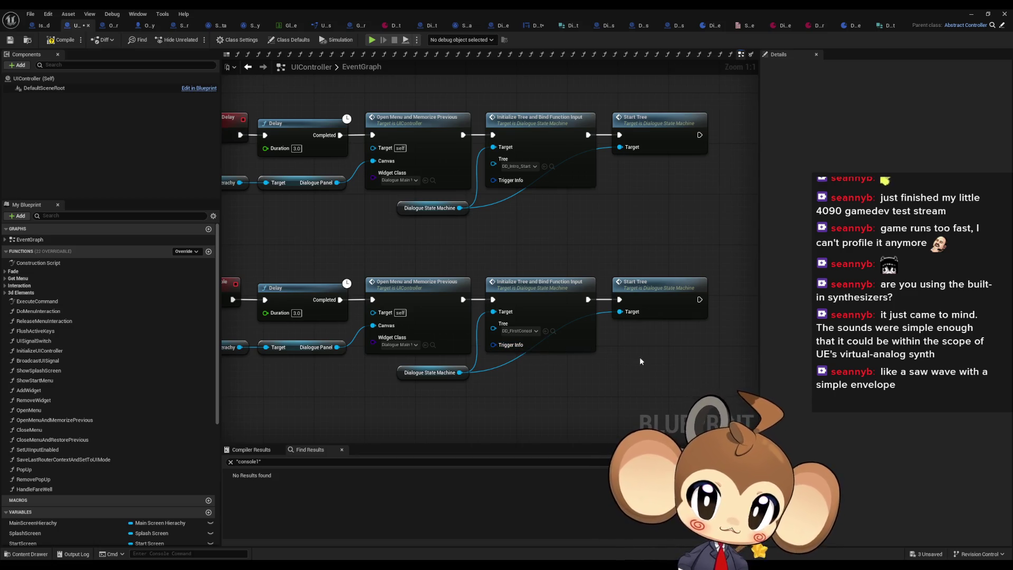
Step: Open the Start Tree function graph, then go through the tabs to GameController's SplashScreenOver
mouse_move(639, 360)
mouse_down()
mouse_move(729, 366)
mouse_move(631, 368)
mouse_move(667, 369)
mouse_up()
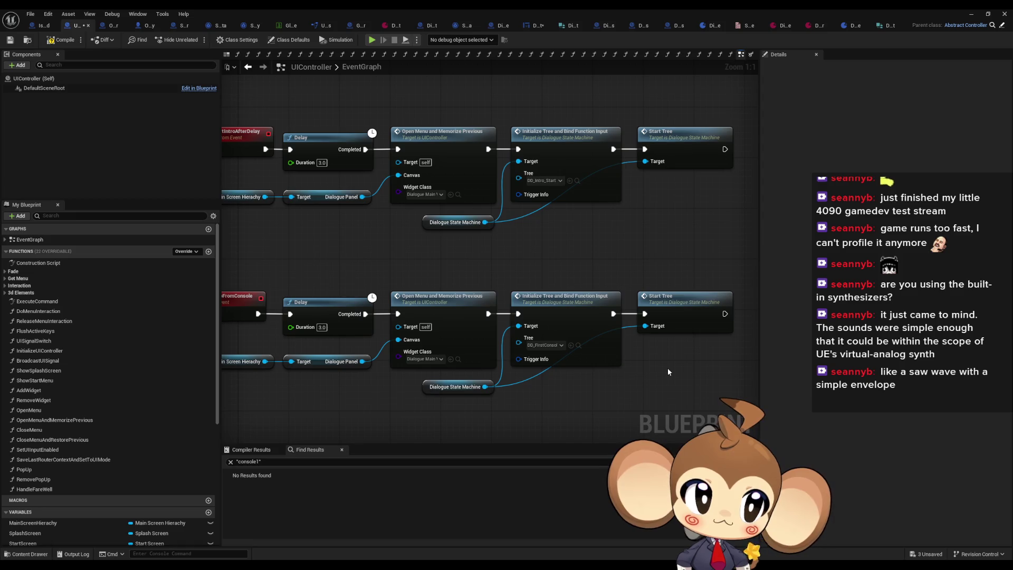
click(684, 308)
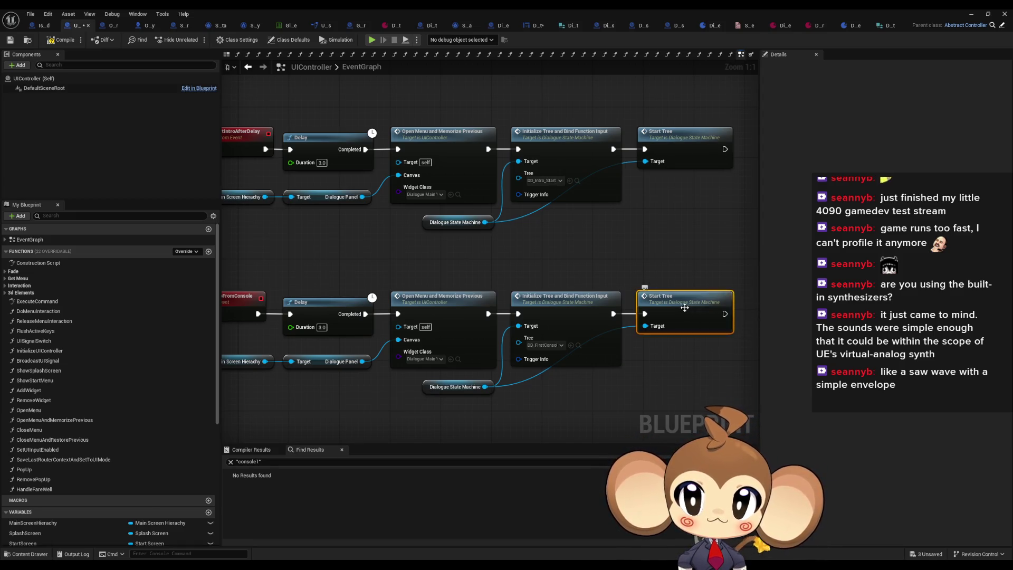
double_click(684, 307)
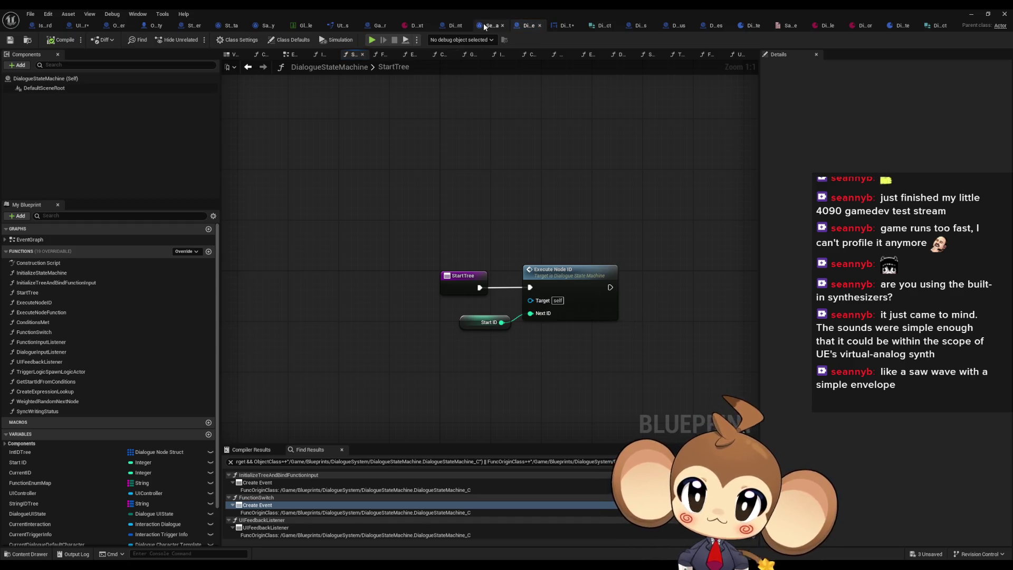
click(485, 26)
click(448, 25)
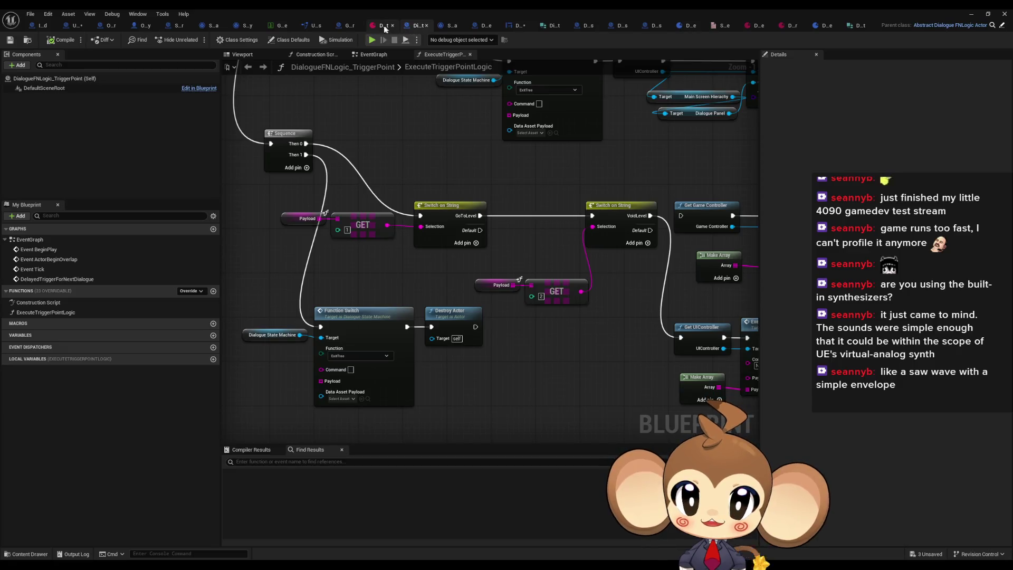
click(382, 27)
click(351, 27)
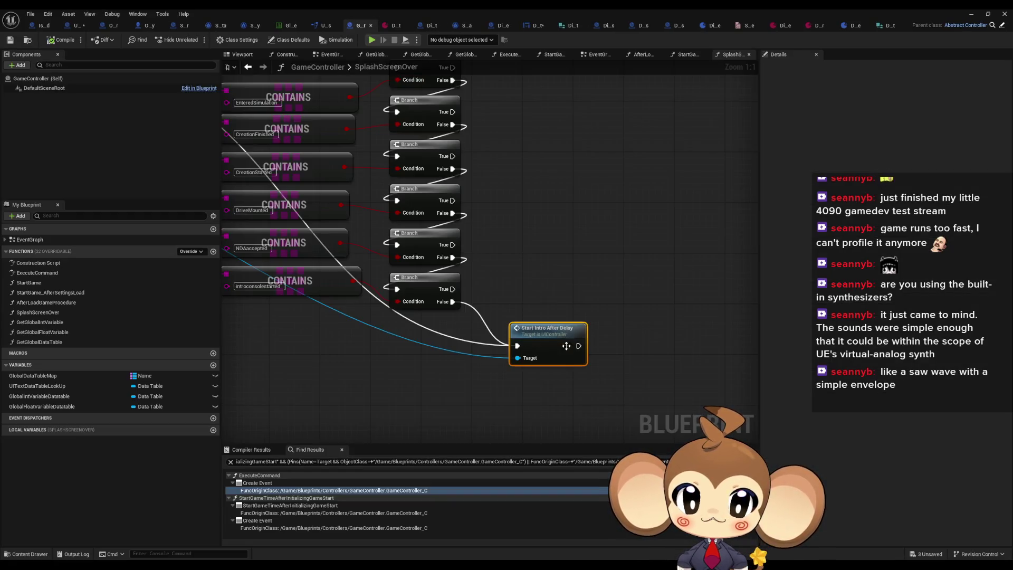
Step: Search node actions for 'start tr' and 'start con in' without placing a node
right_click(550, 312)
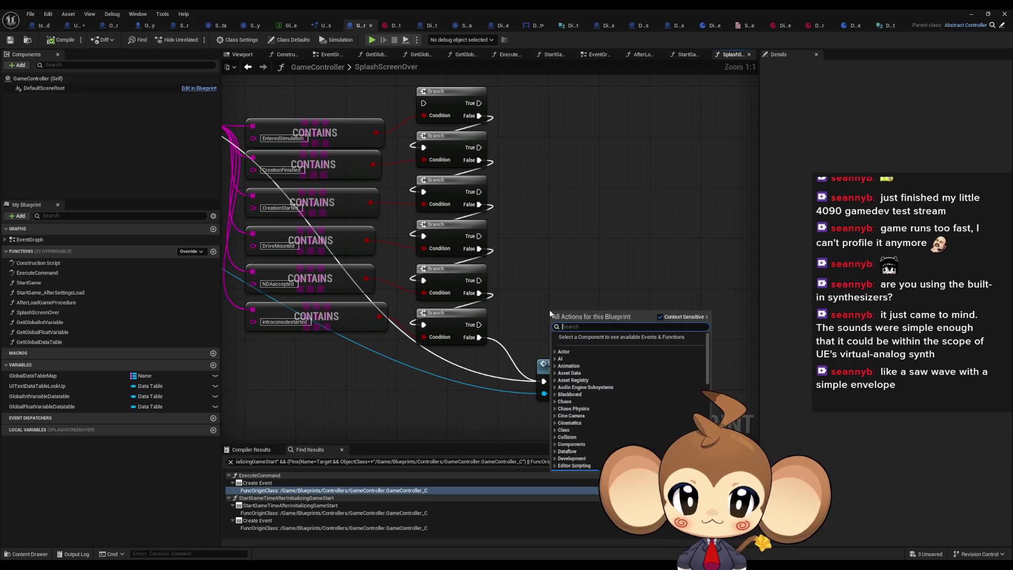
text(start tr)
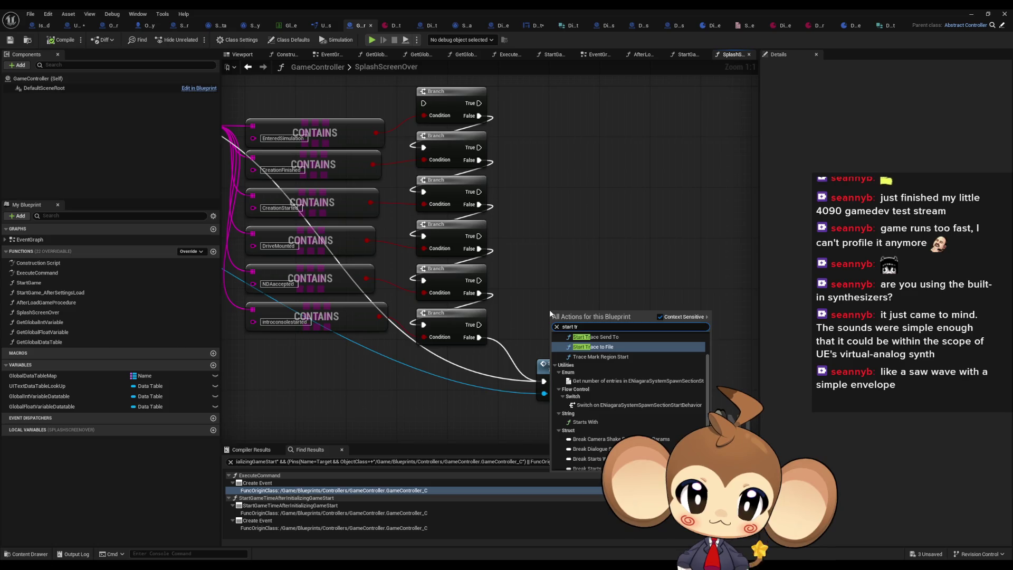
scroll(619, 370, down, 4)
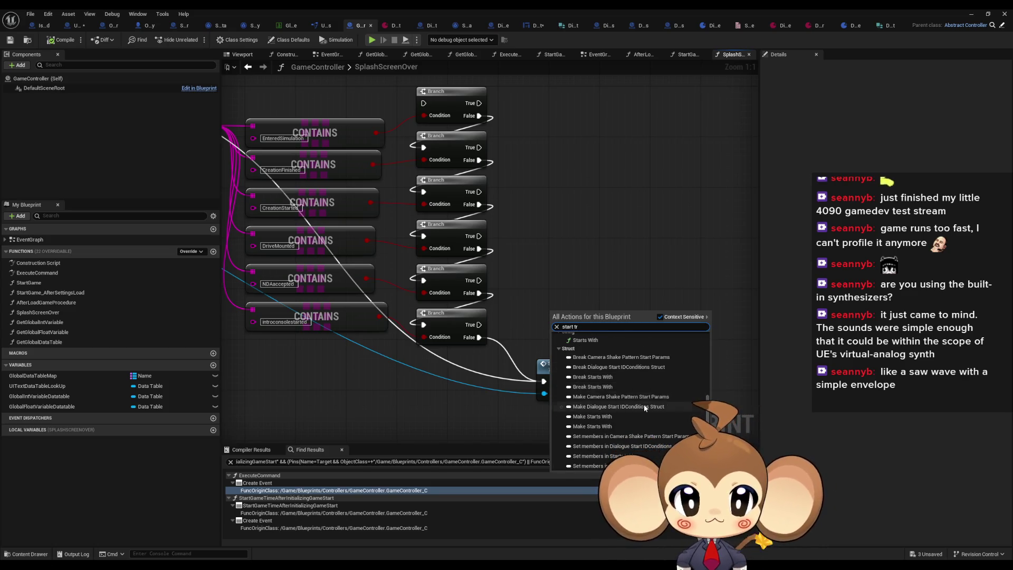
scroll(644, 403, up, 4)
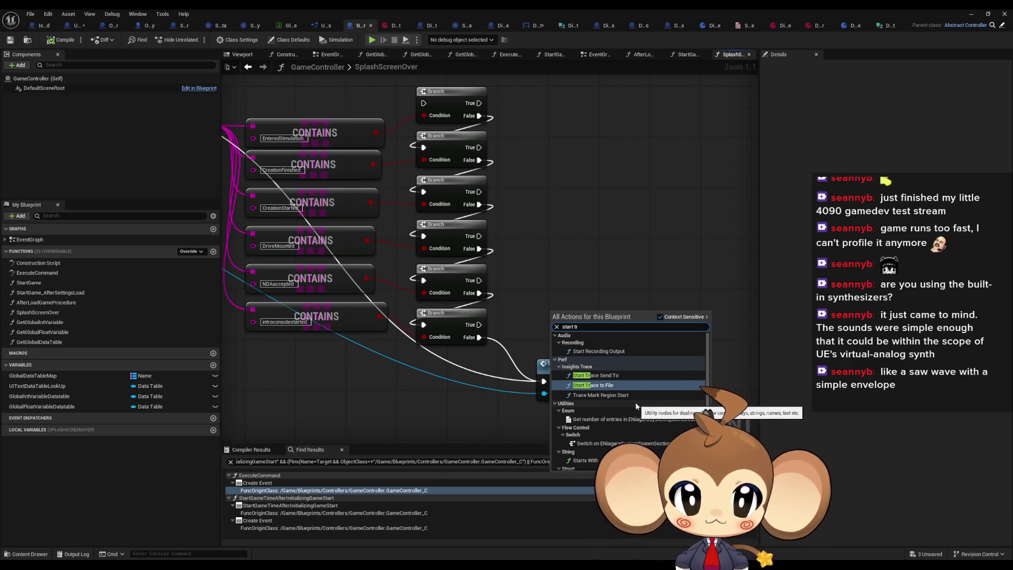
click(549, 264)
right_click(549, 267)
text(start con)
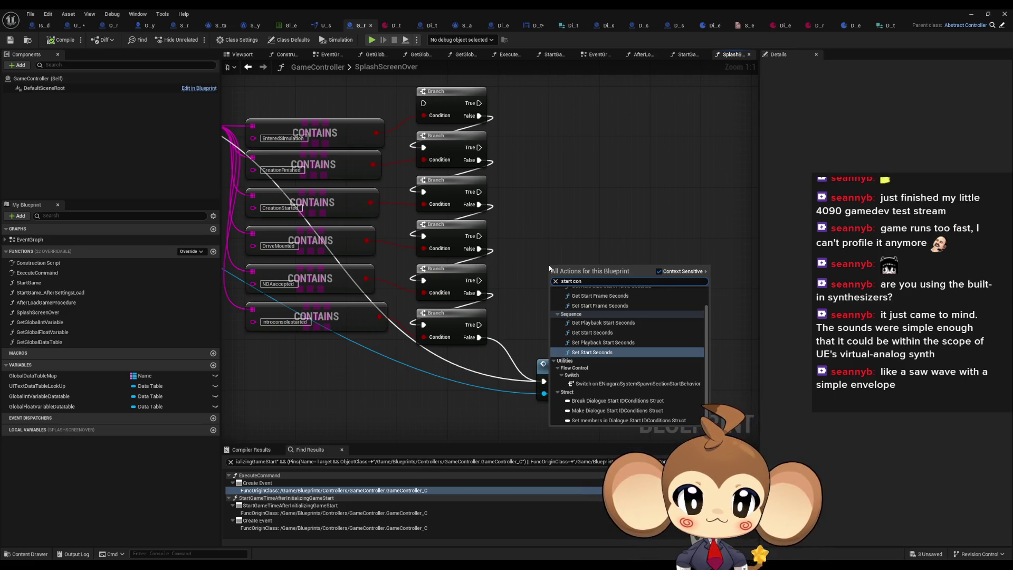
text( in)
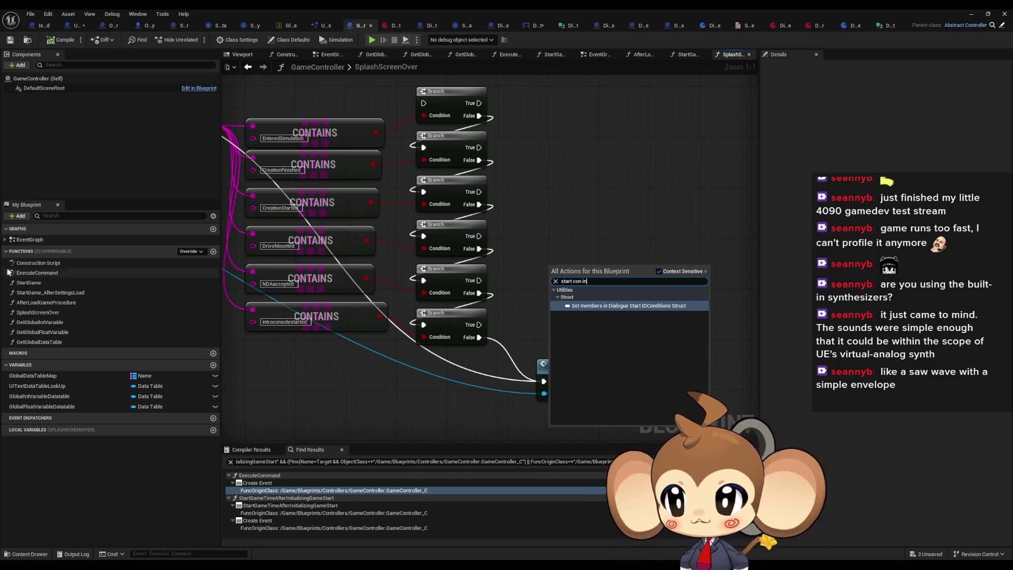
Step: Add a Start Intro from Console call, pulled from the UIController reference, to SplashScreenOver
double_click(39, 240)
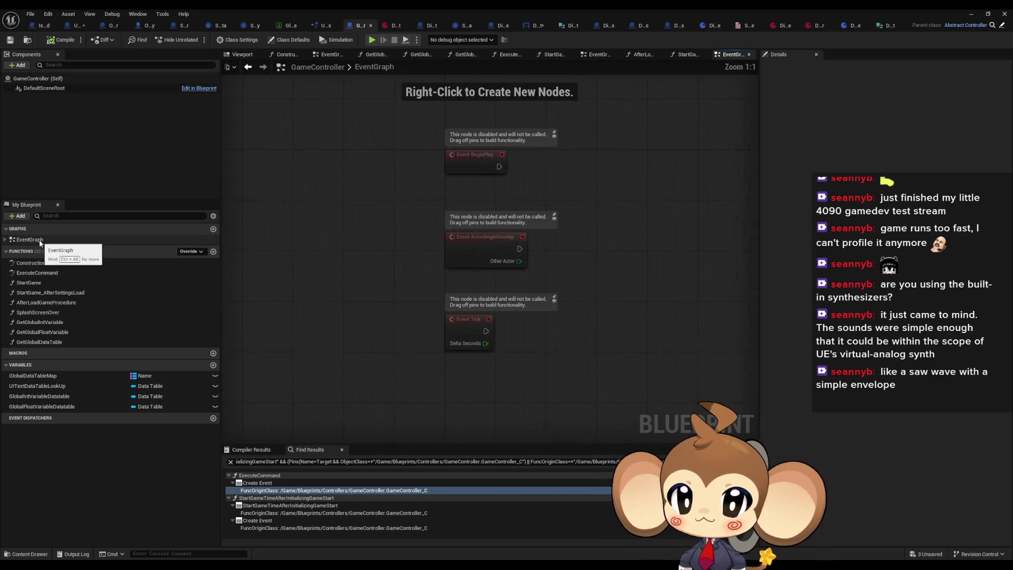
click(248, 67)
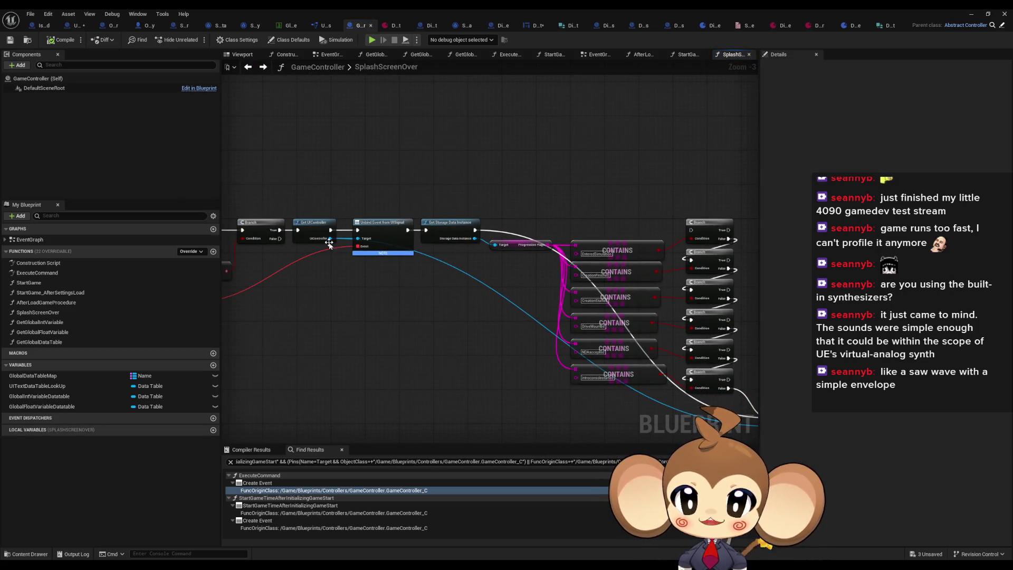
mouse_move(329, 244)
mouse_down()
mouse_move(562, 312)
mouse_move(552, 377)
mouse_up()
text(sta)
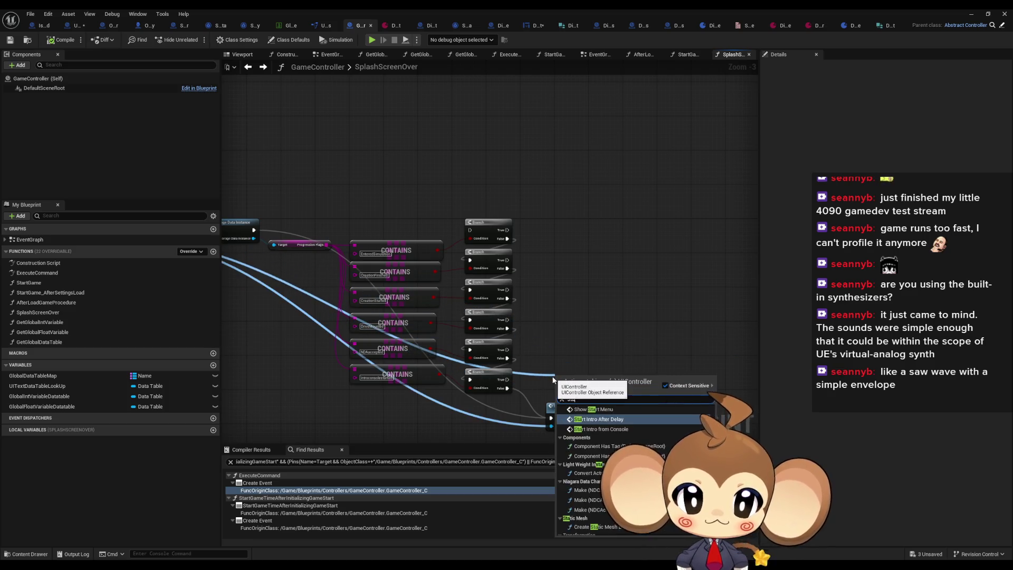
text(rt in)
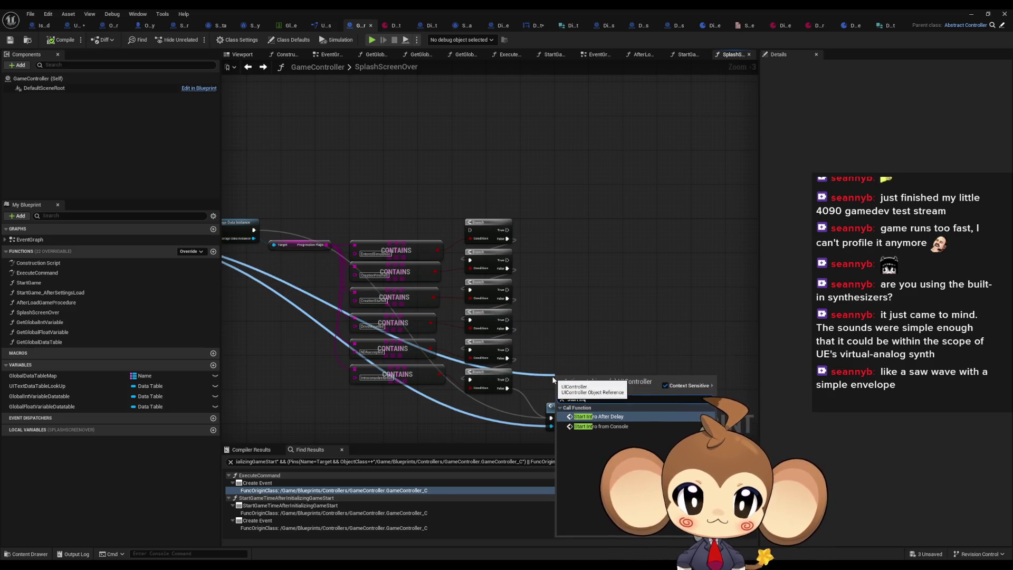
click(601, 427)
scroll(595, 354, up, 3)
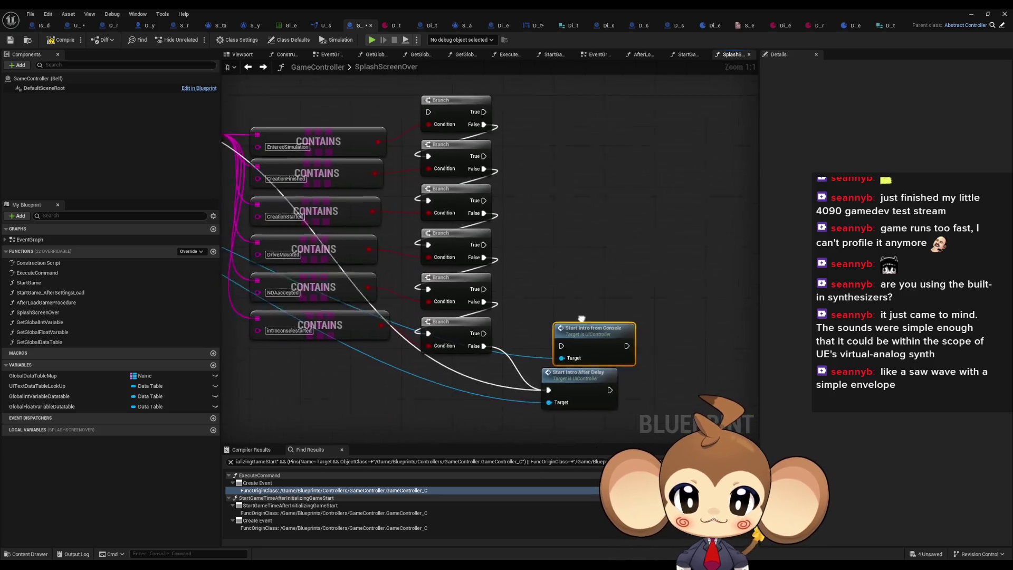
Step: Raise the Start Intro from Console node and inspect the six CONTAINS flag checks
drag(581, 319, 596, 253)
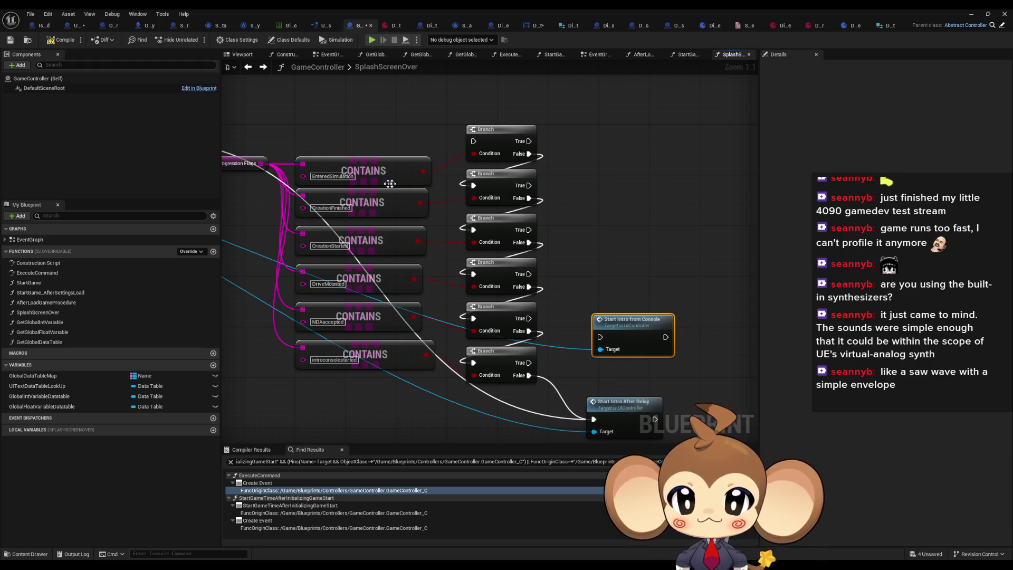
drag(389, 183, 426, 375)
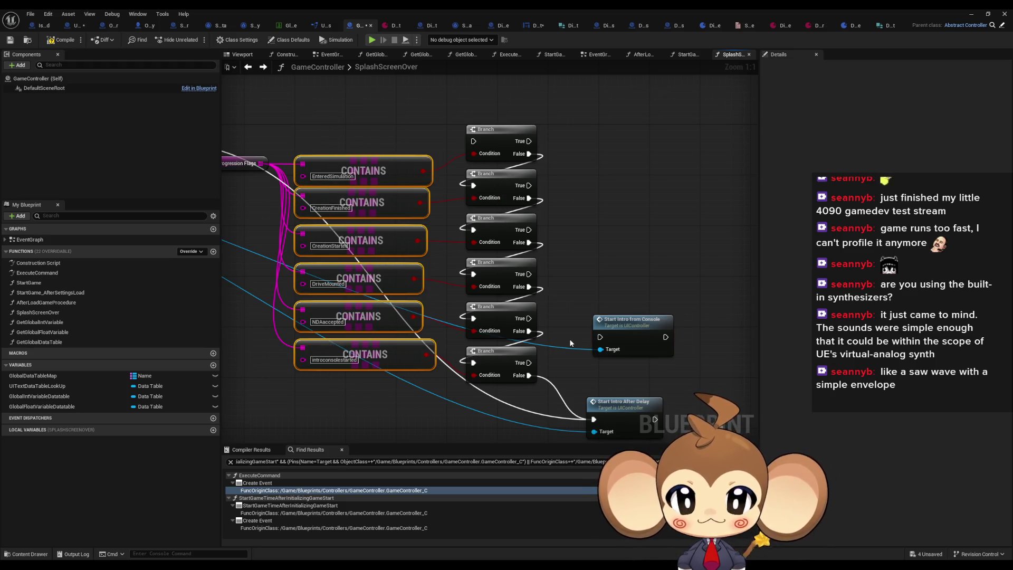
mouse_move(570, 343)
mouse_down()
mouse_move(571, 307)
mouse_move(614, 275)
mouse_up()
click(585, 306)
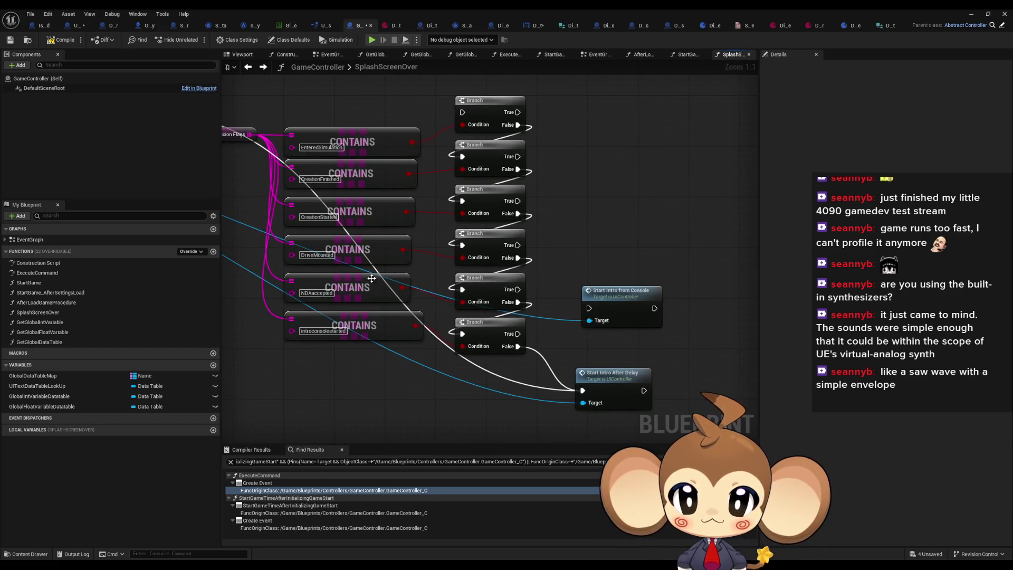
click(363, 182)
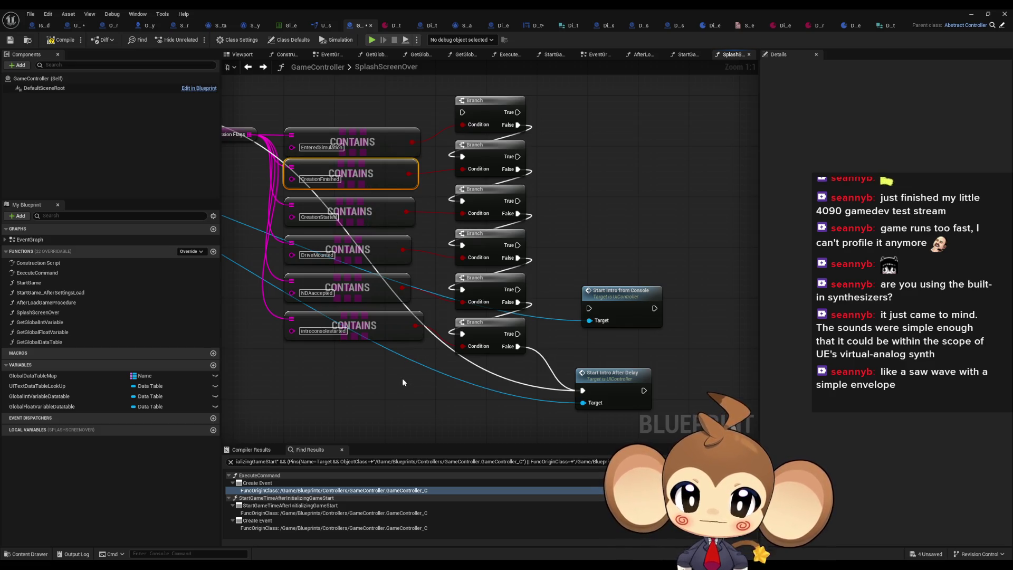
drag(585, 316, 602, 380)
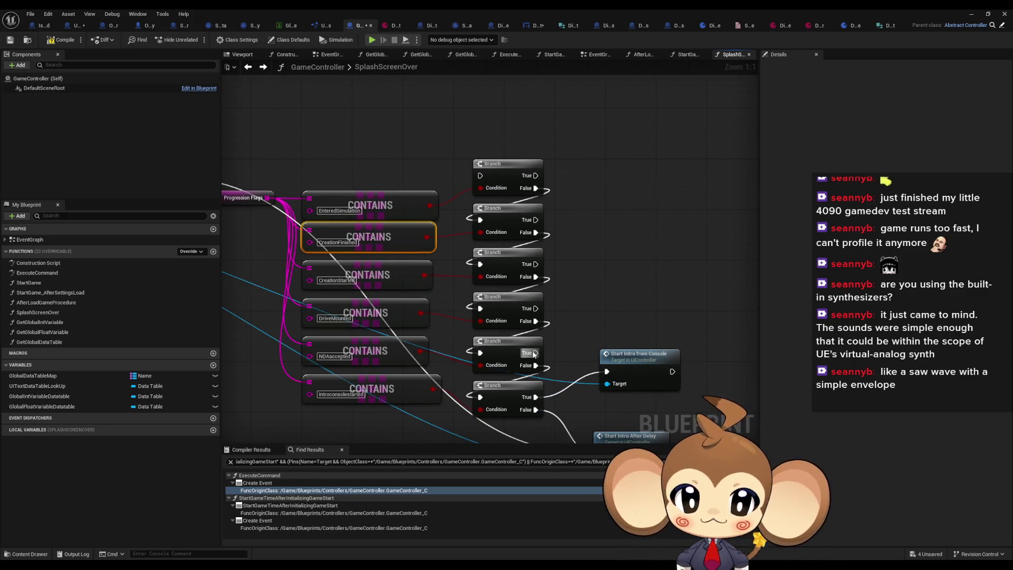
Step: Wire the second Branch's True into Start Intro from Console and Get Storage Data Instance into the top Branch
drag(535, 352, 608, 372)
mouse_move(536, 313)
mouse_down()
mouse_move(535, 264)
mouse_move(552, 266)
mouse_move(556, 230)
mouse_move(536, 219)
mouse_up()
drag(635, 364, 660, 326)
drag(233, 170, 397, 244)
drag(324, 251, 644, 252)
drag(420, 308, 454, 236)
click(504, 201)
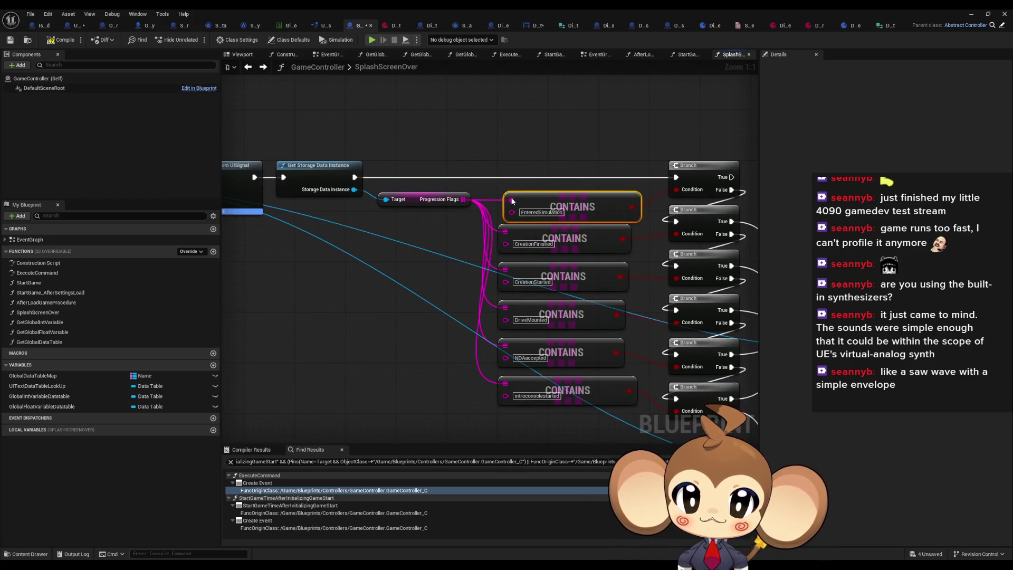
Step: Add a Make Array node feeding the CreationStarted CONTAINS array input
drag(504, 201, 378, 268)
text(make array)
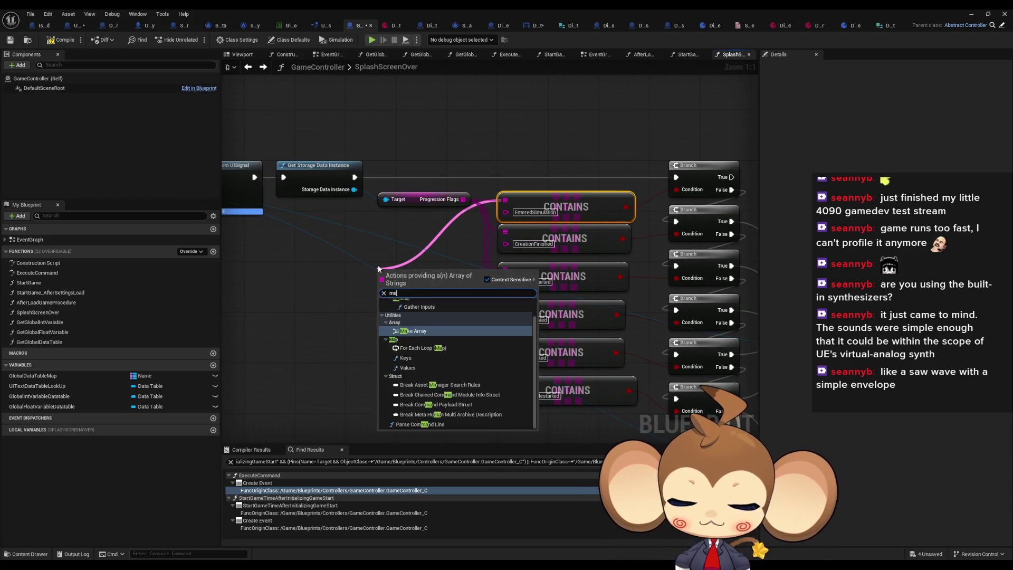
key(Return)
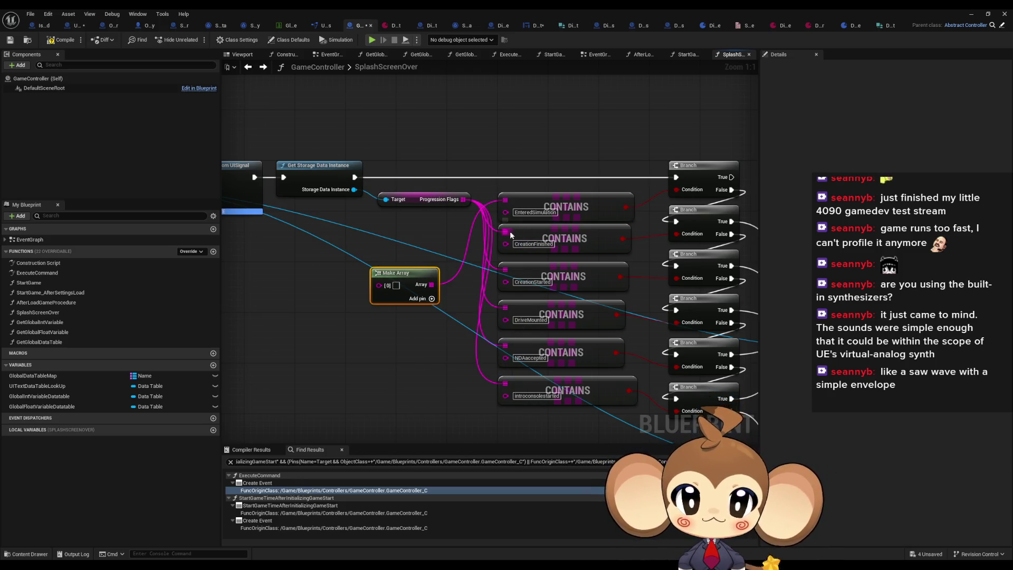
mouse_move(432, 284)
mouse_down()
mouse_move(503, 274)
mouse_move(505, 320)
mouse_move(474, 305)
mouse_move(507, 359)
mouse_move(505, 384)
mouse_up()
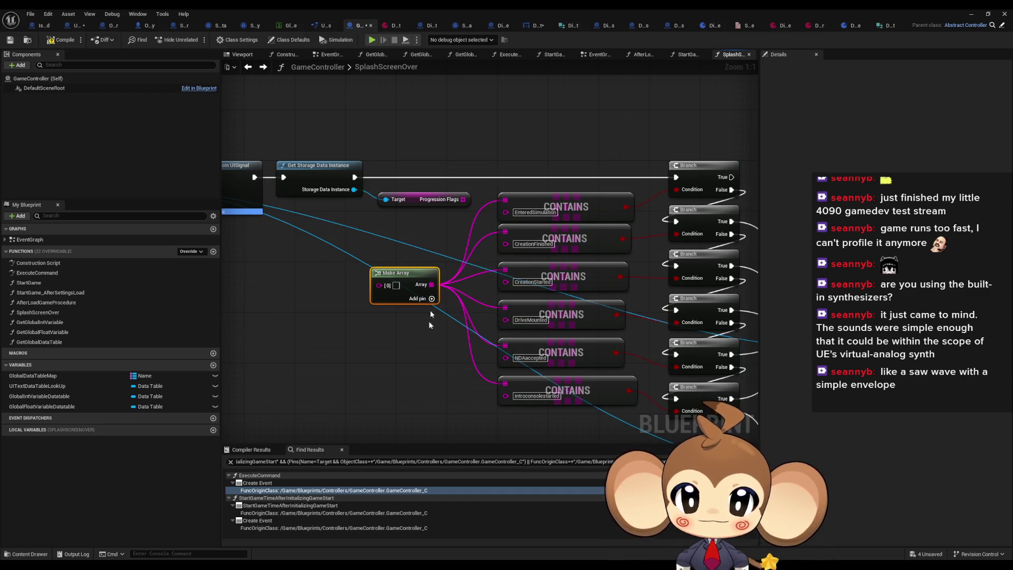
click(413, 396)
scroll(417, 391, down, 3)
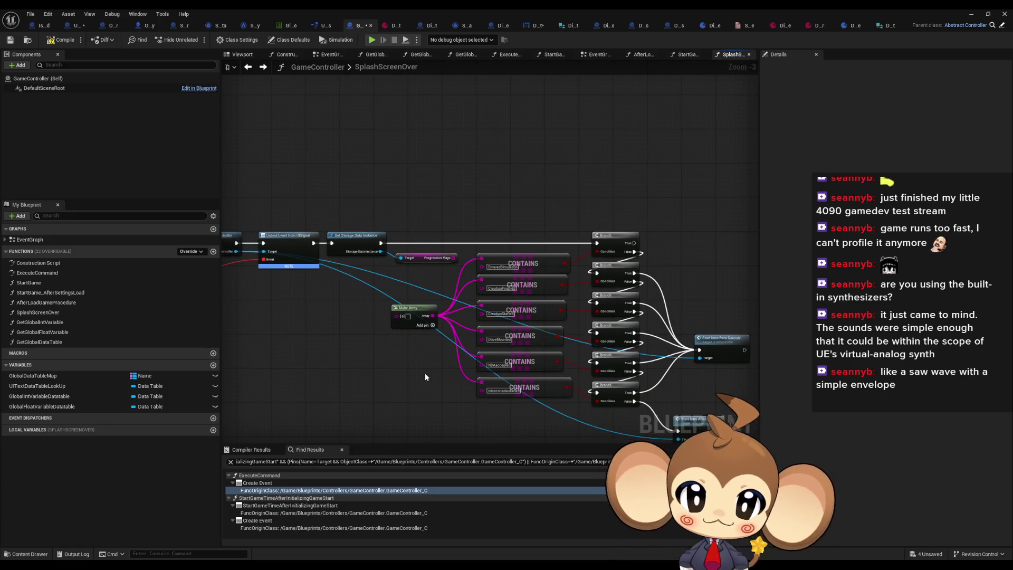
scroll(425, 376, up, 2)
drag(427, 376, 345, 355)
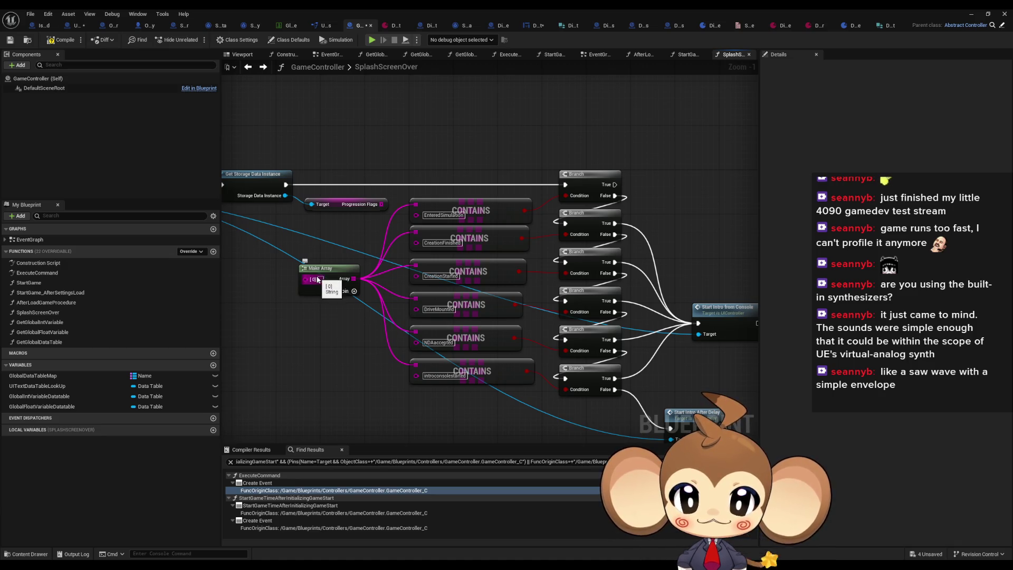
Step: Replace the Make Array element with a single introconsolestarted entry
right_click(314, 281)
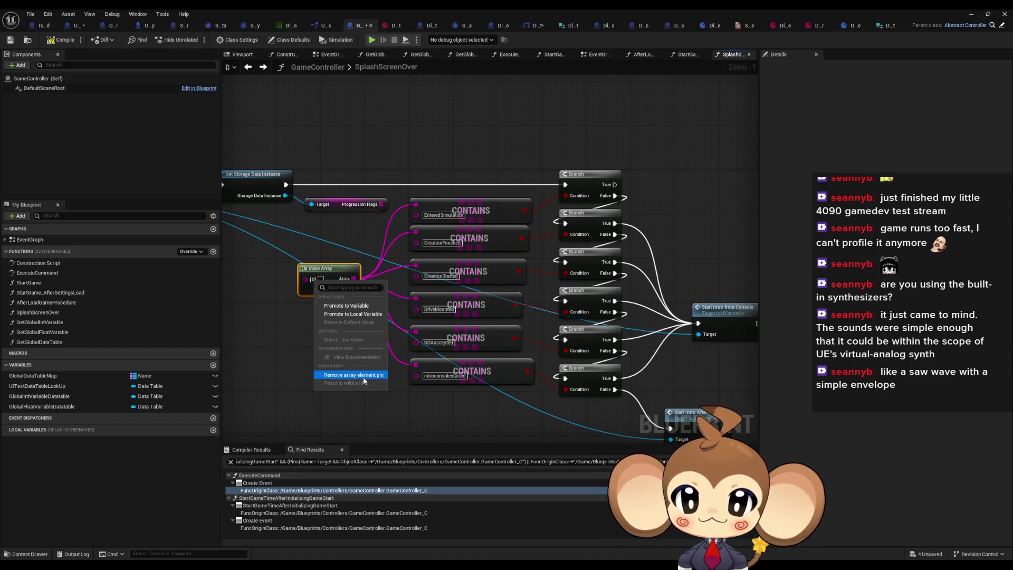
click(353, 375)
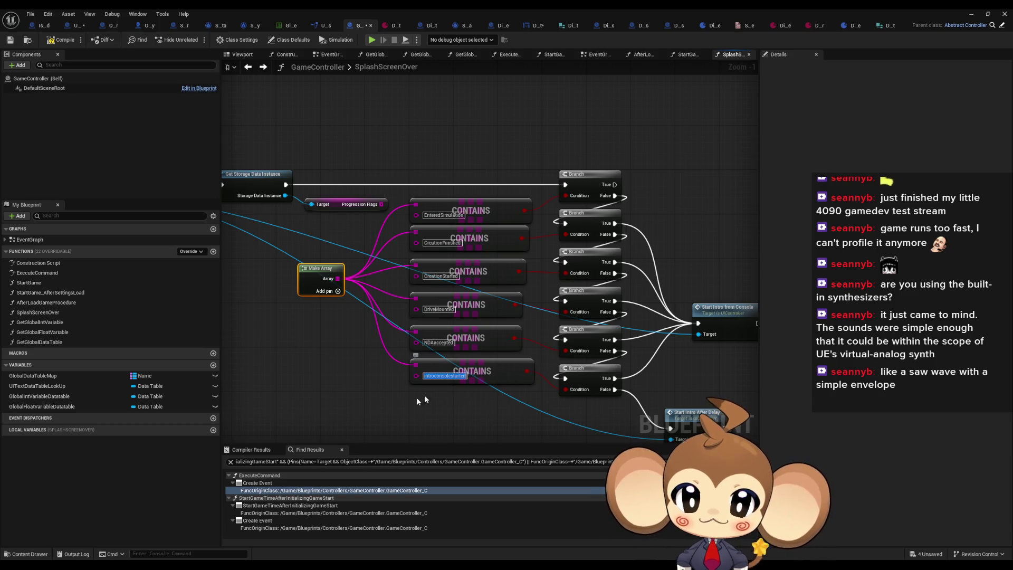
click(332, 315)
click(337, 291)
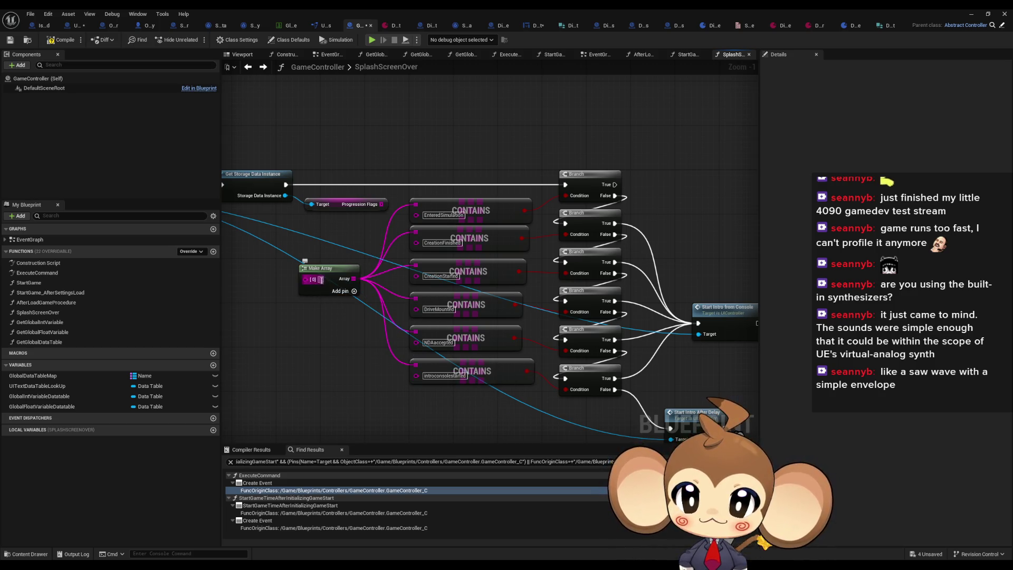
click(321, 280)
text(introconsolestarted)
drag(335, 269, 307, 269)
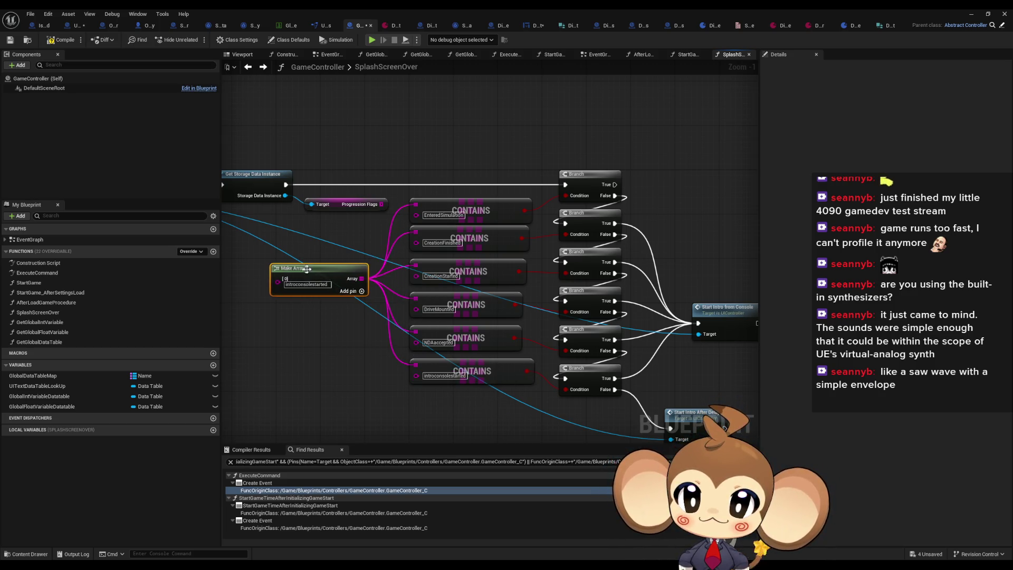
click(970, 14)
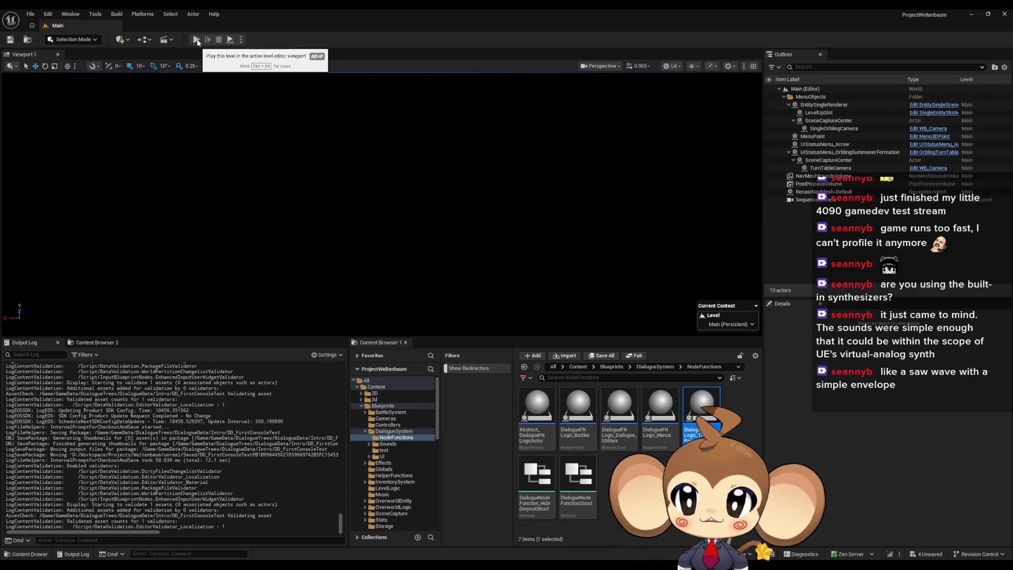
Step: Play-test to the 'Welcome to Monkey Software' console, stop, and return to the GameController blueprint
click(203, 38)
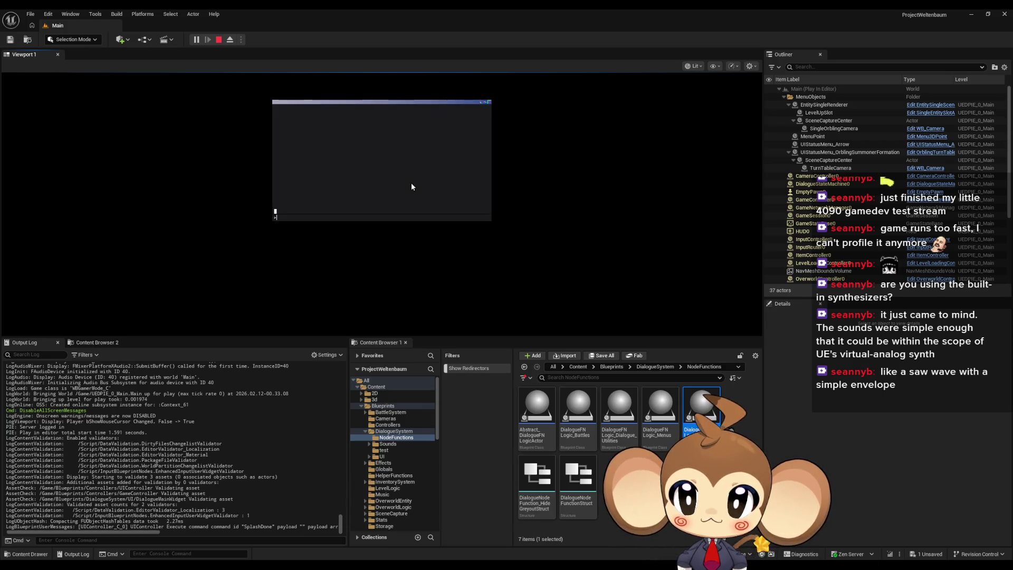
click(221, 44)
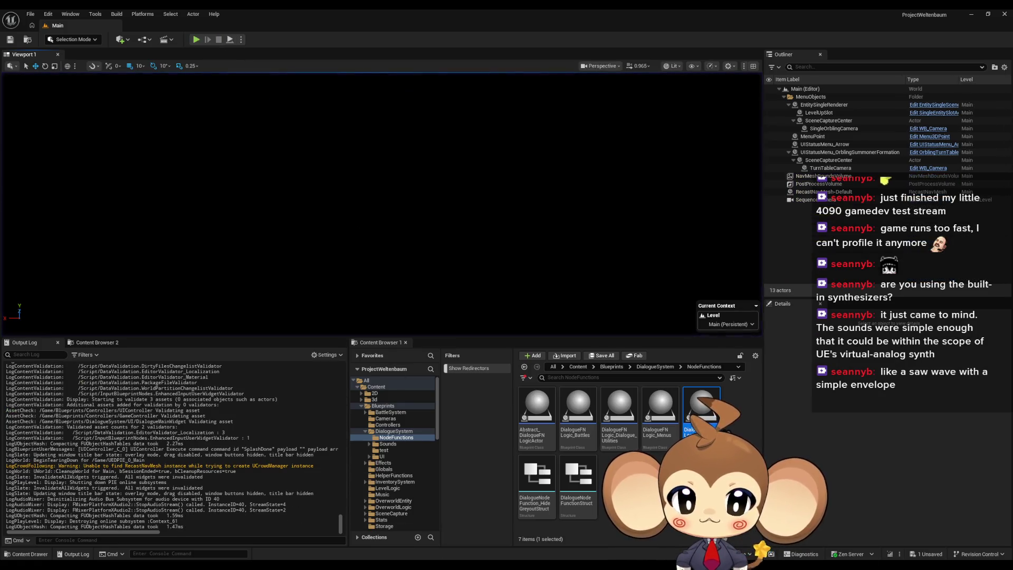
mouse_move(491, 546)
click(428, 538)
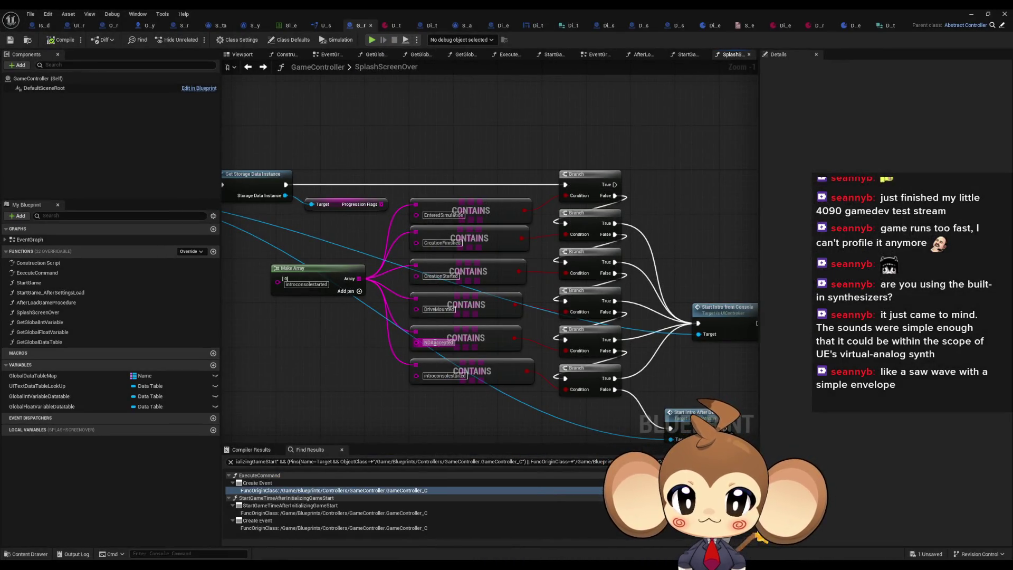
Step: Add a second Make Array entry, then play-test up to the NDA prompt and stop
click(359, 292)
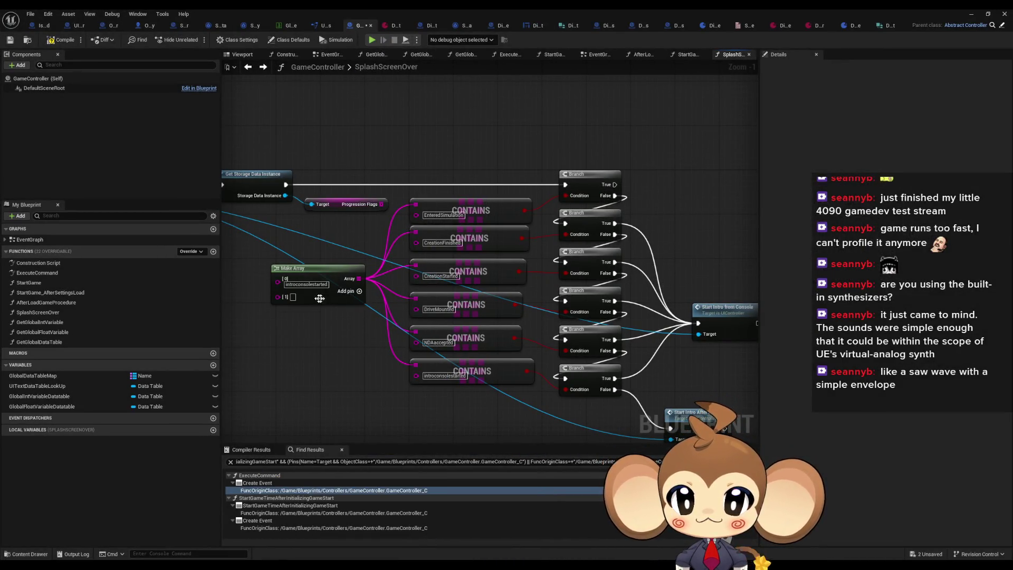
click(970, 14)
click(209, 39)
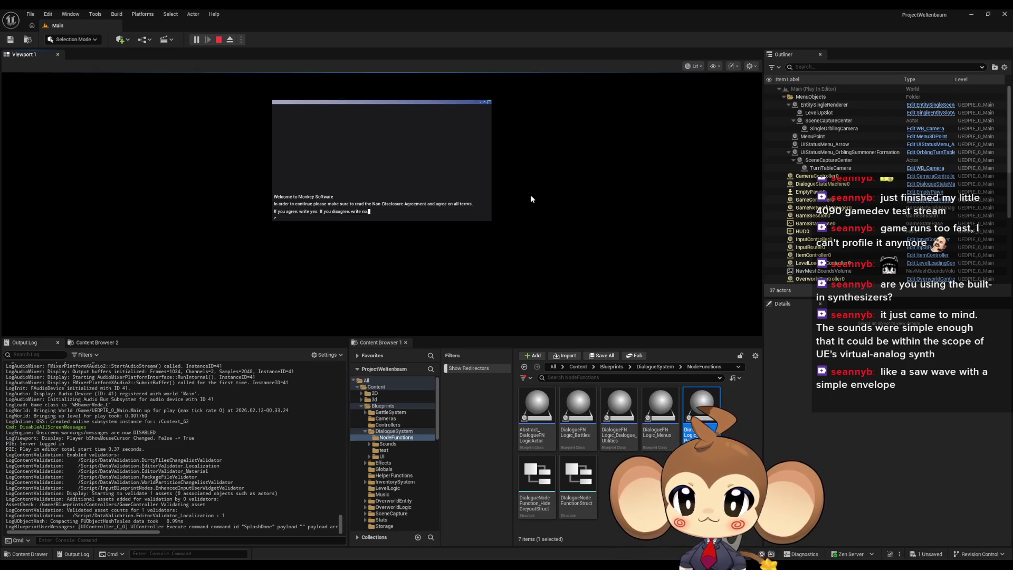
click(220, 42)
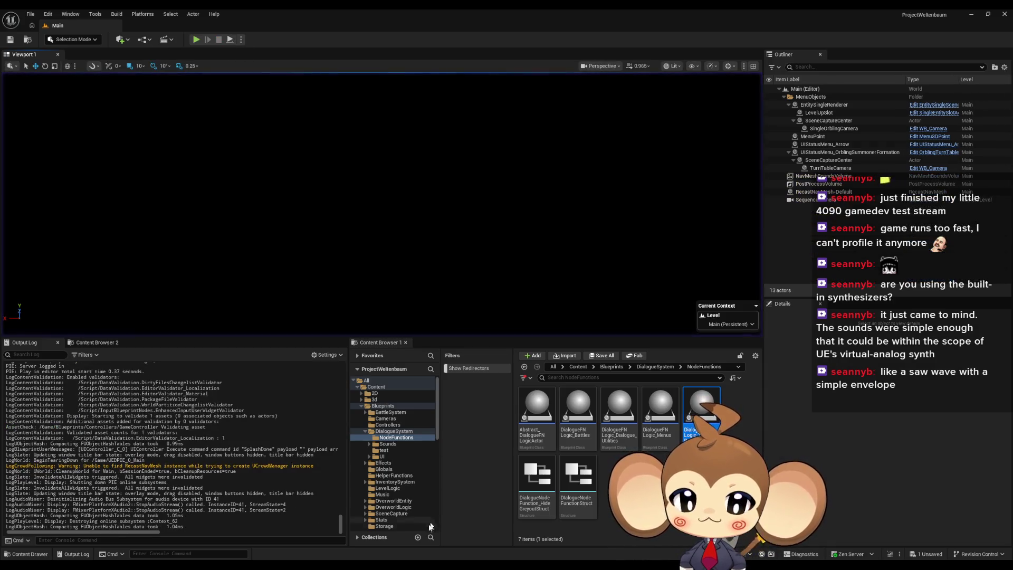
Step: Connect Storage Data Instance to the Progression Flags getter's target
mouse_move(437, 555)
click(422, 531)
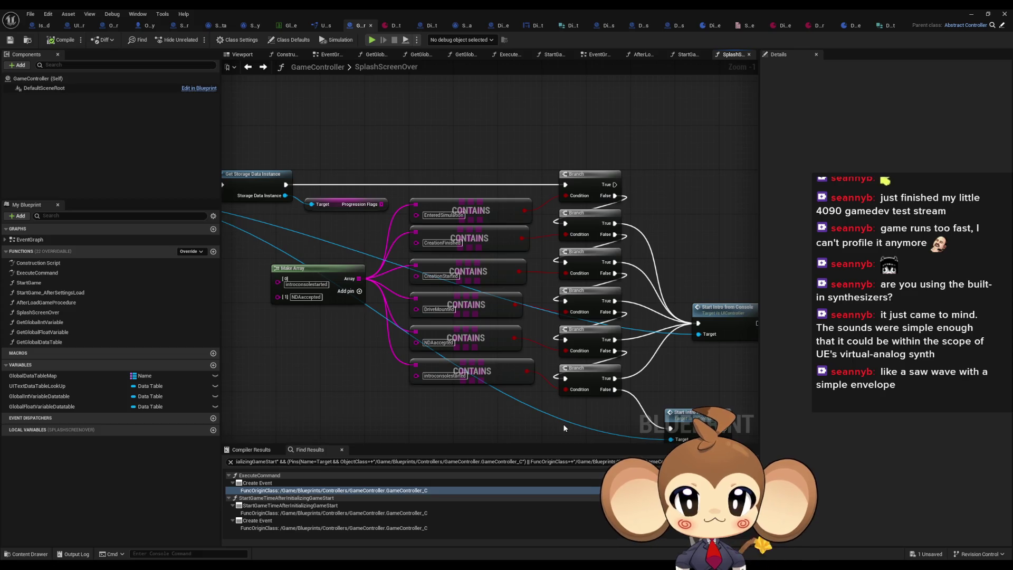
click(361, 204)
drag(362, 222, 470, 278)
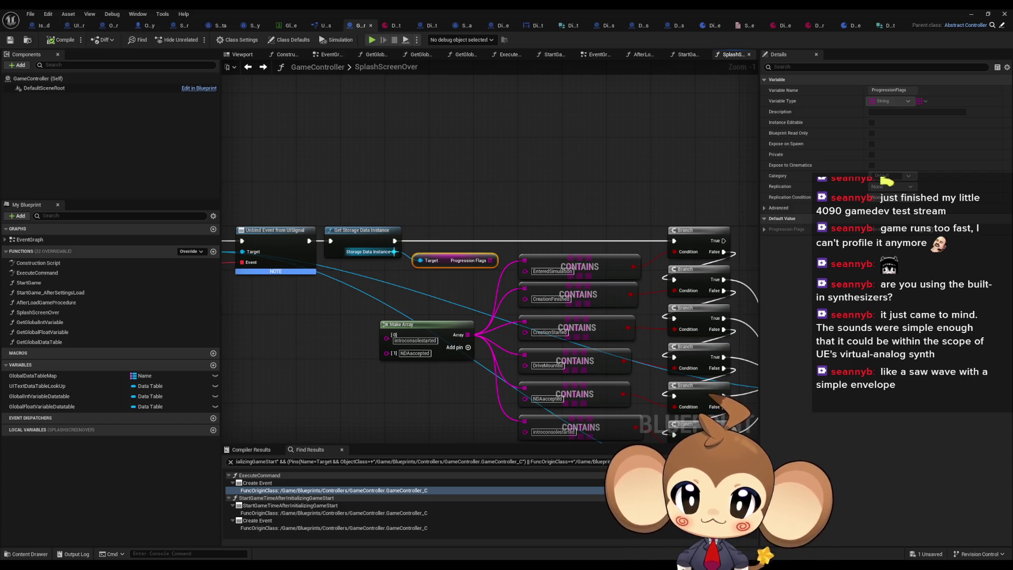
drag(394, 251, 420, 260)
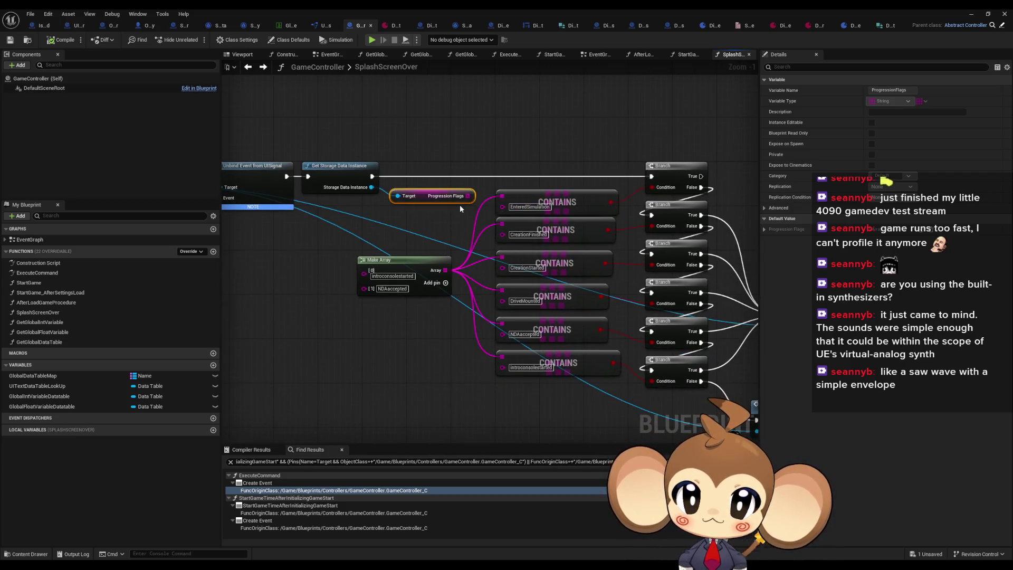
mouse_move(375, 201)
mouse_down()
mouse_move(426, 218)
mouse_move(552, 221)
mouse_move(546, 151)
mouse_move(528, 171)
mouse_up()
click(528, 172)
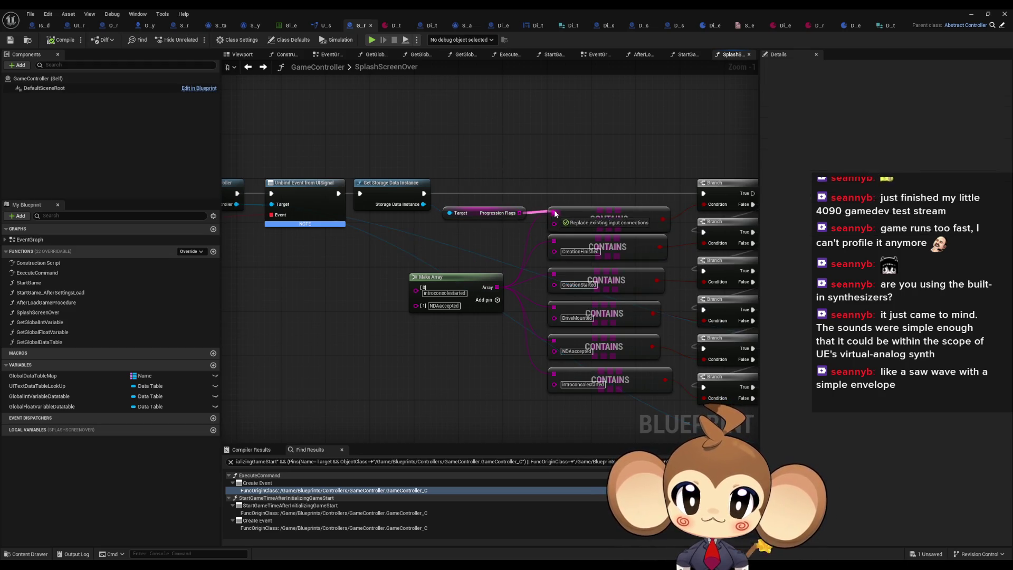
Step: Feed Progression Flags into the DriveMounted, NDAaccepted and introconsolestarted CONTAINS checks
drag(520, 212, 553, 273)
drag(555, 309, 520, 213)
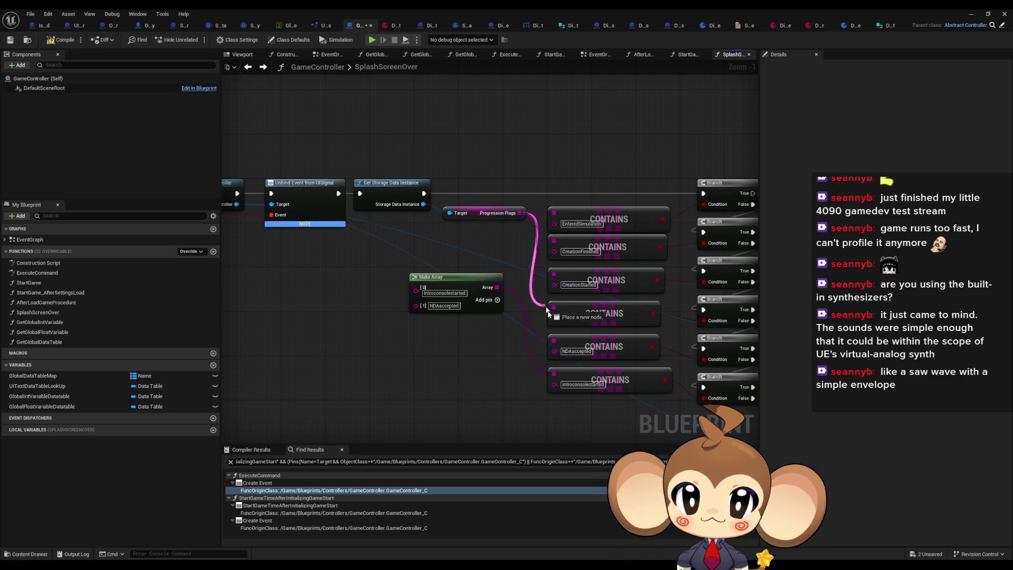
drag(554, 341, 520, 213)
drag(559, 378, 520, 213)
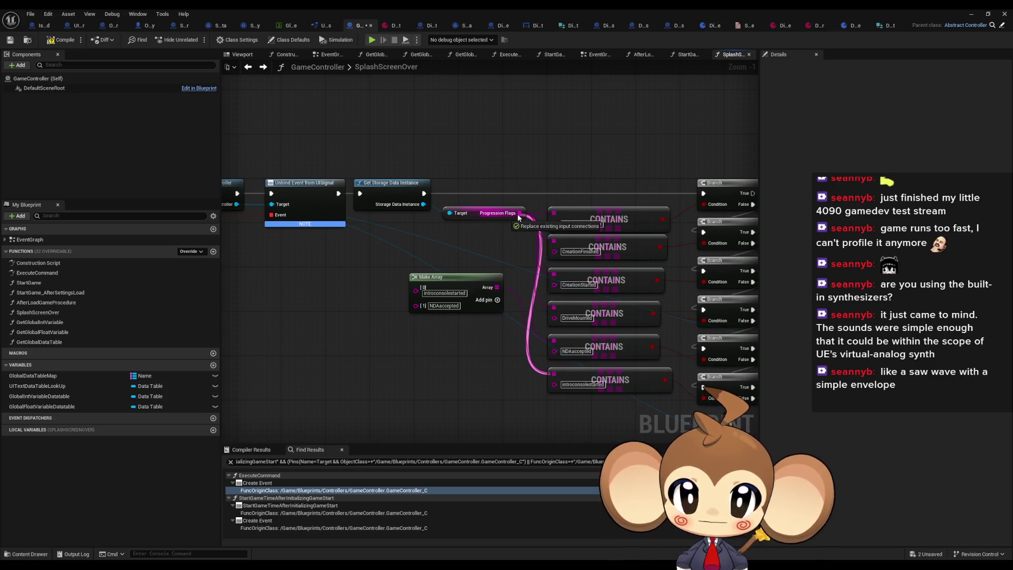
Step: Insert a SET Progression Flags node between Get Storage Data Instance and the first Branch
drag(437, 246, 460, 156)
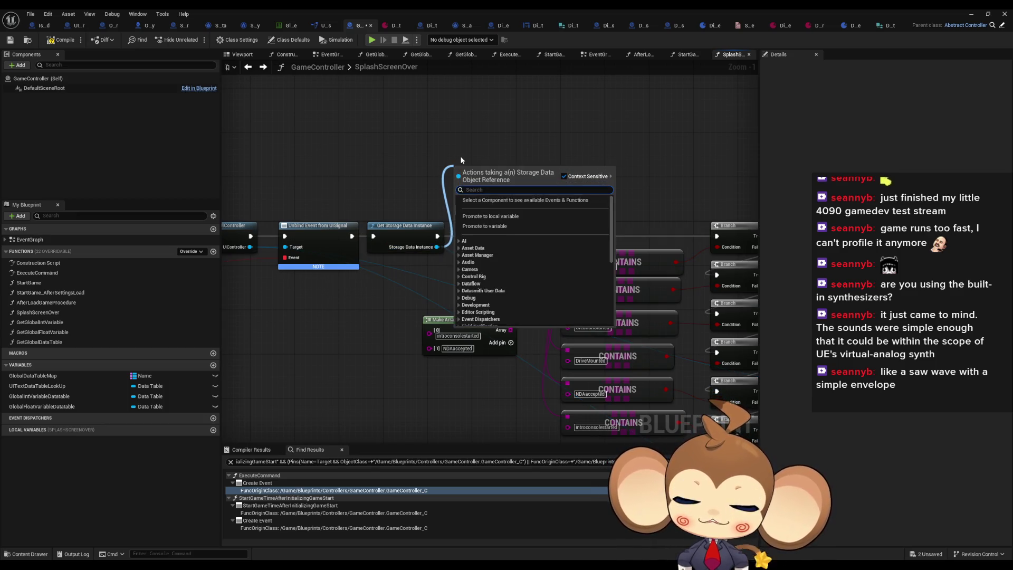
text(set pro)
key(Return)
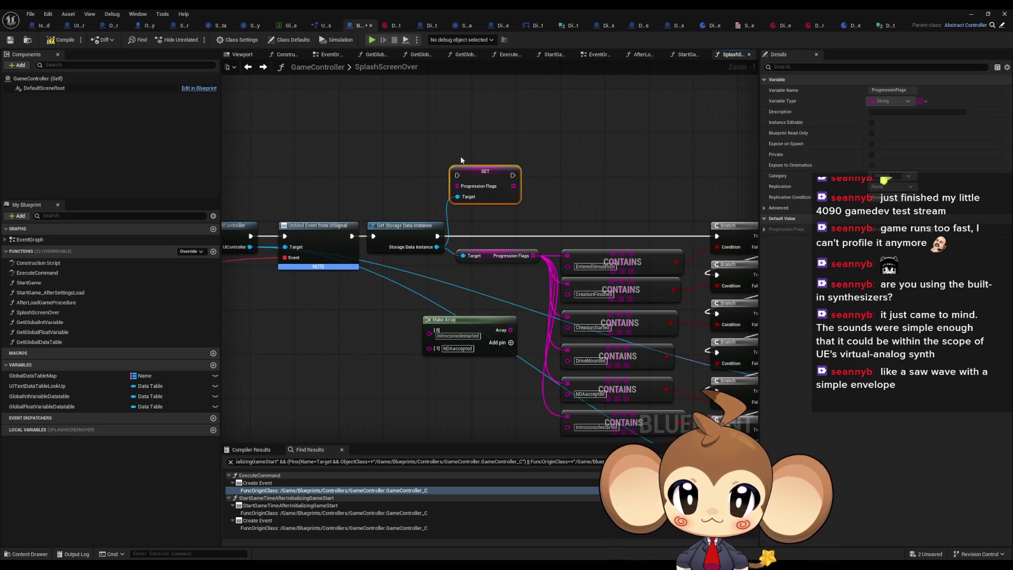
mouse_move(510, 180)
mouse_down()
mouse_move(685, 201)
mouse_move(716, 236)
mouse_up()
mouse_move(437, 236)
mouse_down()
mouse_move(457, 201)
mouse_move(457, 175)
mouse_move(464, 222)
mouse_move(510, 331)
mouse_up()
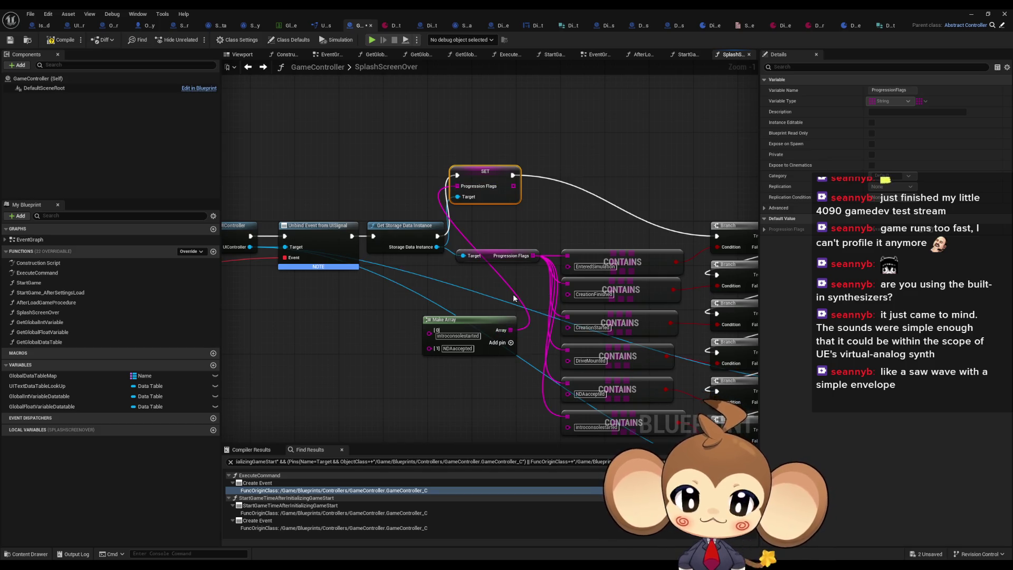
click(482, 294)
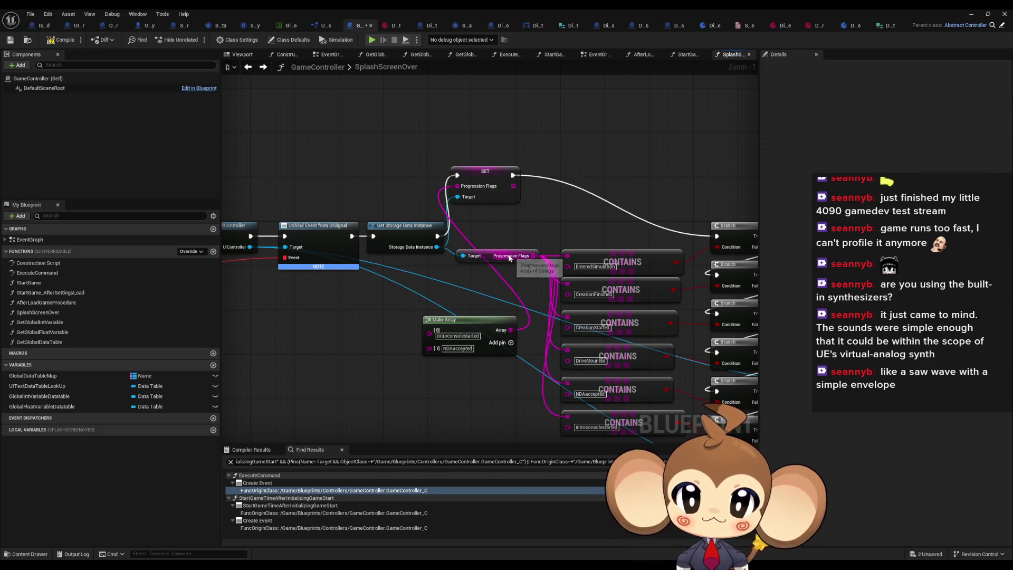
click(970, 14)
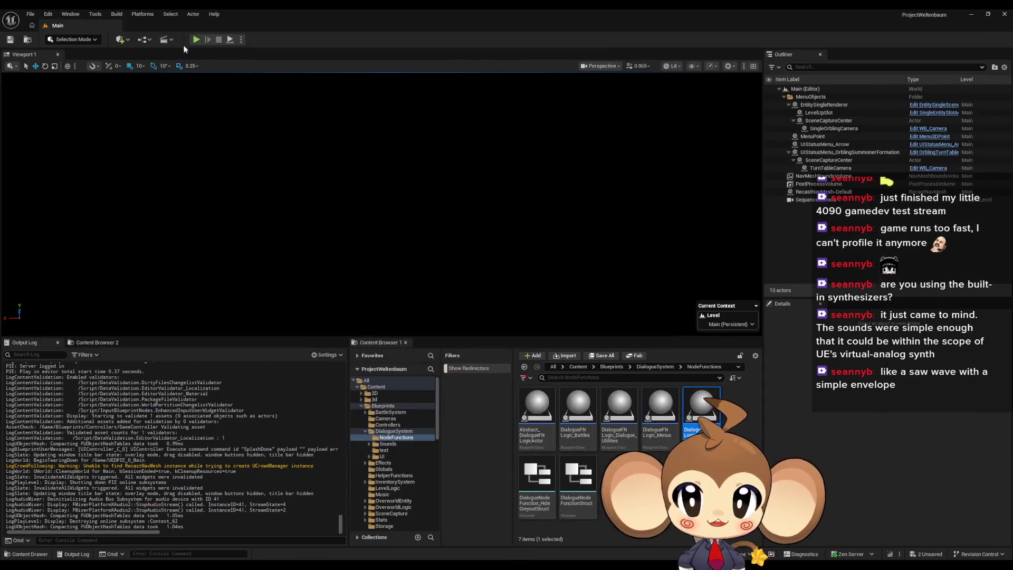
click(196, 40)
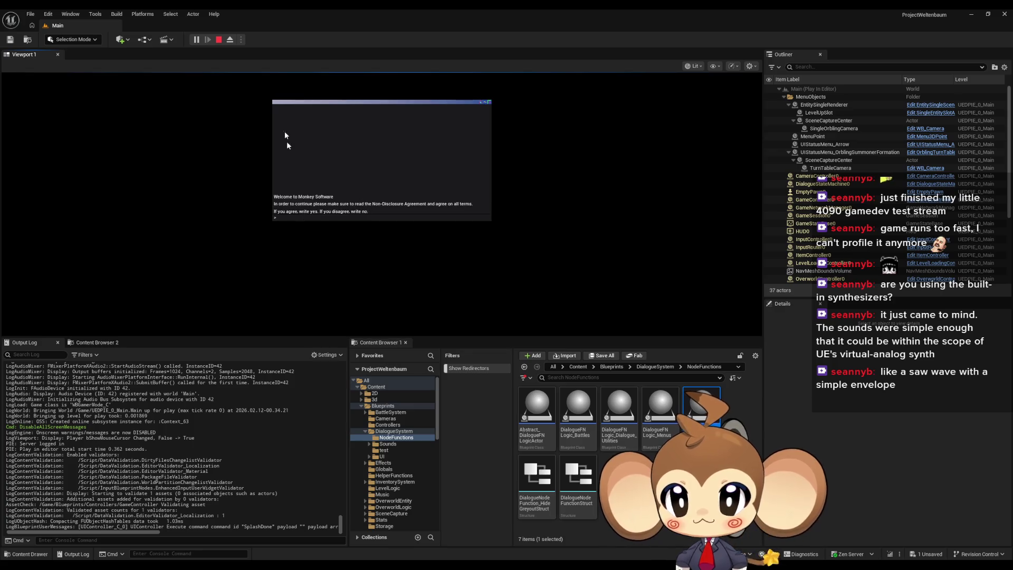
click(217, 41)
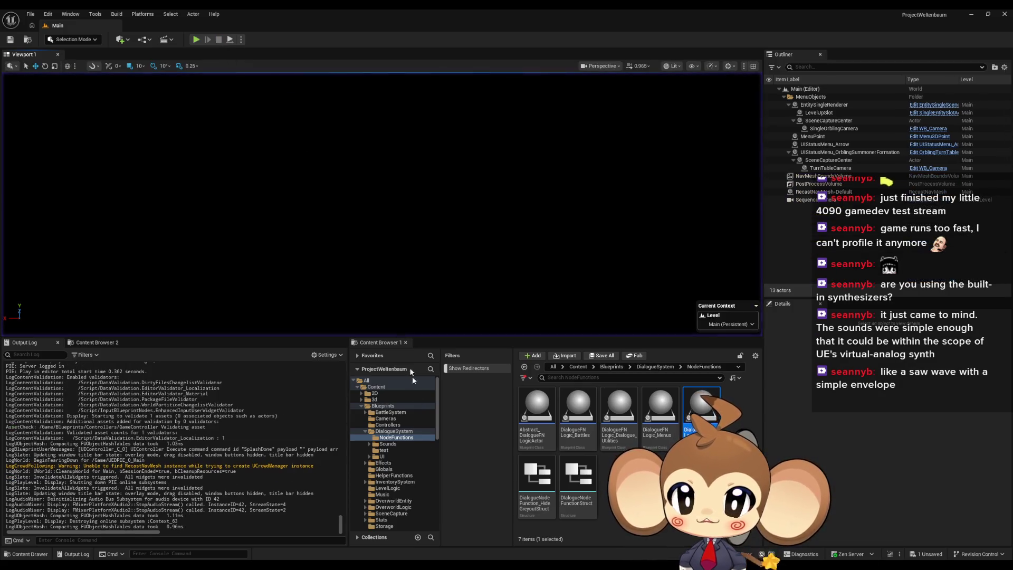
mouse_move(422, 555)
click(440, 537)
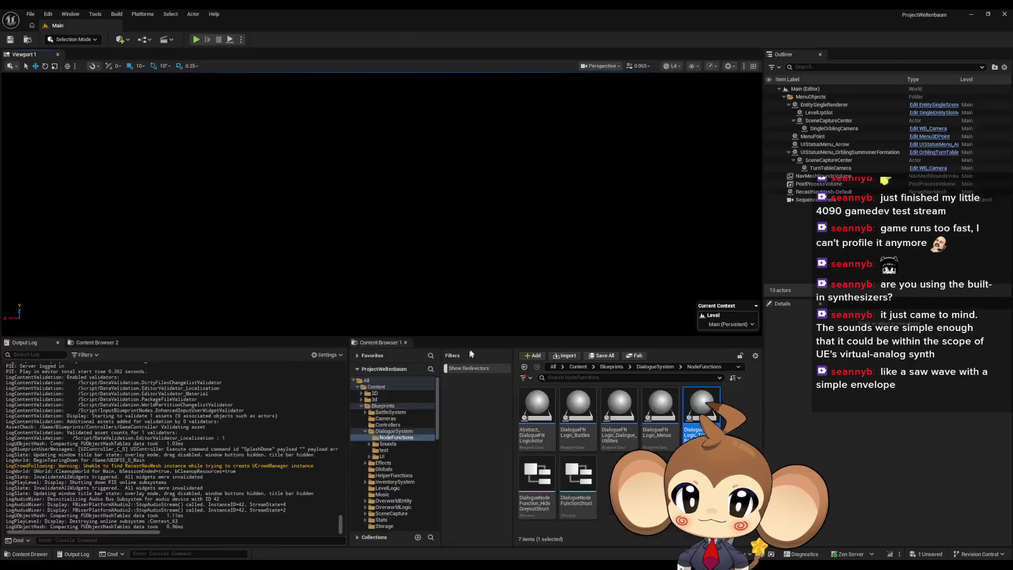
click(404, 241)
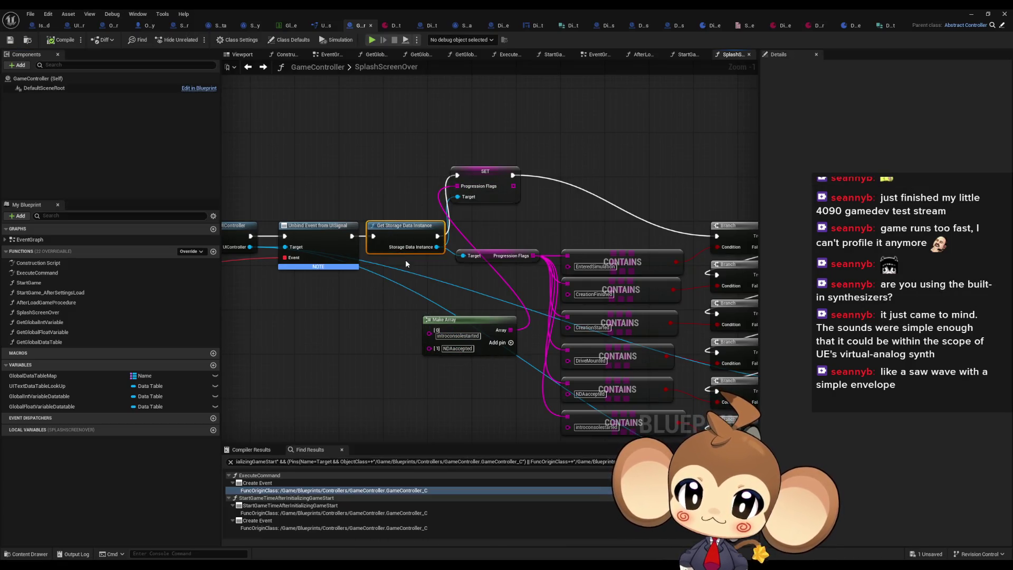
Step: Look over the branch checks and flag nodes, then open the DialogueDataTemplate asset
mouse_move(466, 266)
mouse_down()
mouse_move(324, 198)
mouse_move(546, 216)
mouse_move(270, 173)
mouse_up()
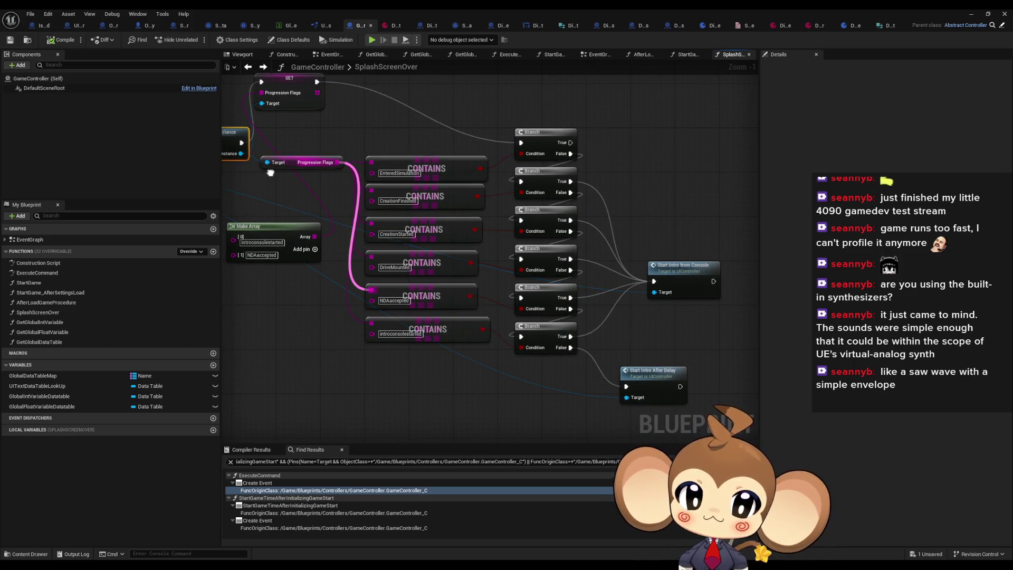
drag(475, 220, 510, 215)
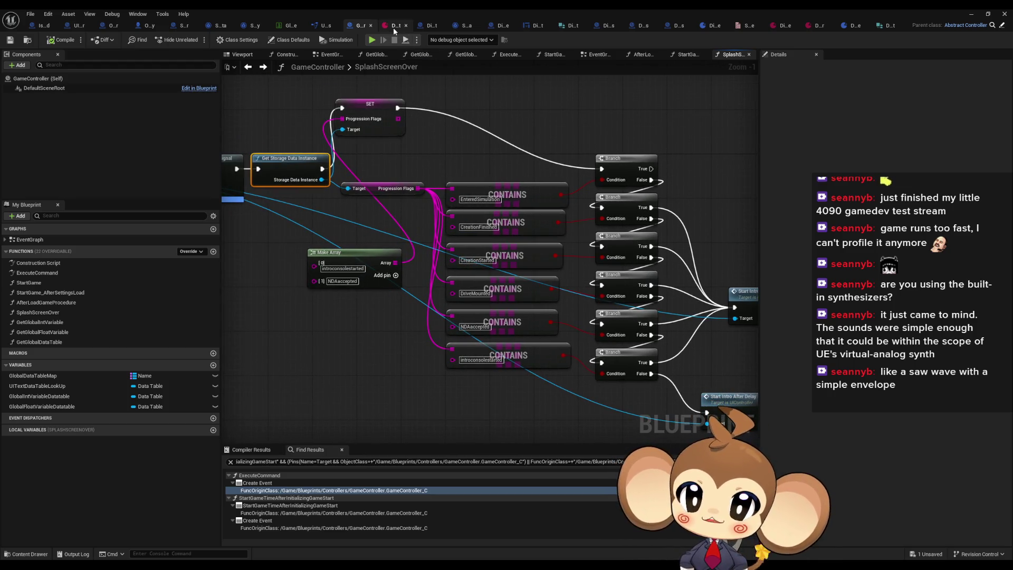
click(394, 26)
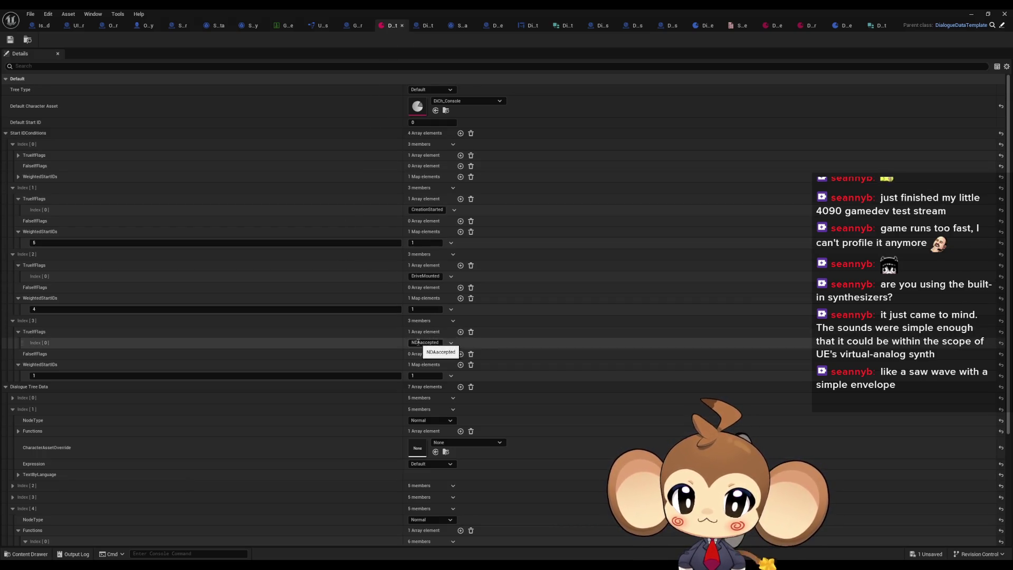
Step: Check the fourth condition's NDAaccepted flag and entry 1's text, then switch to DialogueMainWidget's AnimateDialogueText
click(432, 343)
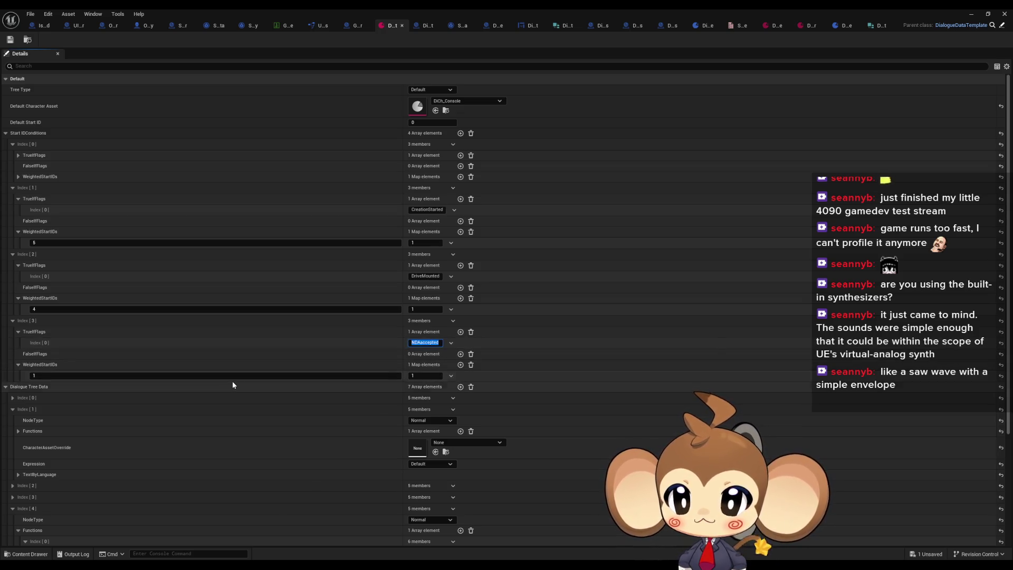
scroll(222, 391, down, 2)
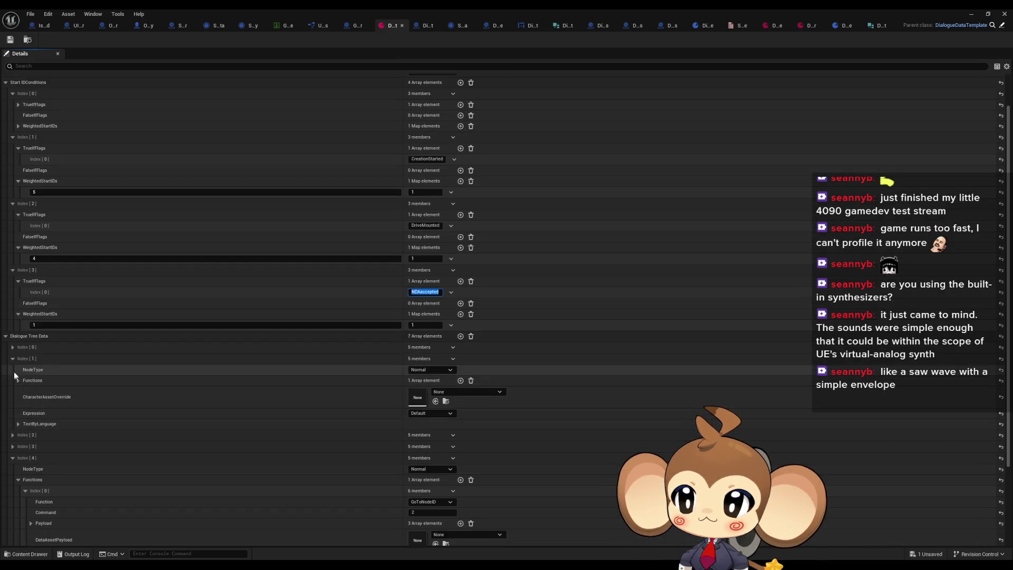
click(19, 424)
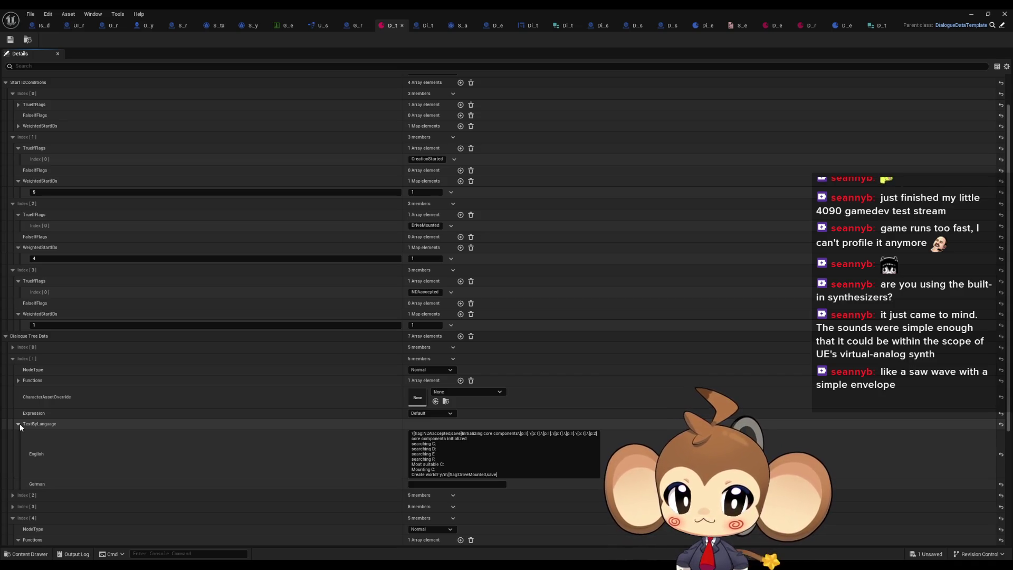
click(19, 424)
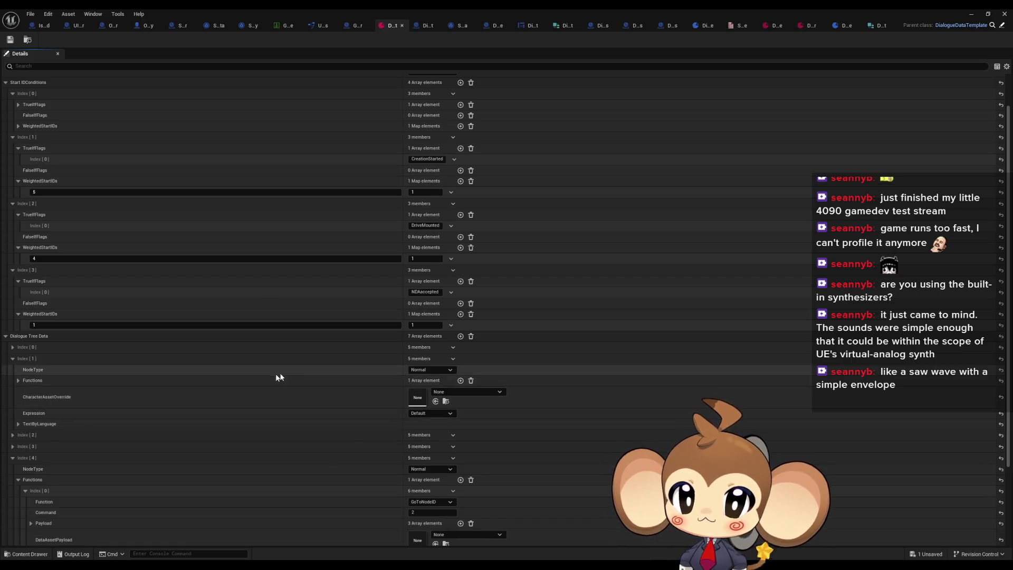
scroll(280, 372, up, 1)
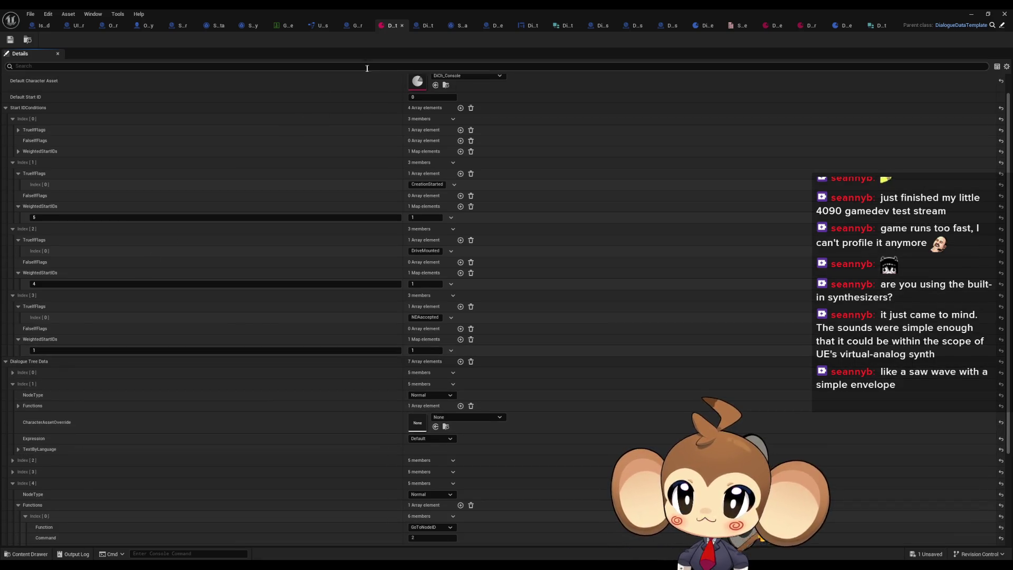
click(522, 25)
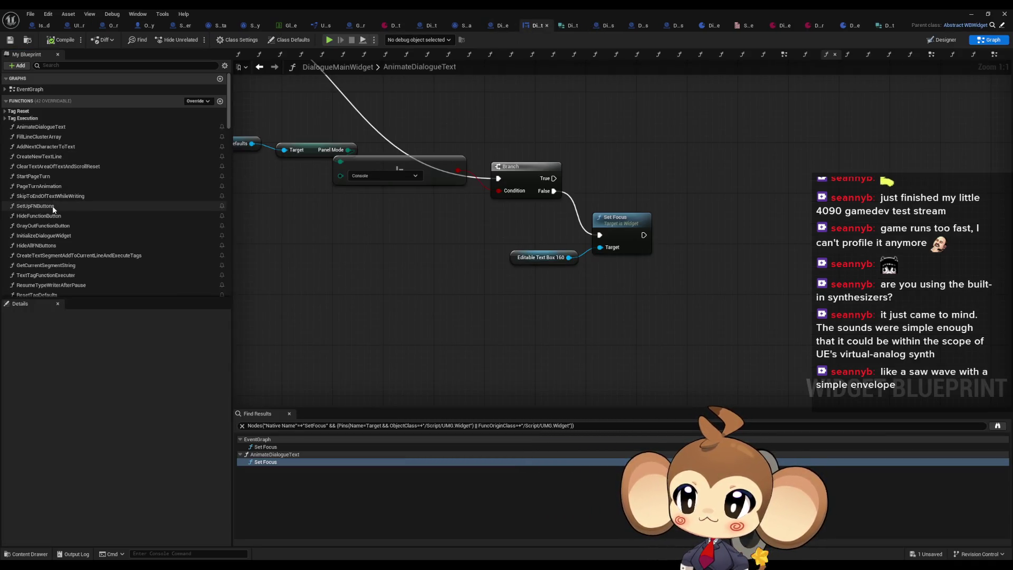
Step: Open the AnimateDialogueText function graph and inspect its Create Text Segment node
double_click(33, 127)
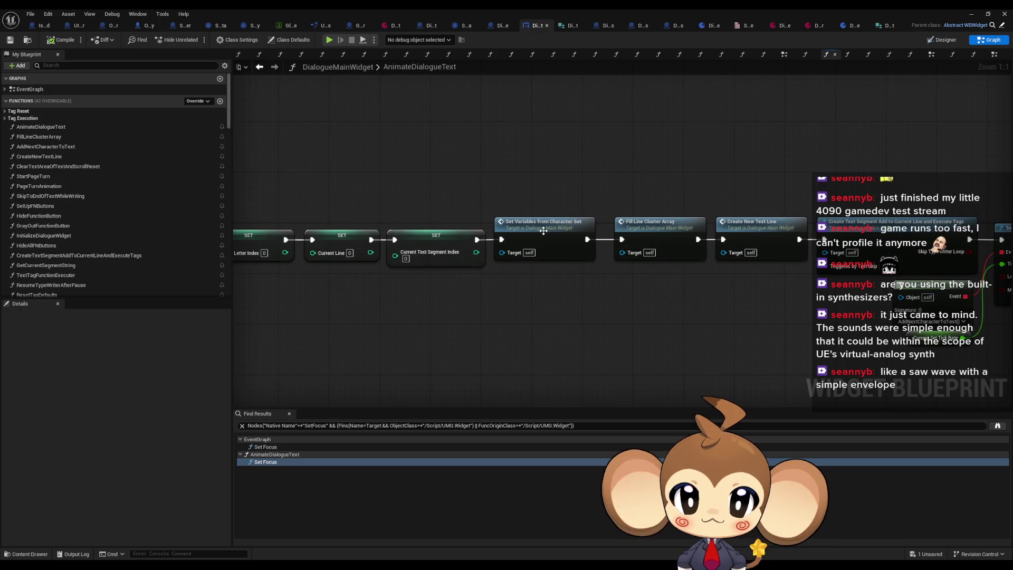
click(870, 224)
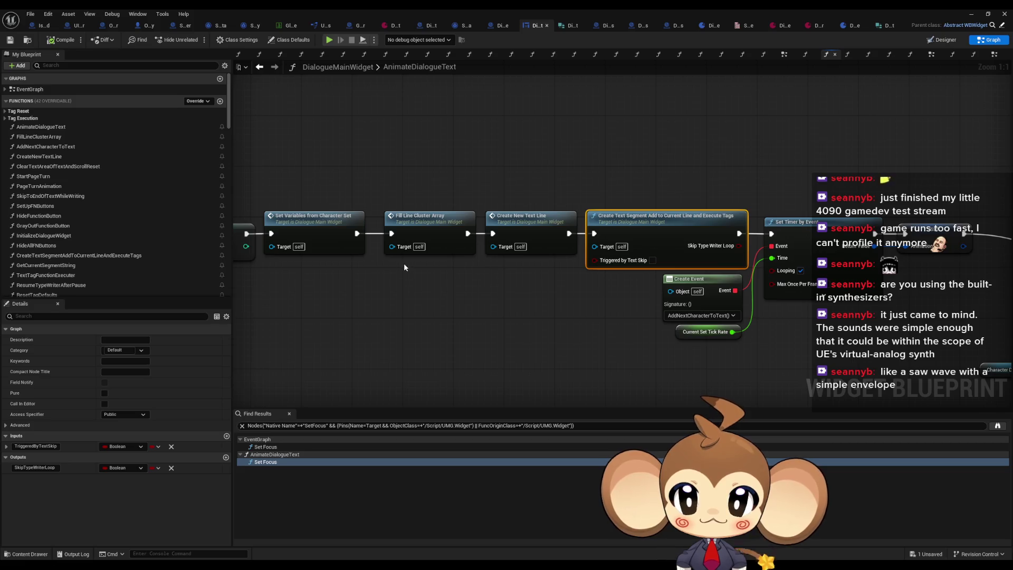
scroll(404, 263, down, 4)
scroll(542, 270, up, 3)
scroll(542, 270, up, 1)
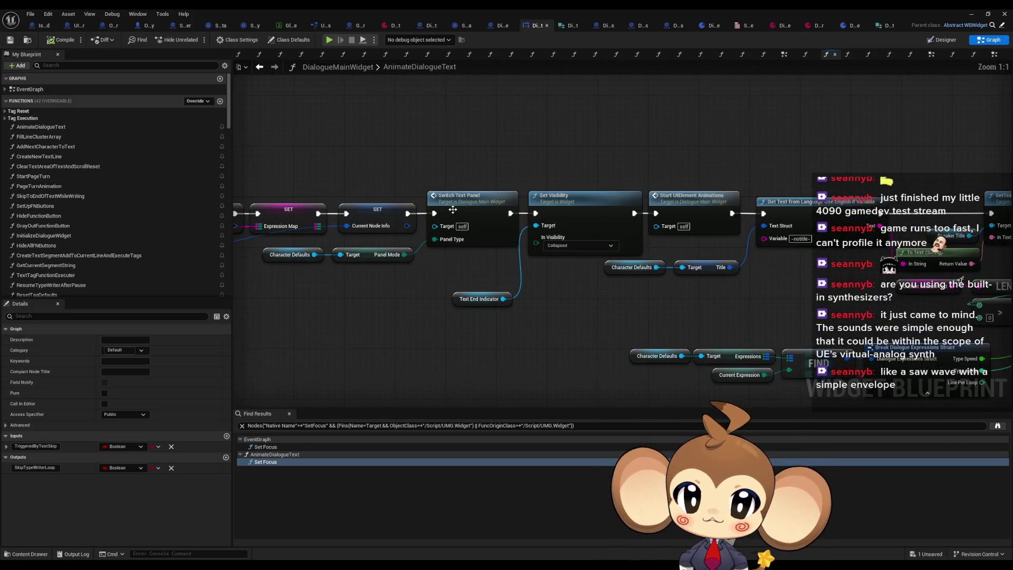
Step: Review the Set Visibility and Start UIElement Animations nodes, then bring up DialogueStateMachine
click(464, 222)
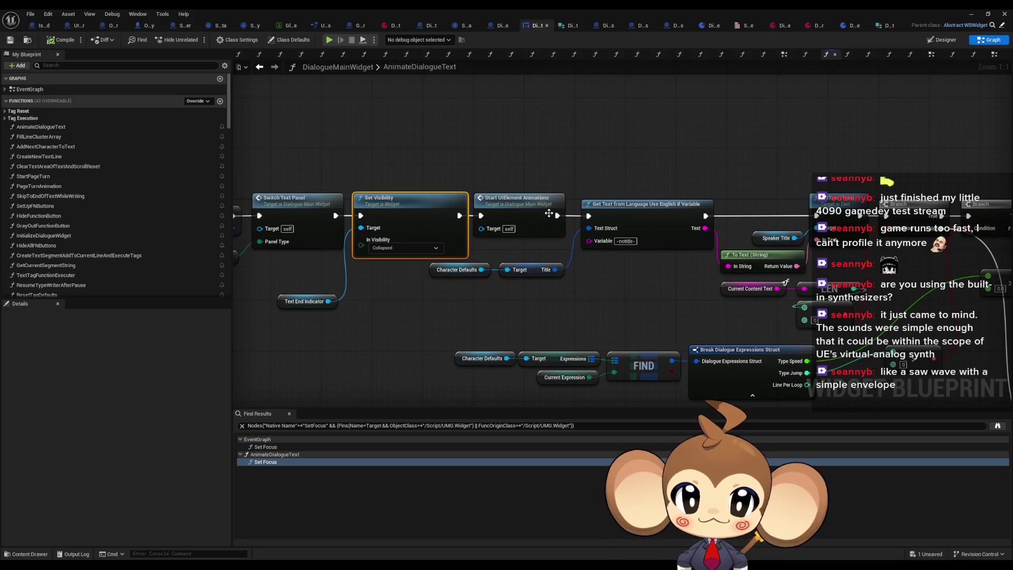
click(549, 208)
mouse_move(656, 215)
mouse_down()
mouse_move(419, 174)
mouse_move(336, 219)
mouse_up()
click(419, 174)
scroll(336, 219, down, 2)
drag(486, 225, 515, 226)
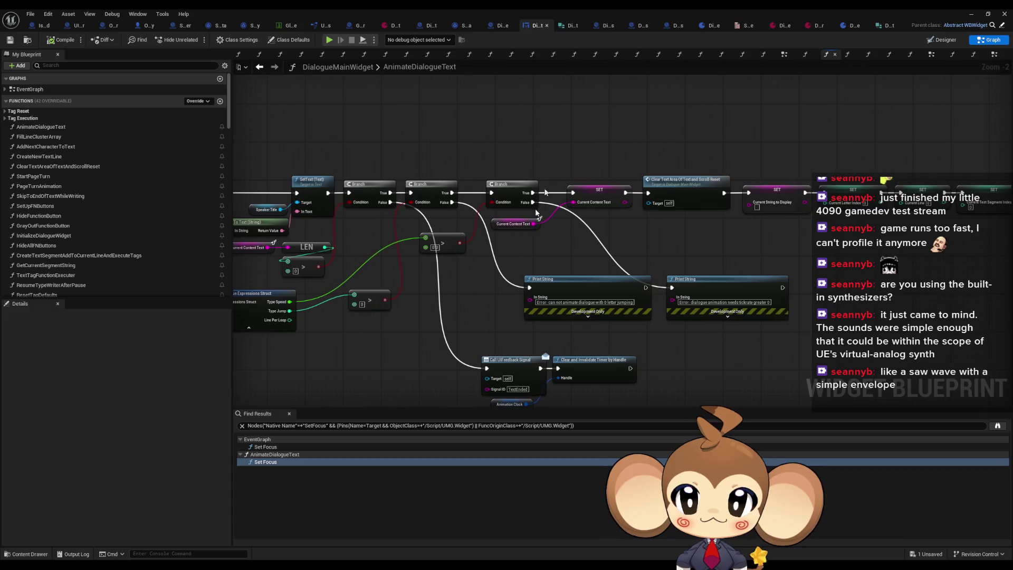
click(502, 27)
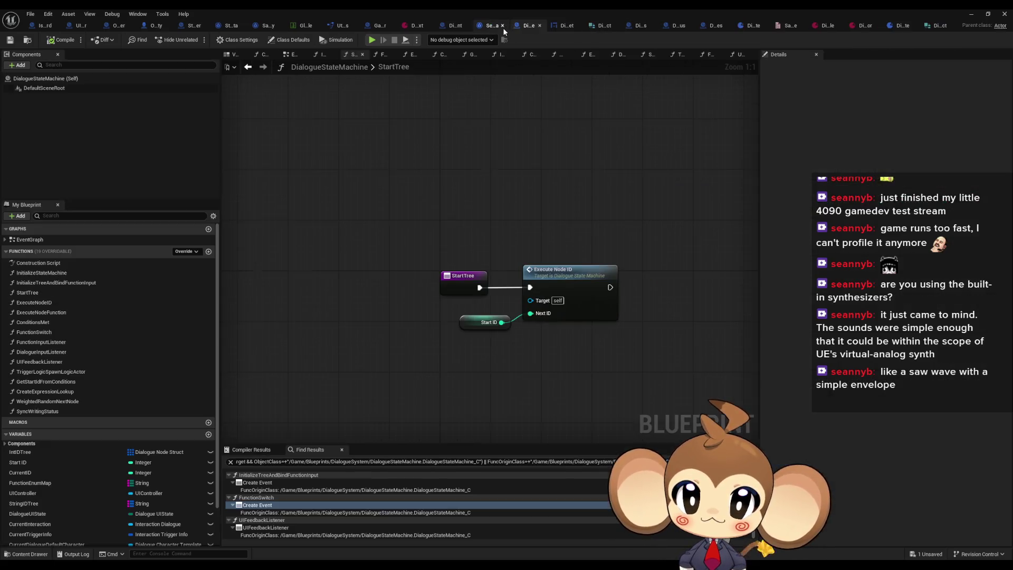
Step: Find references to the Start ID variable and check where StartTree sets and reads it
double_click(36, 303)
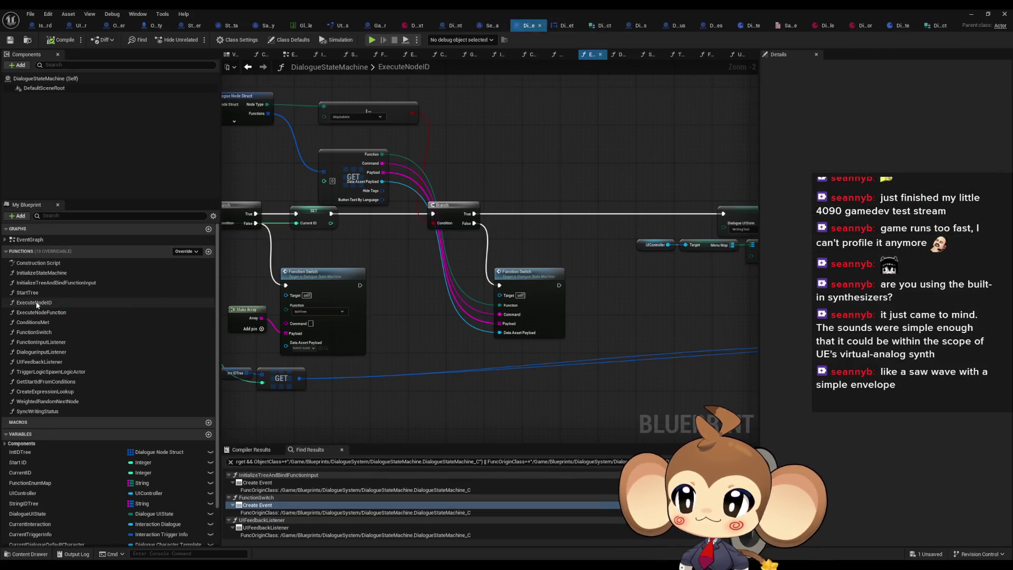
double_click(37, 293)
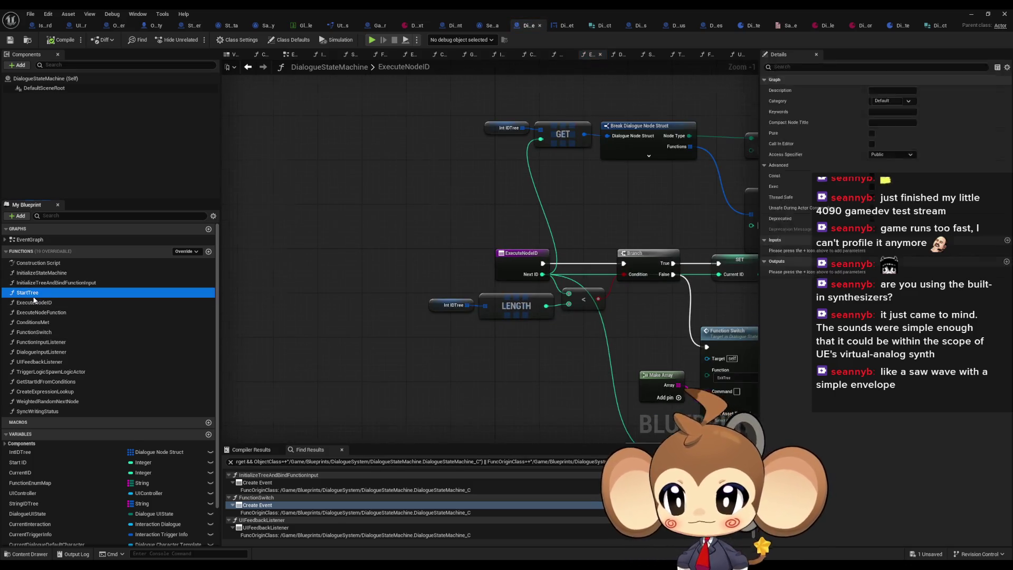
right_click(481, 324)
mouse_move(527, 402)
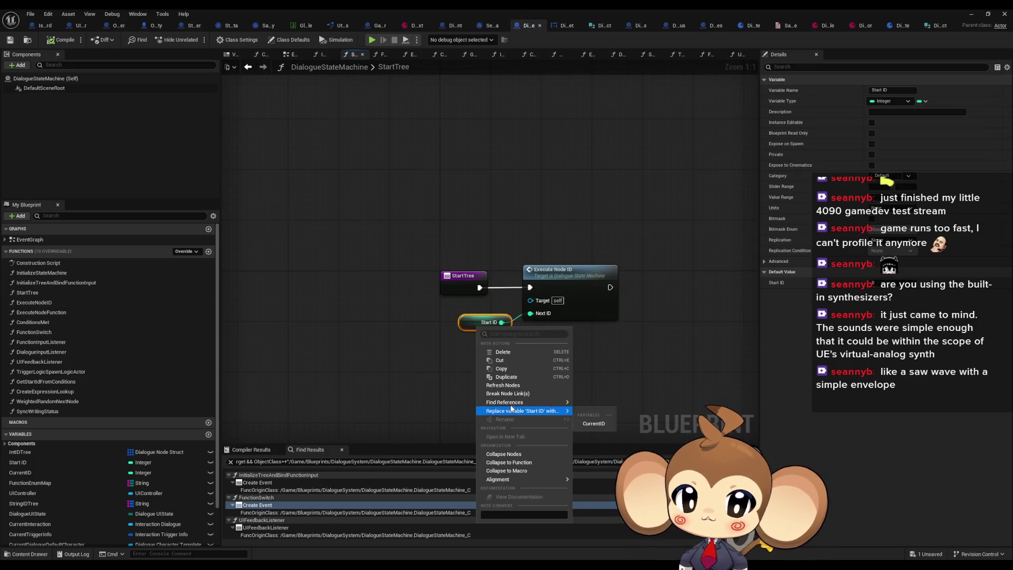
click(576, 417)
click(256, 483)
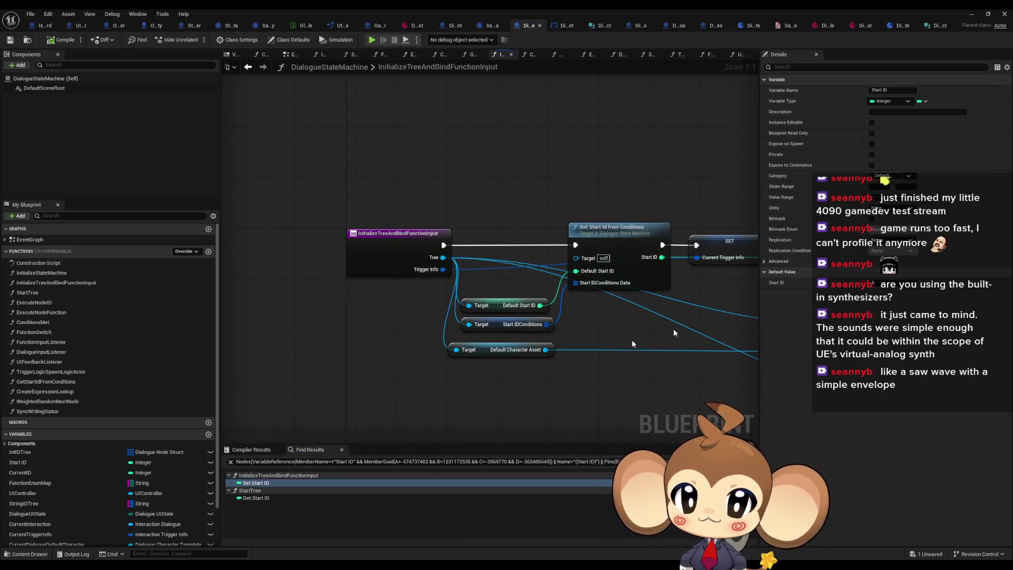
click(262, 497)
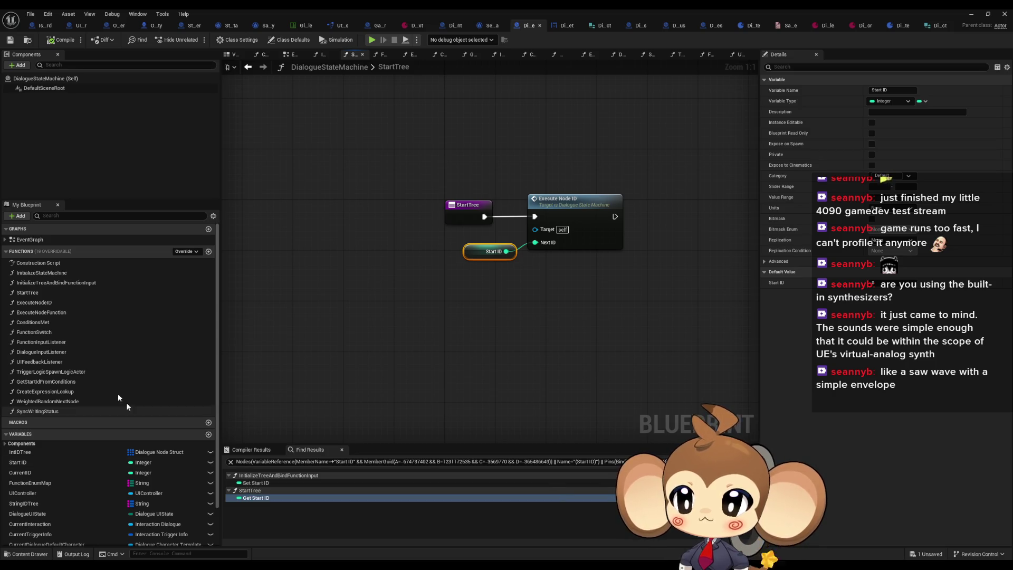
Step: Trace ConditionsMet's member references to its Conditions Met call in FunctionSwitch
double_click(49, 324)
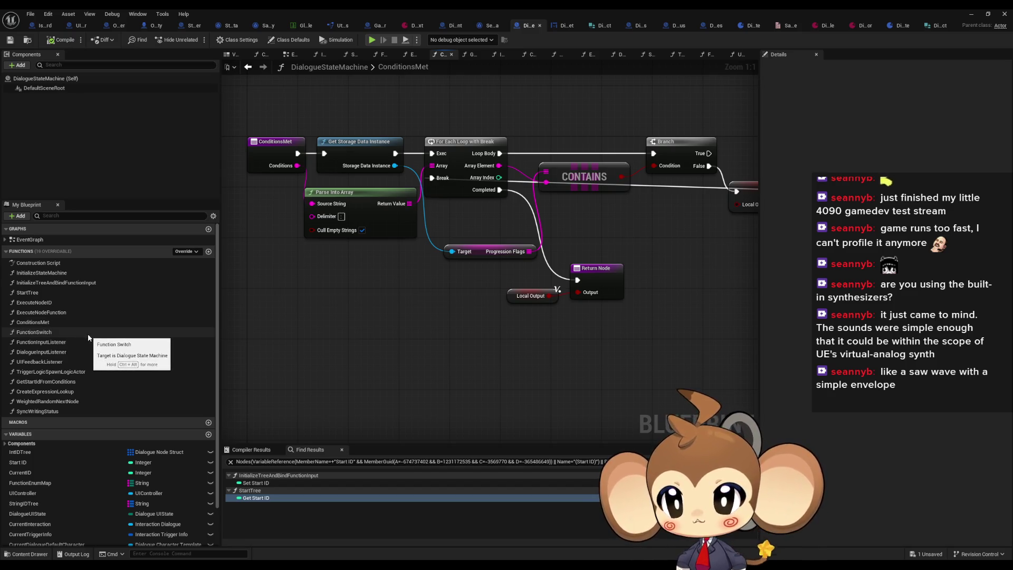
right_click(35, 323)
mouse_move(472, 316)
mouse_down()
mouse_move(238, 317)
mouse_move(488, 309)
mouse_up()
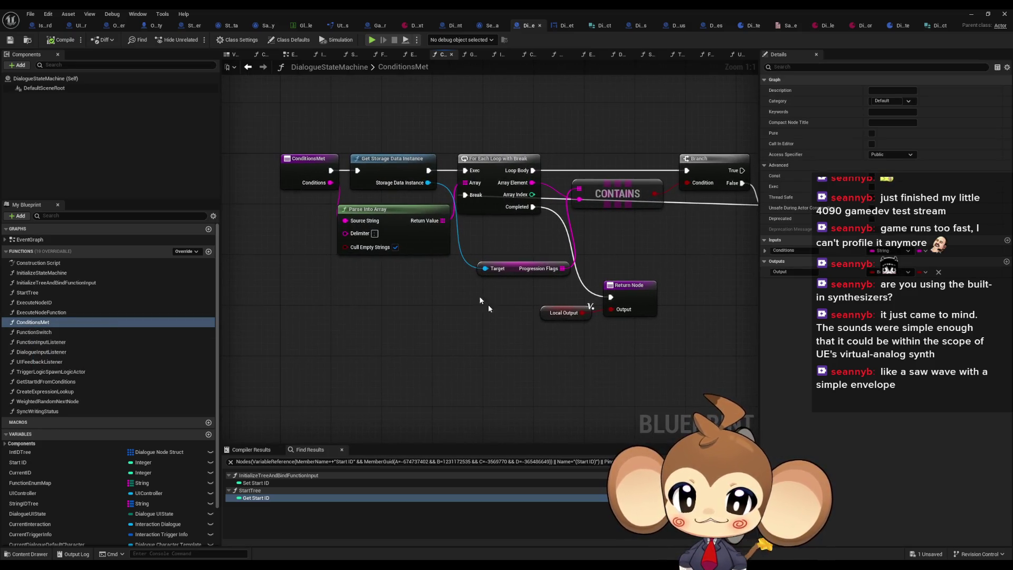
right_click(301, 167)
mouse_move(378, 254)
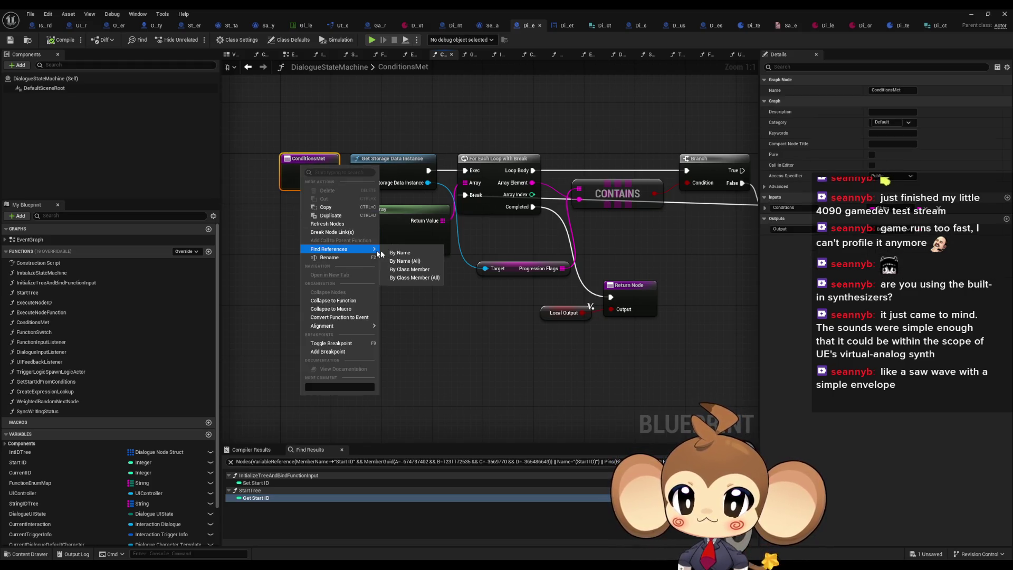
click(409, 269)
click(254, 505)
double_click(254, 506)
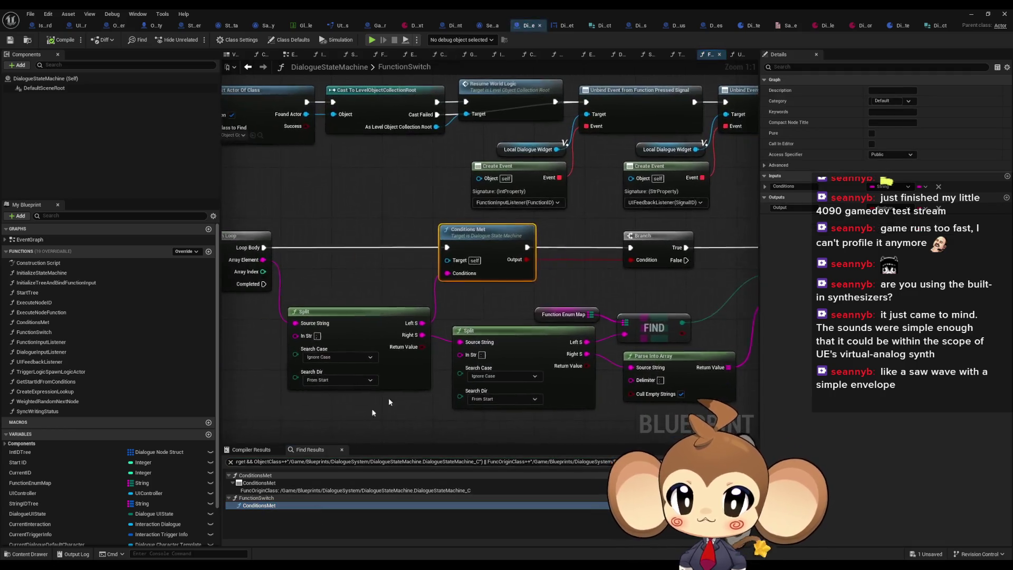
mouse_move(559, 292)
mouse_down()
mouse_move(402, 263)
mouse_move(380, 296)
mouse_up()
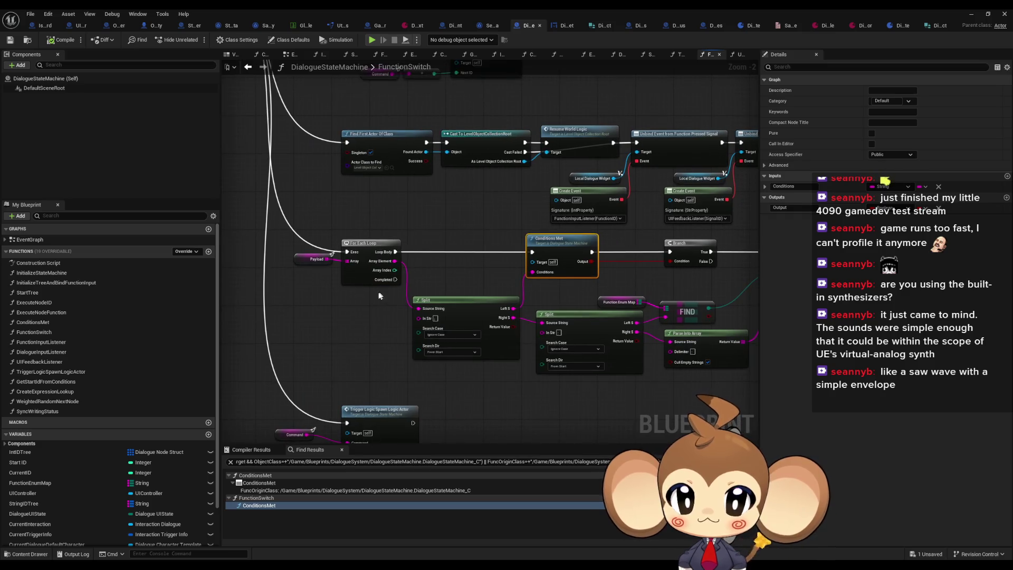
Step: Toggle a breakpoint on Get Start Id from Conditions in InitializeTreeAndBindFunctionInput
double_click(42, 294)
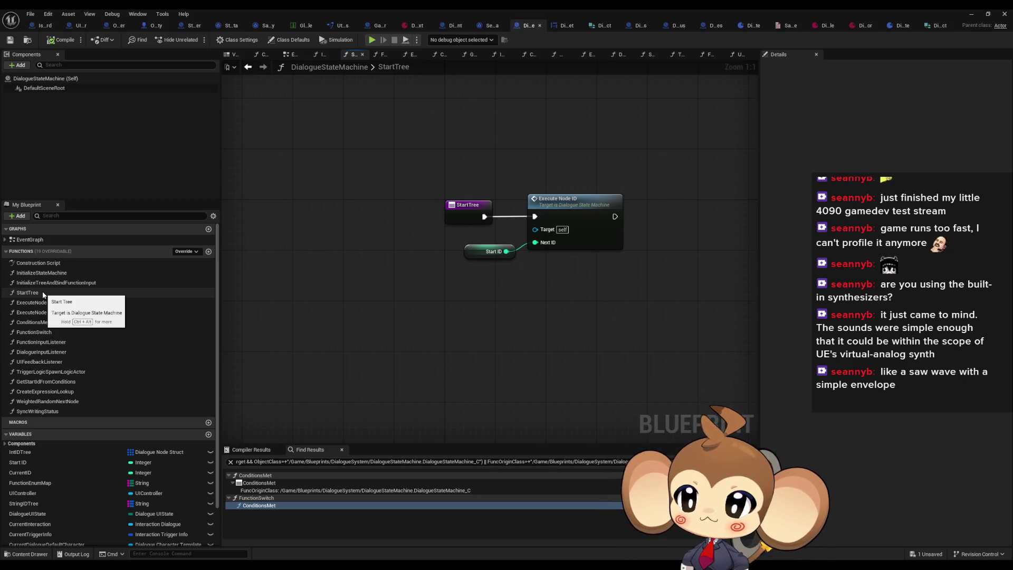
double_click(43, 284)
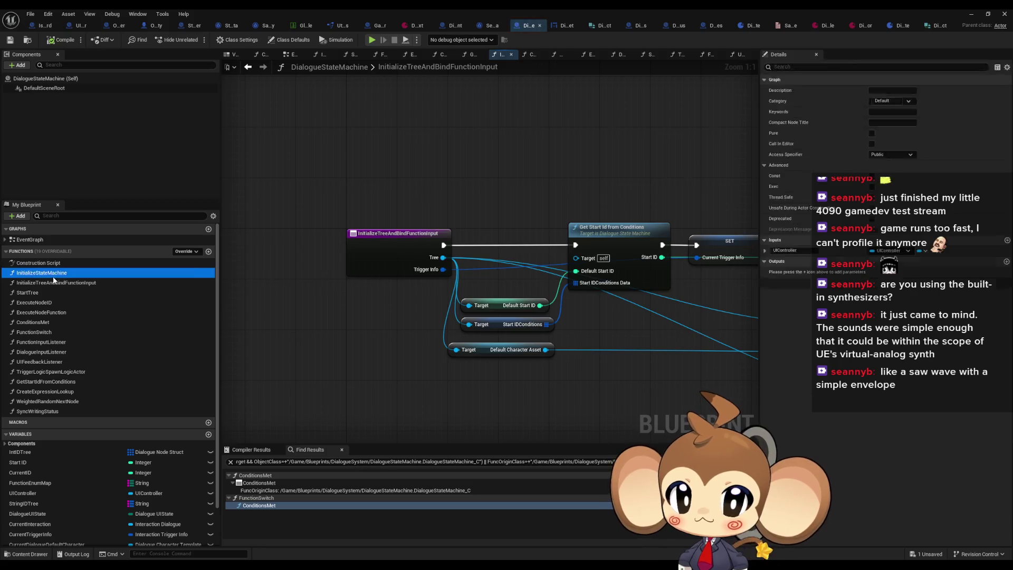
double_click(53, 274)
double_click(52, 284)
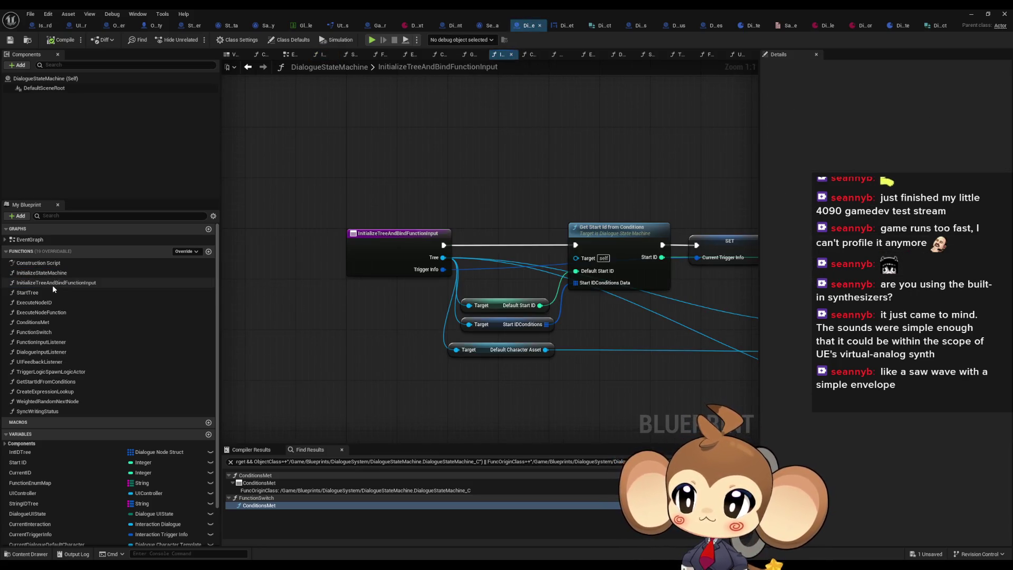
click(571, 237)
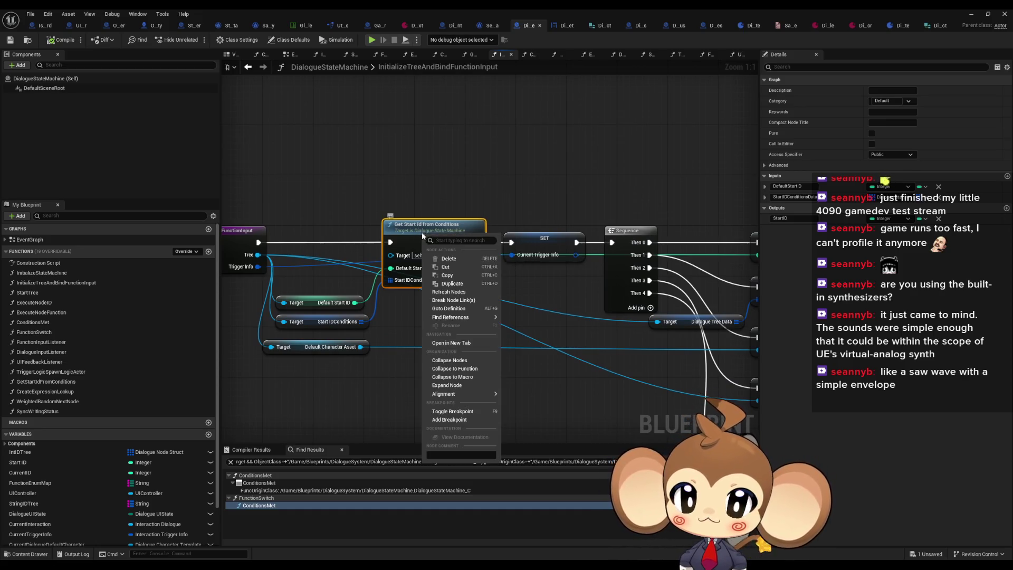
right_click(423, 238)
click(443, 411)
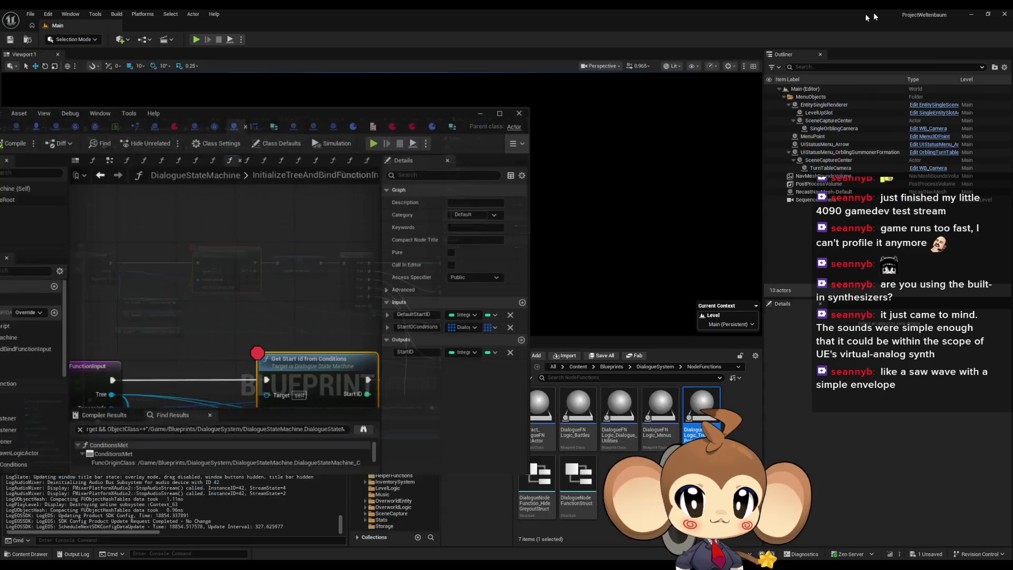
Step: Play the game in the editor and maximise the blueprint window once the breakpoint hits
key(super+Down)
click(196, 41)
mouse_move(260, 138)
mouse_down()
mouse_move(846, 202)
mouse_move(743, 189)
mouse_up()
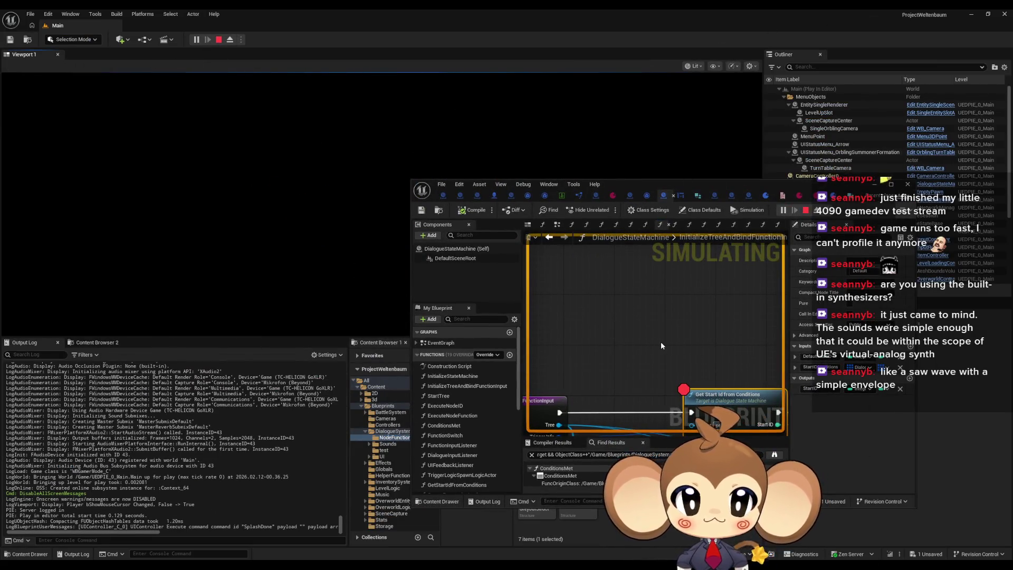
double_click(743, 187)
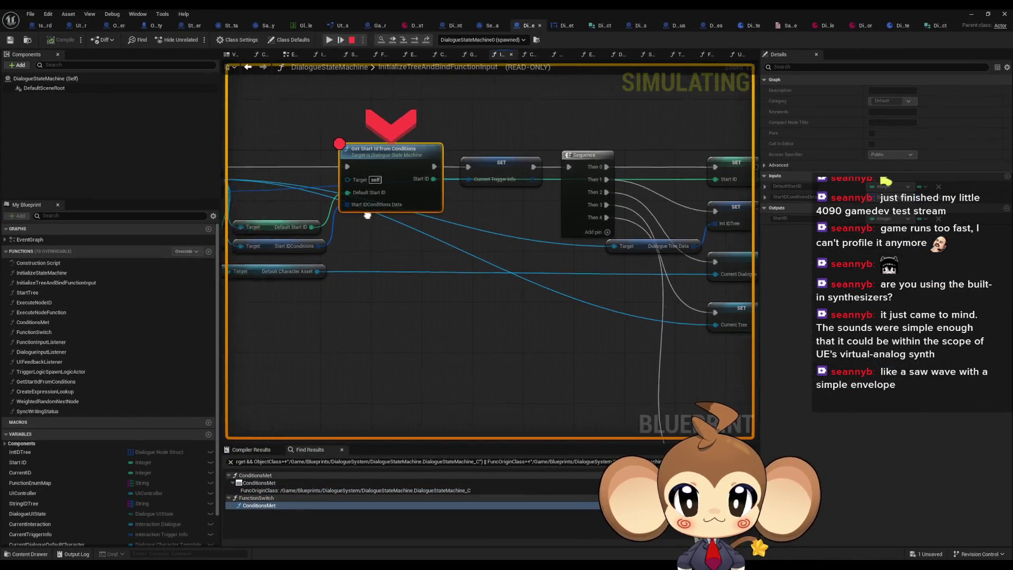
Step: Inspect pin values, expanding the Start IDConditions array to see its elements
mouse_move(430, 271)
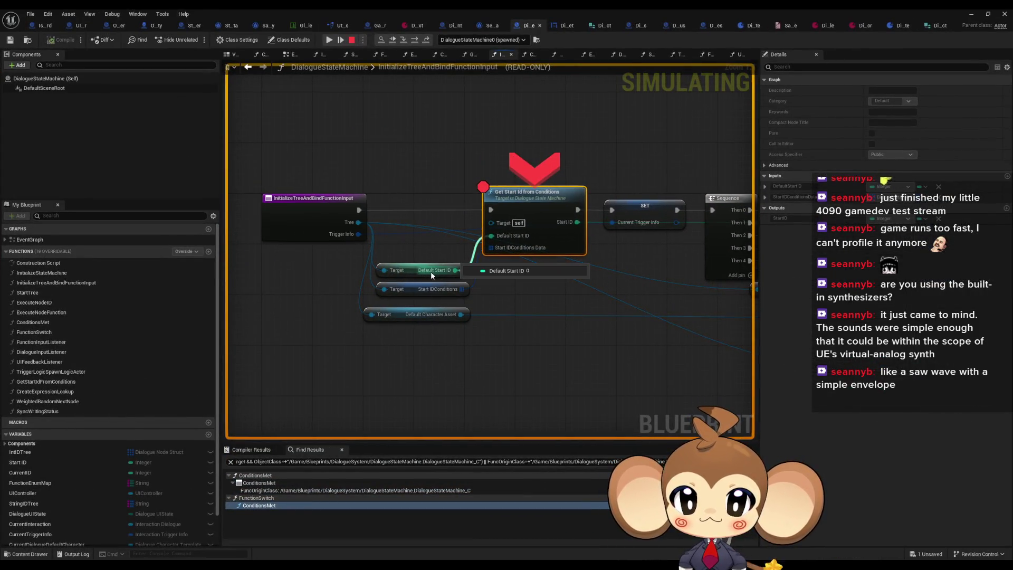
mouse_move(434, 292)
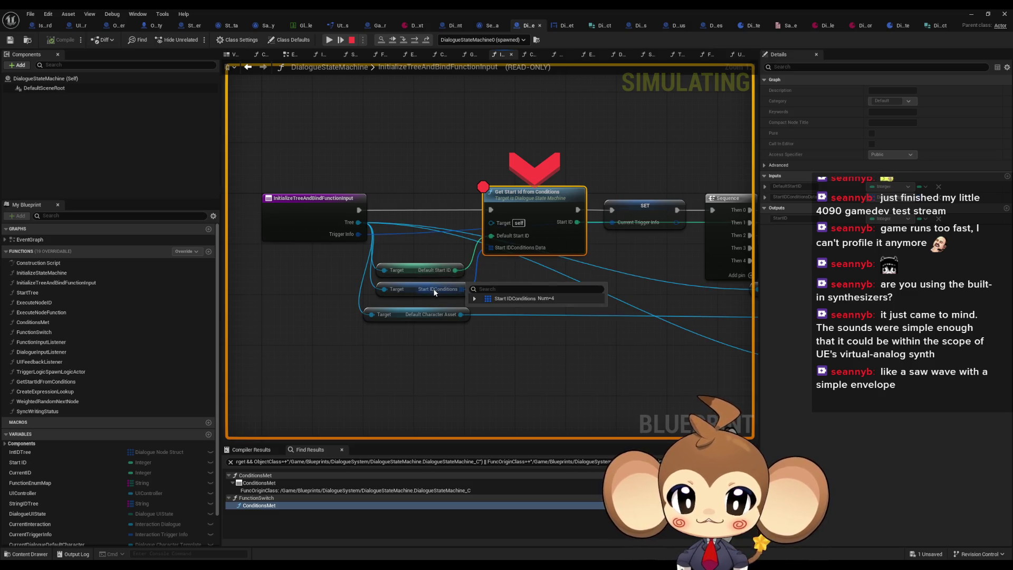
click(474, 299)
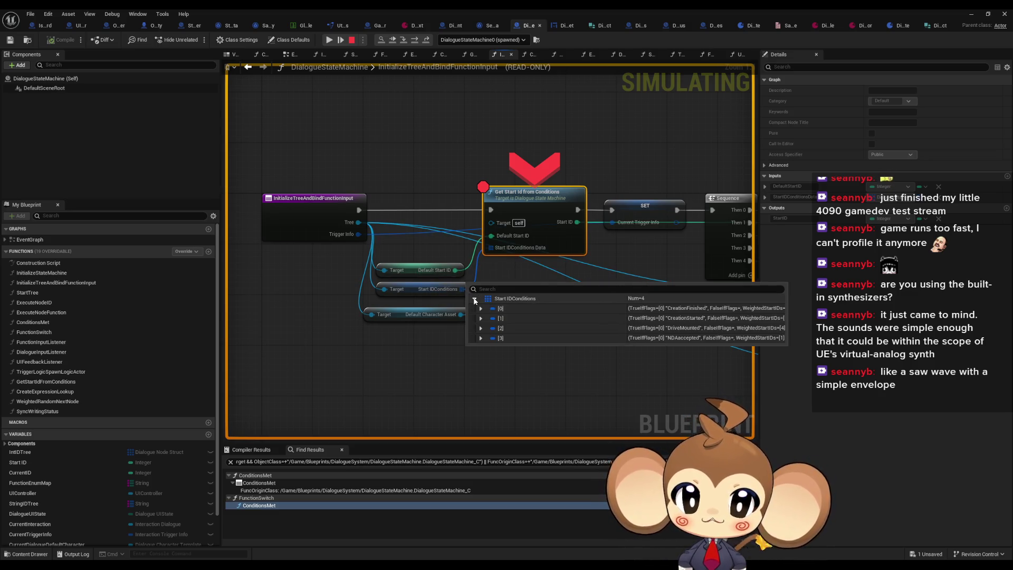
mouse_move(437, 320)
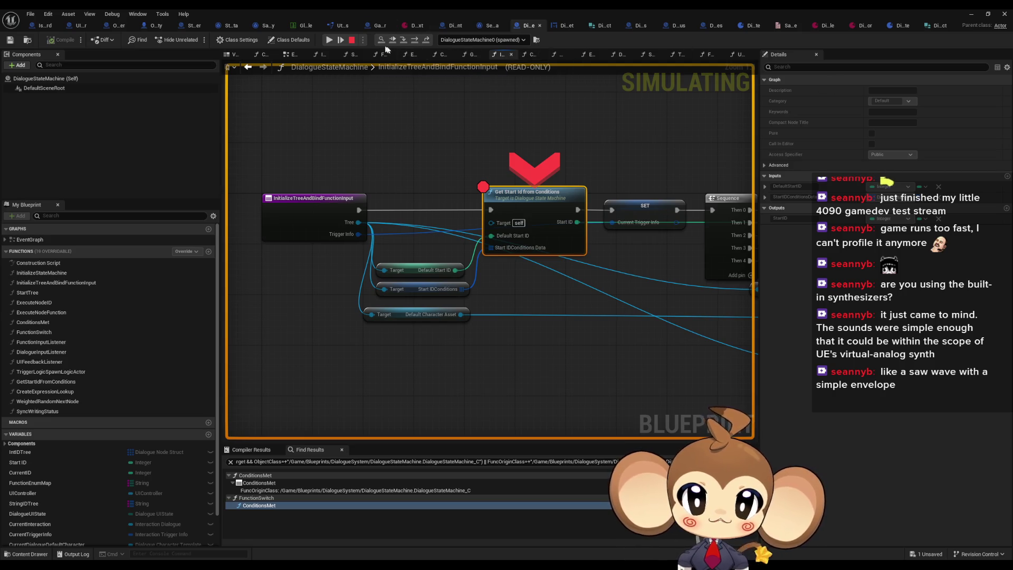
Step: Step over into GetStartIdFromConditions until execution pauses at Get Storage Data Instance
click(414, 40)
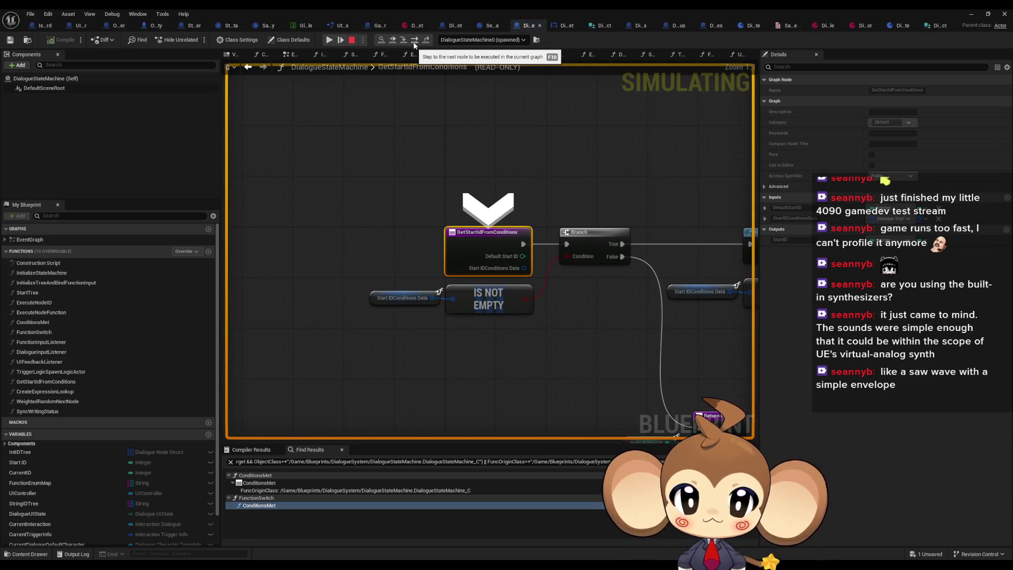
click(414, 40)
click(414, 40)
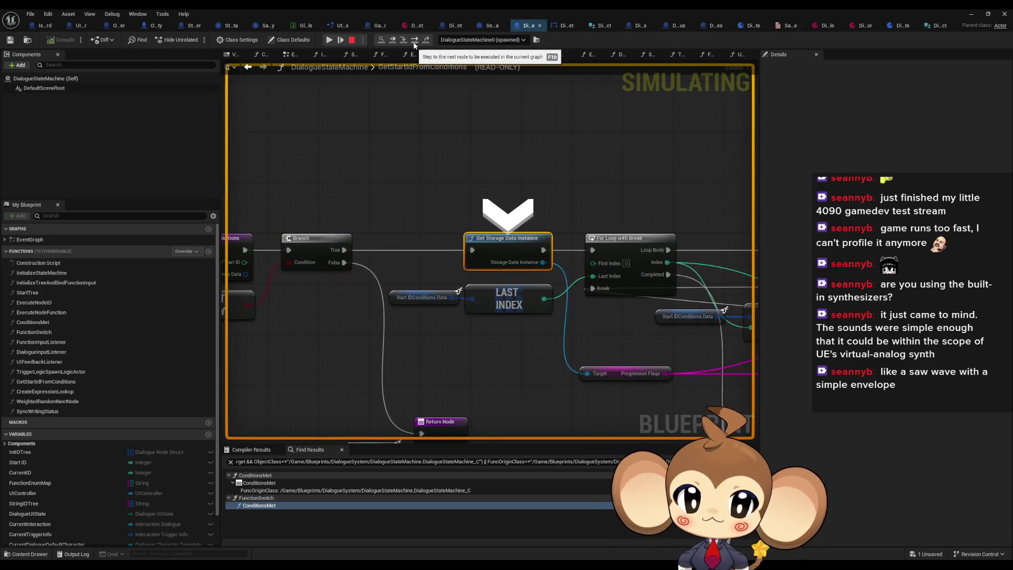
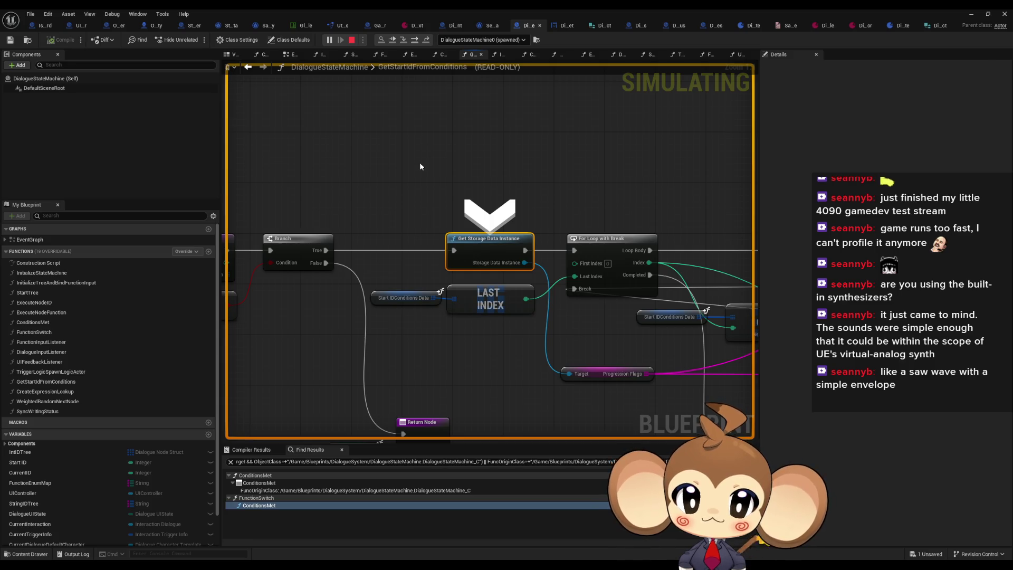
Step: Step over to the For Loop with Break and inspect the Storage Data Instance's Progression Flags
key(F10)
mouse_move(375, 252)
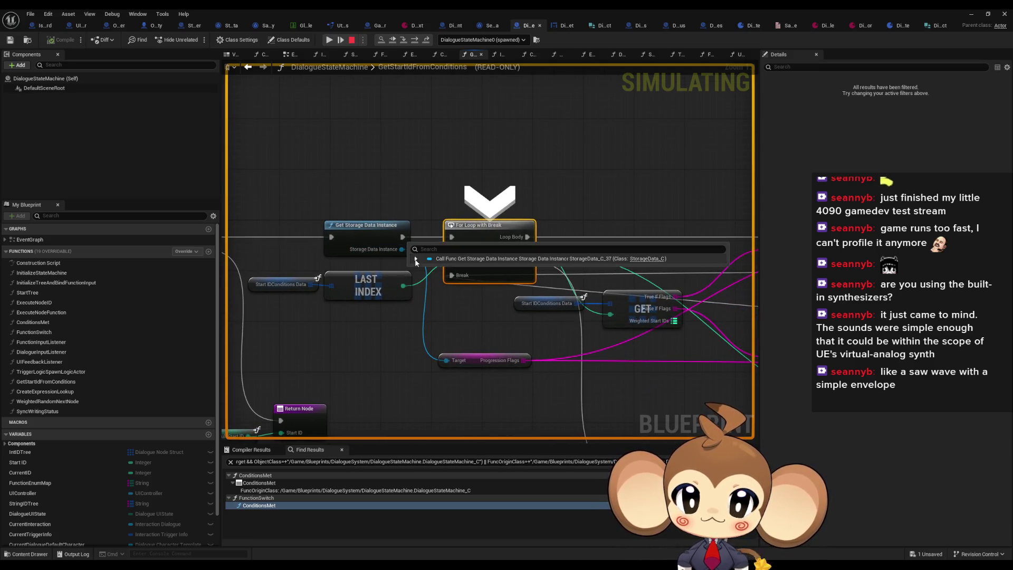
click(416, 258)
scroll(455, 337, down, 5)
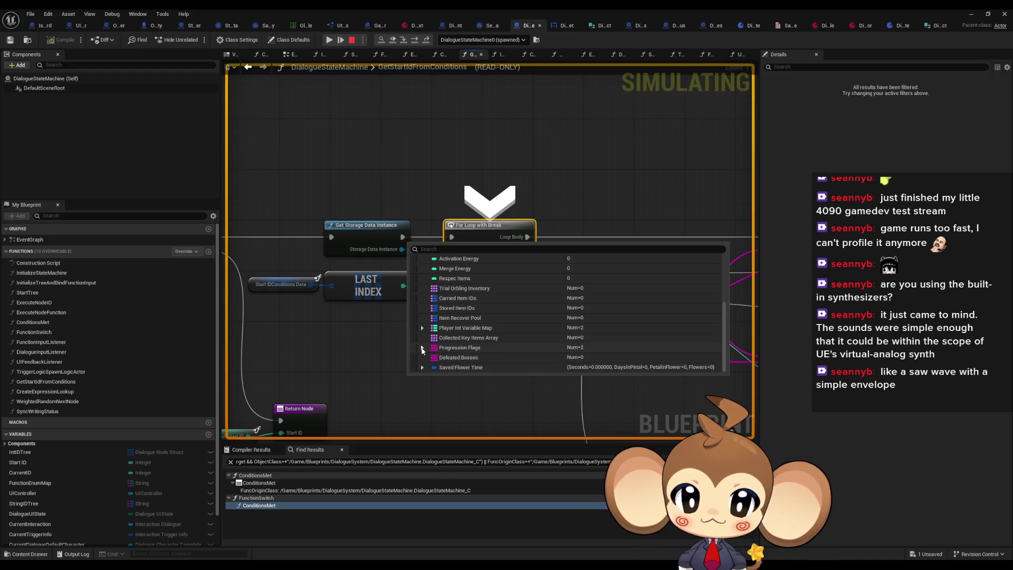
click(422, 347)
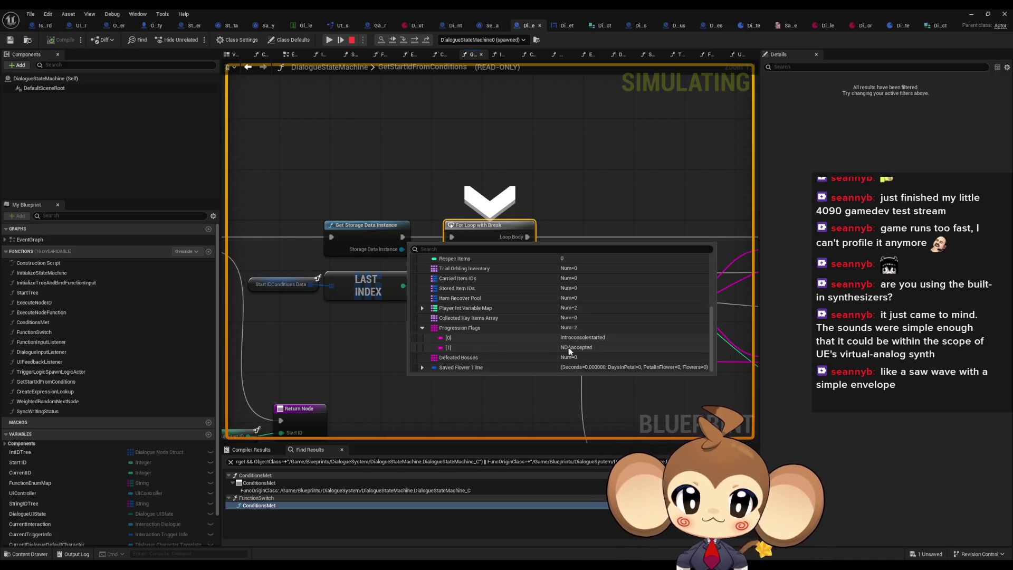
scroll(516, 331, down, 5)
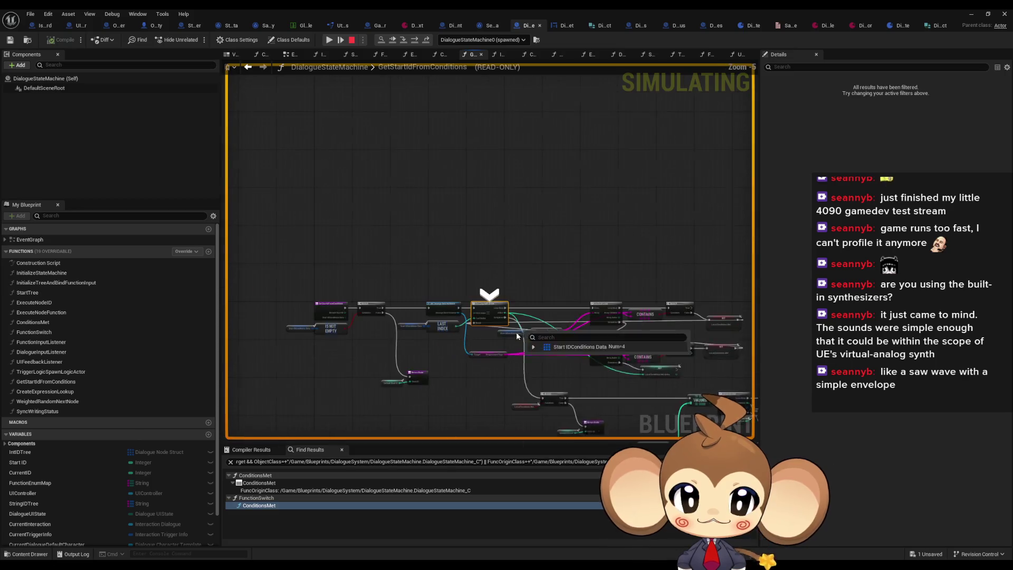
scroll(437, 291, up, 5)
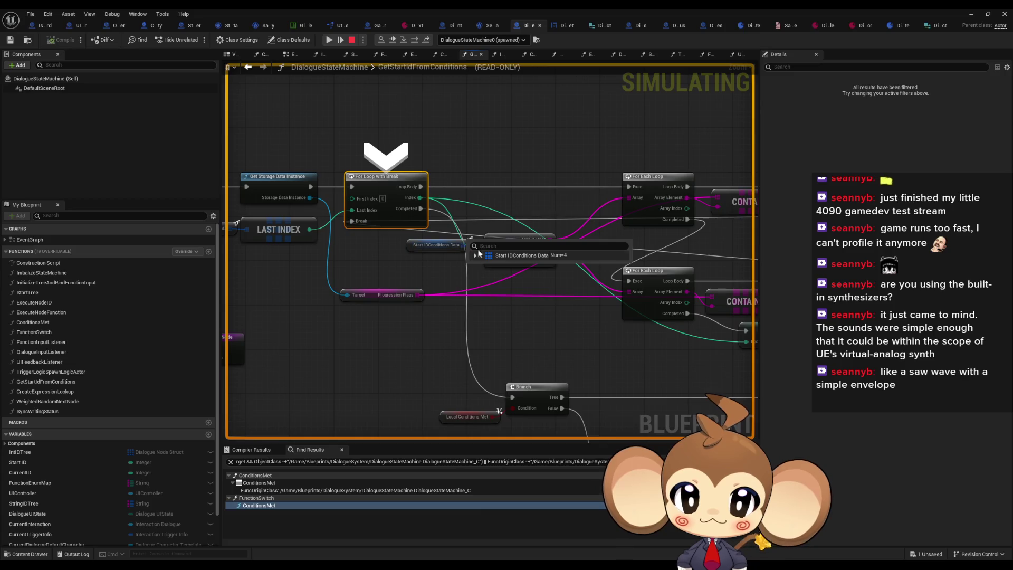
Step: Expand Start IDConditions Data entries [0], [1] and [3] to check their TrueIfFlags
click(475, 255)
click(481, 265)
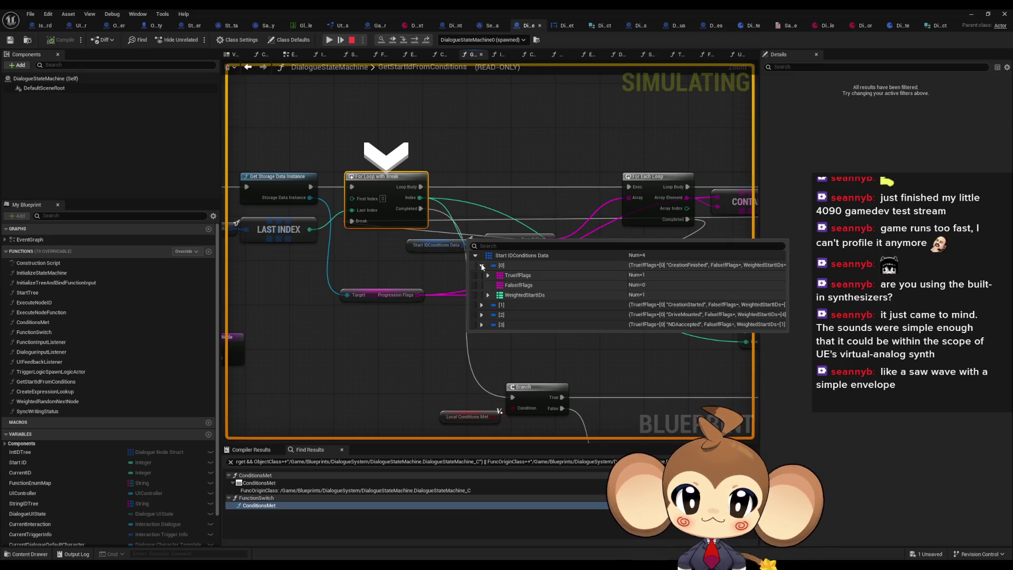
click(488, 276)
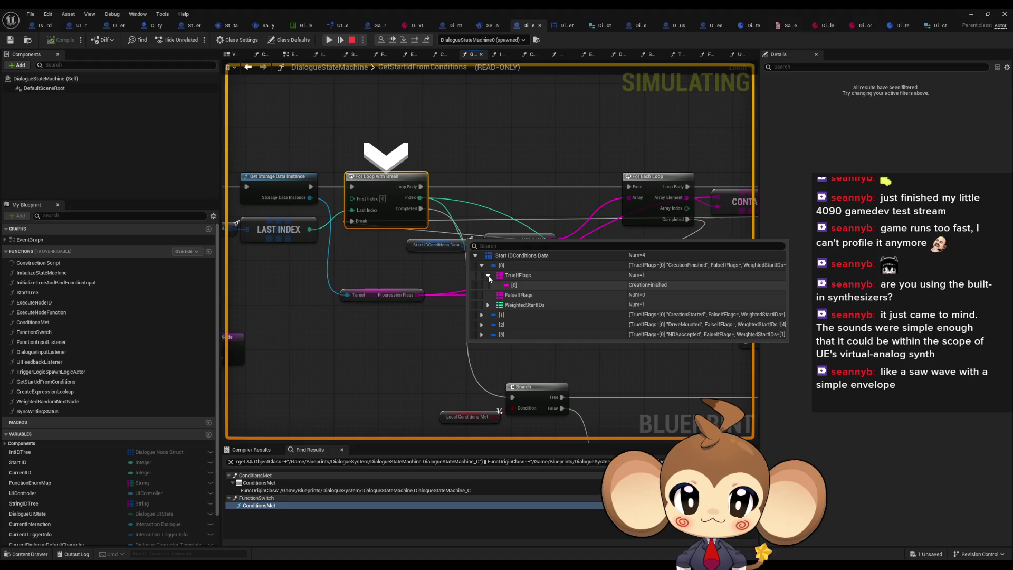
click(489, 275)
click(481, 305)
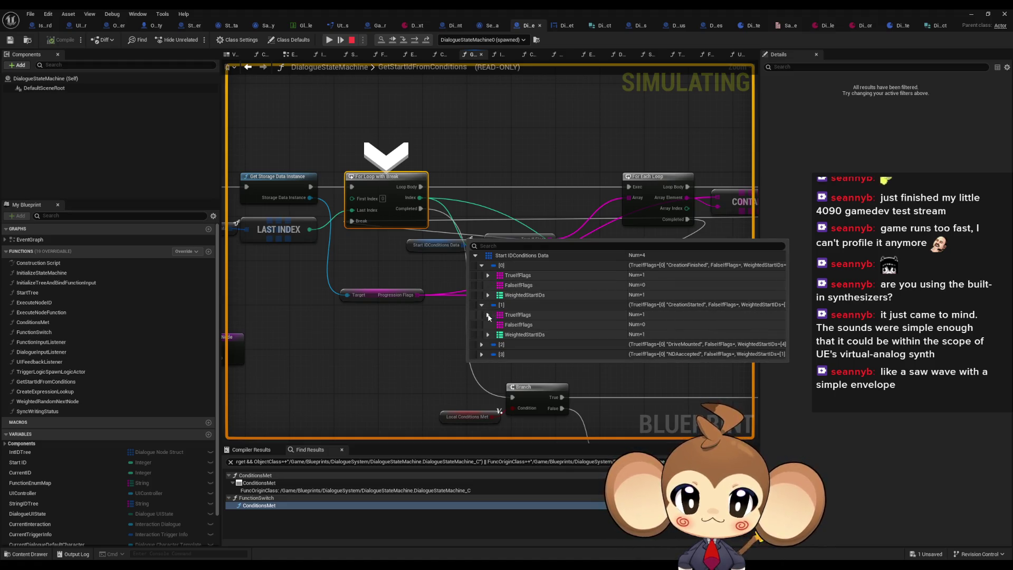
click(488, 315)
click(487, 315)
click(481, 354)
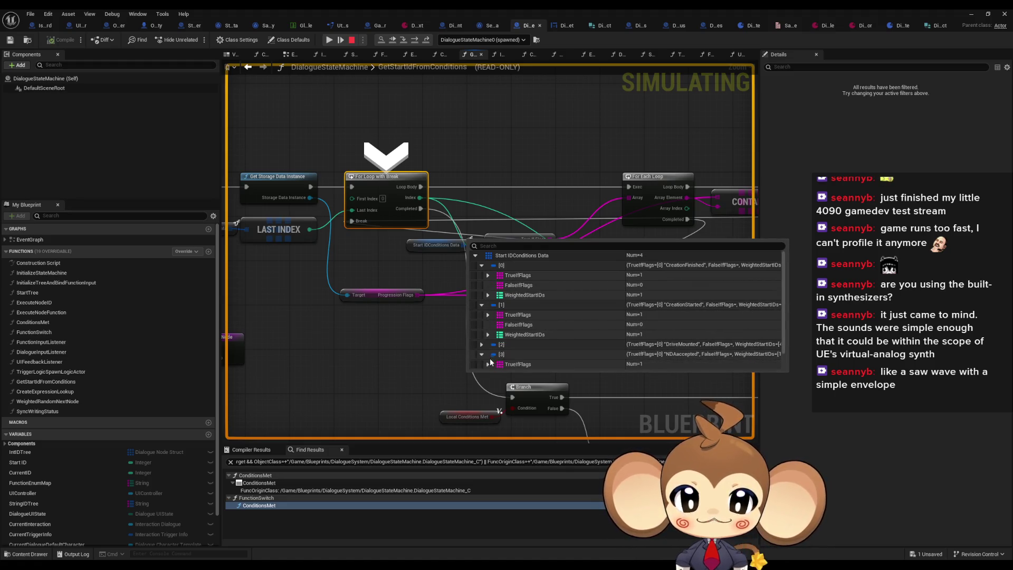
scroll(496, 362, down, 1)
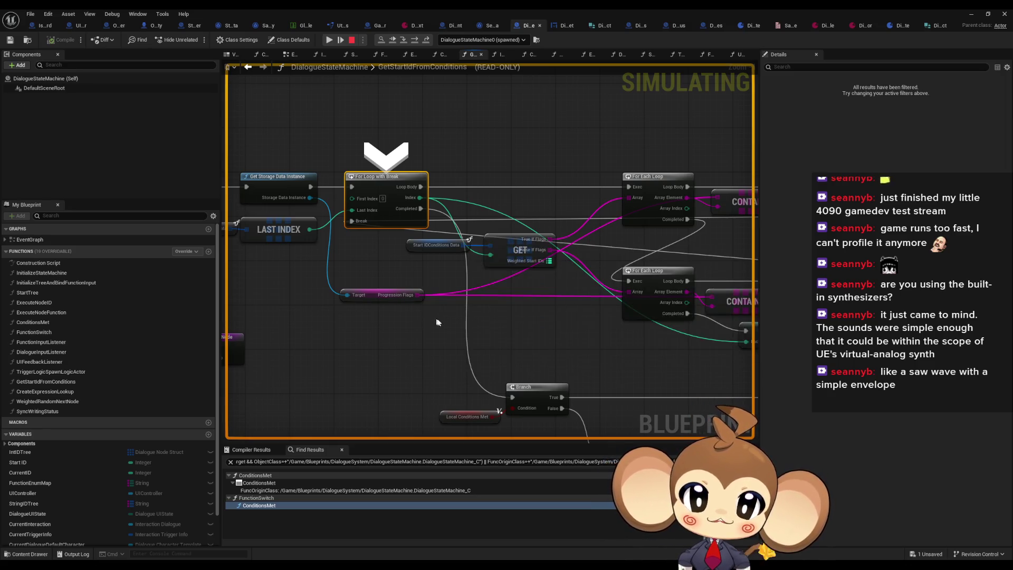
Step: Step execution onto the first For Each Loop and add a breakpoint to it
scroll(453, 324, down, 4)
scroll(419, 316, up, 1)
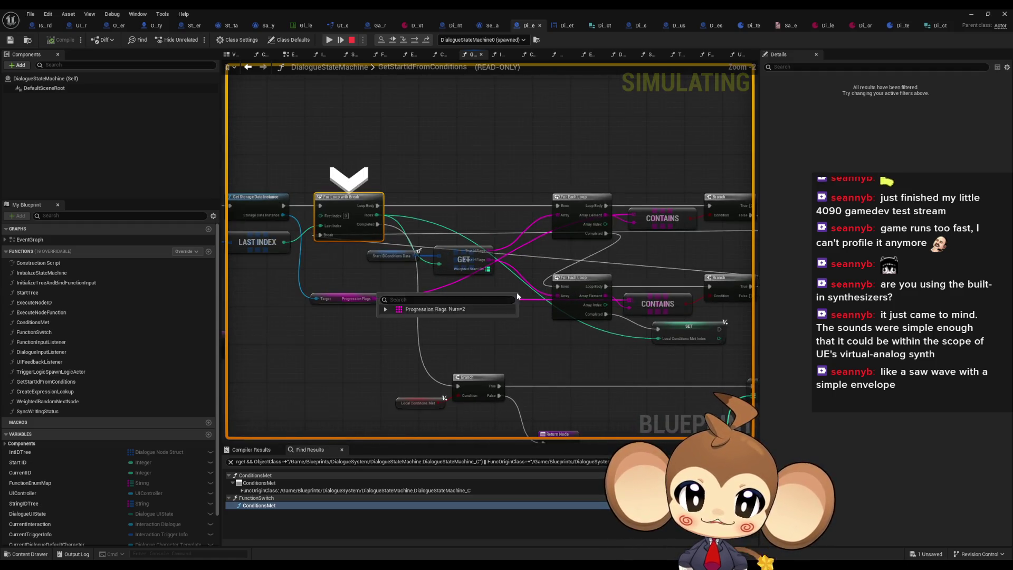
scroll(452, 202, up, 1)
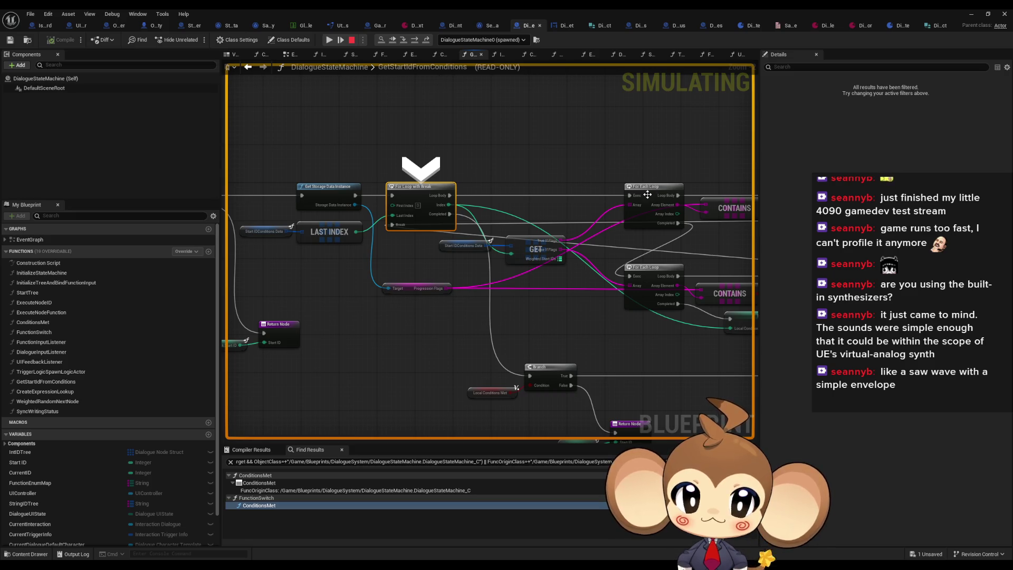
click(419, 41)
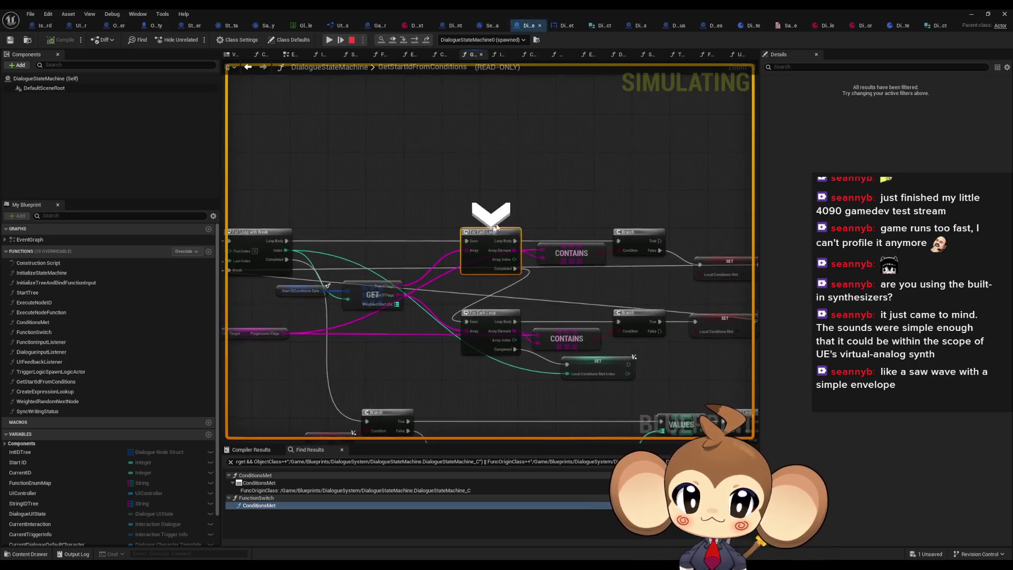
right_click(482, 236)
click(508, 311)
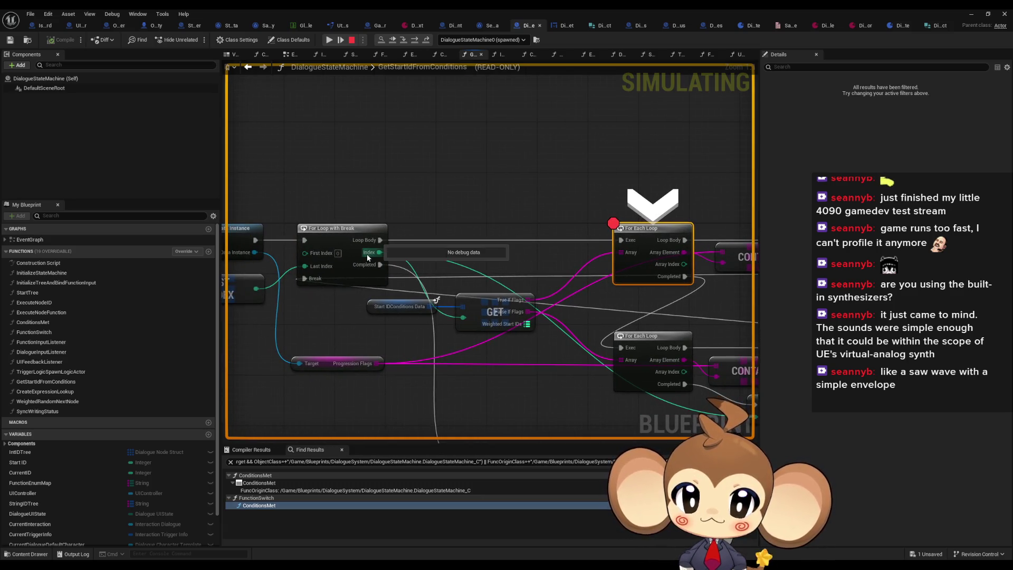
mouse_move(319, 258)
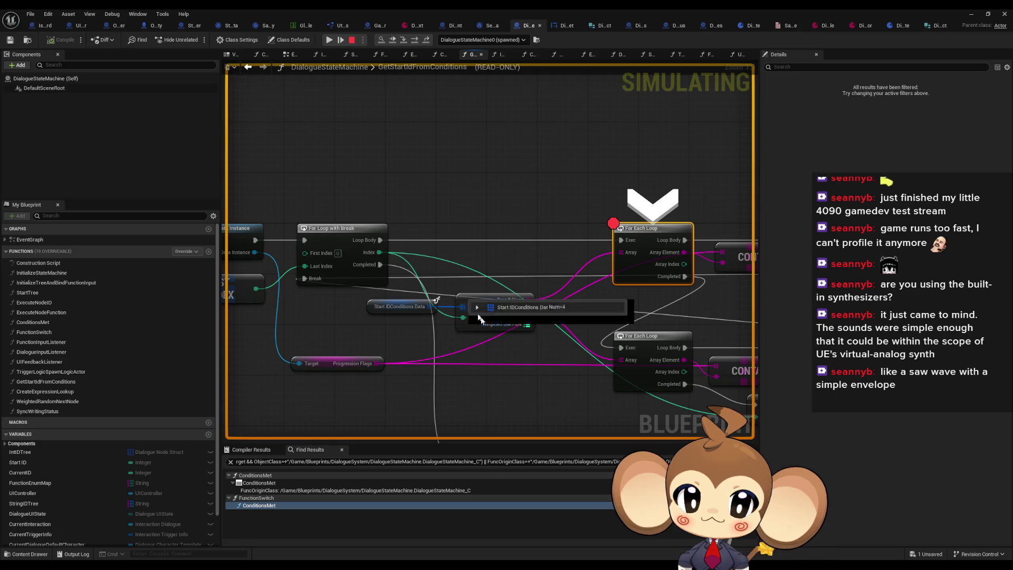
mouse_move(499, 328)
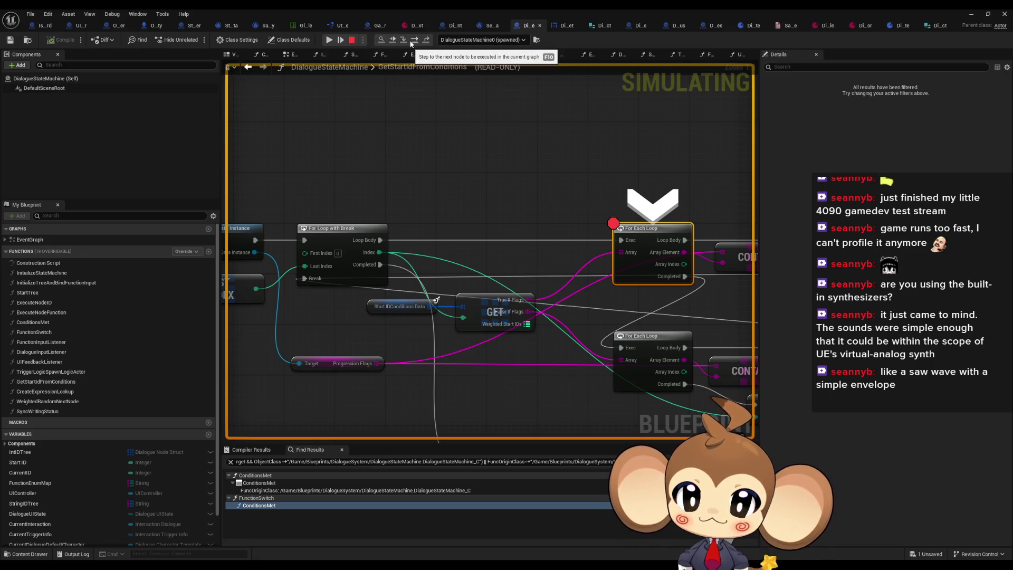
Step: Add a breakpoint on the For Loop with Break, resume, and step to the Branch node
right_click(342, 234)
click(380, 311)
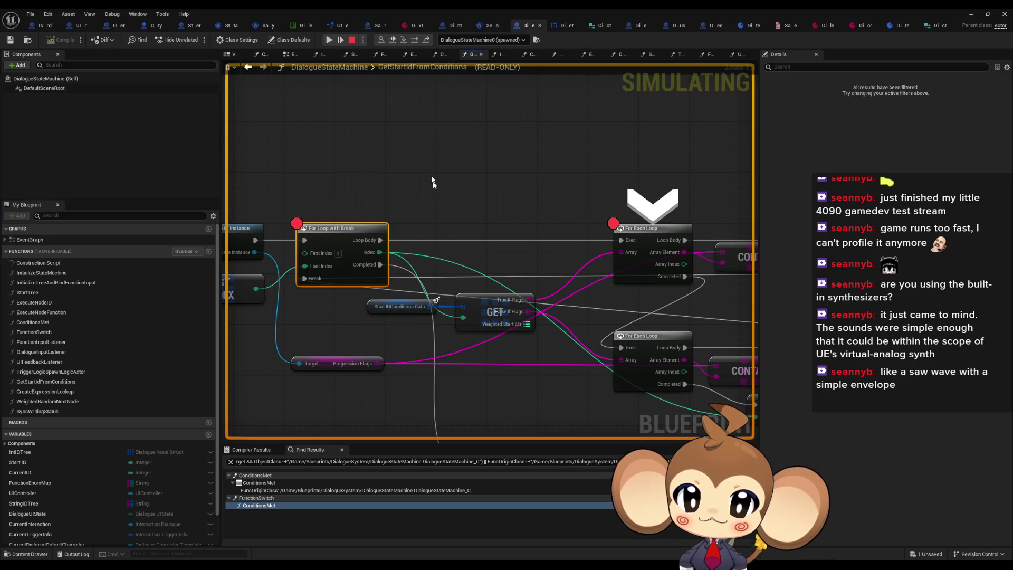
click(340, 41)
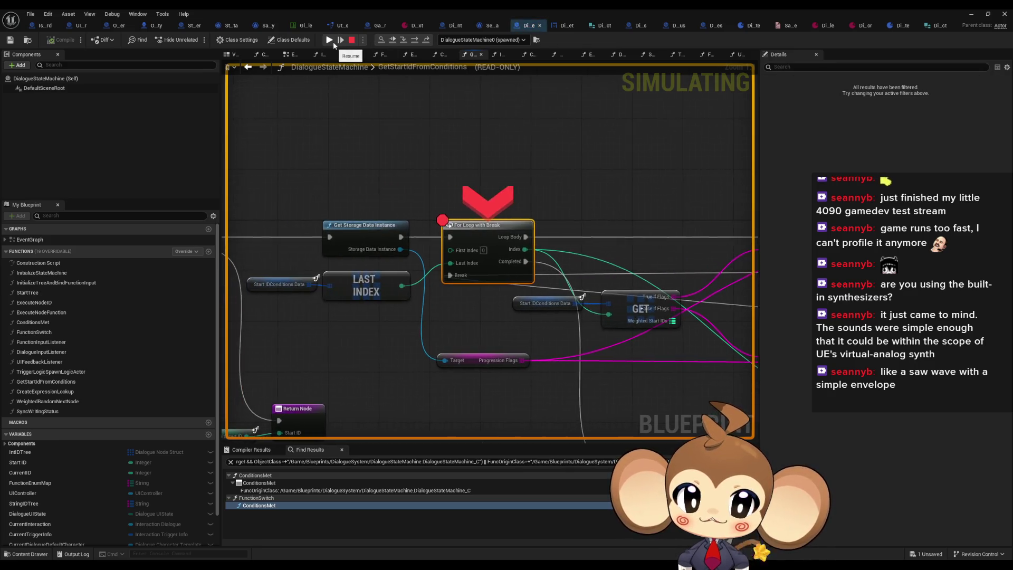
click(413, 43)
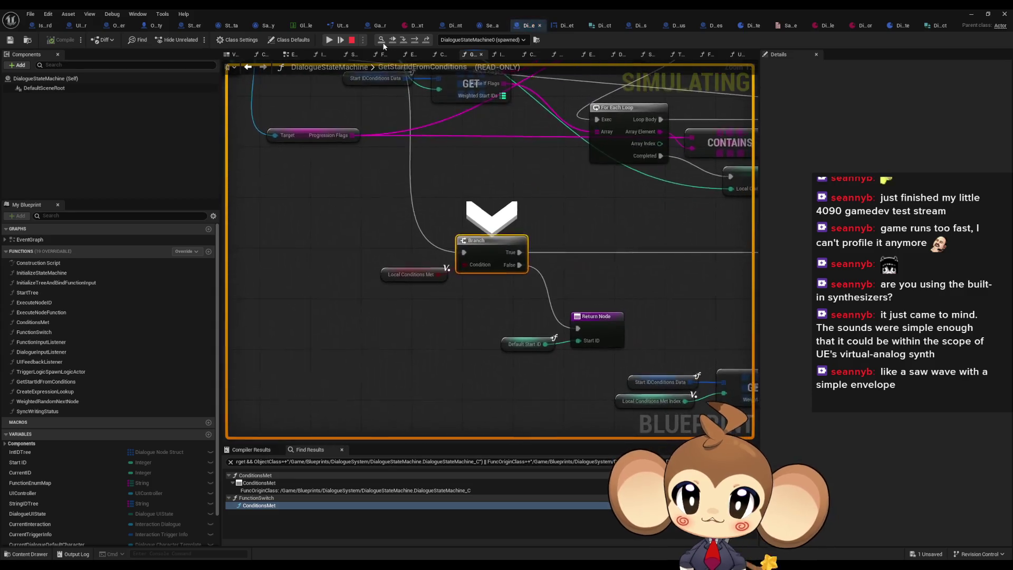
click(382, 43)
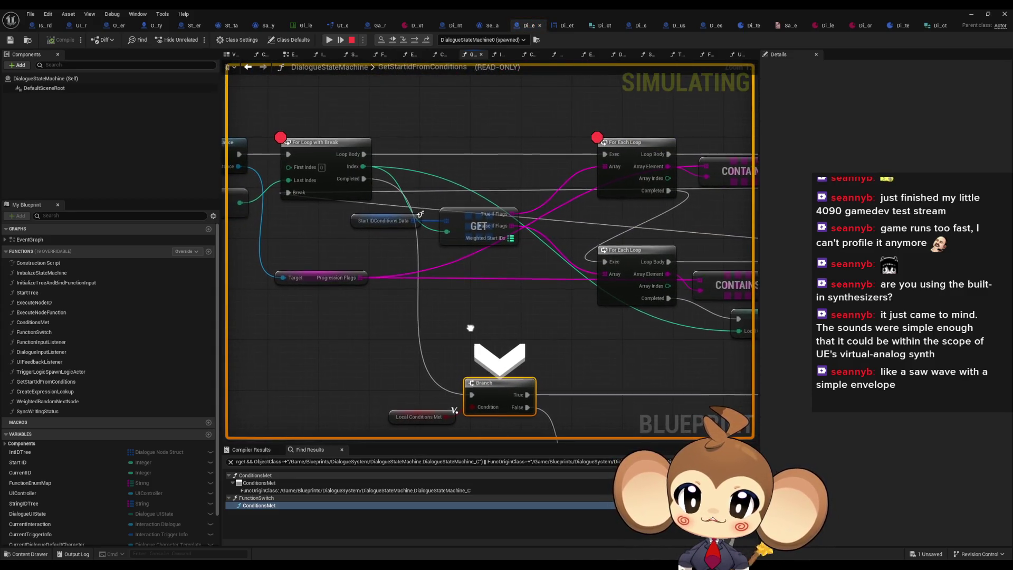
Step: Check that the Branch's Condition pin reads Local Conditions Met False, then refocus the paused Branch
drag(473, 326, 476, 299)
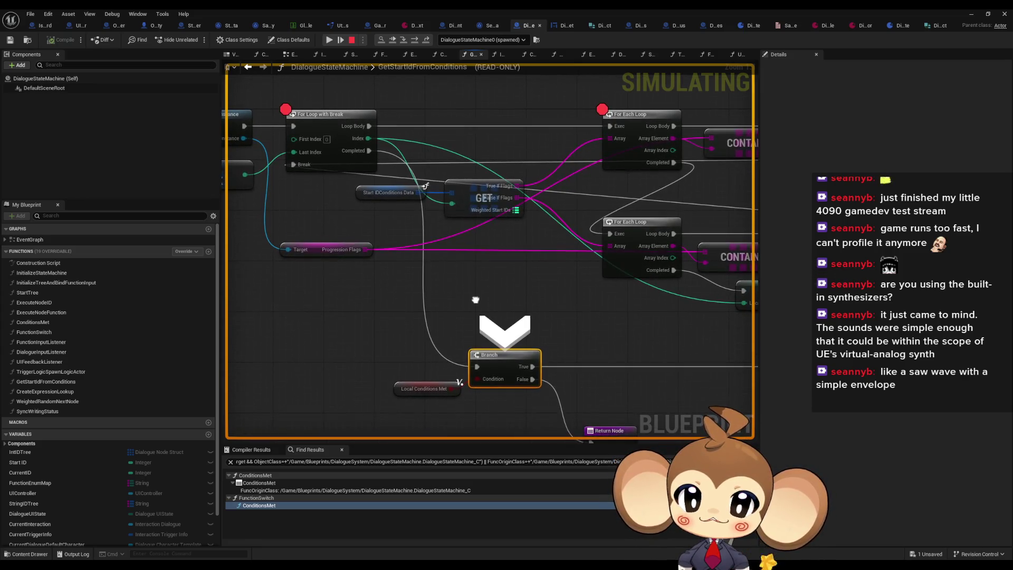
scroll(374, 207, down, 2)
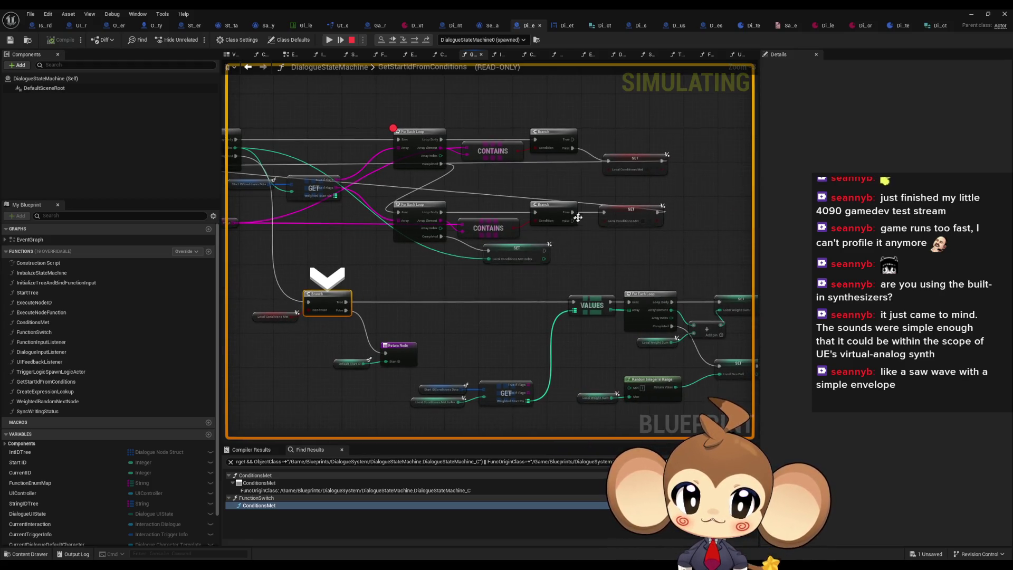
scroll(633, 217, up, 2)
mouse_move(646, 155)
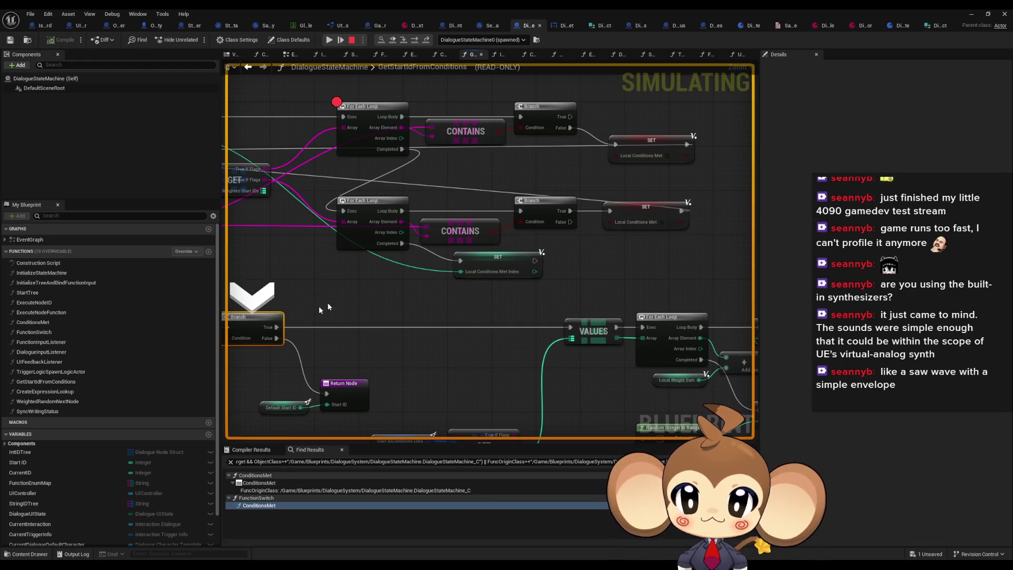
drag(247, 340, 384, 336)
mouse_move(384, 336)
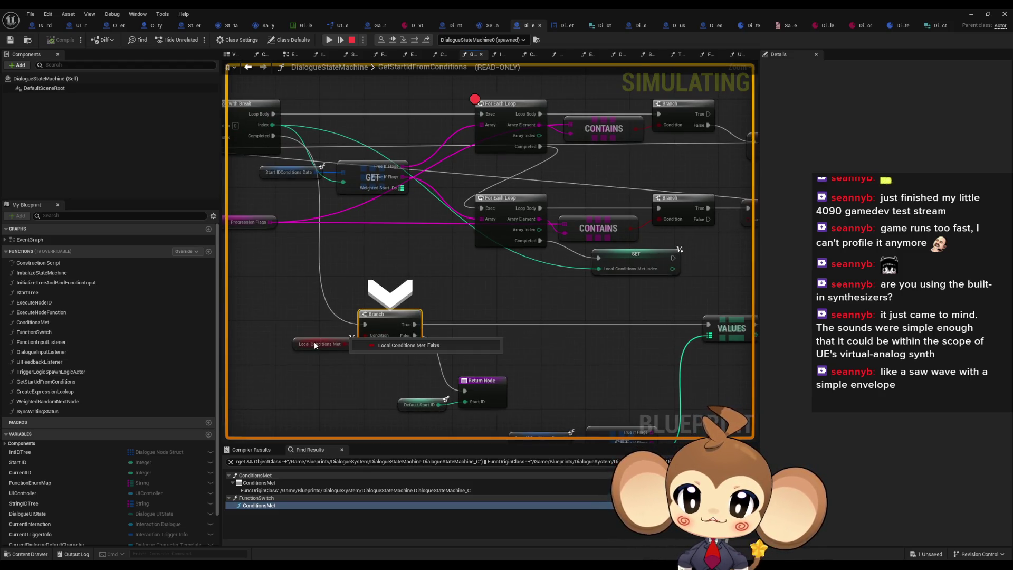
drag(297, 295, 703, 321)
key(F10)
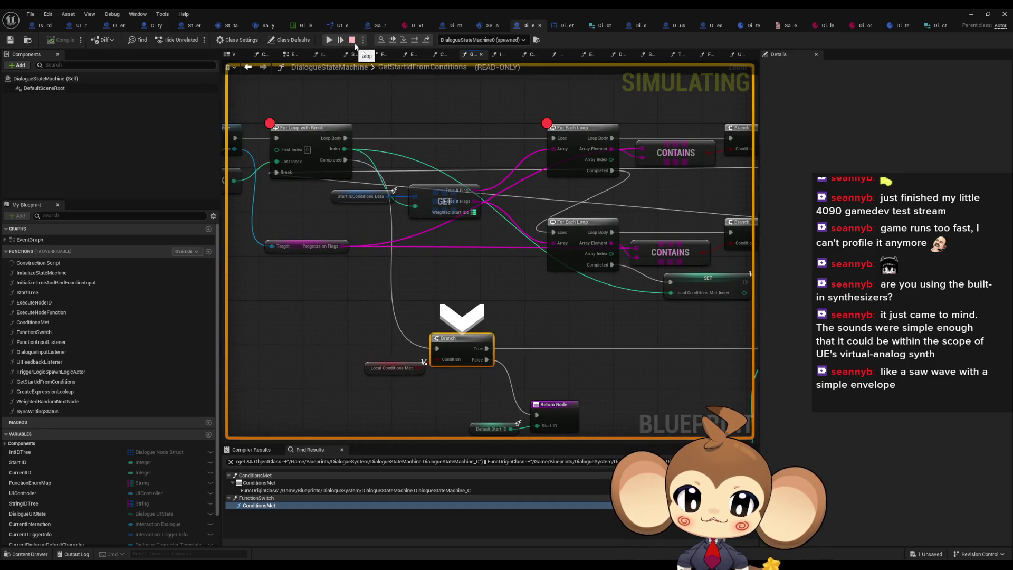
key(F10)
mouse_move(412, 202)
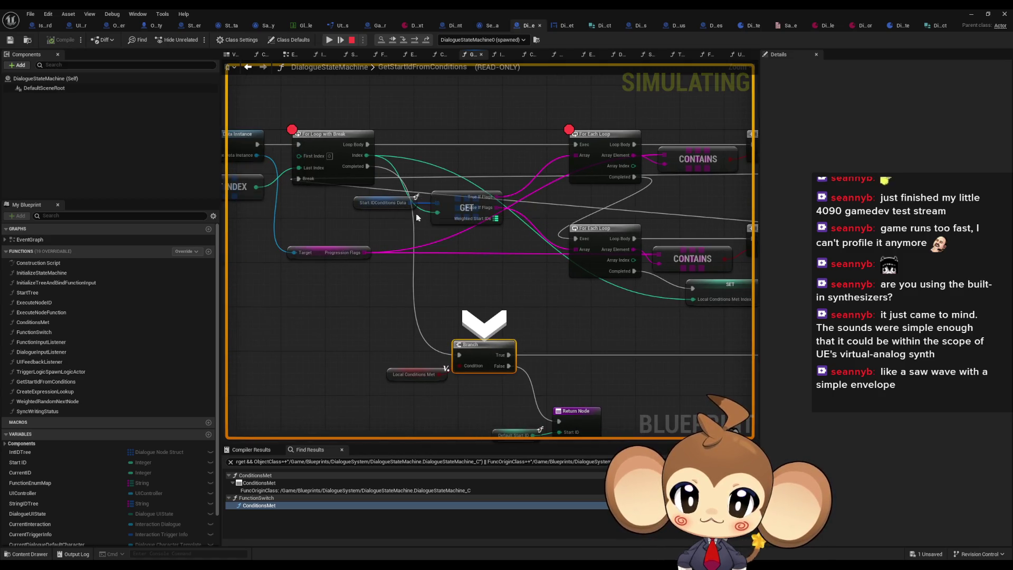
click(421, 213)
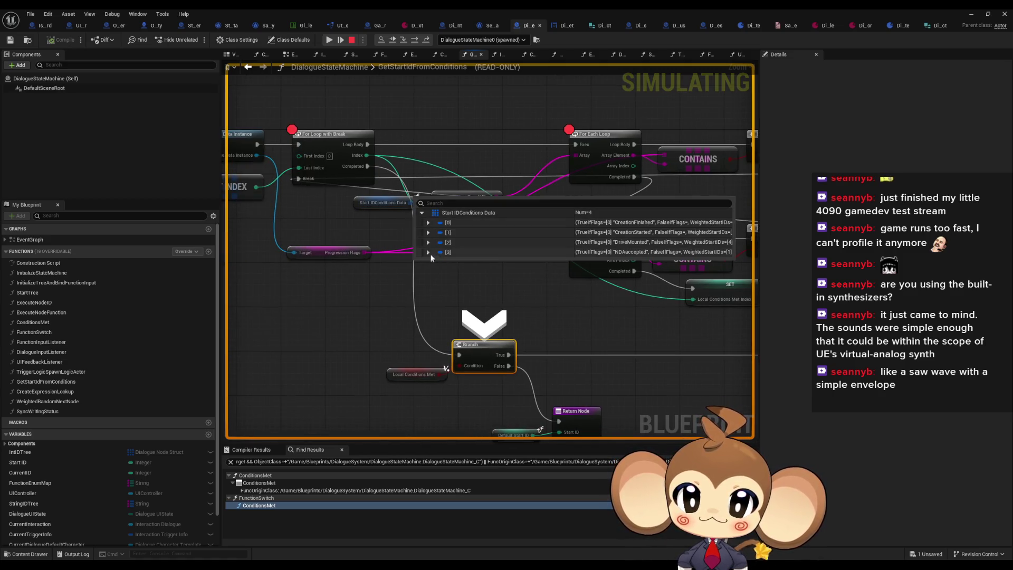
click(427, 252)
click(428, 242)
click(428, 232)
click(426, 223)
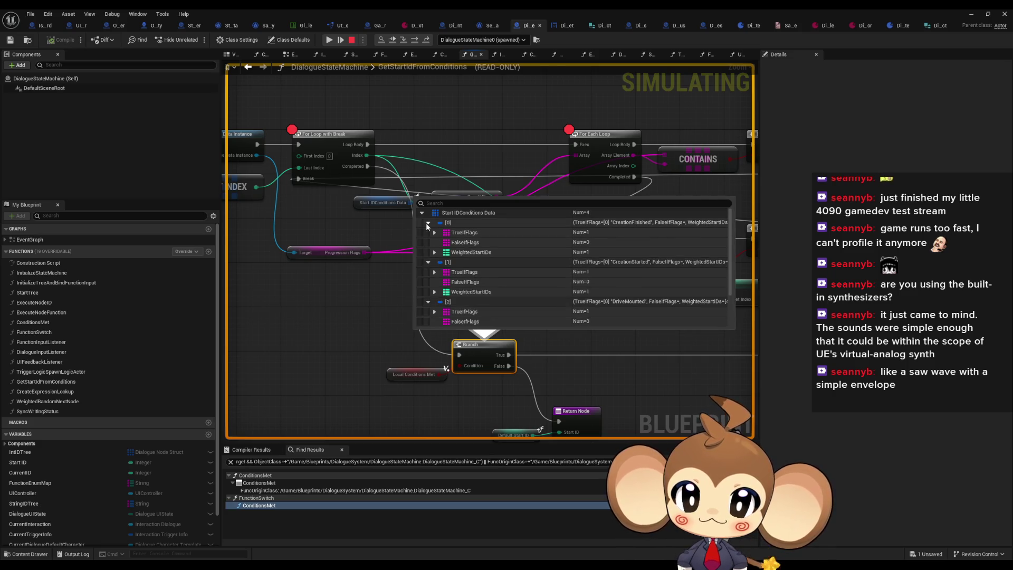
scroll(461, 248, down, 2)
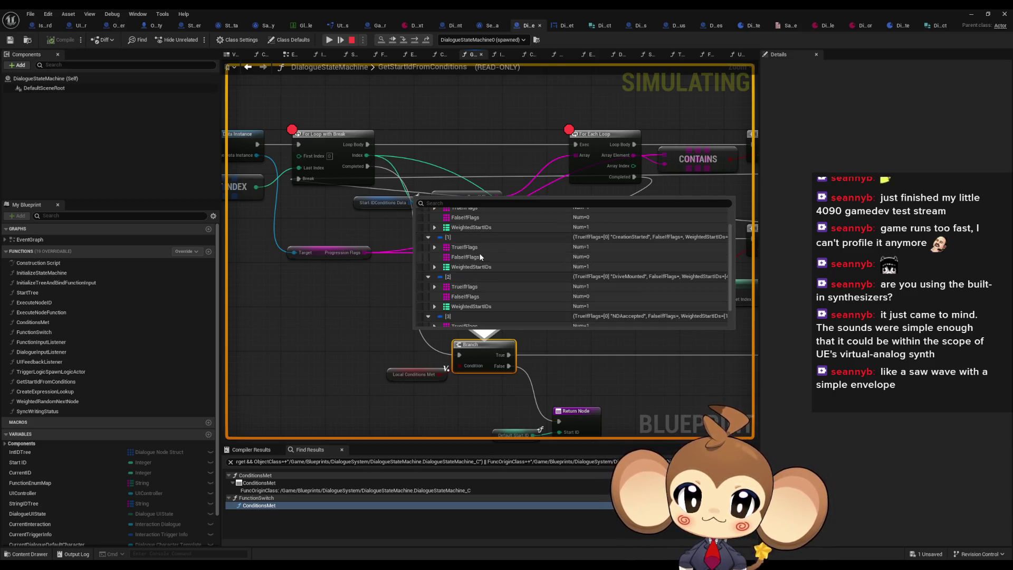
scroll(480, 256, down, 2)
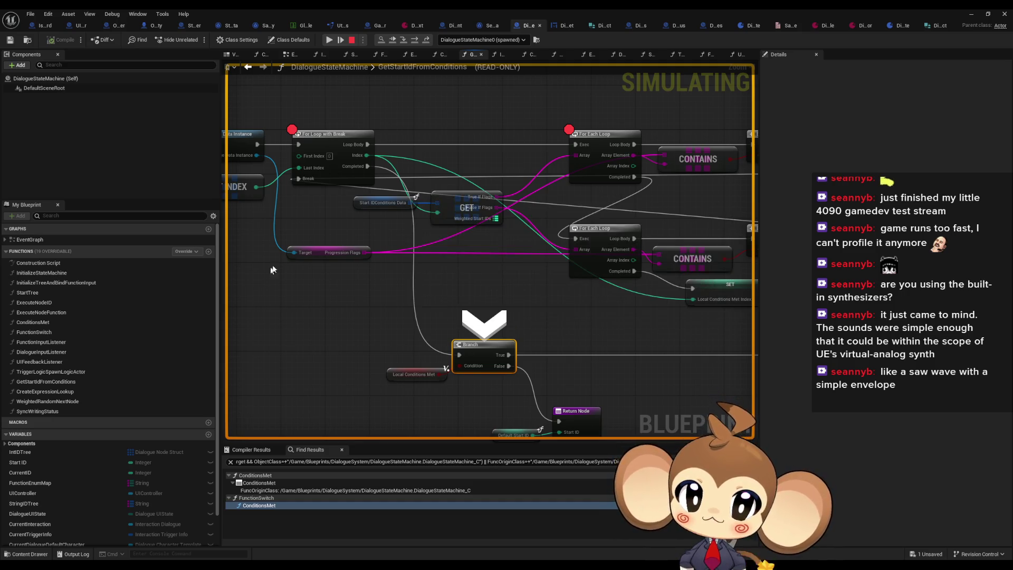
drag(549, 256, 331, 255)
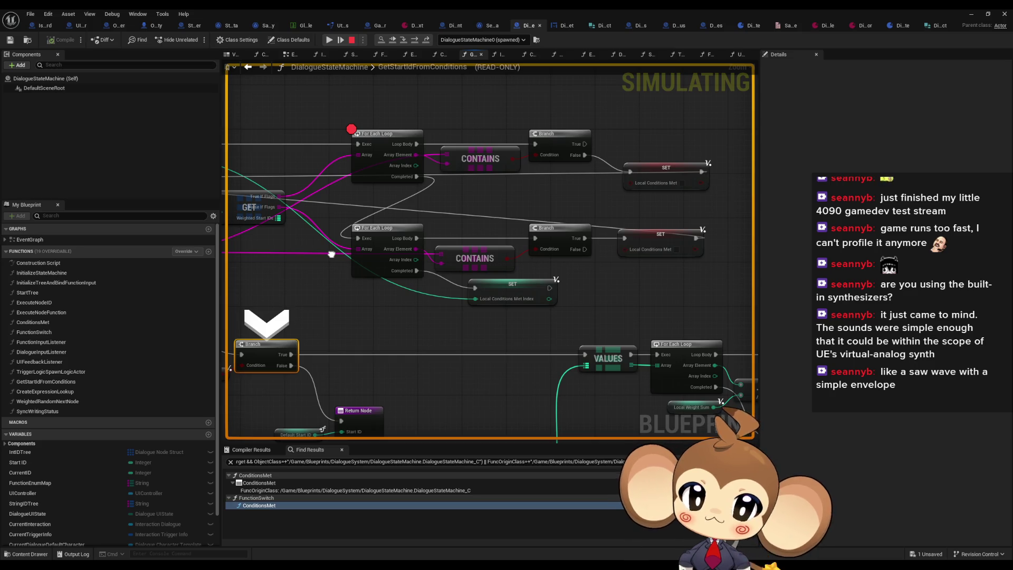
Step: Look over the loops and SET nodes, then step from the Branch to the Return Node, which returns 0
mouse_move(331, 254)
mouse_down()
mouse_move(384, 254)
mouse_move(417, 283)
mouse_move(495, 280)
mouse_move(467, 284)
mouse_up()
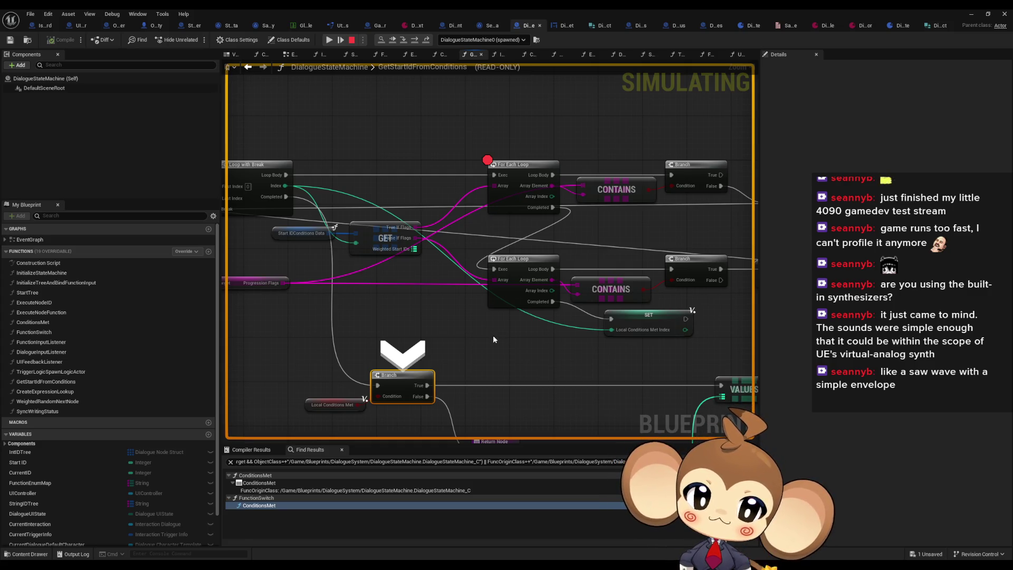
mouse_move(494, 338)
mouse_down()
mouse_move(493, 323)
mouse_move(350, 301)
mouse_move(728, 349)
mouse_move(525, 314)
mouse_up()
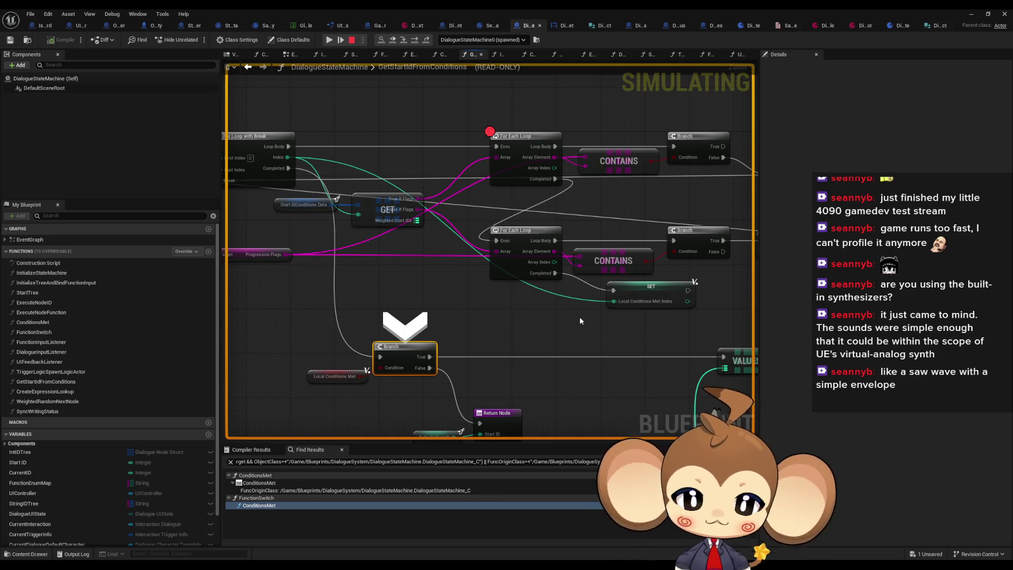
mouse_move(600, 274)
mouse_down()
mouse_move(515, 331)
mouse_move(509, 269)
mouse_up()
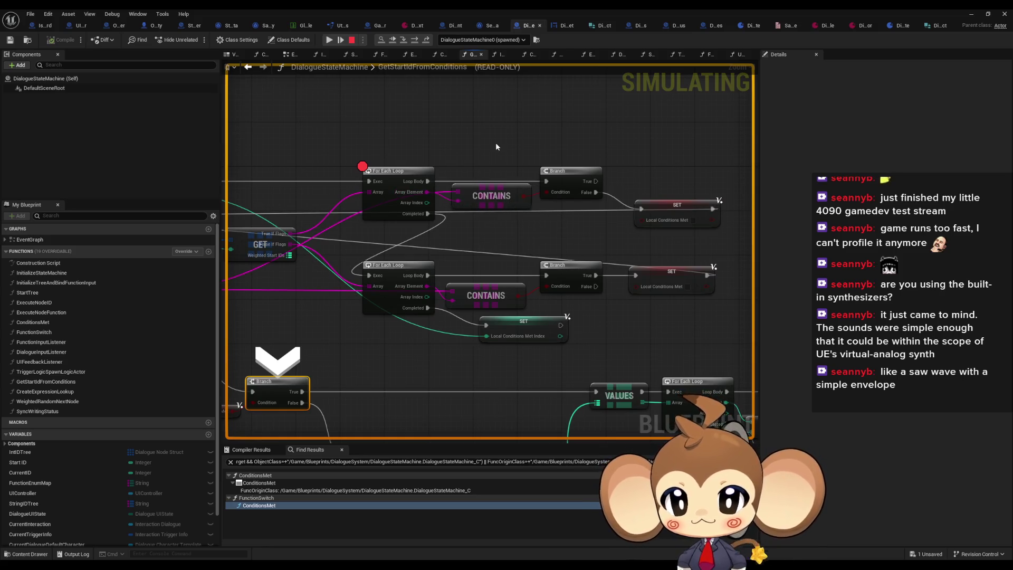
drag(496, 165, 581, 158)
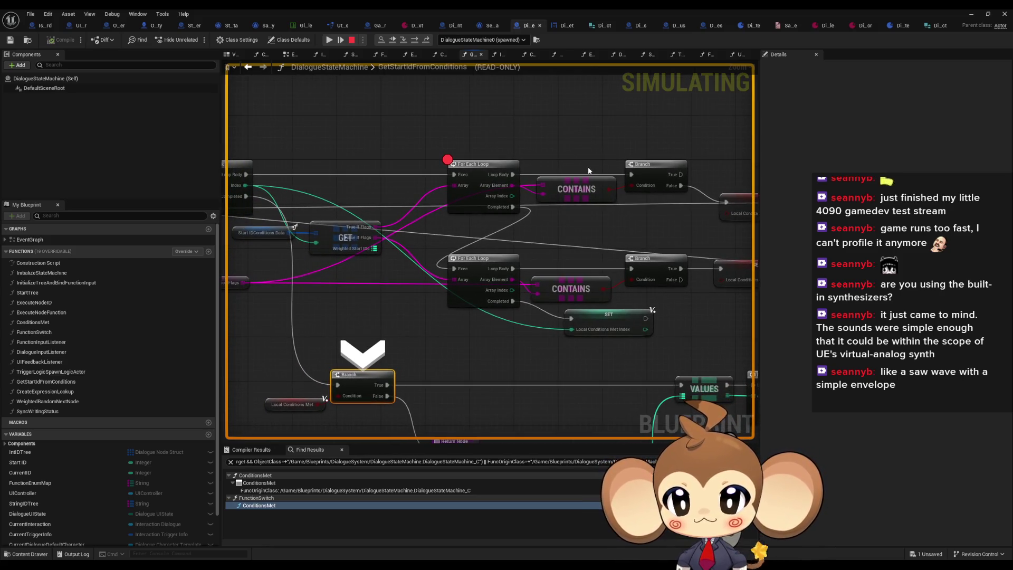
drag(735, 208, 660, 207)
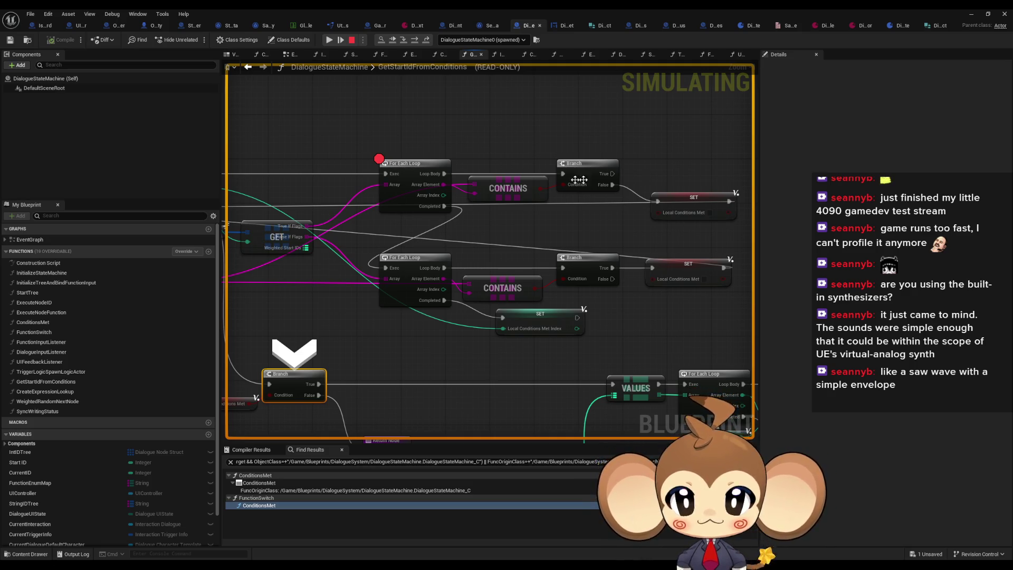
drag(520, 181, 685, 187)
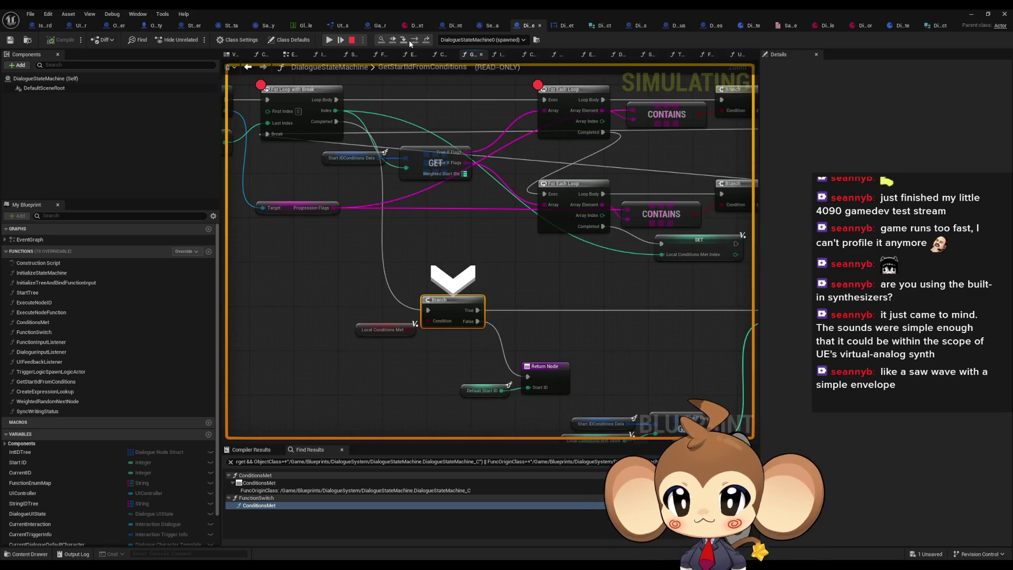
click(414, 41)
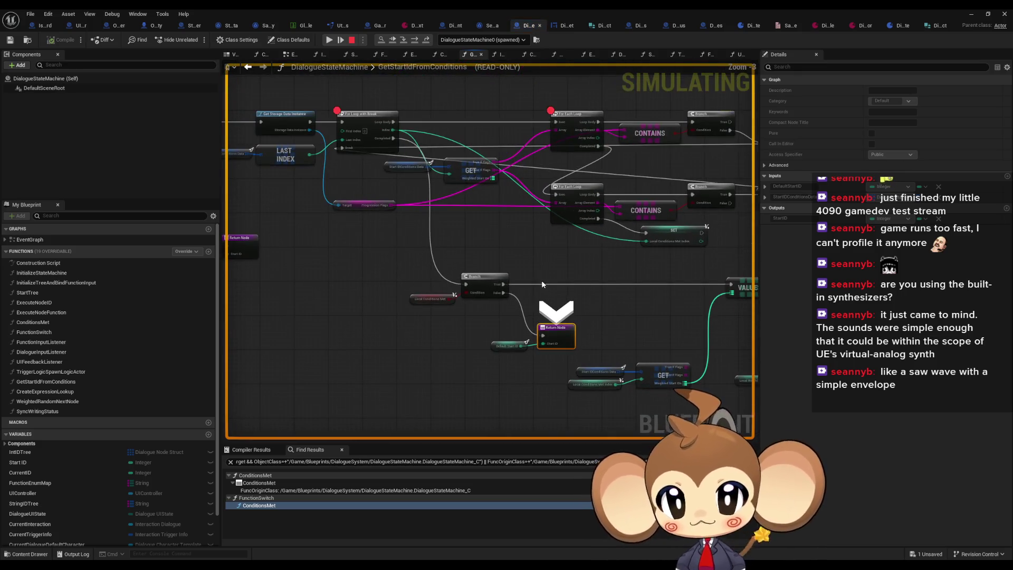
Step: Stop the simulation and disable the breakpoint on the For Loop with Break
click(351, 39)
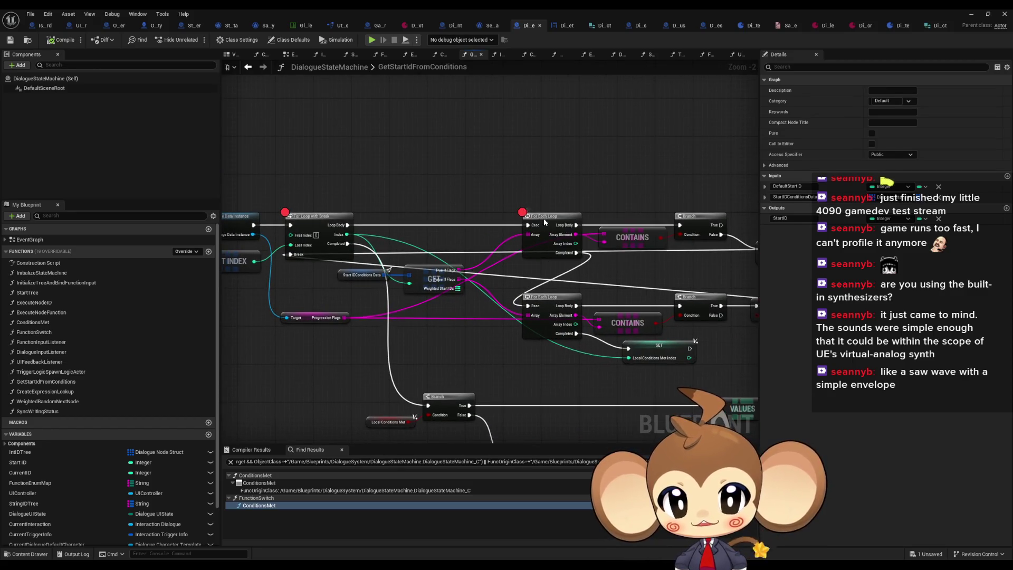
right_click(544, 218)
mouse_move(590, 379)
click(389, 422)
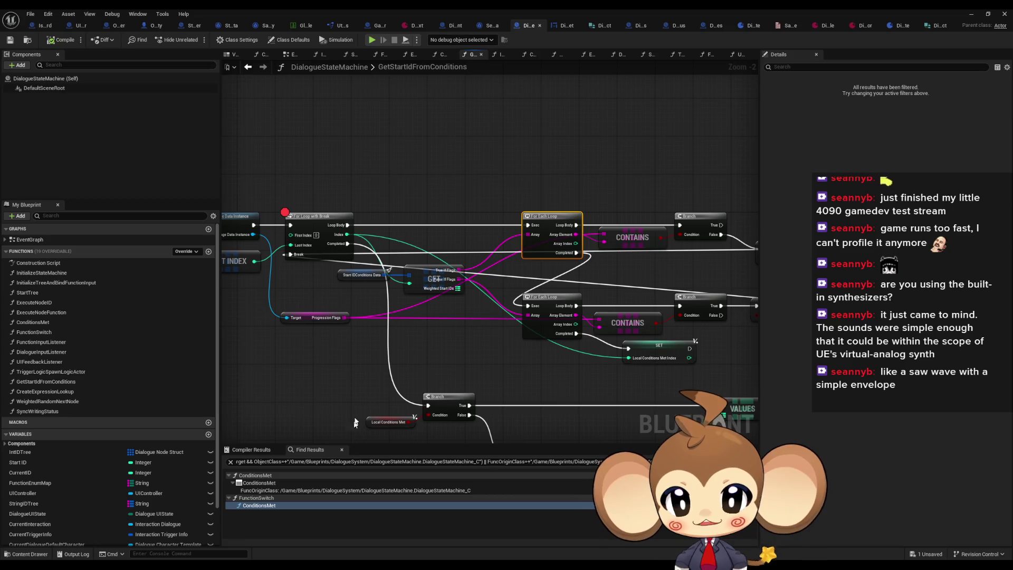
right_click(320, 221)
click(376, 415)
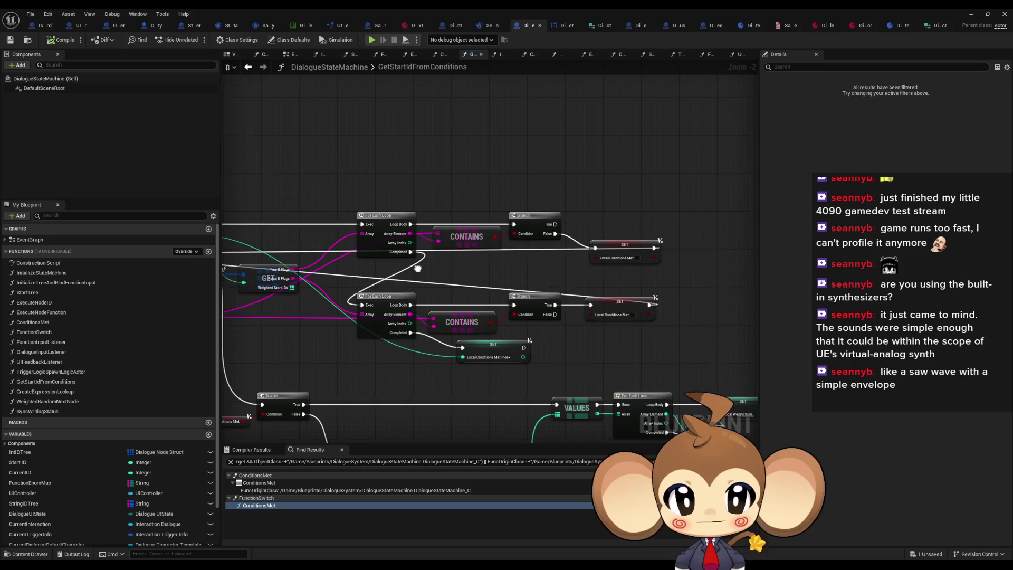
Step: Add breakpoints to the upper and lower SET Local Conditions Met nodes
right_click(621, 246)
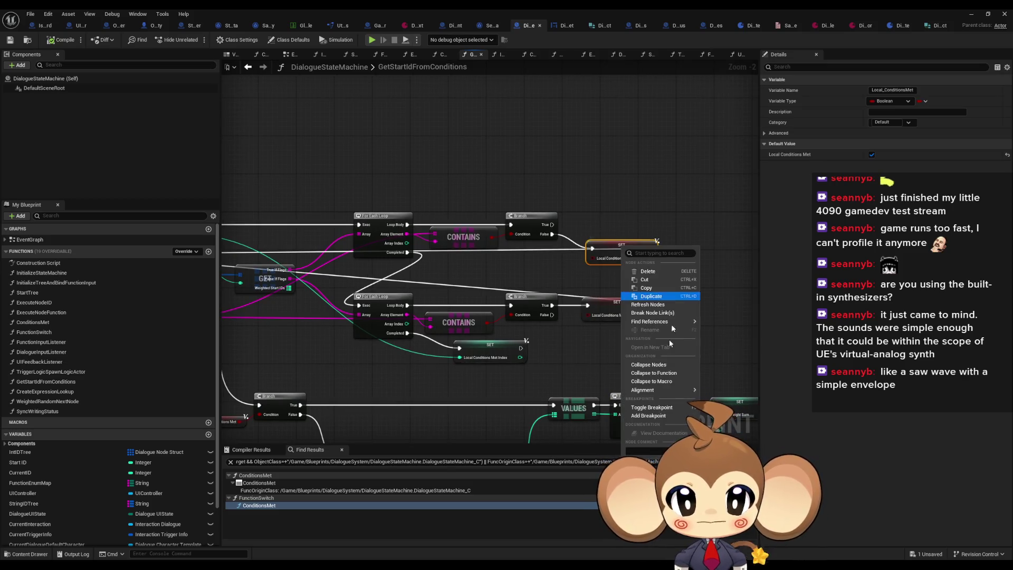
click(647, 419)
right_click(609, 300)
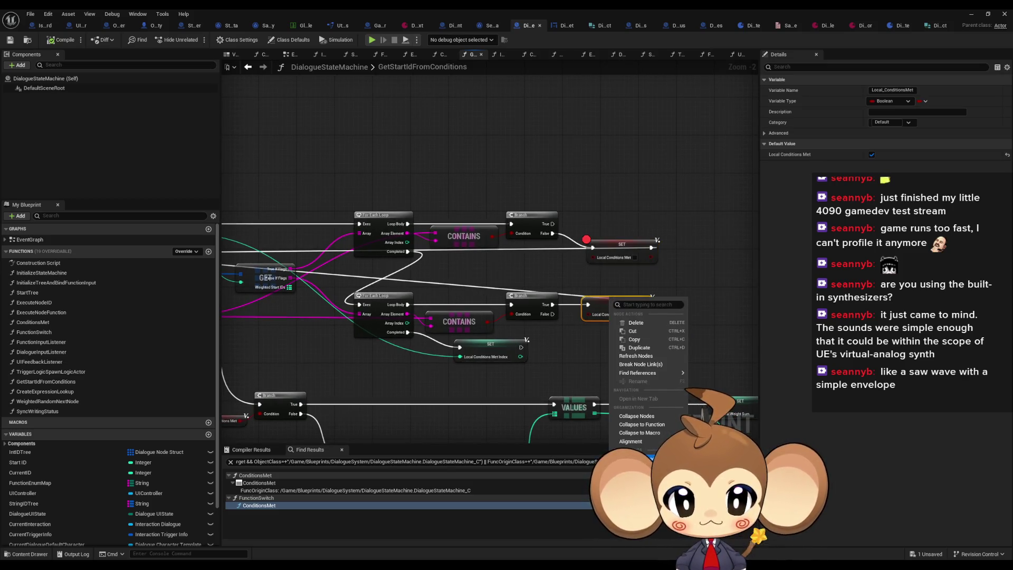
click(635, 474)
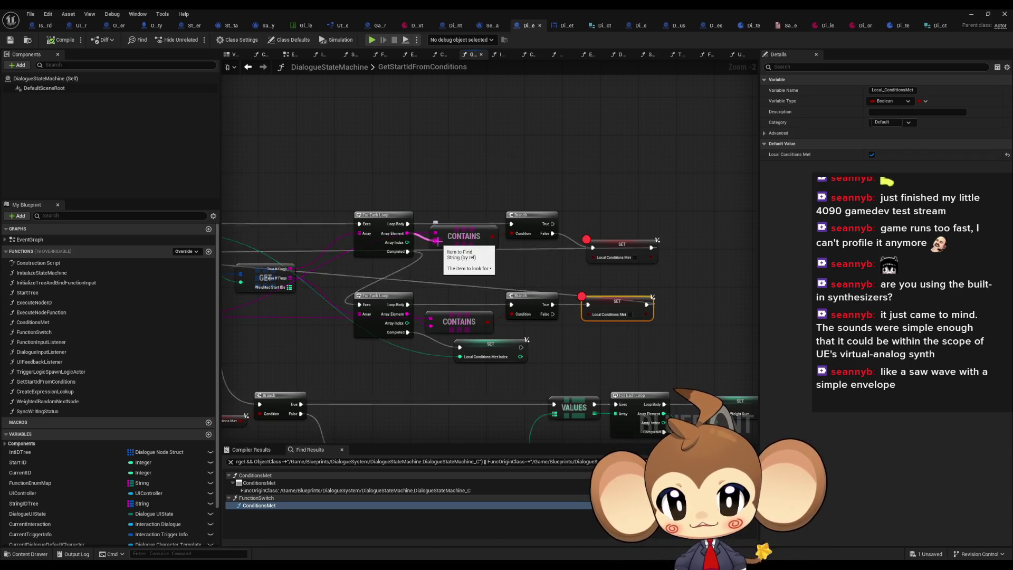
scroll(547, 247, down, 1)
scroll(301, 312, up, 2)
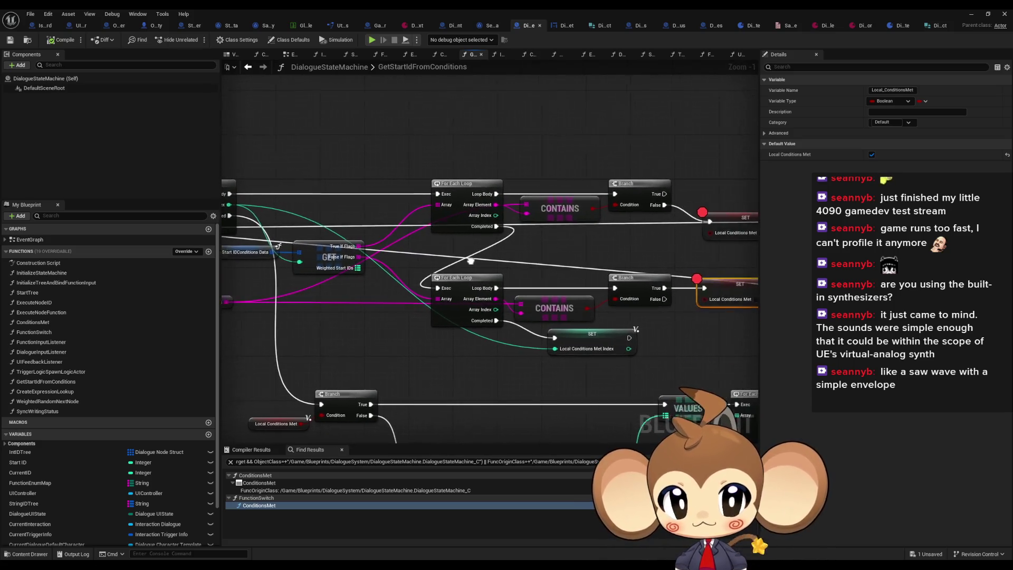
drag(558, 271, 466, 263)
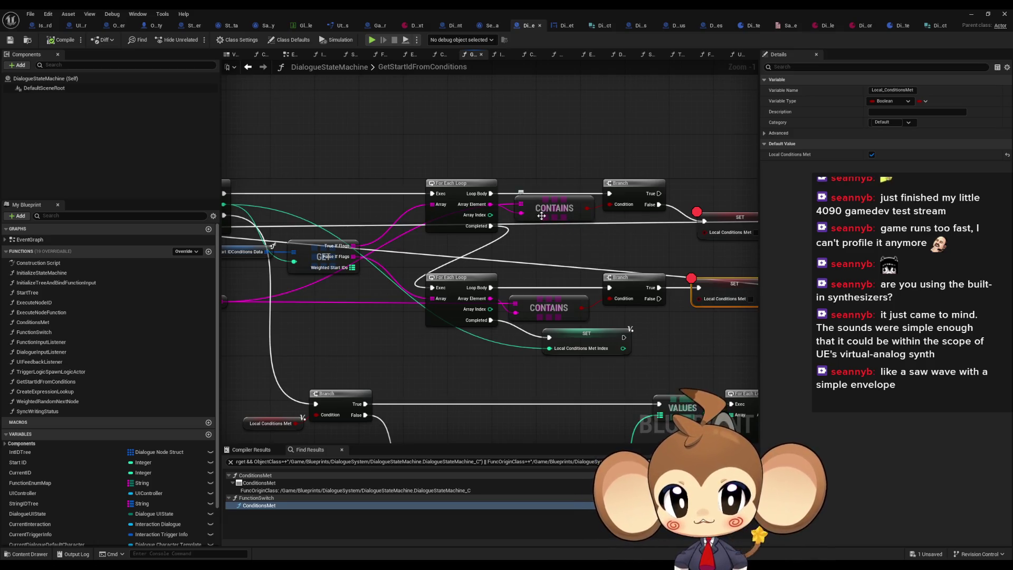
Step: Pan and zoom the graph to center both SET Local Conditions Met nodes
drag(427, 238, 496, 235)
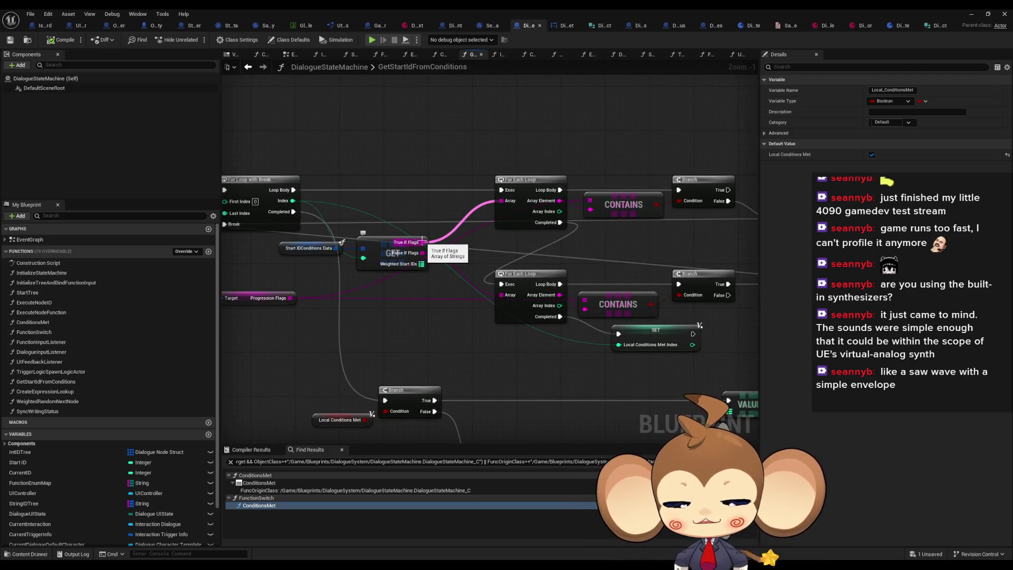
drag(662, 209, 484, 187)
click(657, 207)
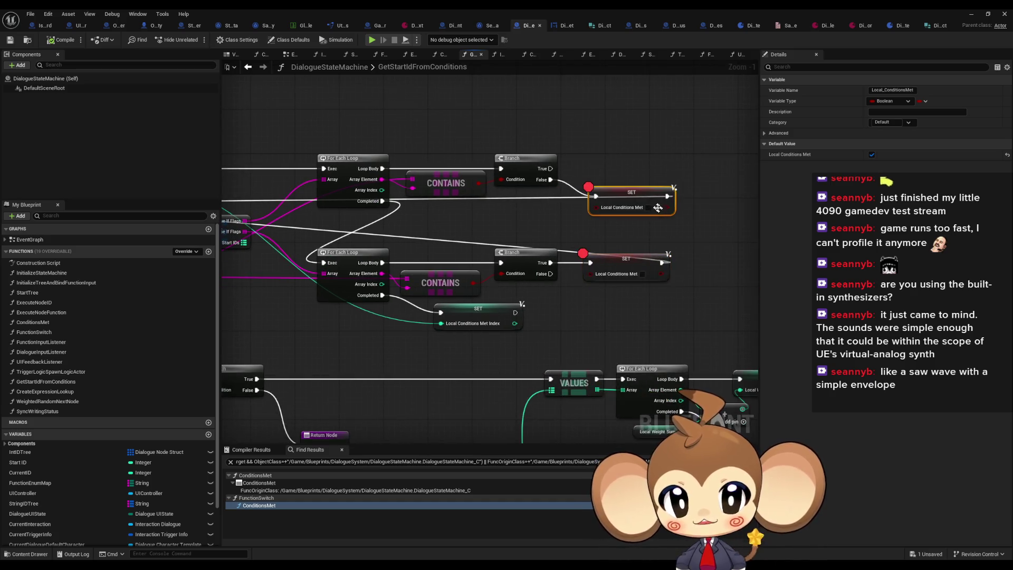
drag(658, 208, 705, 236)
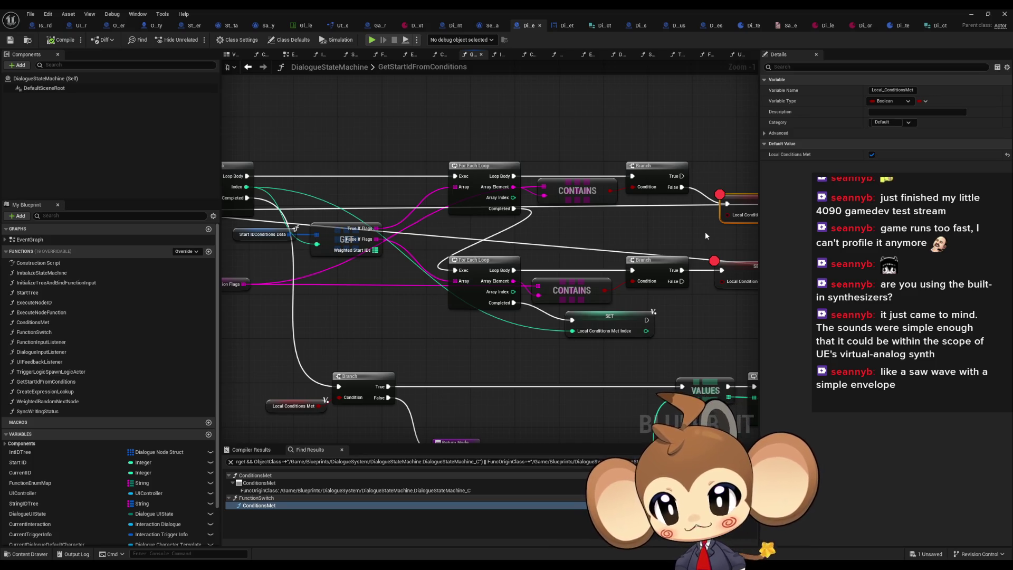
scroll(704, 232, down, 1)
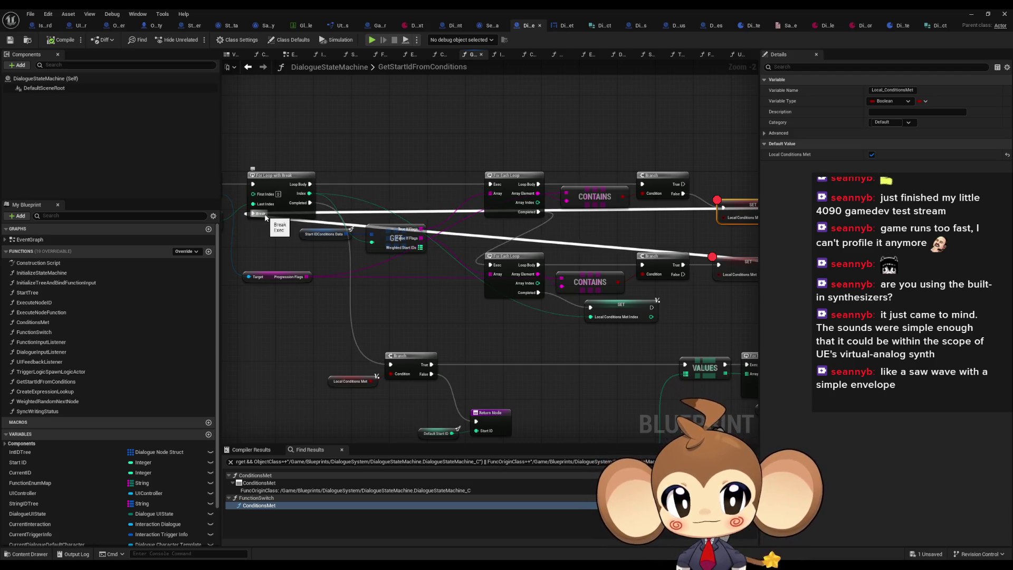
drag(692, 217, 536, 198)
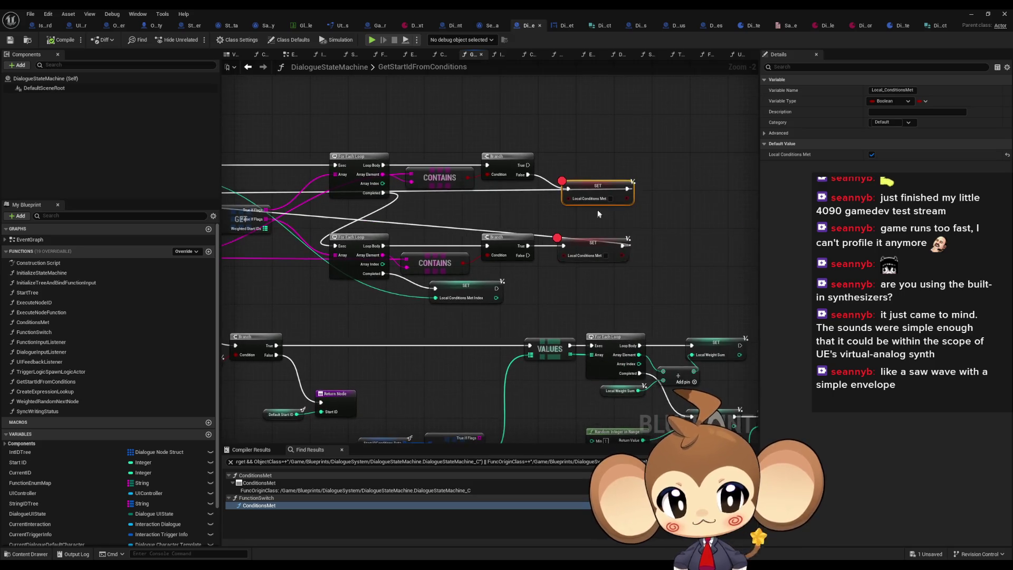
drag(589, 155, 618, 207)
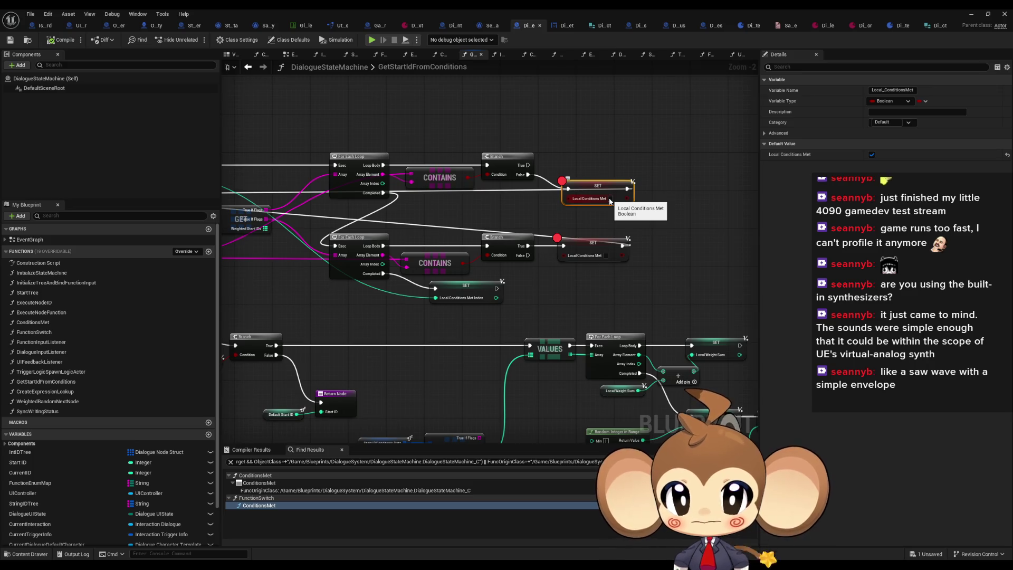
drag(381, 184, 414, 248)
scroll(414, 248, up, 2)
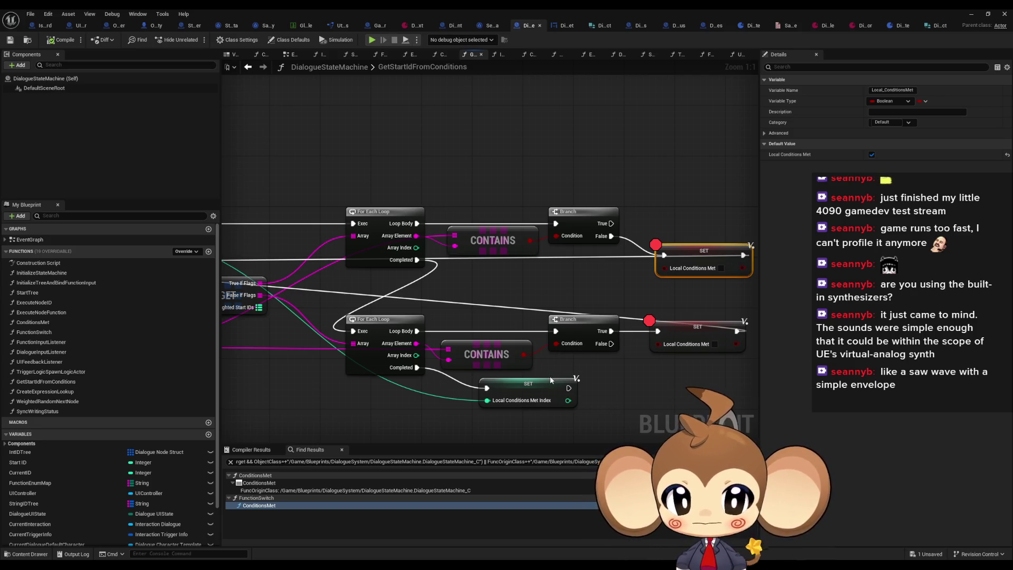
drag(638, 233, 572, 266)
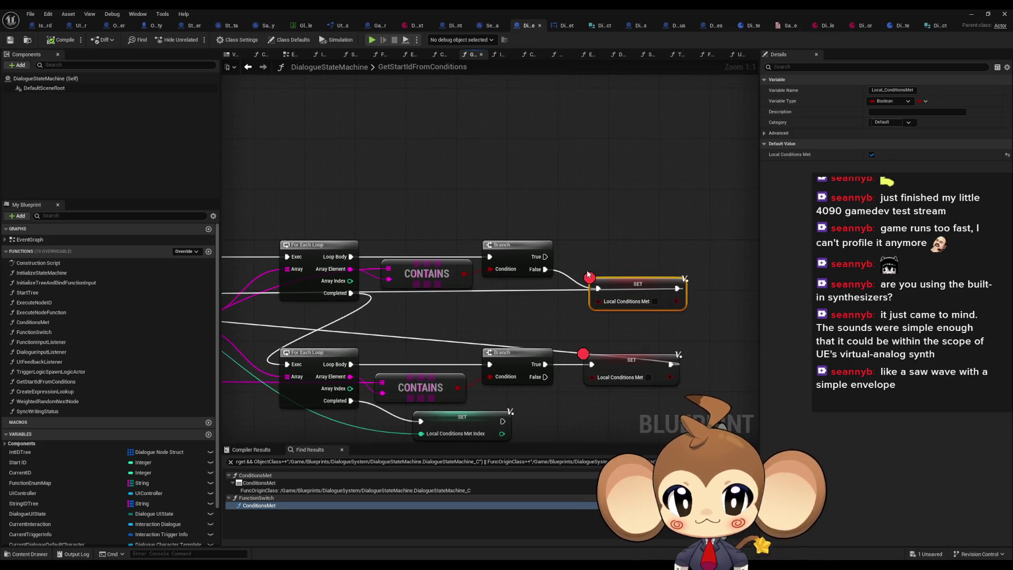
Step: Rewire the upper Branch's True output to its SET node and remove both SET breakpoints
alt+click(545, 269)
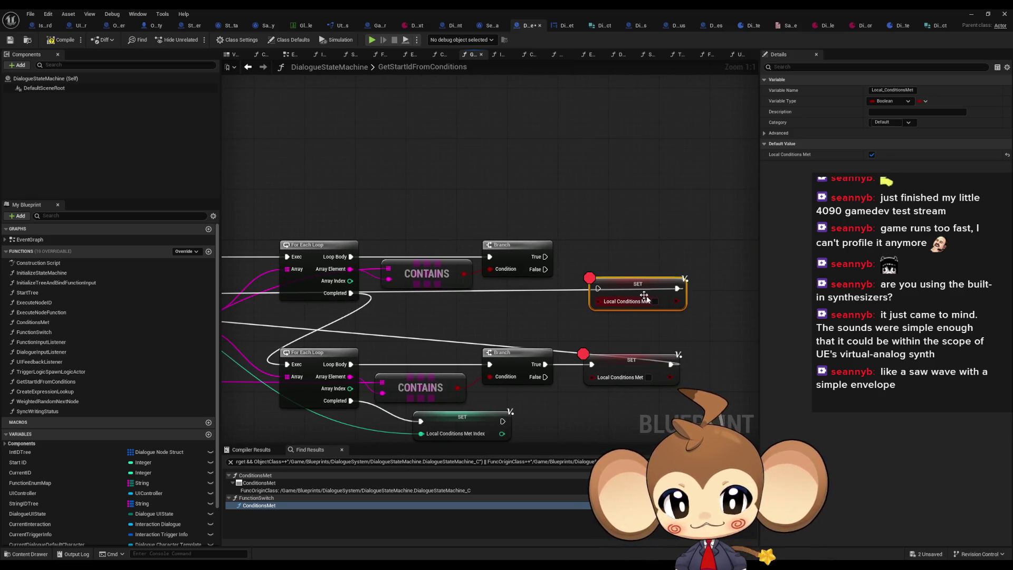
drag(545, 256, 599, 288)
right_click(623, 290)
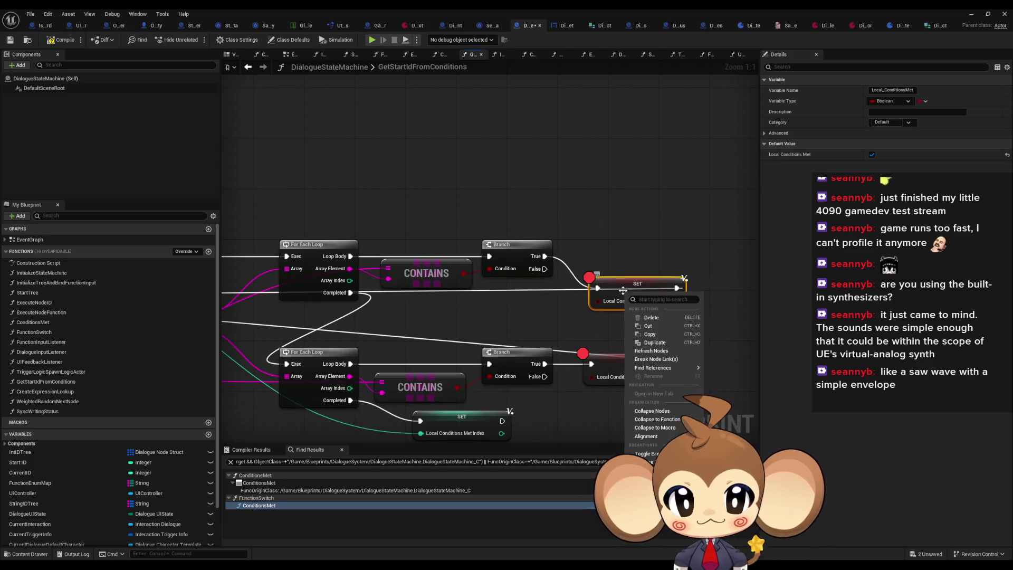
click(647, 453)
right_click(628, 365)
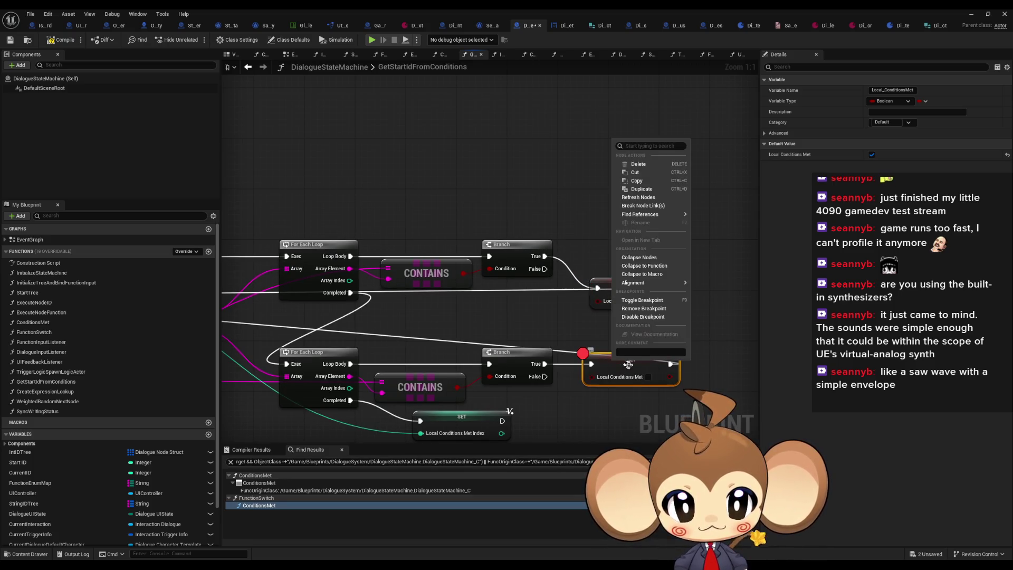
click(642, 308)
mouse_move(630, 286)
mouse_down()
mouse_move(631, 260)
mouse_move(644, 257)
mouse_up()
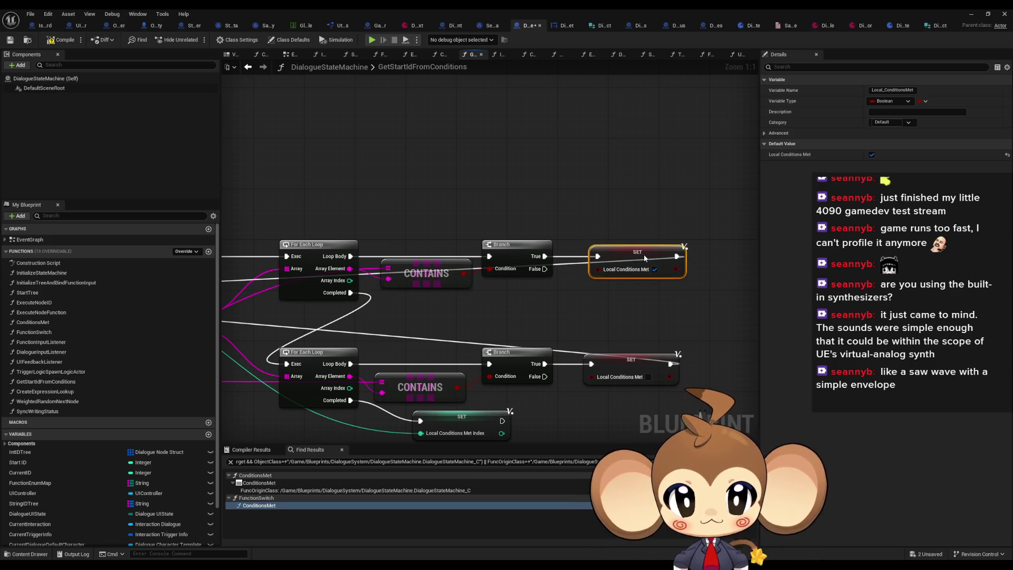
click(643, 309)
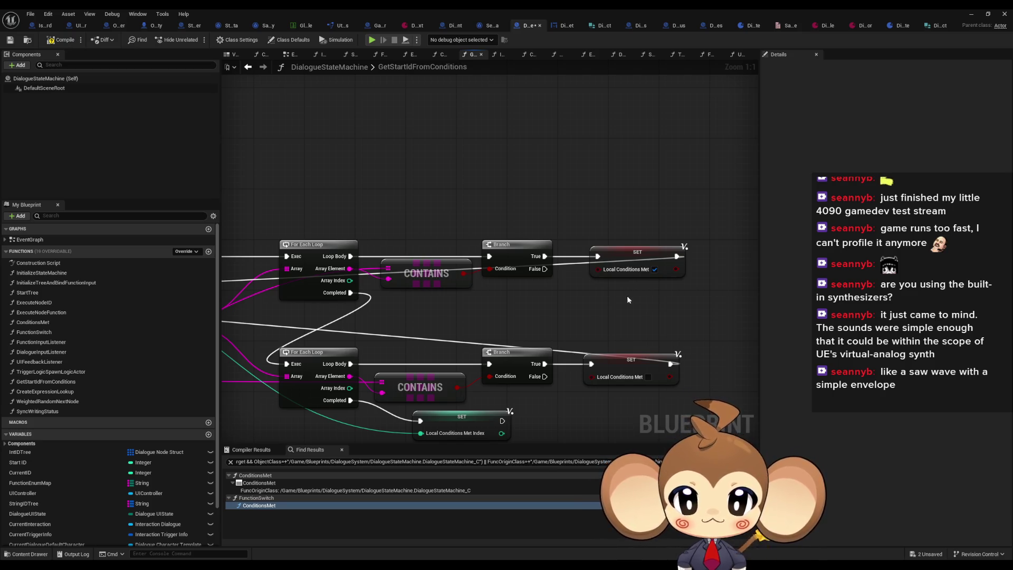
drag(495, 299, 667, 273)
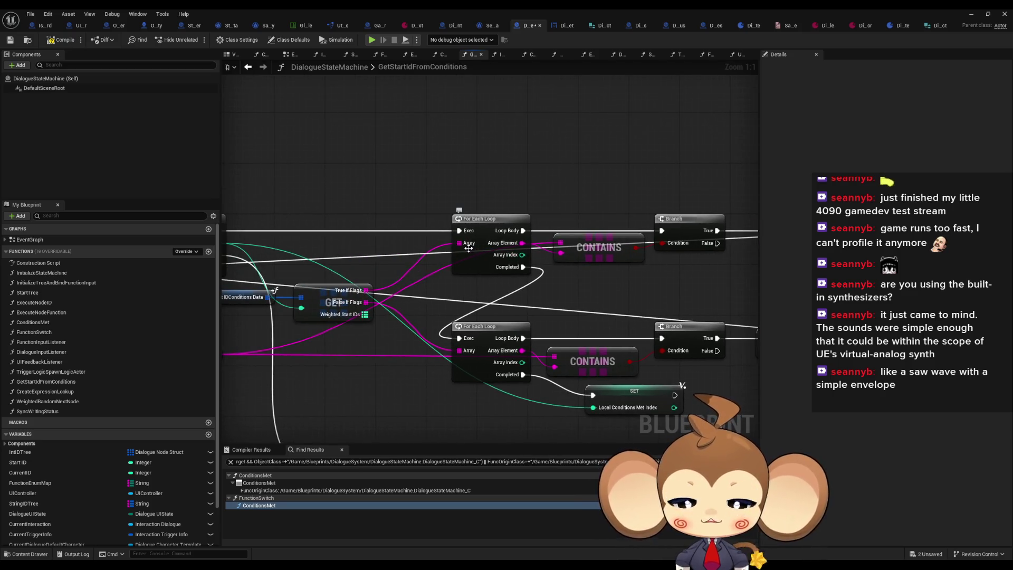
drag(469, 248, 360, 242)
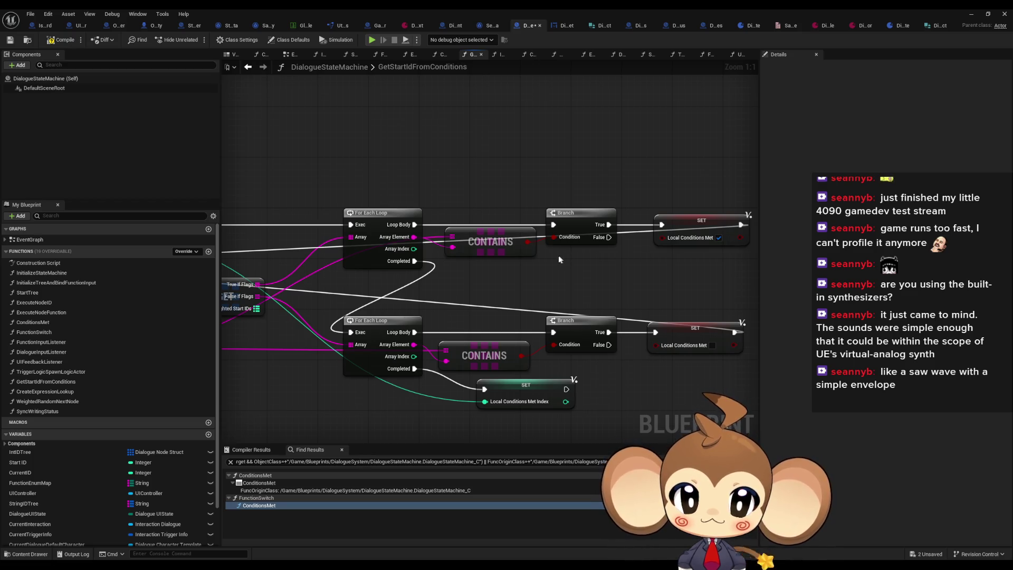
drag(414, 241, 474, 252)
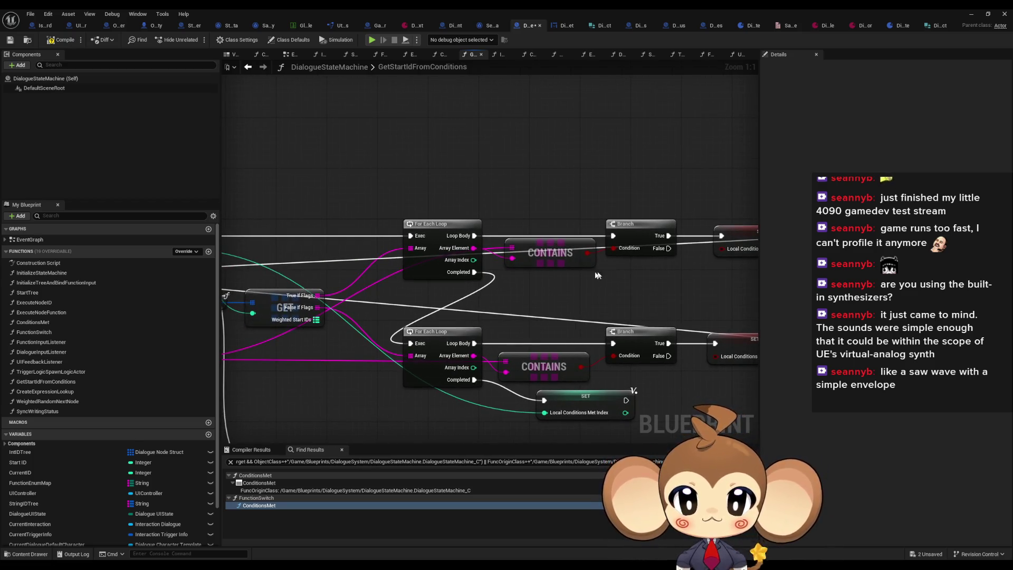
scroll(625, 289, down, 1)
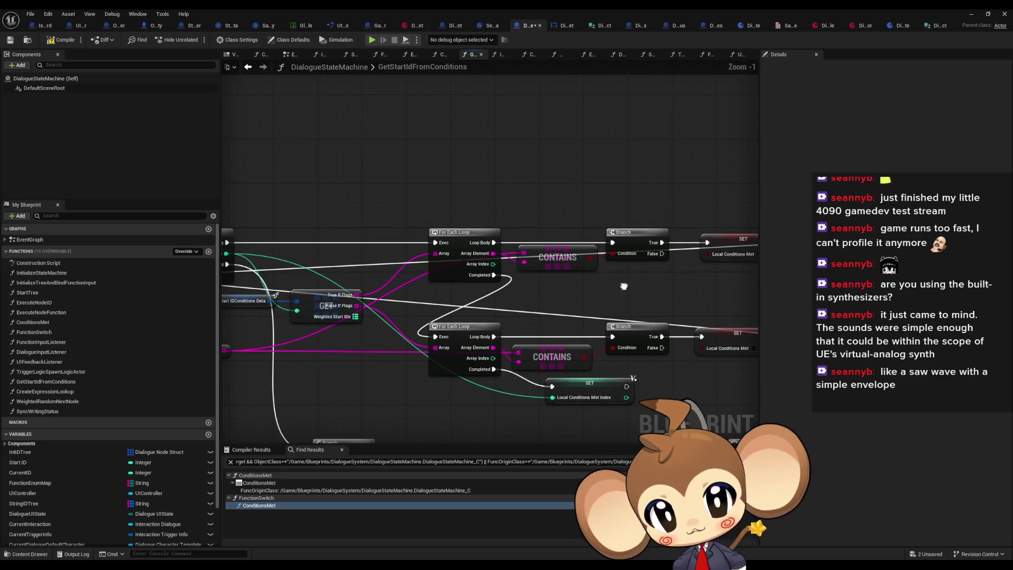
drag(633, 285, 560, 277)
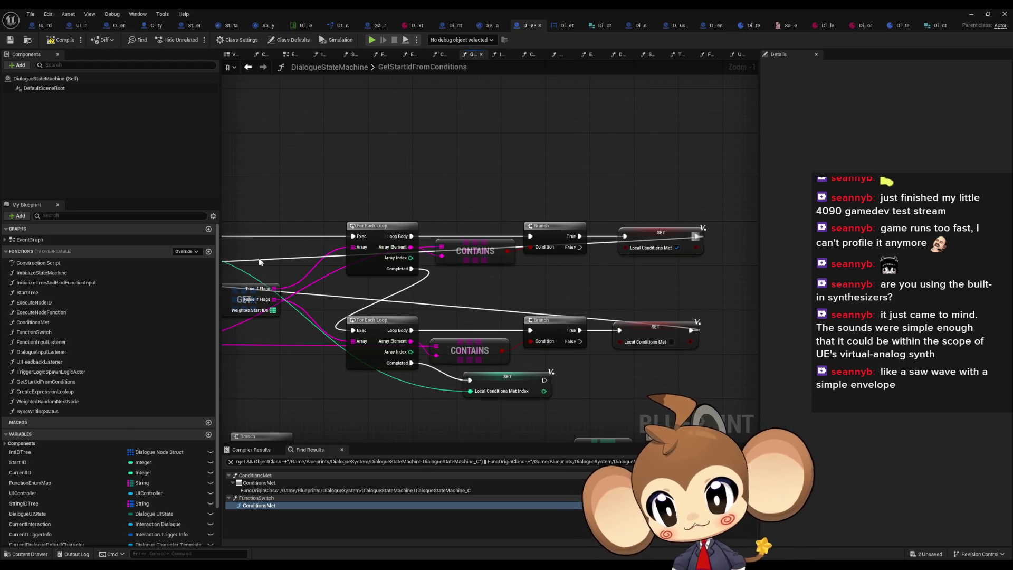
click(253, 305)
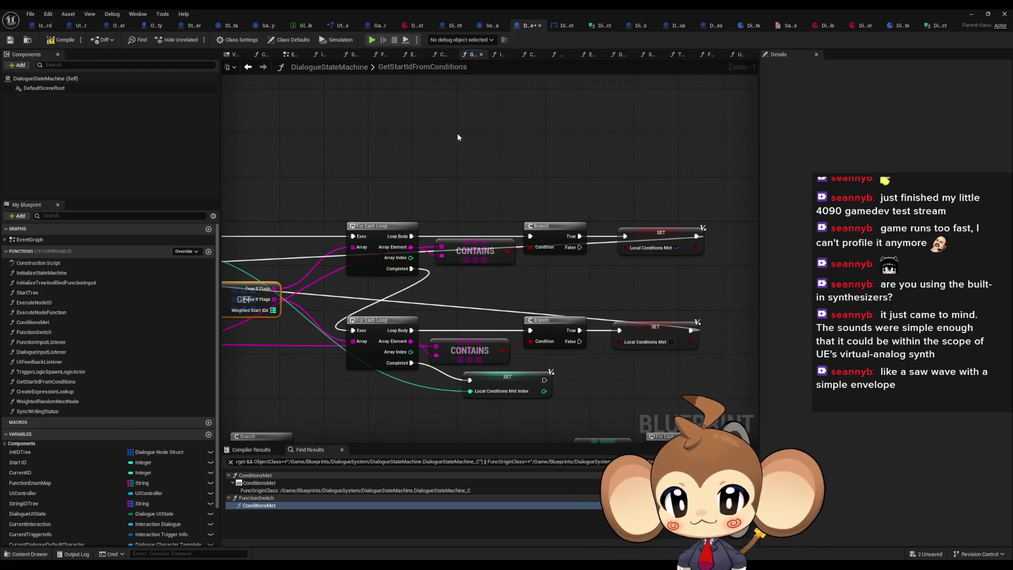
drag(458, 137, 490, 163)
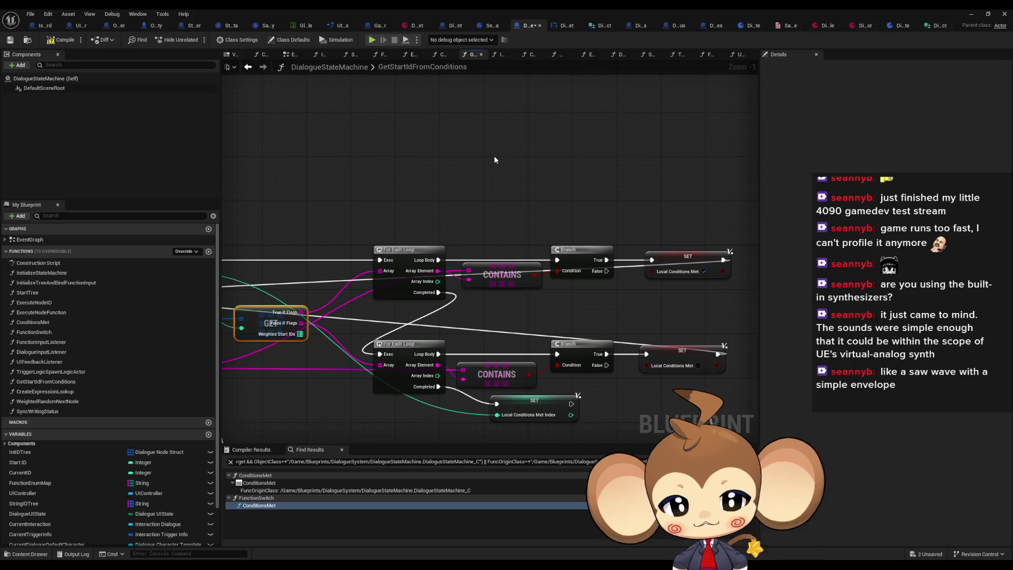
click(706, 272)
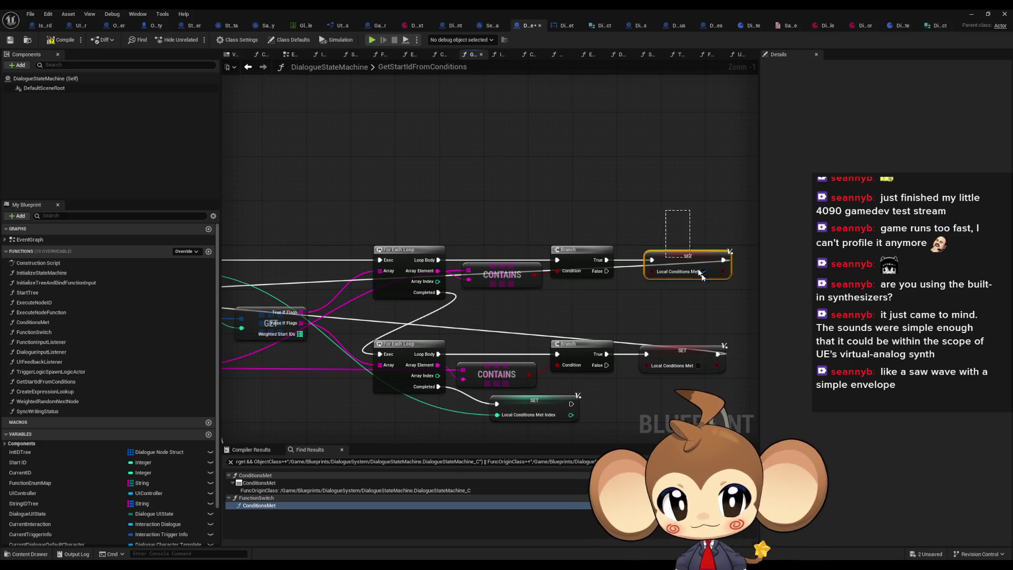
scroll(706, 281, down, 2)
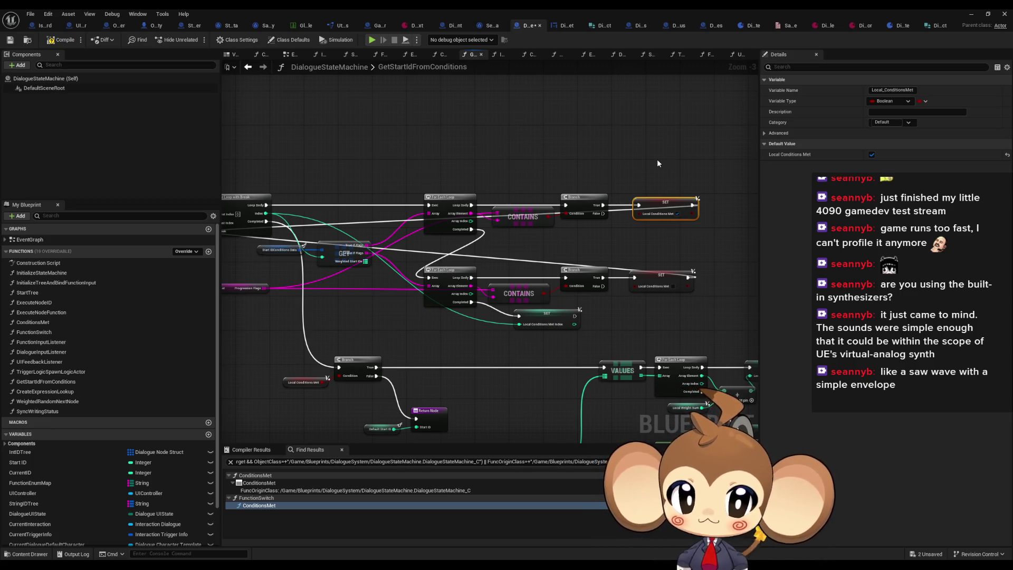
drag(657, 159, 642, 198)
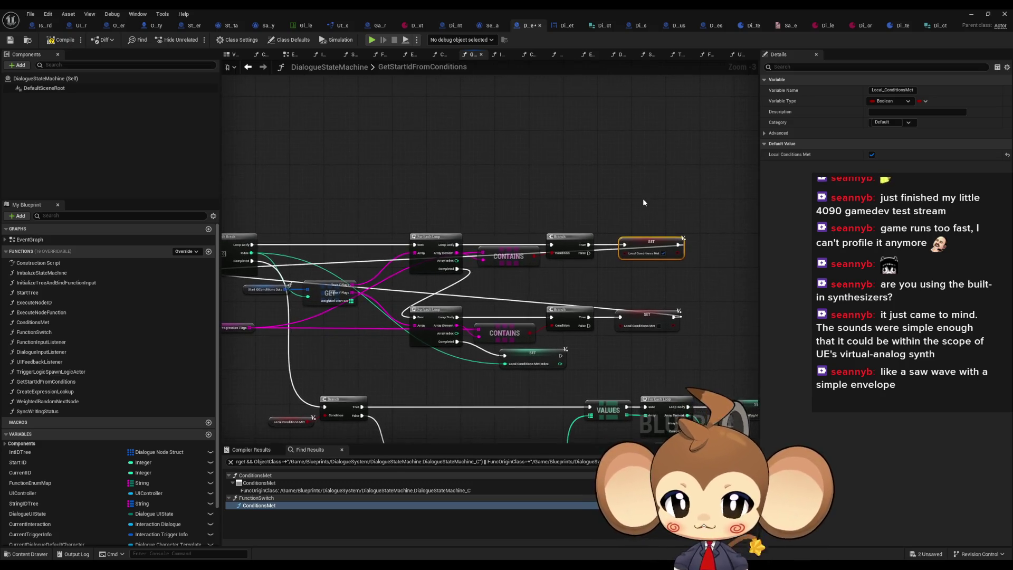
scroll(332, 290, up, 2)
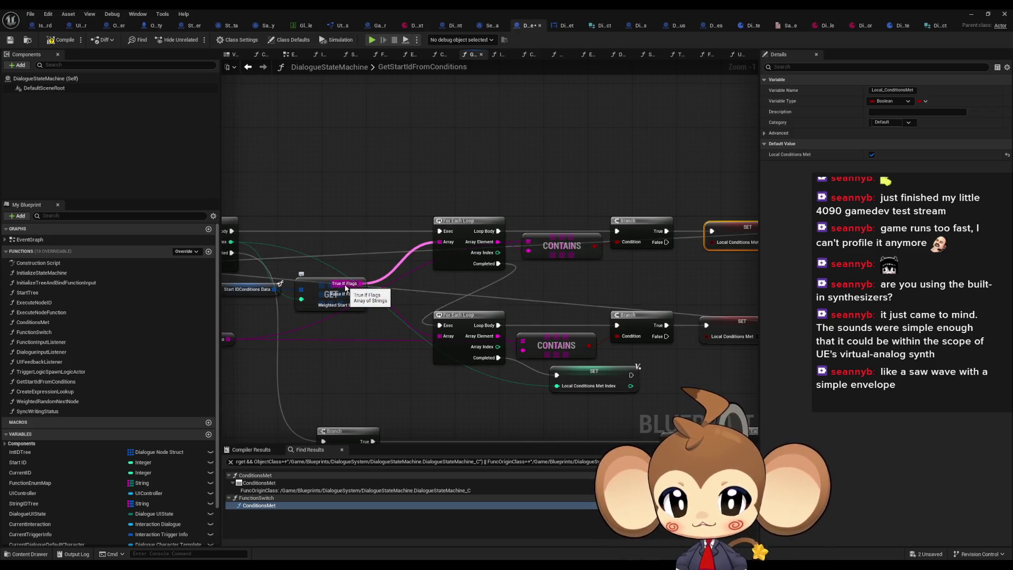
scroll(346, 288, down, 1)
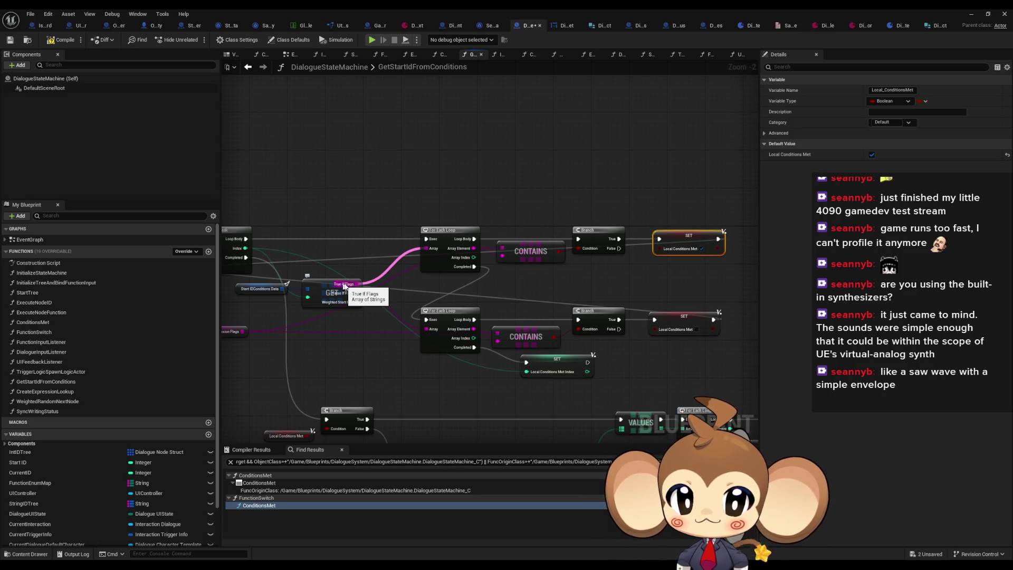
drag(600, 269, 705, 258)
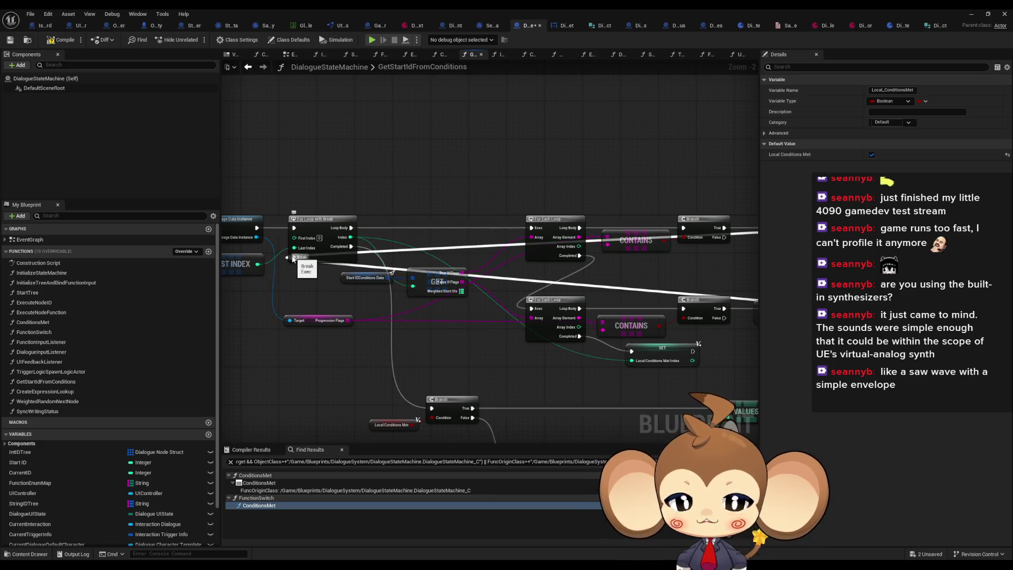
drag(636, 263, 532, 256)
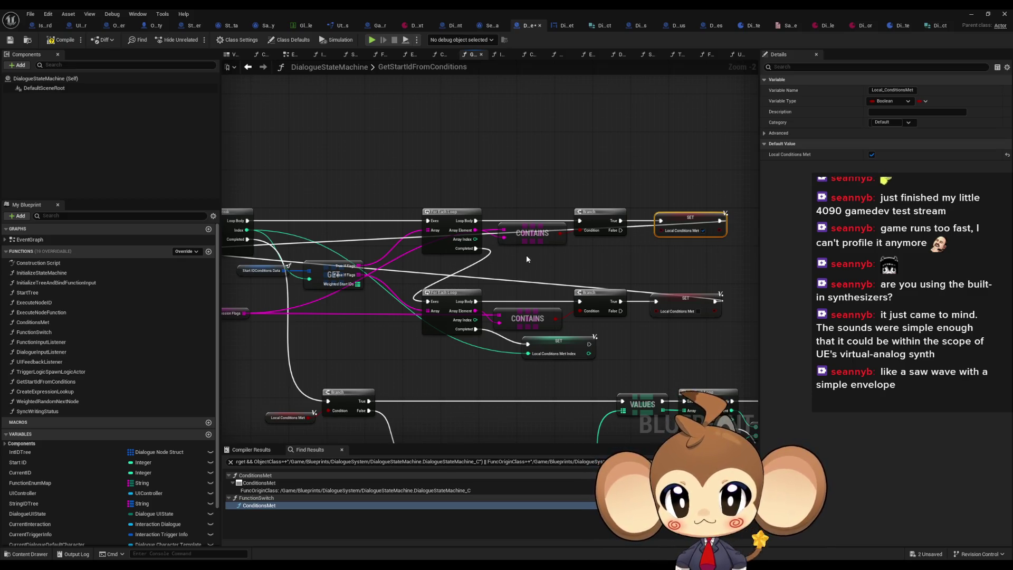
drag(526, 258, 558, 240)
Step: Set the top SET's Local Conditions Met to false and drive it from the Branch False pin
click(620, 246)
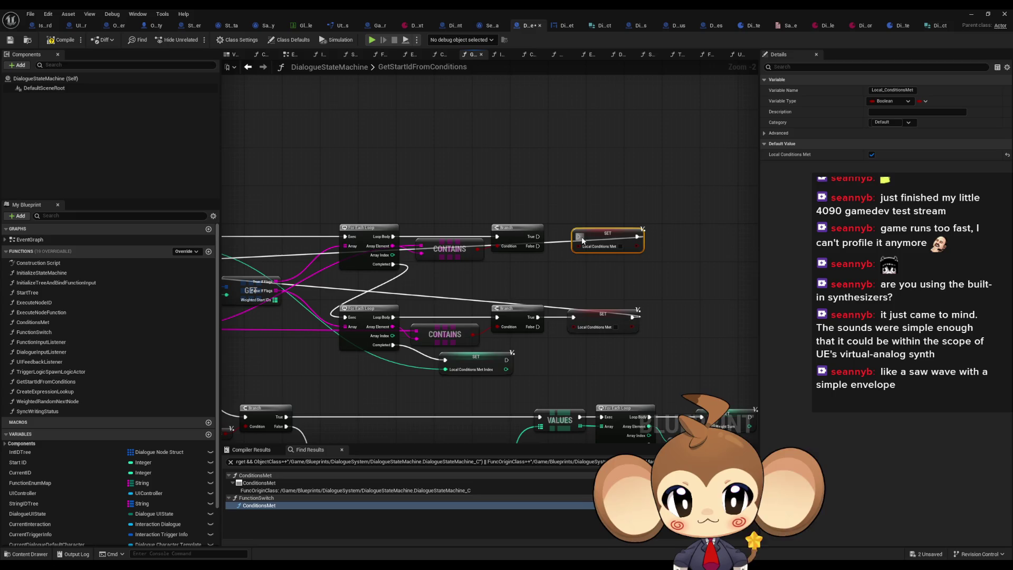
drag(577, 237, 537, 246)
drag(616, 239, 614, 260)
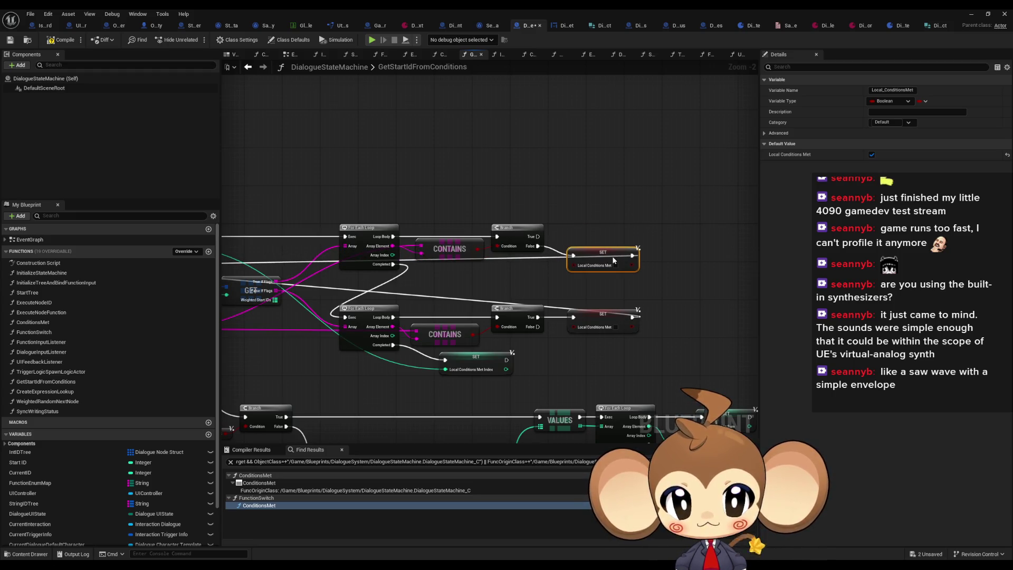
click(600, 205)
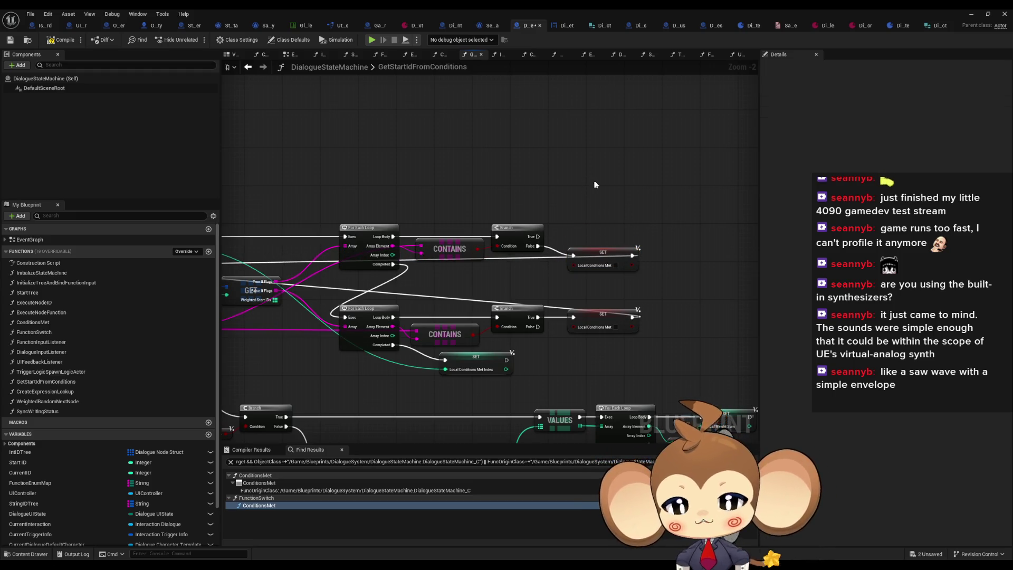
mouse_move(591, 180)
mouse_down()
mouse_move(631, 177)
mouse_move(614, 177)
mouse_up()
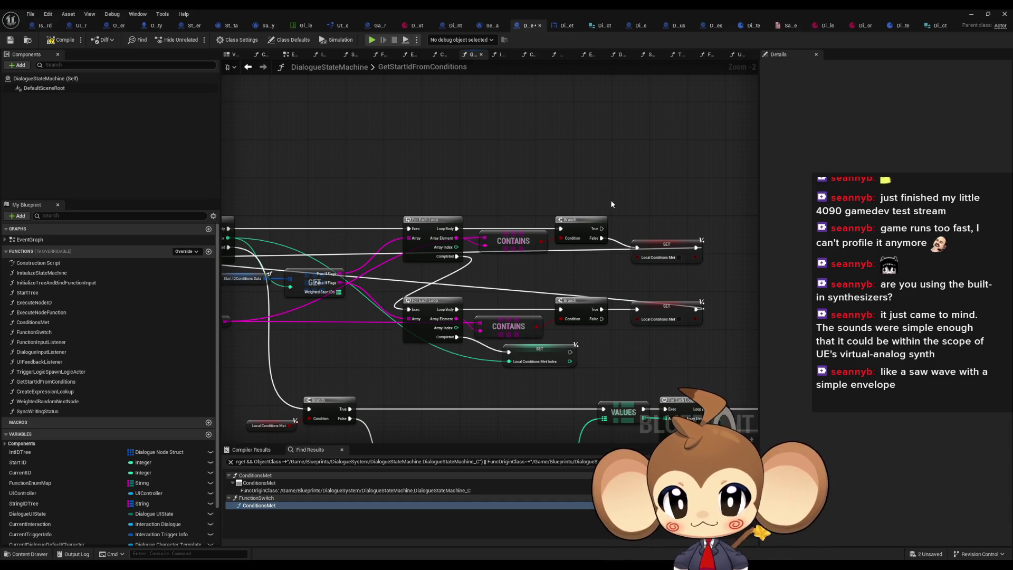
mouse_move(611, 204)
mouse_down()
mouse_move(691, 194)
mouse_move(626, 198)
mouse_up()
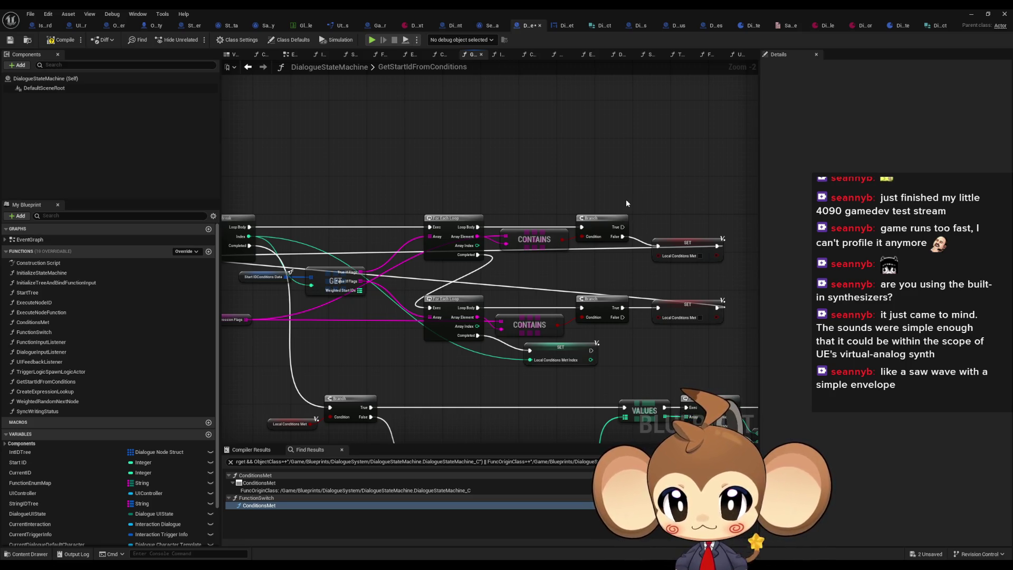
drag(625, 201, 671, 198)
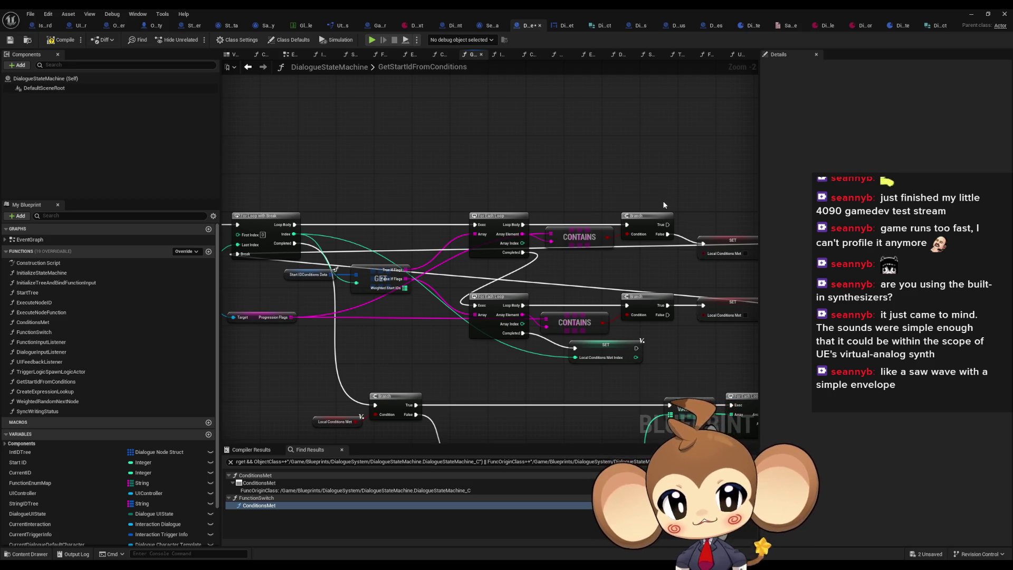
drag(662, 201, 637, 194)
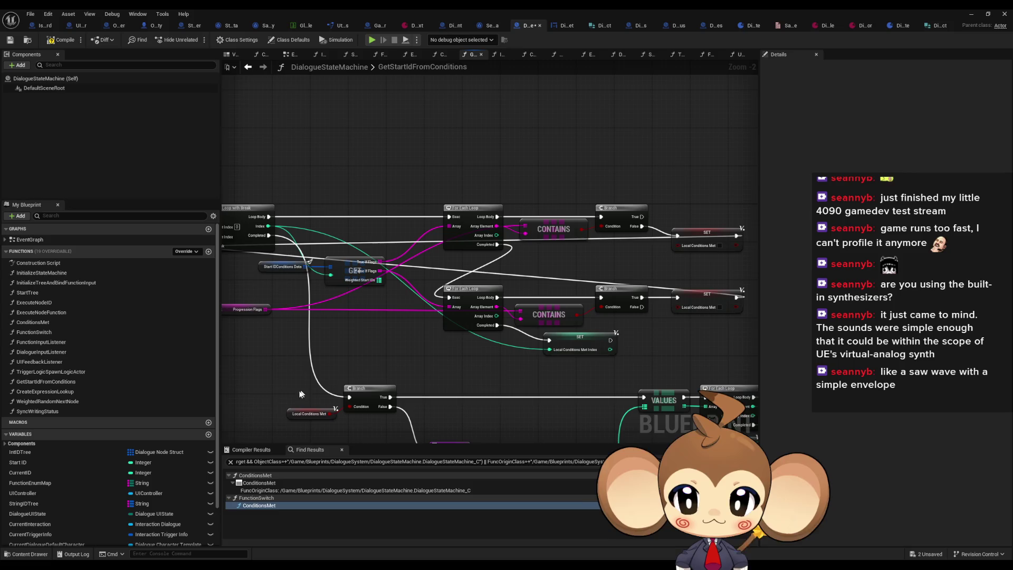
Step: Rename the local variable Local_ConditionsMet to Local_TrueConditionsMet
scroll(58, 527, down, 3)
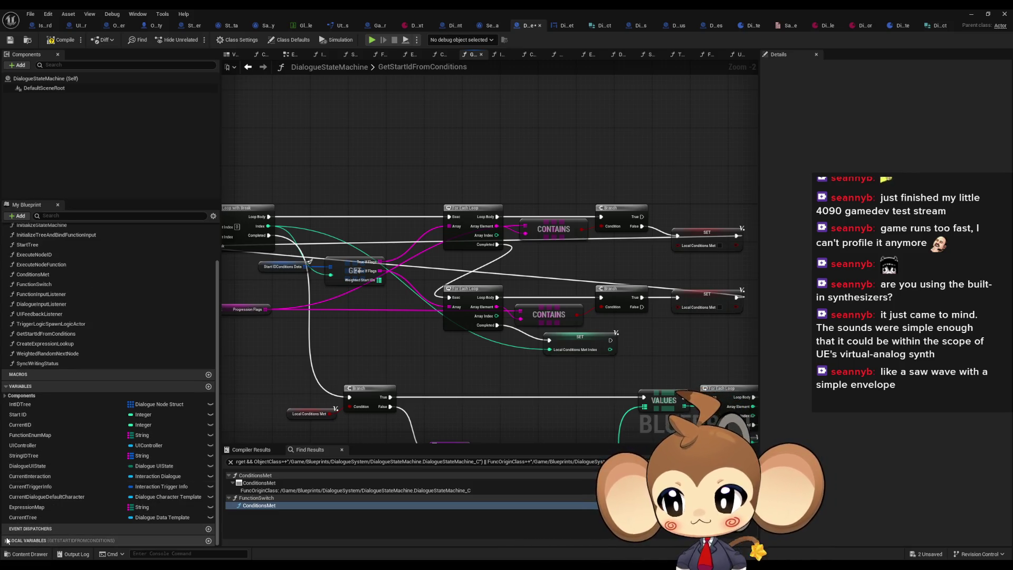
click(7, 540)
scroll(95, 496, down, 4)
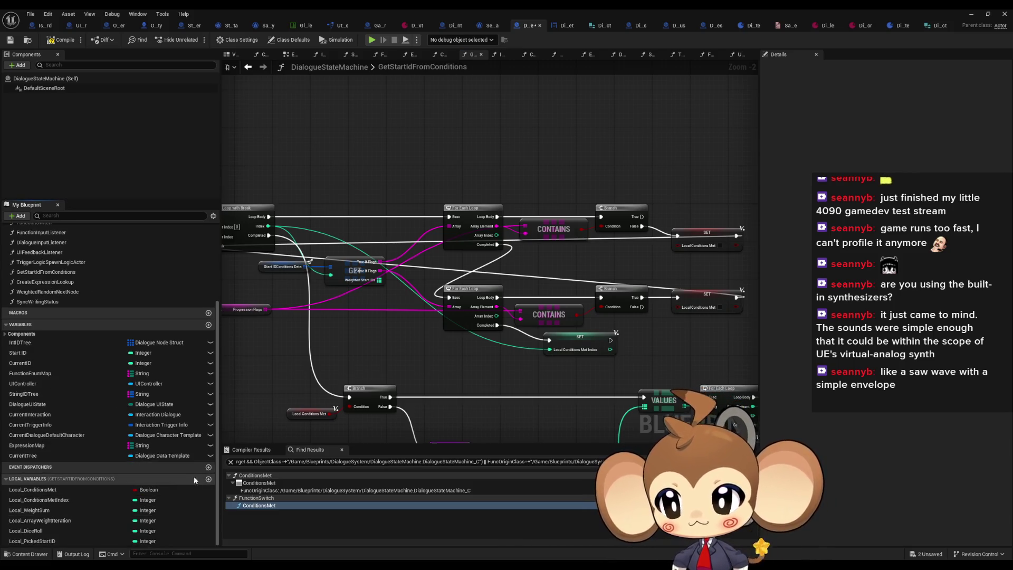
double_click(61, 493)
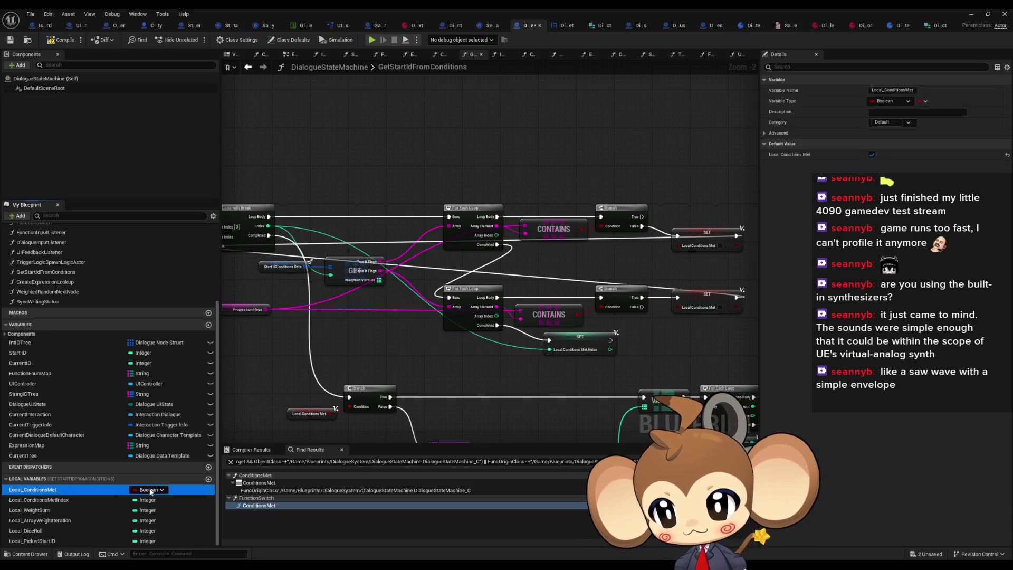
key(End)
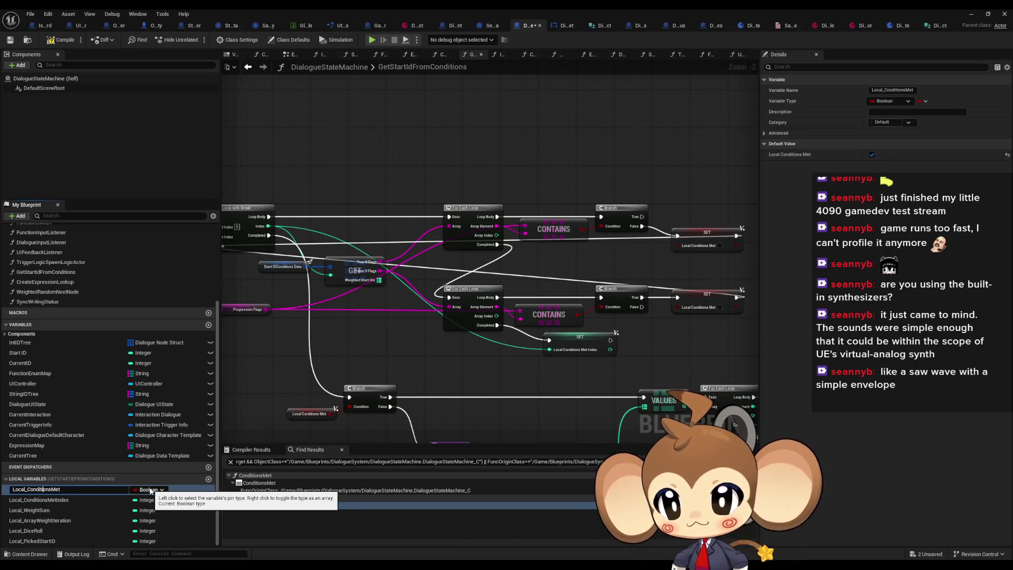
text(True)
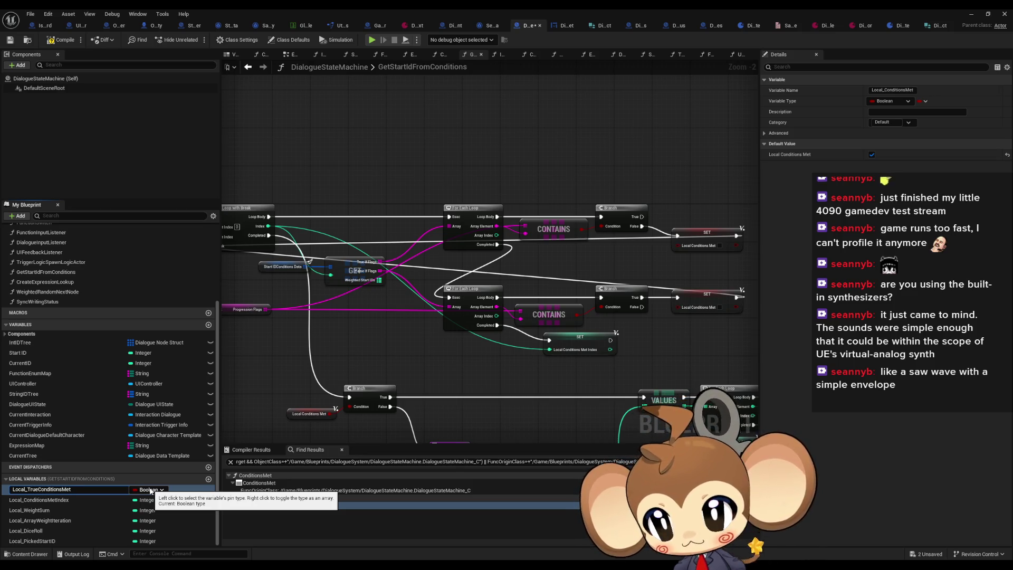
key(Return)
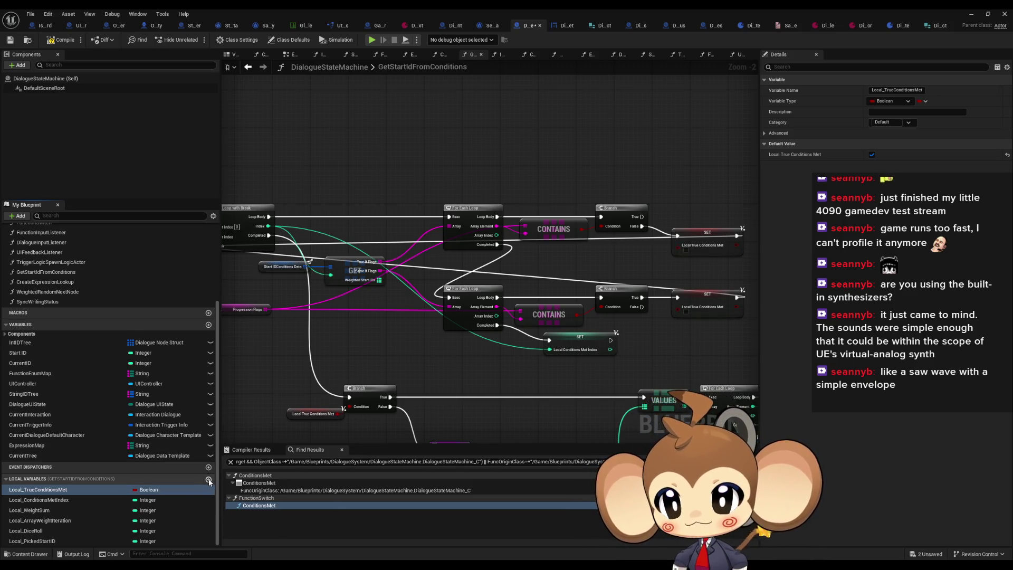
Step: Add a Local_FalseConditionsMet local beneath it and place Local_TrueConditionsMet into the graph
click(208, 479)
text(Local_FalseC)
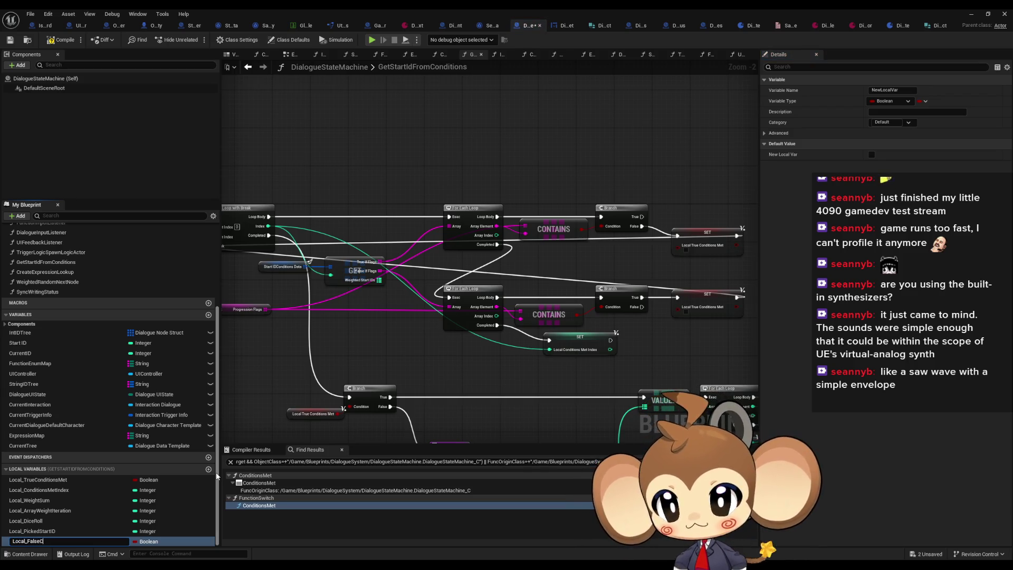
text(onditionsMet)
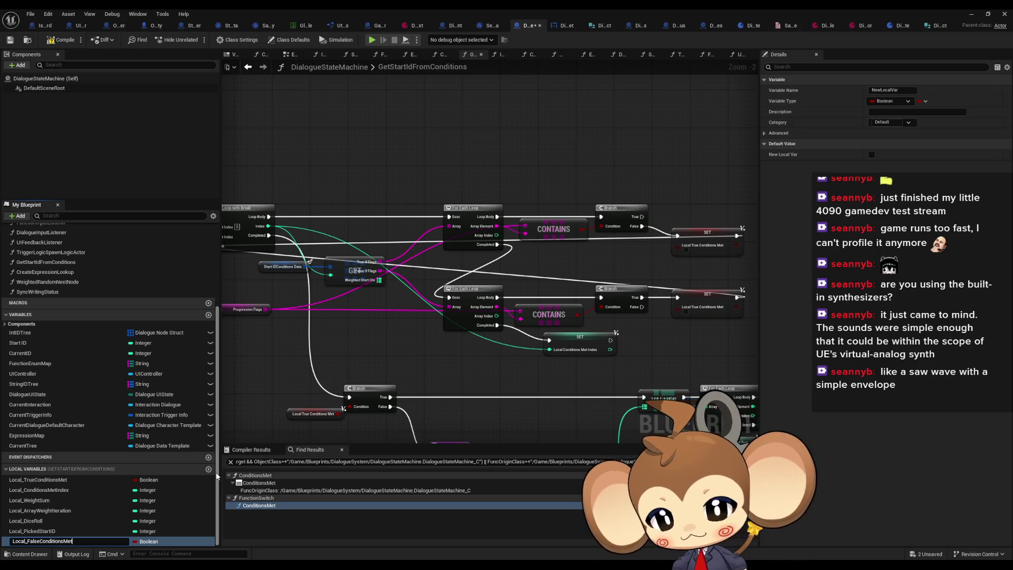
key(Return)
drag(46, 534, 84, 491)
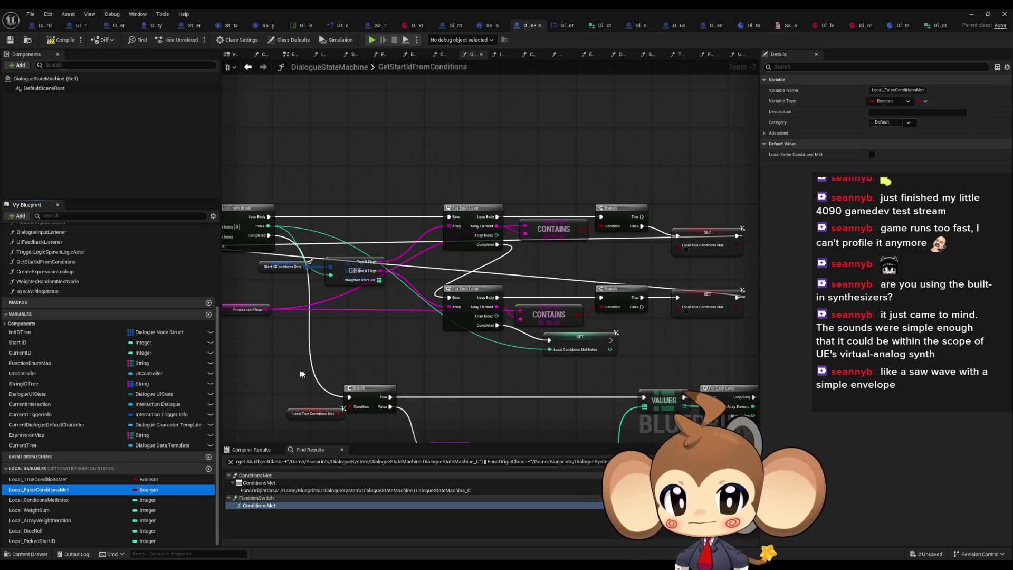
drag(309, 371, 305, 373)
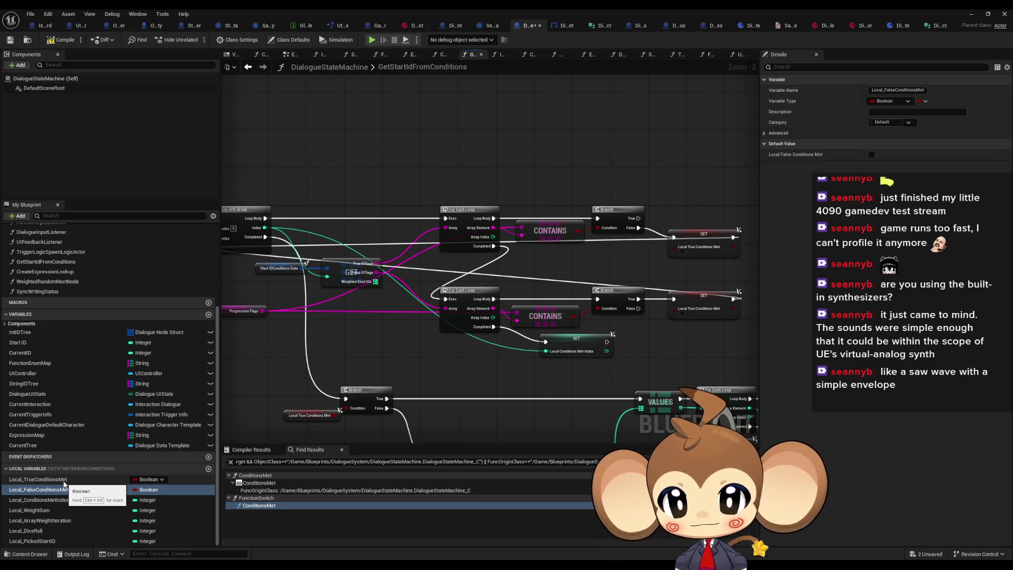
click(465, 244)
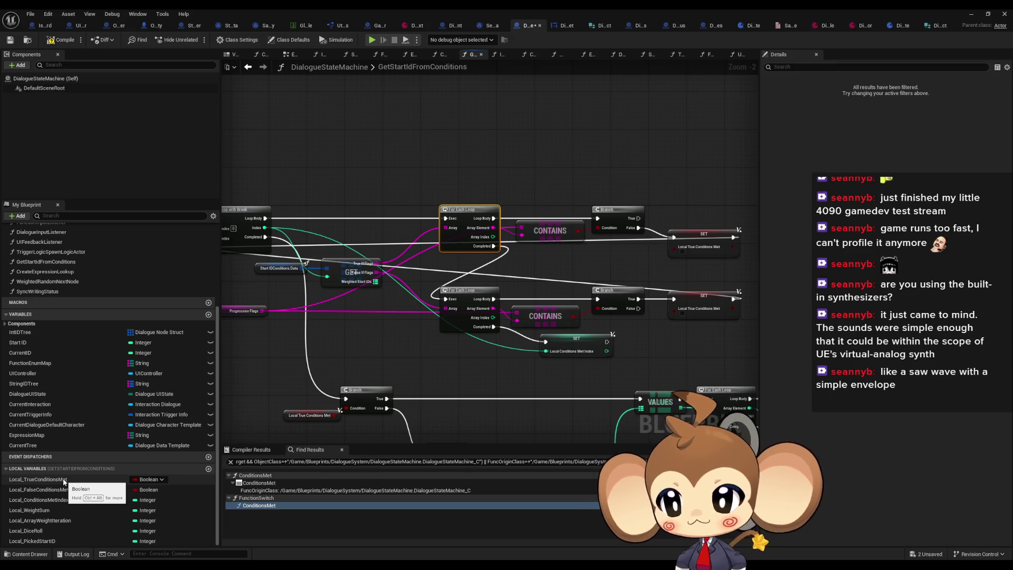
mouse_move(64, 481)
mouse_down()
mouse_move(317, 295)
mouse_move(394, 122)
mouse_move(477, 114)
mouse_up()
Step: Add a Branch on Local True Conditions Met and a For Each Loop with Break over True If Flags
click(422, 138)
text(i)
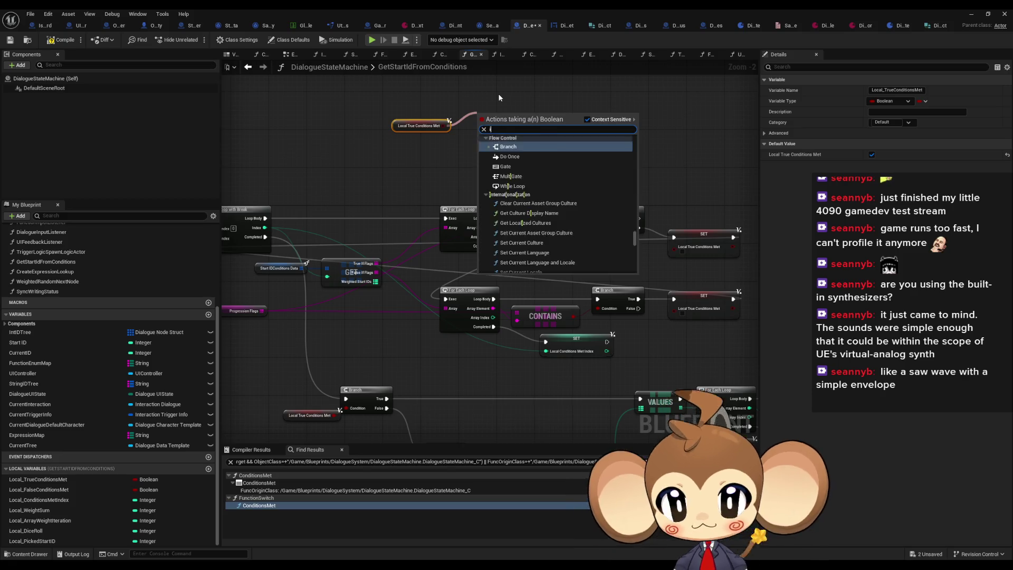
text(f)
key(Return)
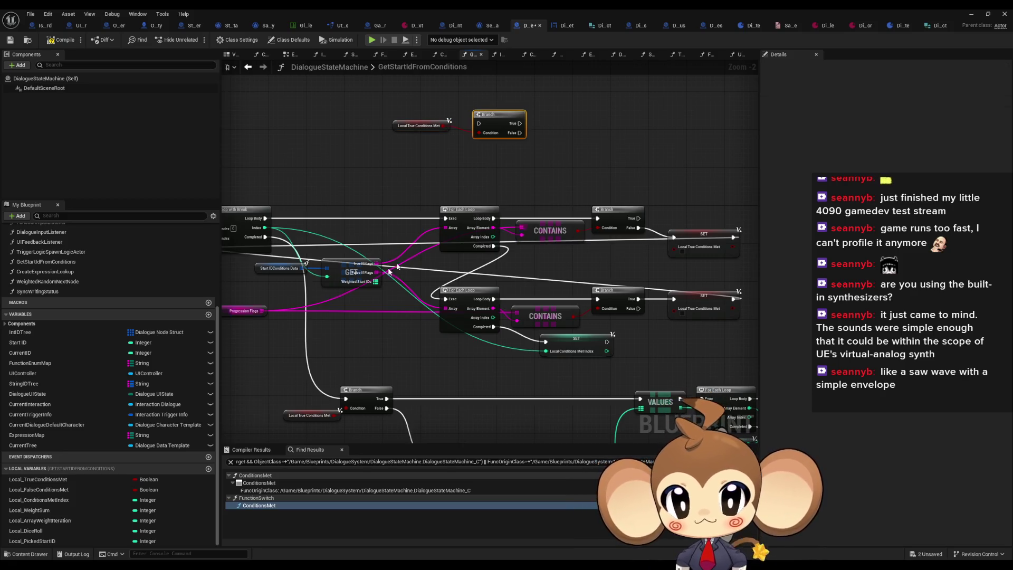
drag(377, 263, 394, 189)
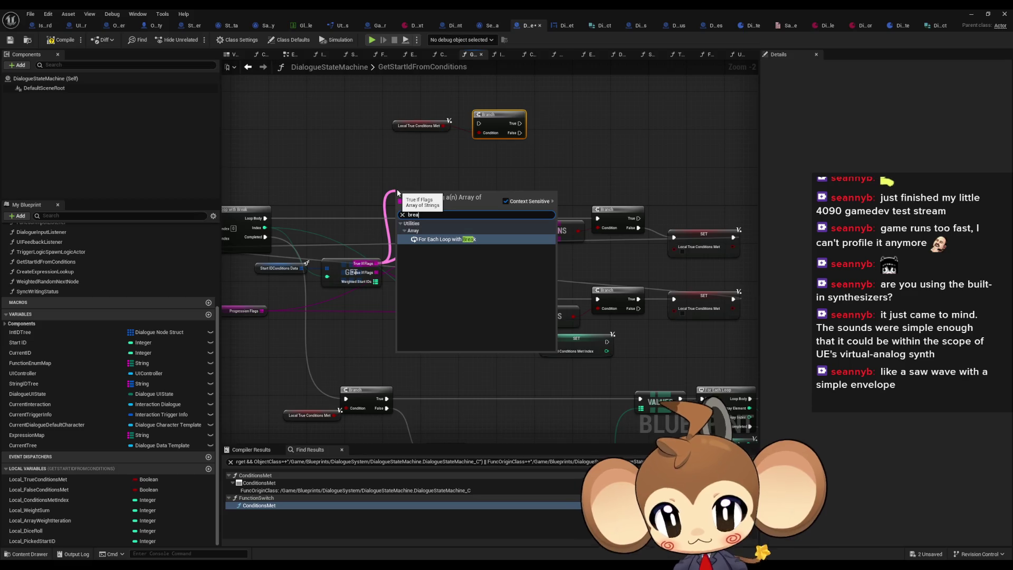
key(Escape)
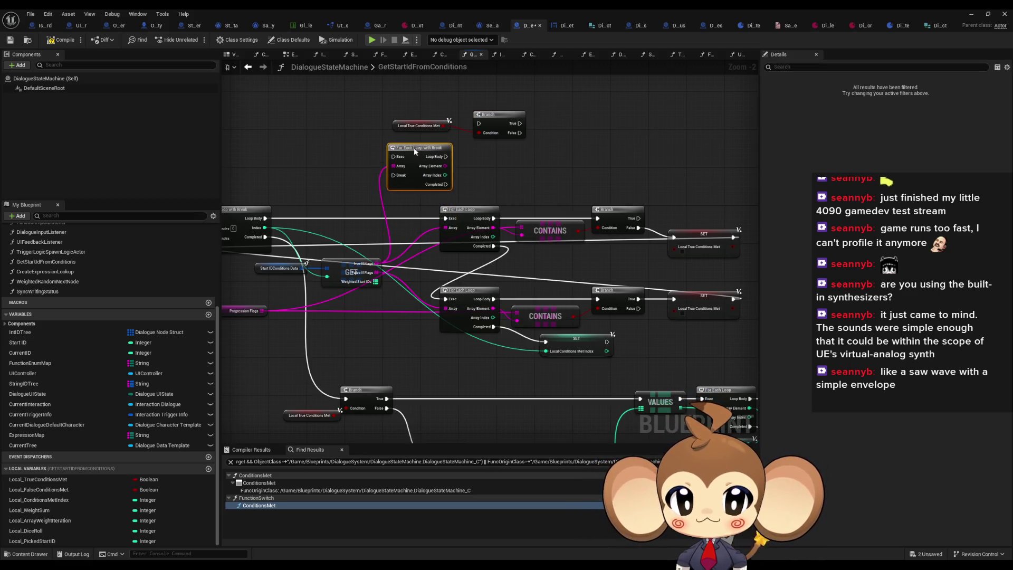
Step: Wire the new loop's Loop Body, Array Element and Completed pins and delete the old For Each Loop
drag(431, 157, 596, 218)
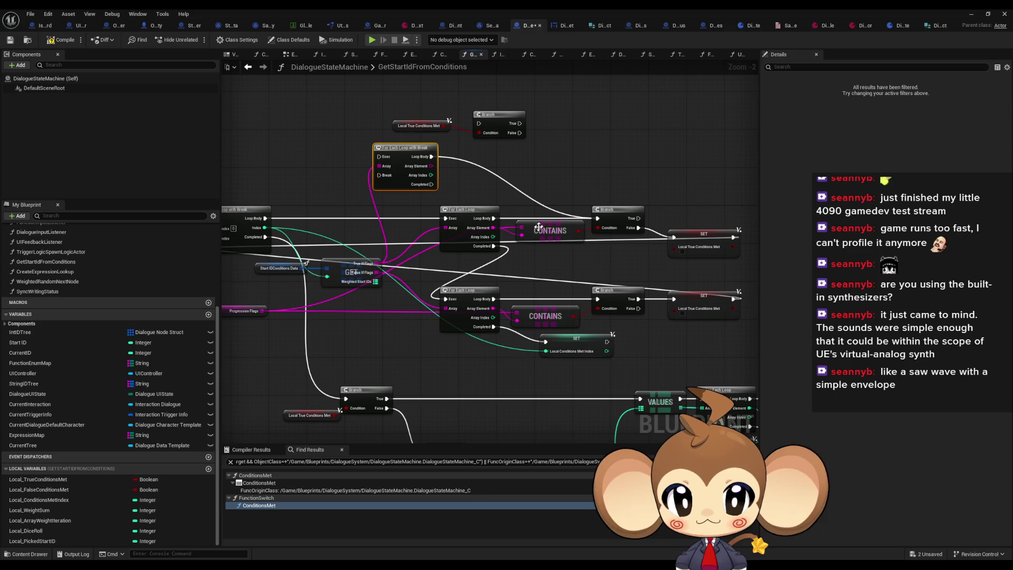
drag(526, 237, 431, 166)
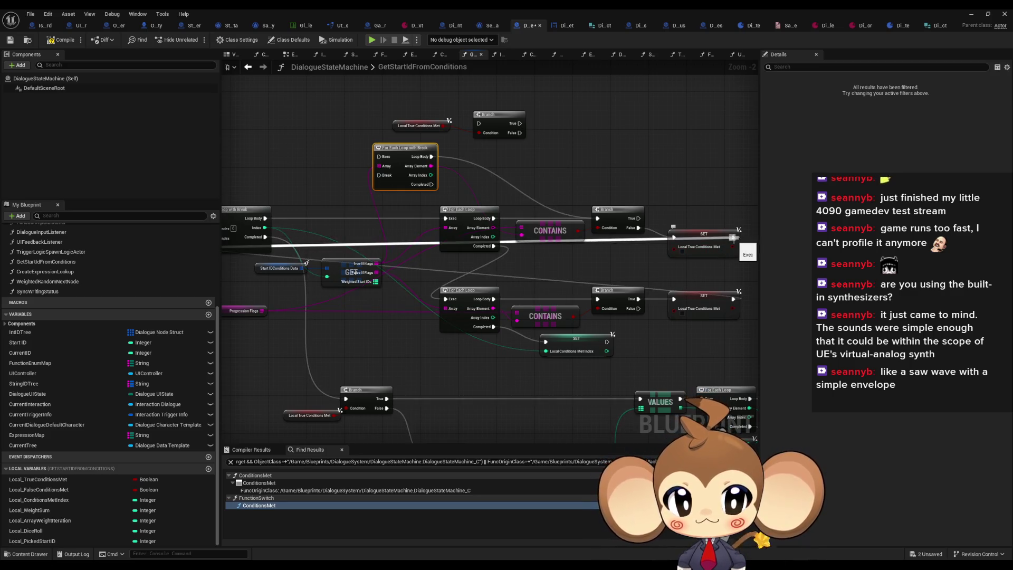
mouse_move(733, 237)
mouse_down()
mouse_move(664, 179)
mouse_move(378, 156)
mouse_up()
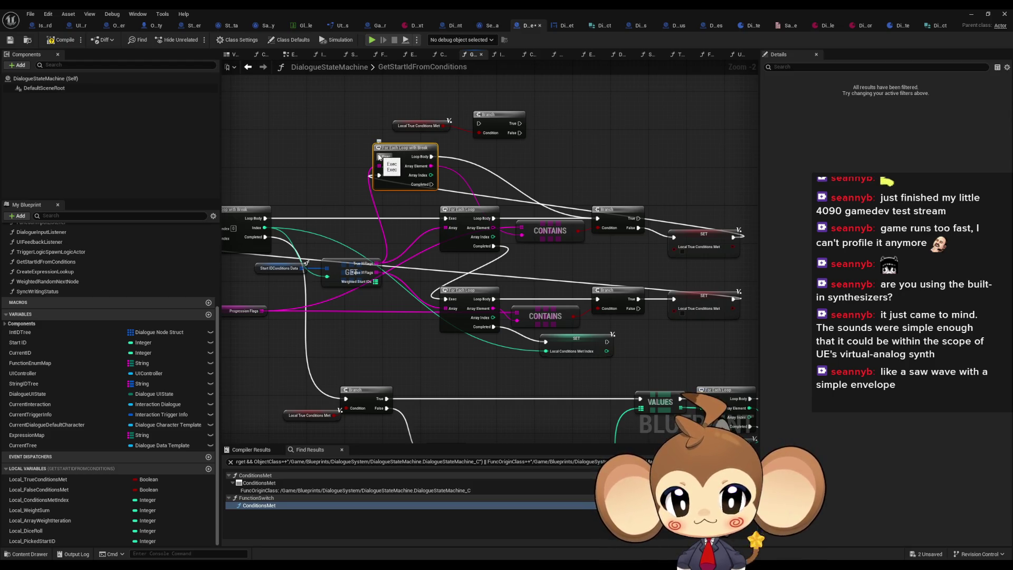
mouse_move(431, 184)
mouse_down()
mouse_move(448, 303)
mouse_move(480, 125)
mouse_move(533, 175)
mouse_move(444, 299)
mouse_up()
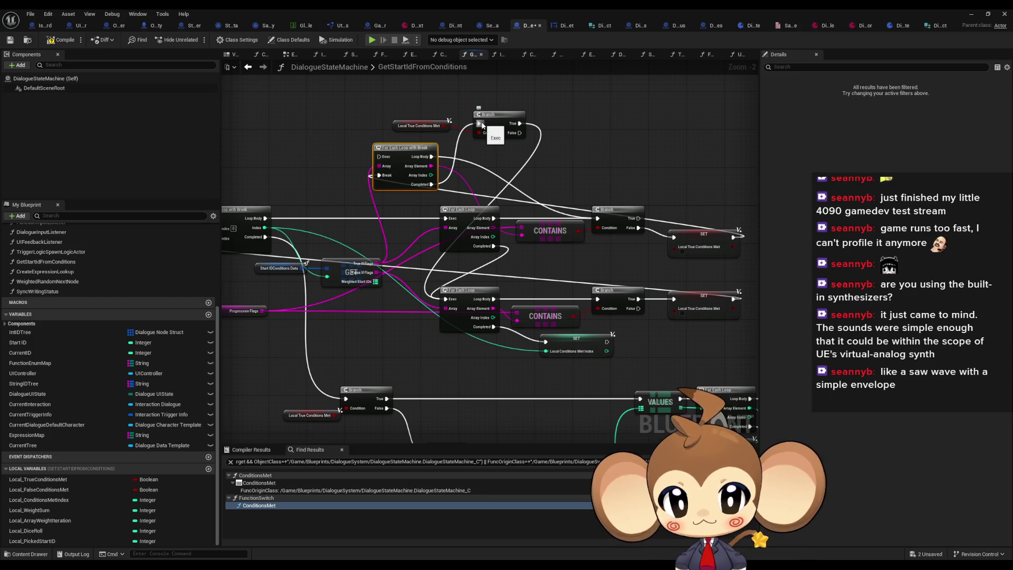
mouse_move(378, 157)
mouse_down()
mouse_move(311, 206)
mouse_move(265, 219)
mouse_up()
mouse_move(466, 220)
mouse_down()
mouse_move(414, 208)
mouse_move(457, 211)
mouse_move(401, 232)
mouse_move(440, 239)
mouse_up()
key(Delete)
drag(500, 122, 480, 265)
drag(442, 180, 459, 217)
drag(475, 265, 457, 266)
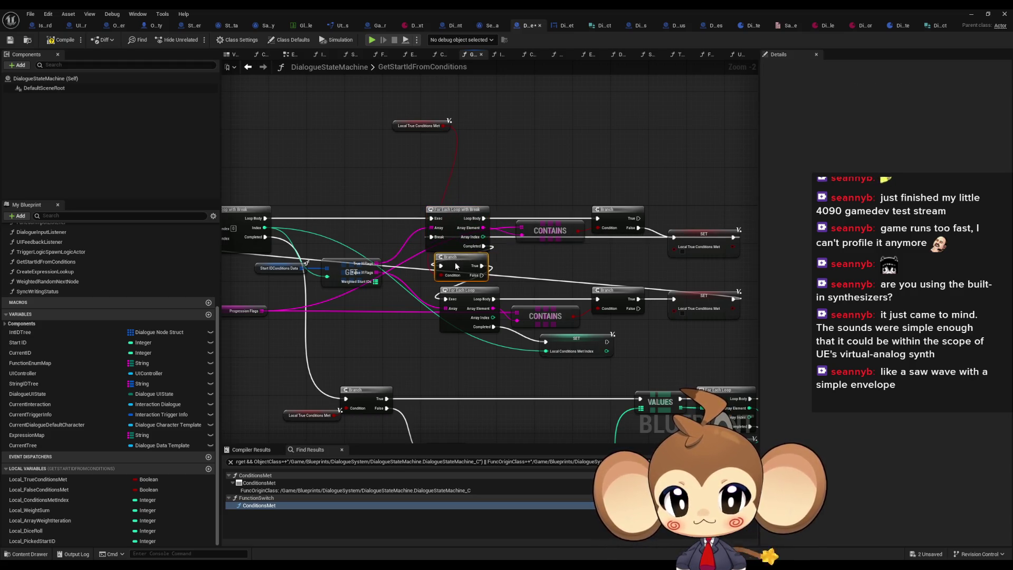
Step: Move the Local True Conditions Met getter near the loops and wire a SET Local_FalseConditionsMet to Branch True
click(407, 122)
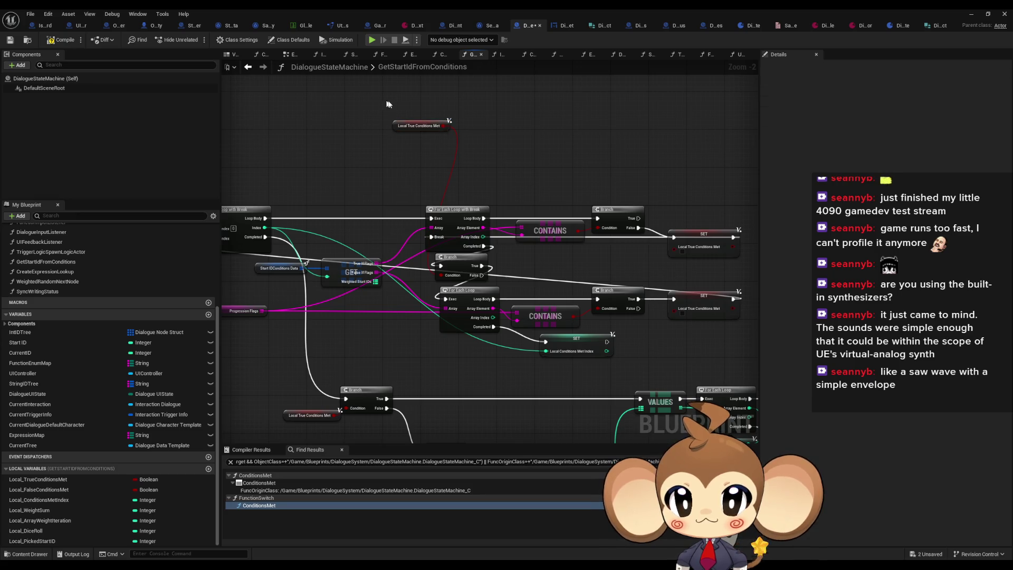
mouse_move(407, 121)
mouse_down()
mouse_move(373, 223)
mouse_move(381, 290)
mouse_up()
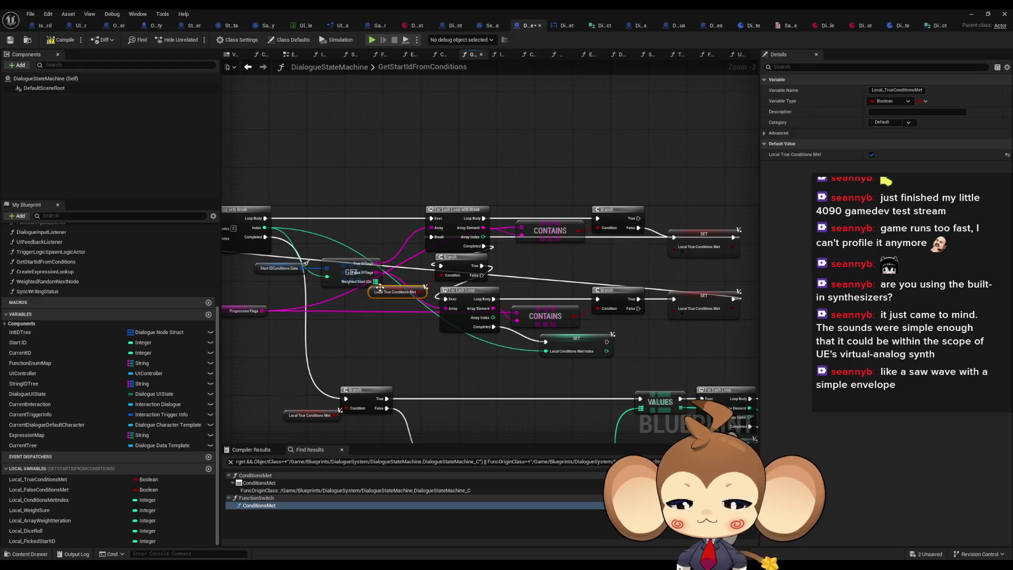
drag(533, 283, 465, 267)
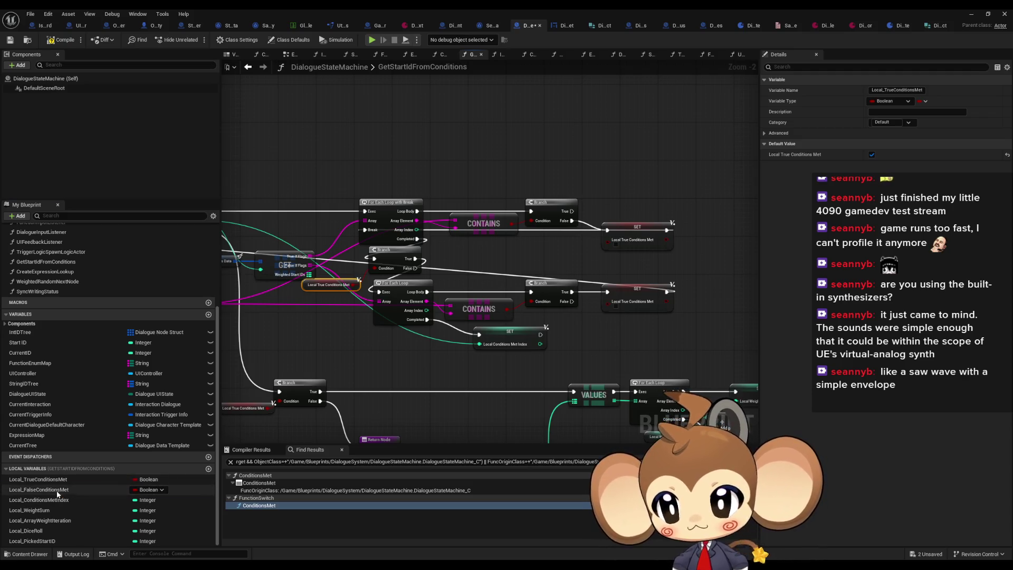
mouse_move(56, 492)
mouse_down()
mouse_move(638, 375)
mouse_move(604, 324)
mouse_up()
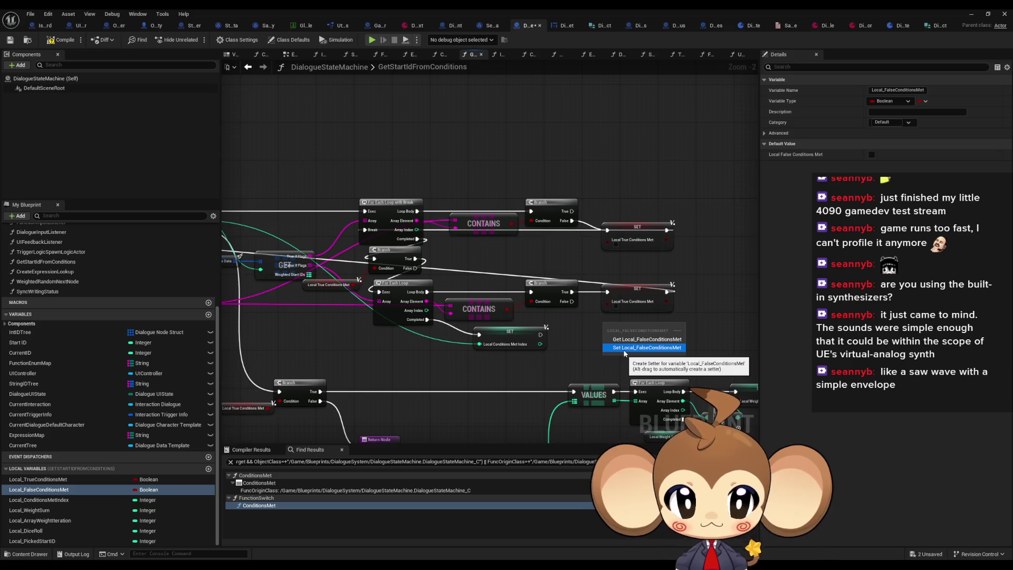
click(646, 348)
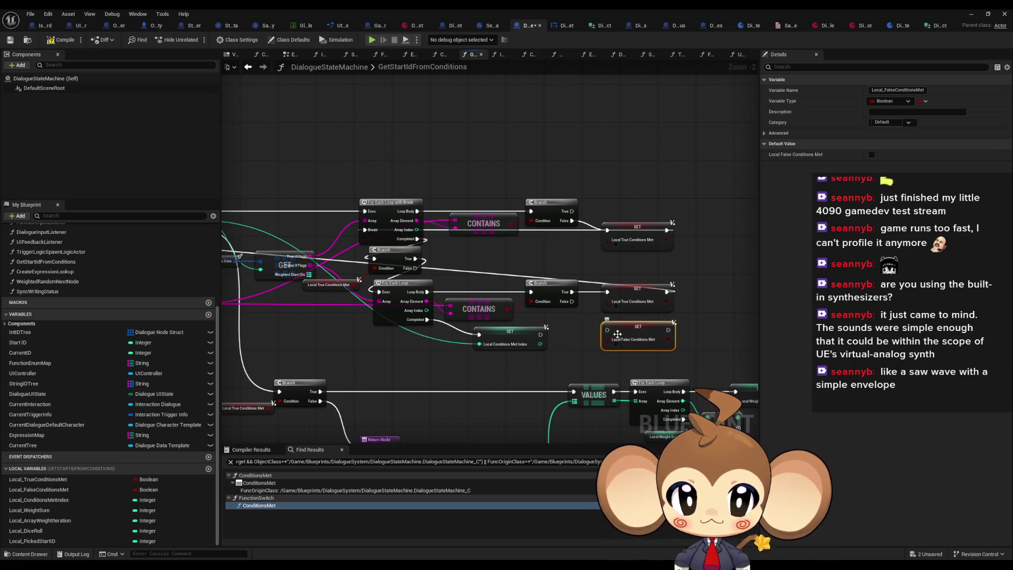
drag(607, 330, 571, 301)
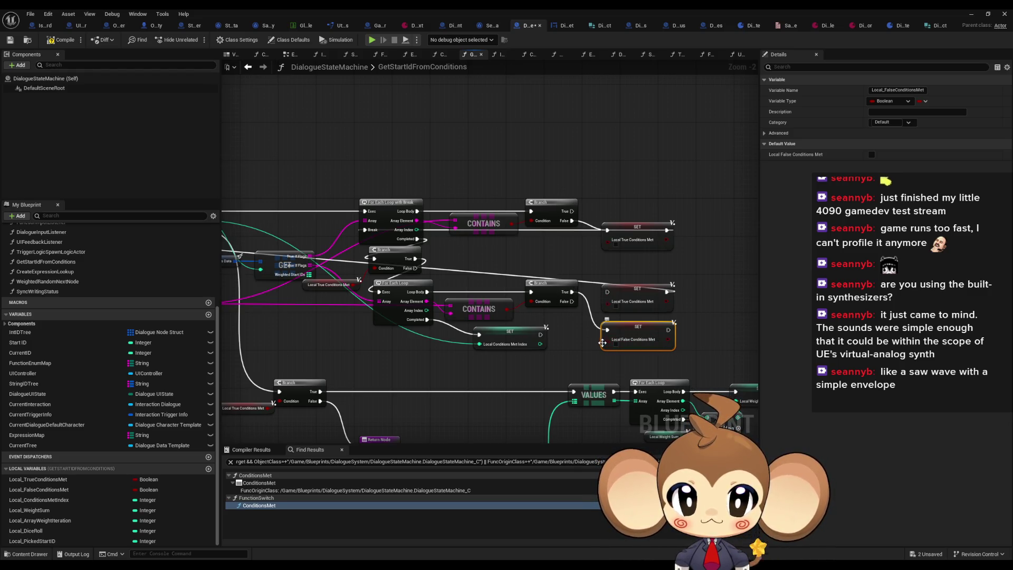
drag(602, 343, 631, 340)
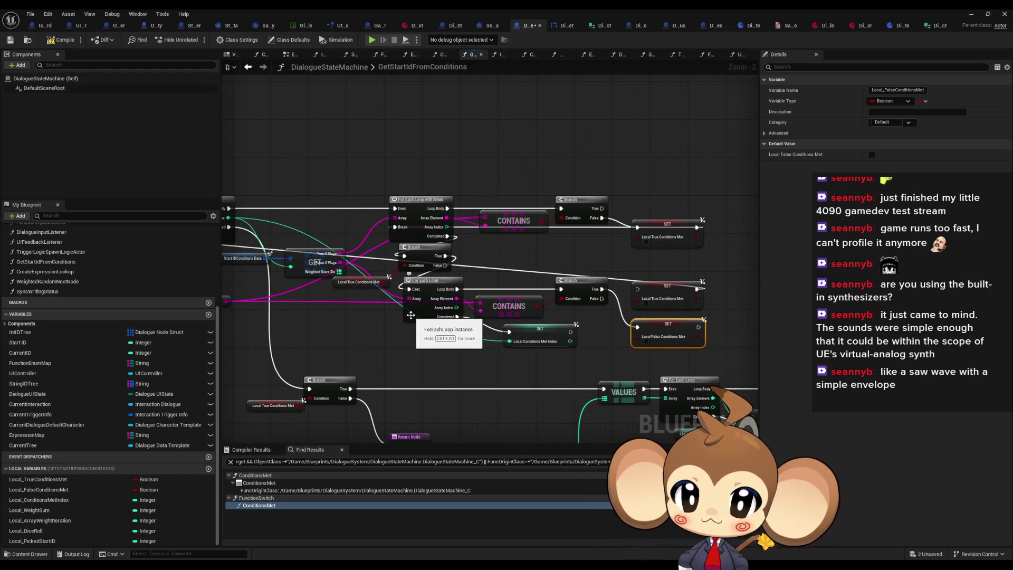
mouse_move(352, 277)
mouse_down()
mouse_move(388, 274)
mouse_move(387, 323)
mouse_up()
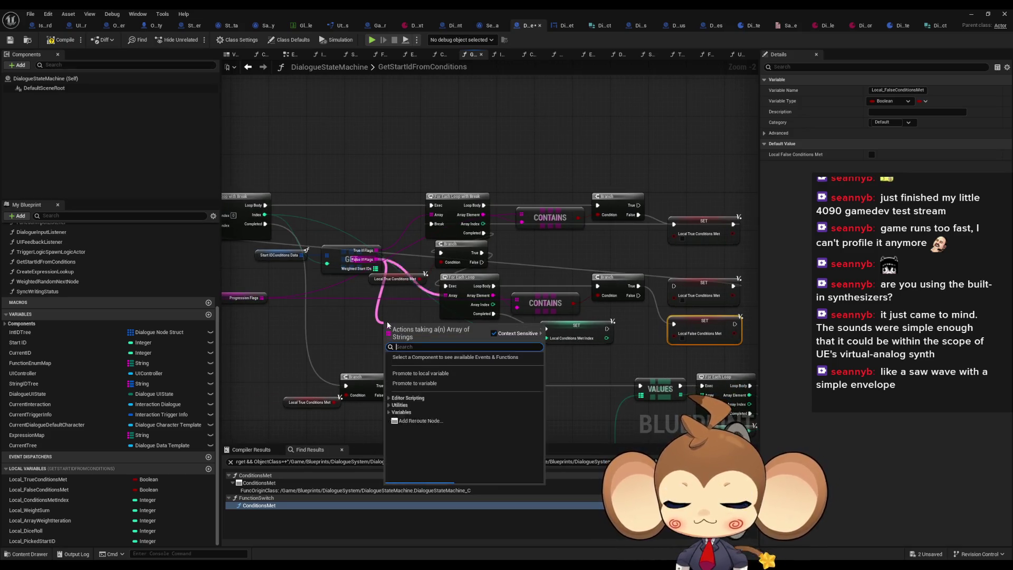
Step: Replace the old loop over False If Flags with a For Each Loop with Break driving the second Branch
text(break)
key(Return)
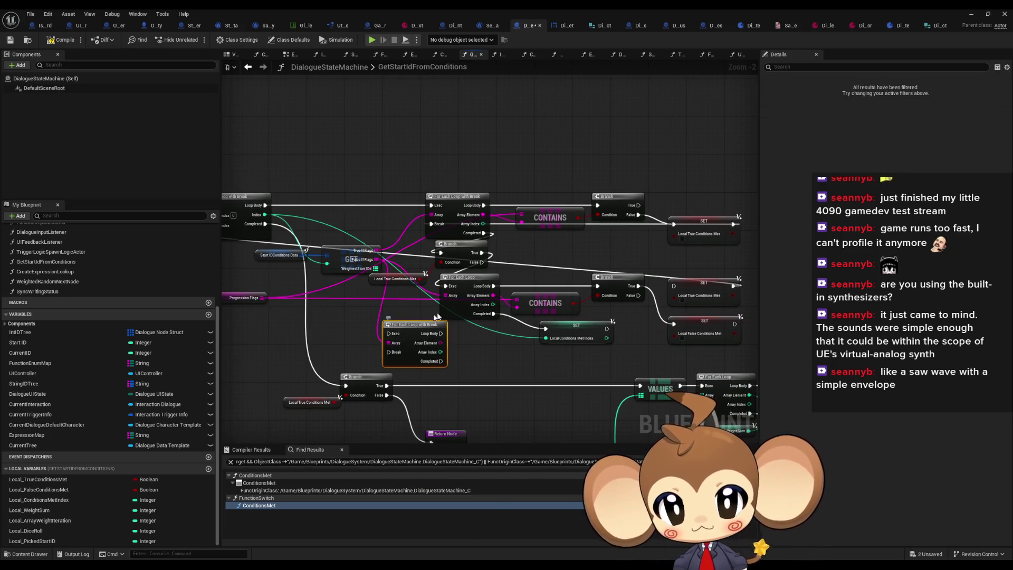
mouse_move(504, 331)
mouse_down()
mouse_move(432, 322)
mouse_move(393, 334)
mouse_move(443, 277)
mouse_move(426, 310)
mouse_move(448, 285)
mouse_move(434, 261)
mouse_up()
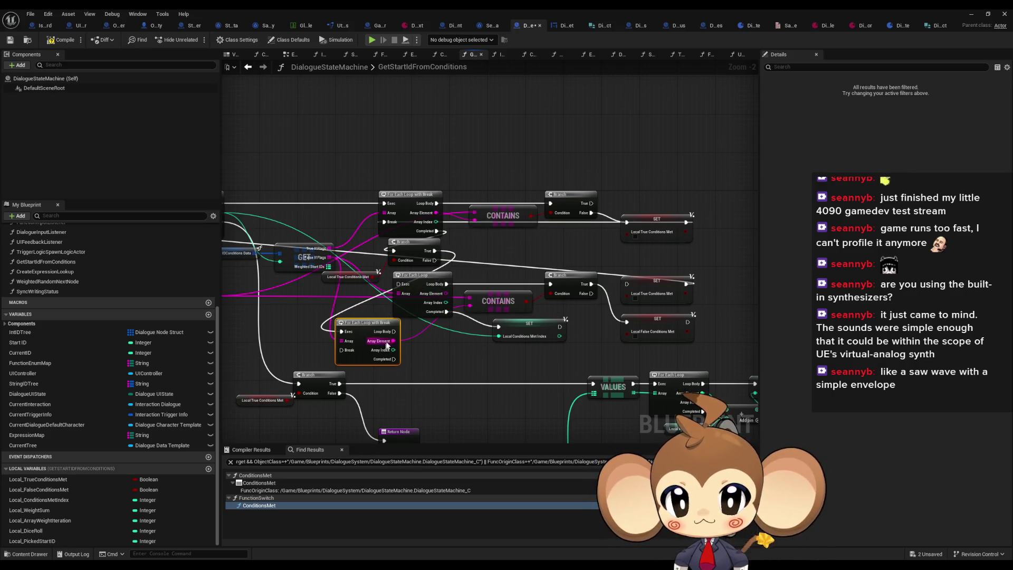
drag(394, 331, 552, 286)
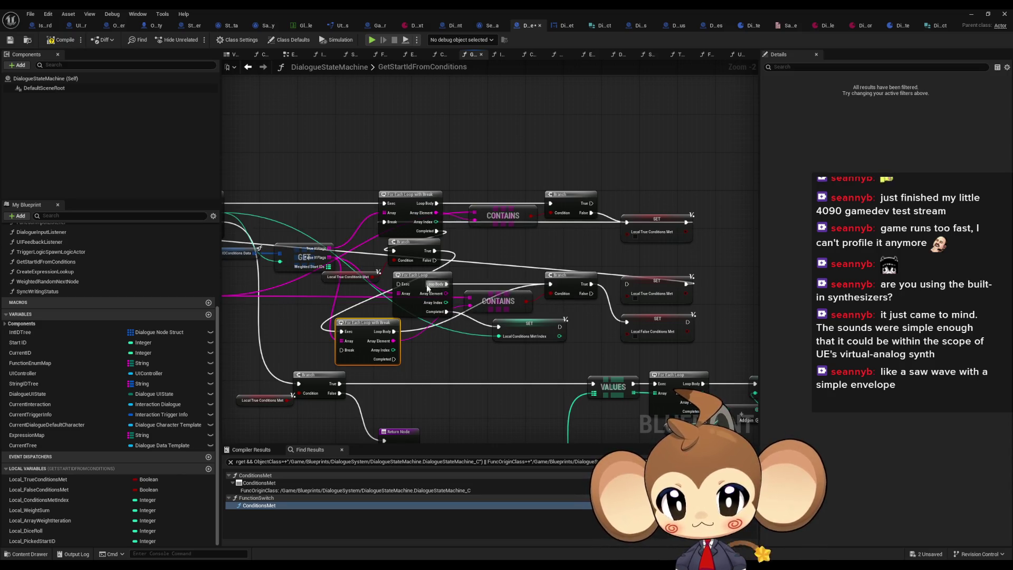
drag(427, 283, 441, 386)
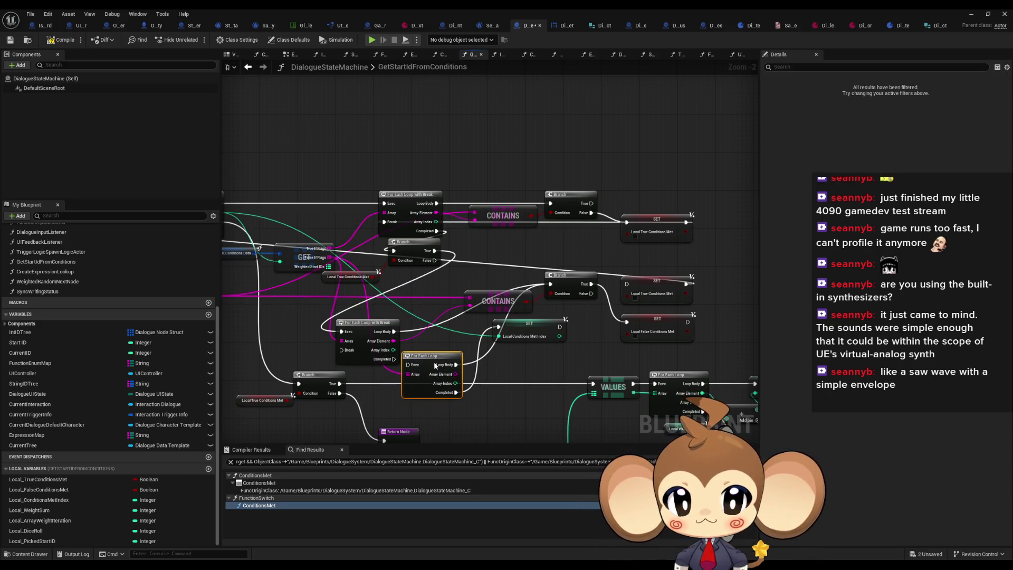
key(Delete)
Step: Wire loop completion to the Conditions Met Index setter and break to the lower setter, then delete the extra true-flag setter
mouse_move(393, 359)
mouse_down()
mouse_move(496, 338)
mouse_move(499, 327)
mouse_up()
mouse_move(687, 322)
mouse_down()
mouse_move(436, 364)
mouse_move(342, 349)
mouse_move(412, 283)
mouse_up()
click(659, 290)
key(Delete)
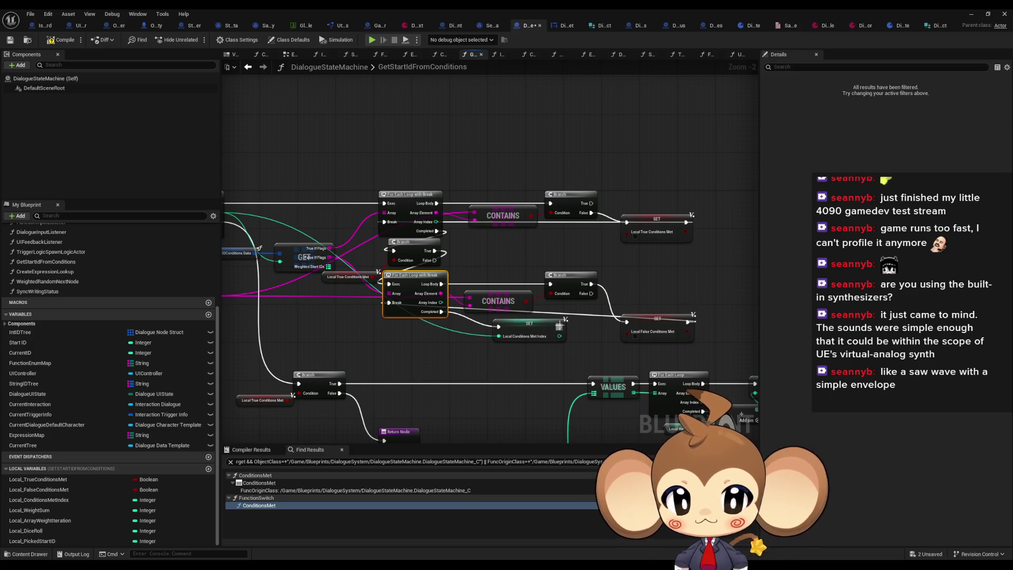
click(478, 352)
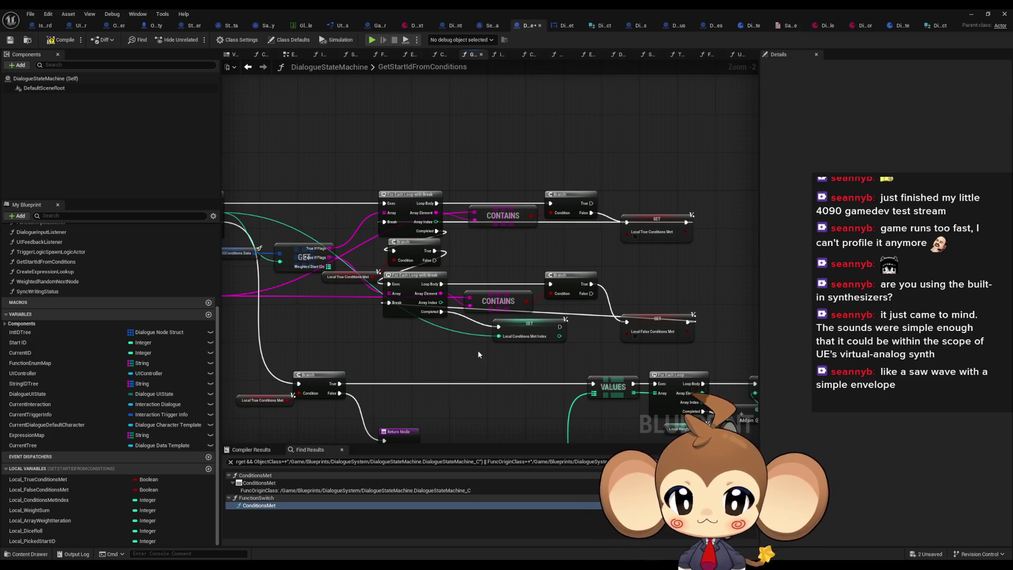
drag(477, 350, 558, 272)
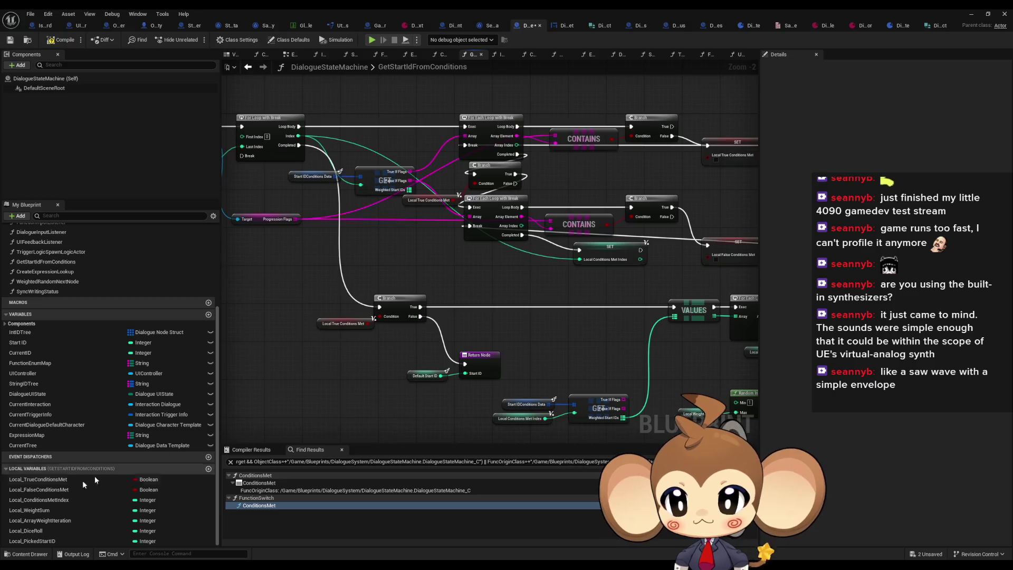
Step: Add a Local False Conditions Met getter and default that variable to true
mouse_move(40, 490)
mouse_down()
mouse_move(343, 354)
mouse_move(328, 348)
mouse_move(369, 317)
mouse_move(359, 333)
mouse_move(370, 334)
mouse_move(318, 332)
mouse_up()
click(44, 489)
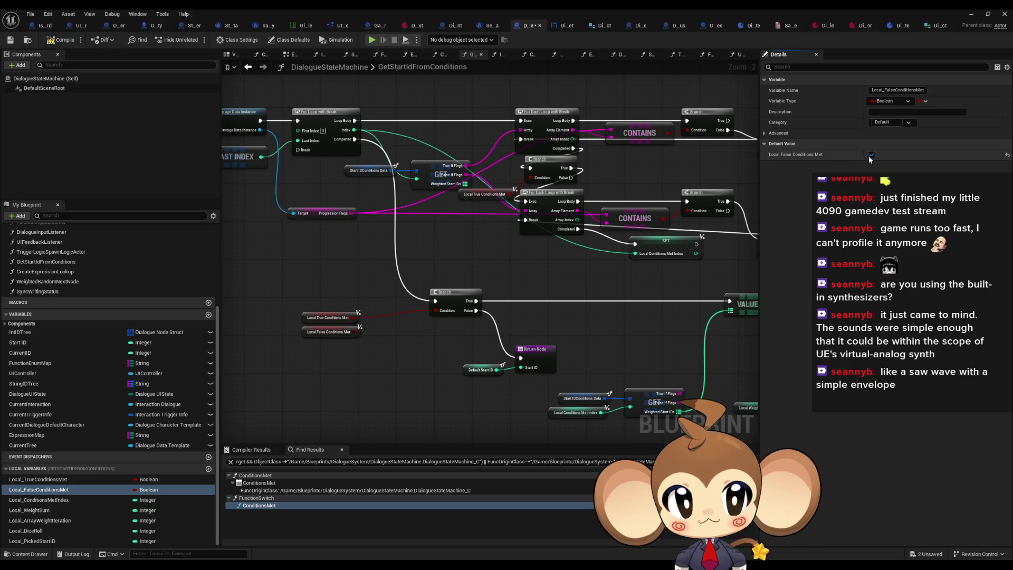
click(74, 479)
click(76, 490)
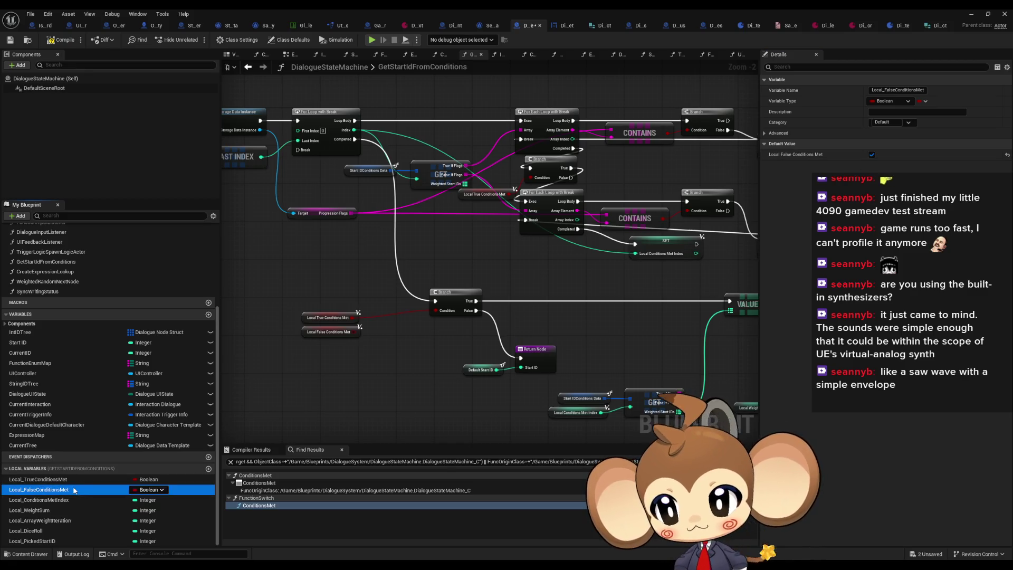
Step: Combine Local True and Local False Conditions Met with an AND node
drag(358, 317, 382, 325)
text(and)
key(Return)
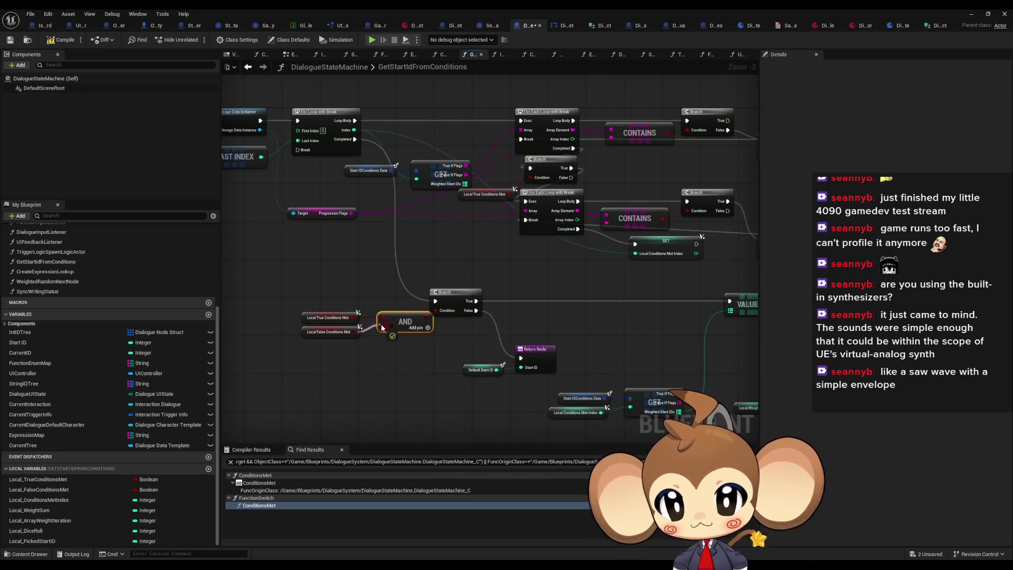
click(413, 358)
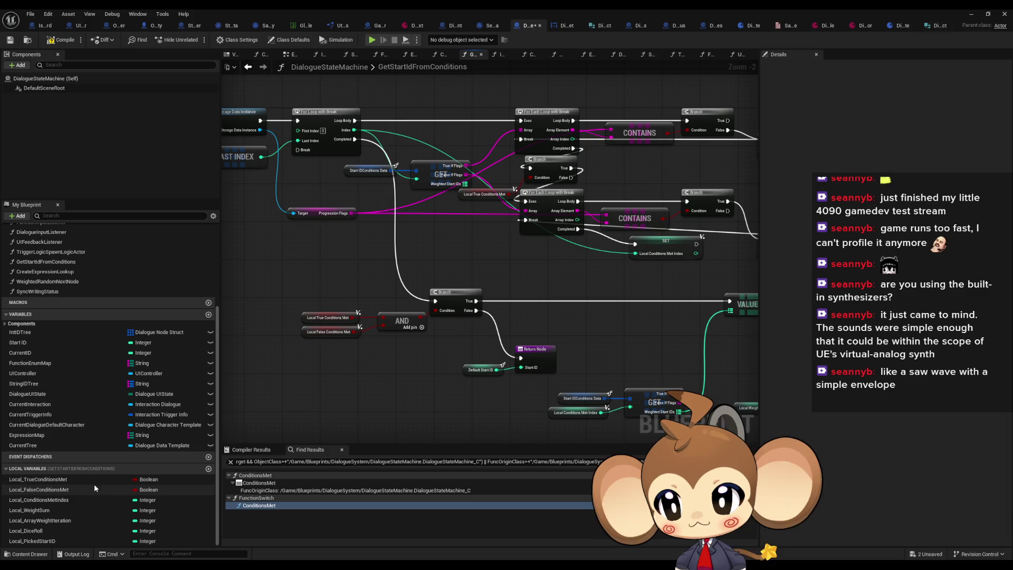
Step: Place SET nodes for Local_FalseConditionsMet and Local_TrueConditionsMet
drag(76, 489, 323, 274)
click(322, 273)
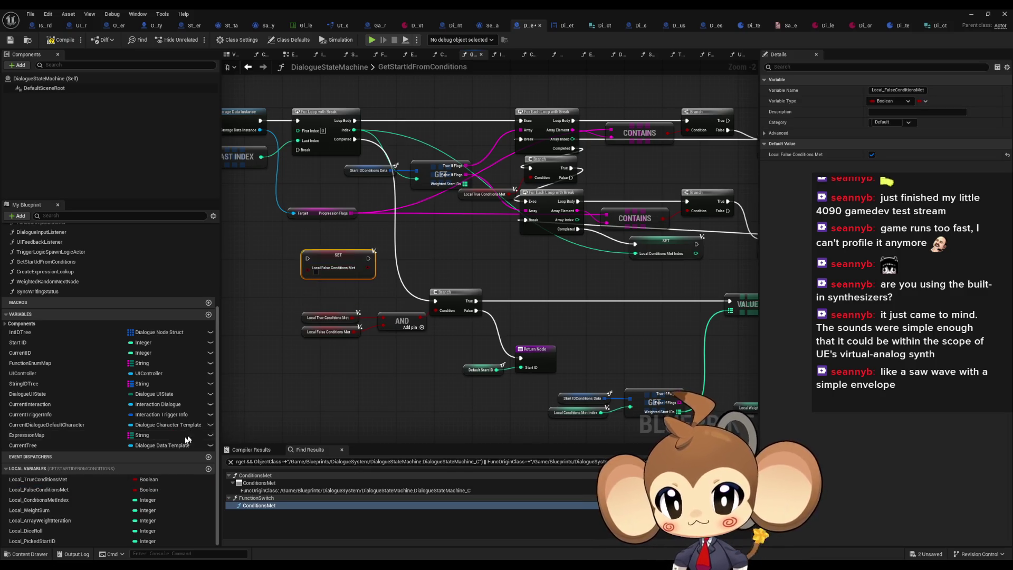
mouse_move(38, 479)
mouse_down()
mouse_move(287, 280)
mouse_move(253, 272)
mouse_up()
click(268, 275)
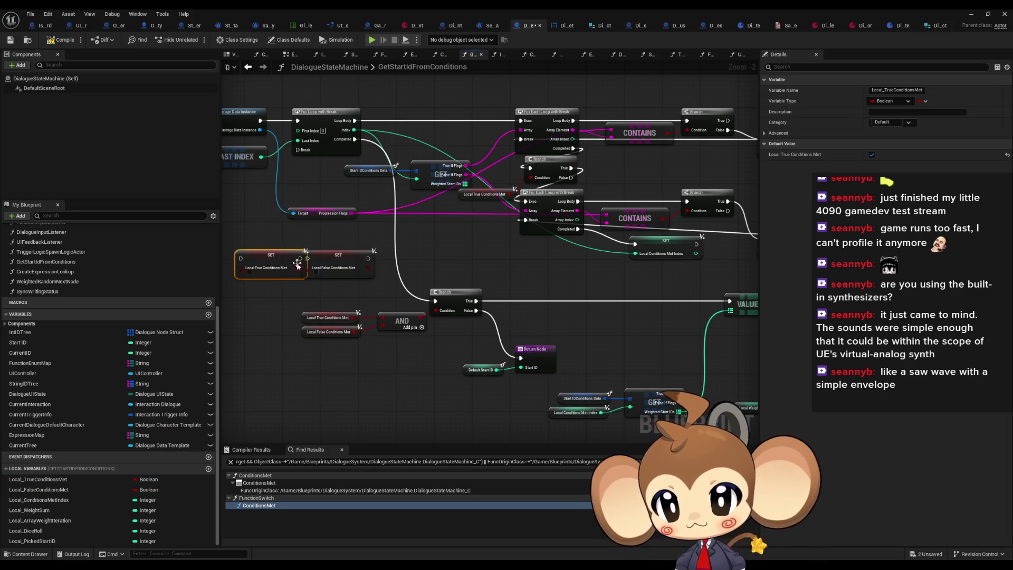
mouse_move(443, 230)
mouse_down()
mouse_move(308, 312)
mouse_move(334, 316)
mouse_up()
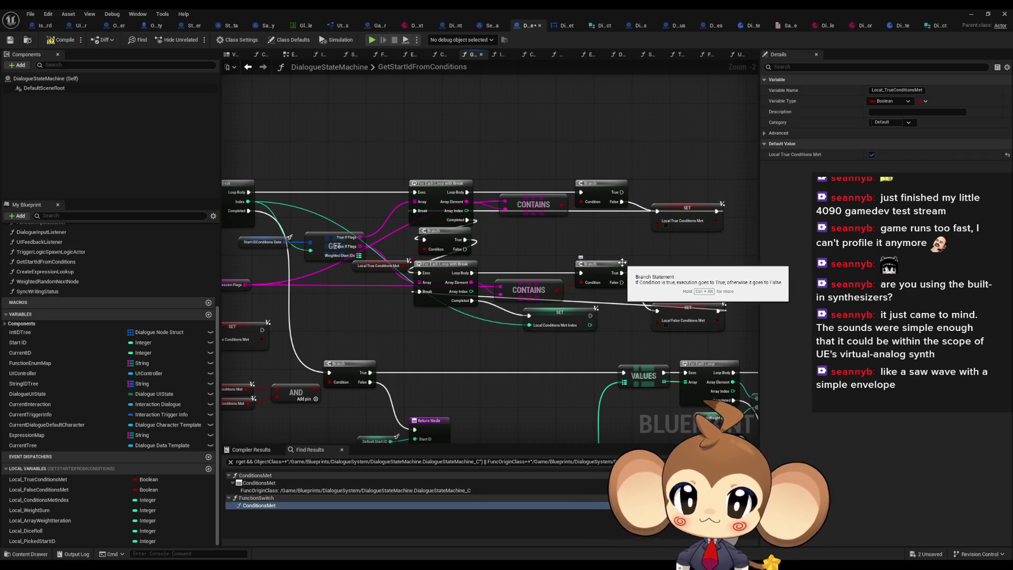
Step: Chain the Local True SET into the Local False SET, tick its value, and move both above the loops
drag(542, 254, 578, 263)
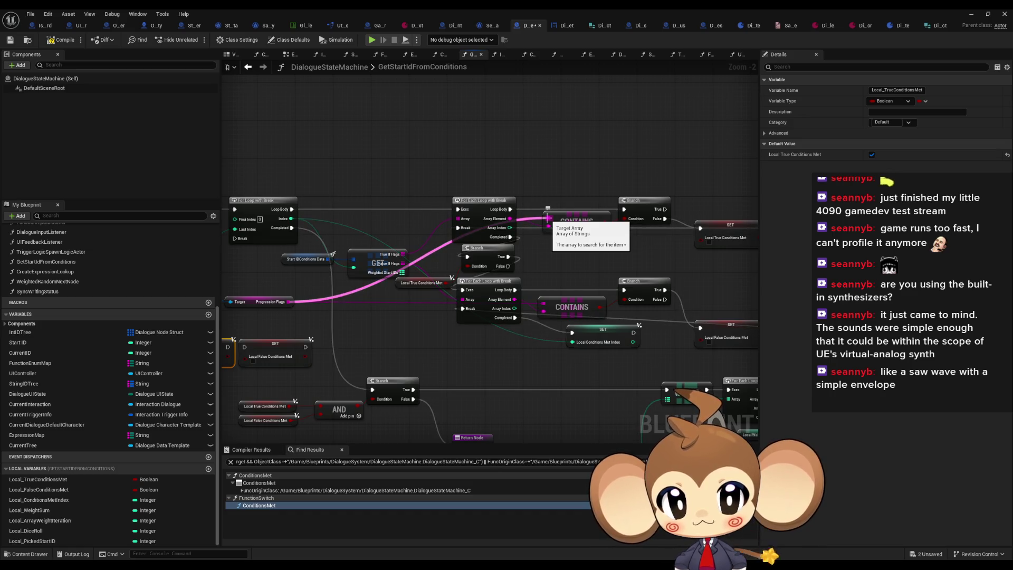
drag(303, 364, 410, 343)
drag(352, 325, 336, 325)
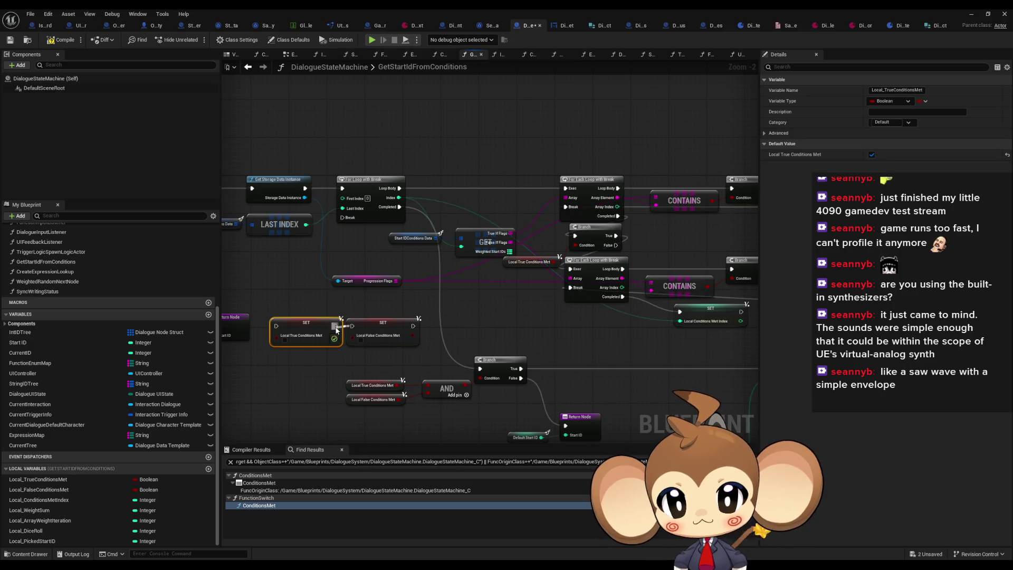
click(361, 340)
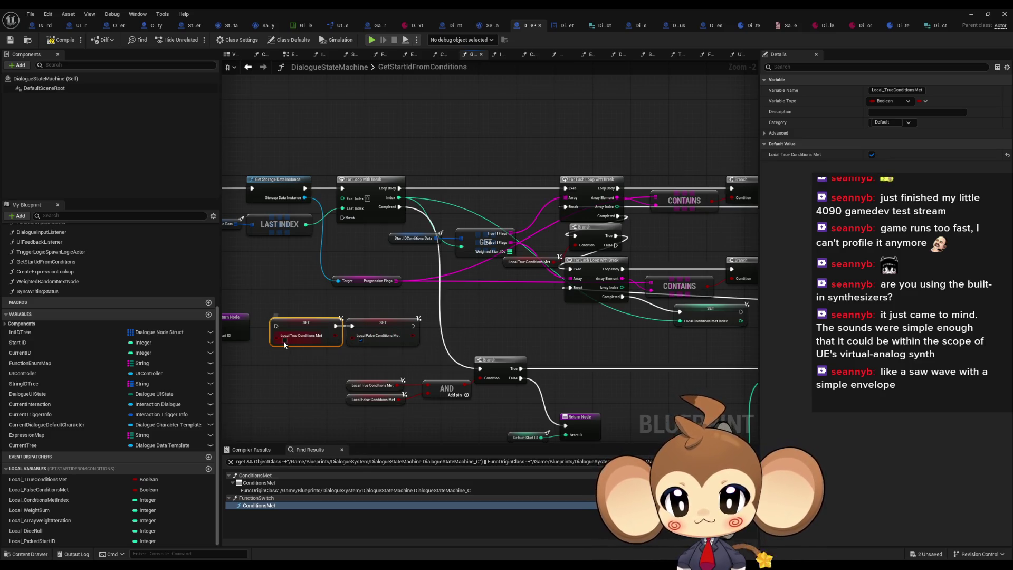
mouse_move(305, 311)
mouse_down()
mouse_move(421, 348)
mouse_move(519, 155)
mouse_move(561, 188)
mouse_up()
Step: Run the SETs from the For Loop body into the For Each loop, then duplicate the getters and AND
drag(398, 188, 408, 146)
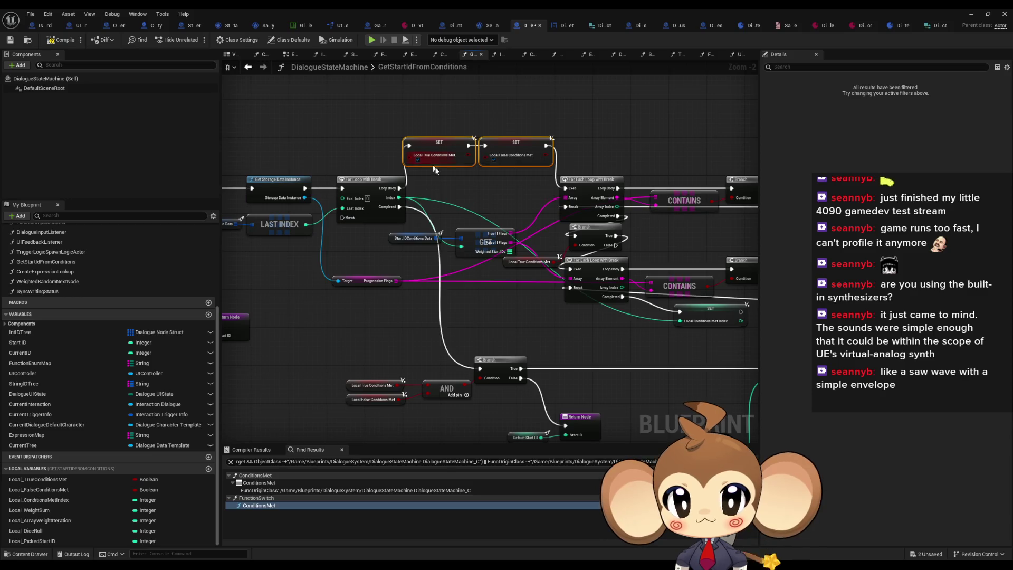
drag(553, 291, 470, 255)
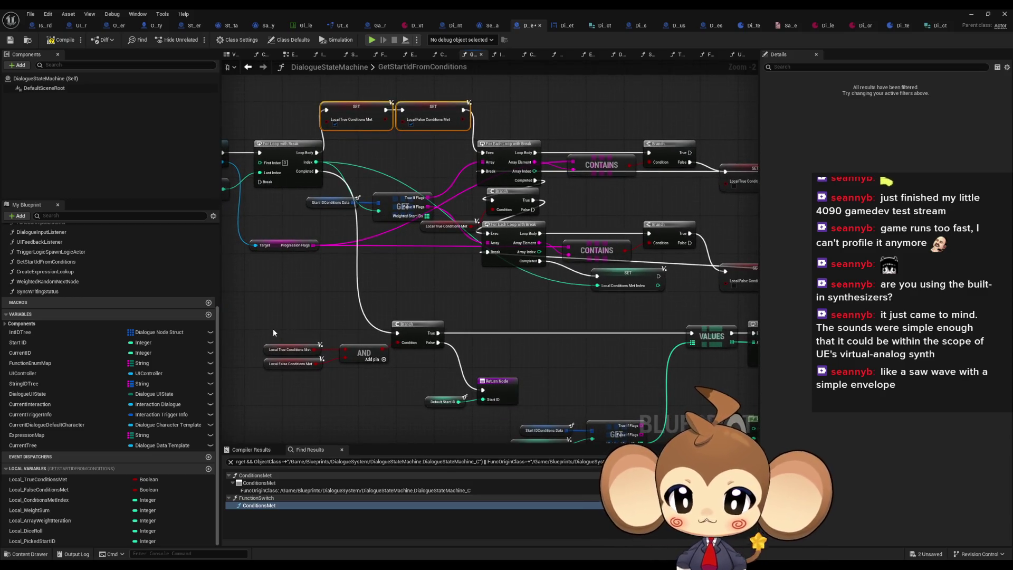
drag(273, 328, 366, 373)
key(ctrl+v)
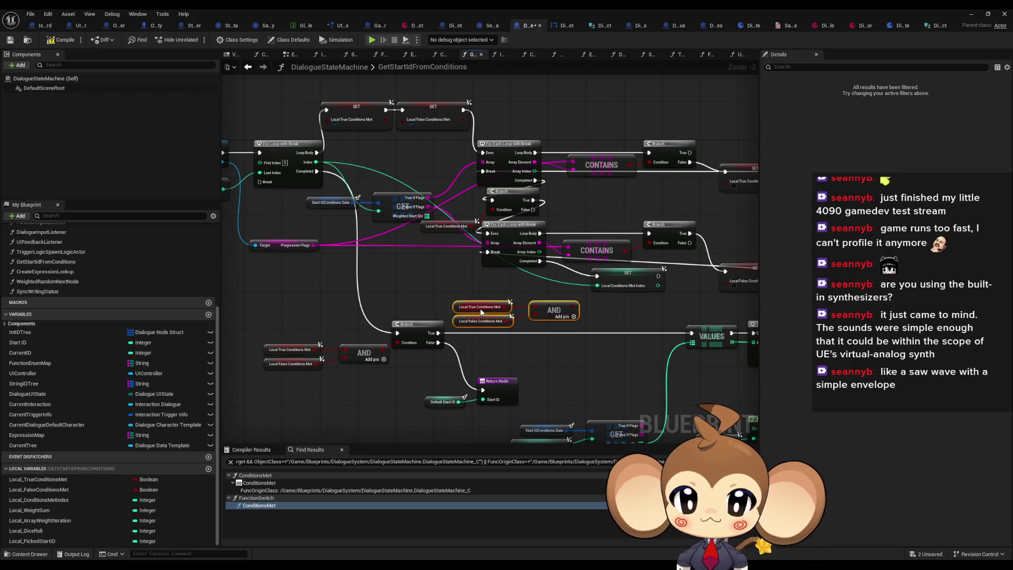
Step: Add a Branch on the second For Each loop's completion, True driving the Index SET that breaks the For Loop
right_click(594, 305)
text(branch)
key(Return)
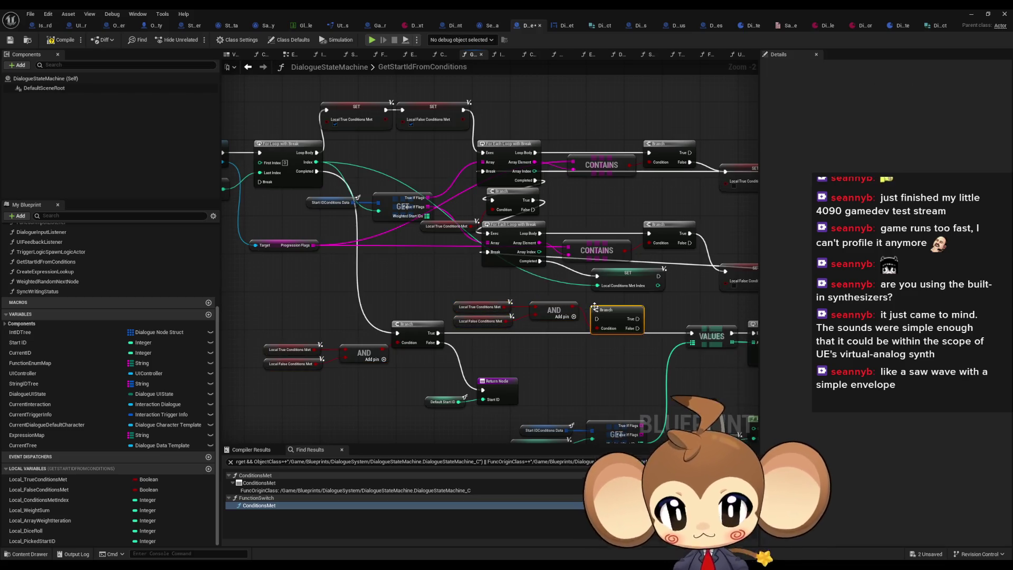
drag(637, 318, 596, 276)
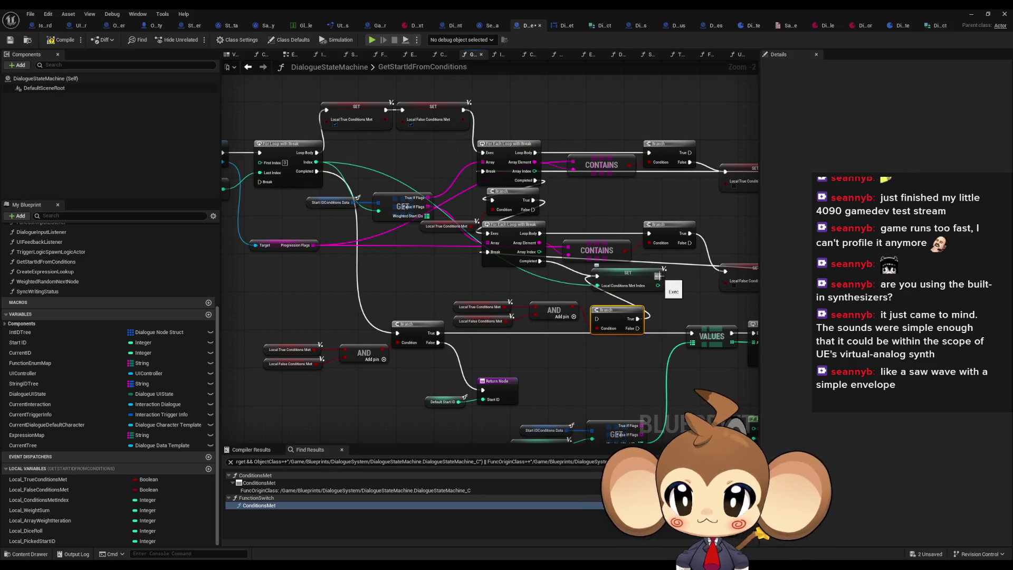
drag(658, 275, 260, 181)
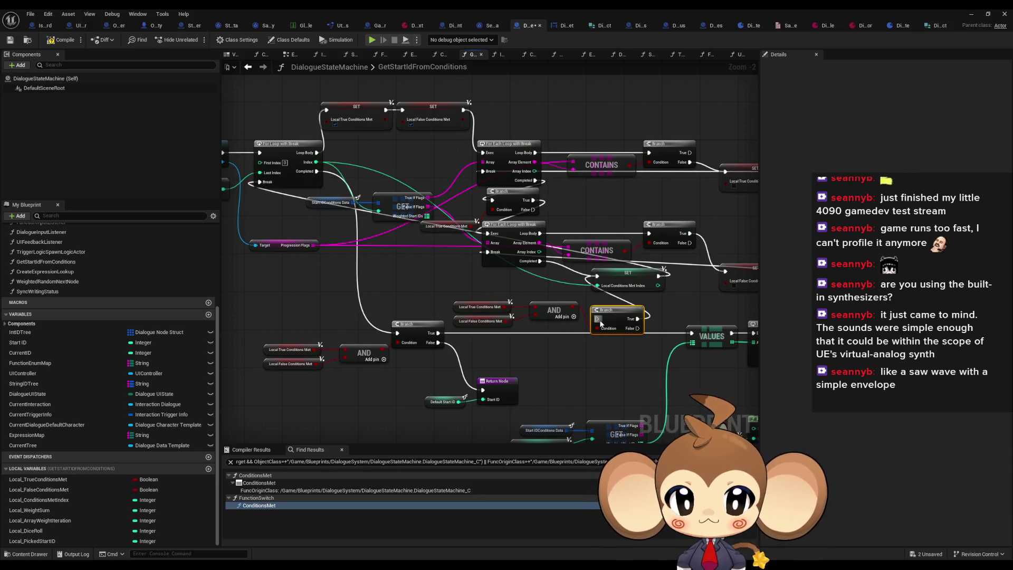
drag(600, 321, 539, 261)
Step: Arrange the copied AND group, the Branch and the Local Conditions Met Index SET side by side
drag(556, 313, 541, 318)
mouse_move(492, 294)
mouse_down()
mouse_move(520, 324)
mouse_move(451, 292)
mouse_up()
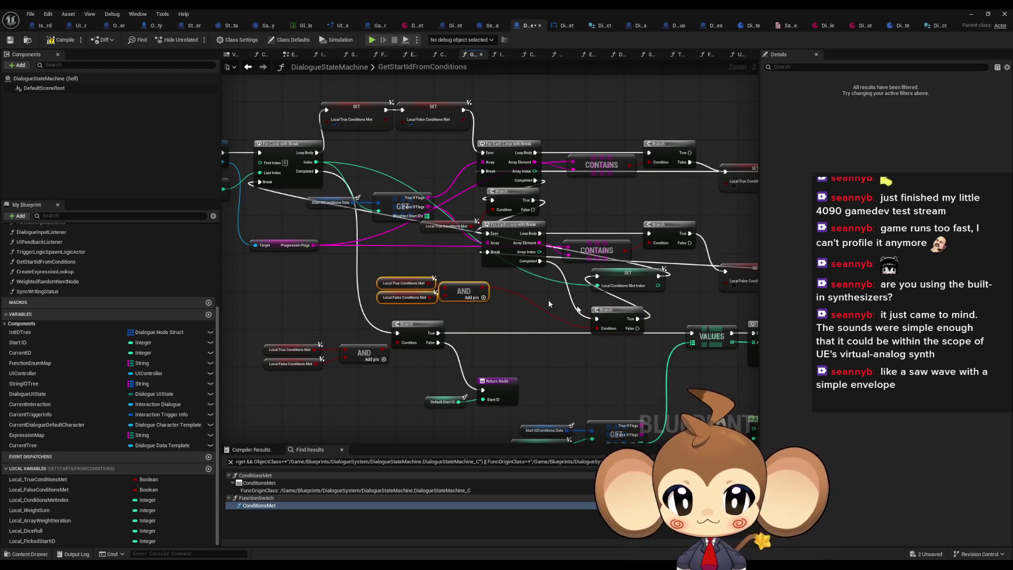
drag(623, 322, 560, 285)
drag(621, 287, 624, 285)
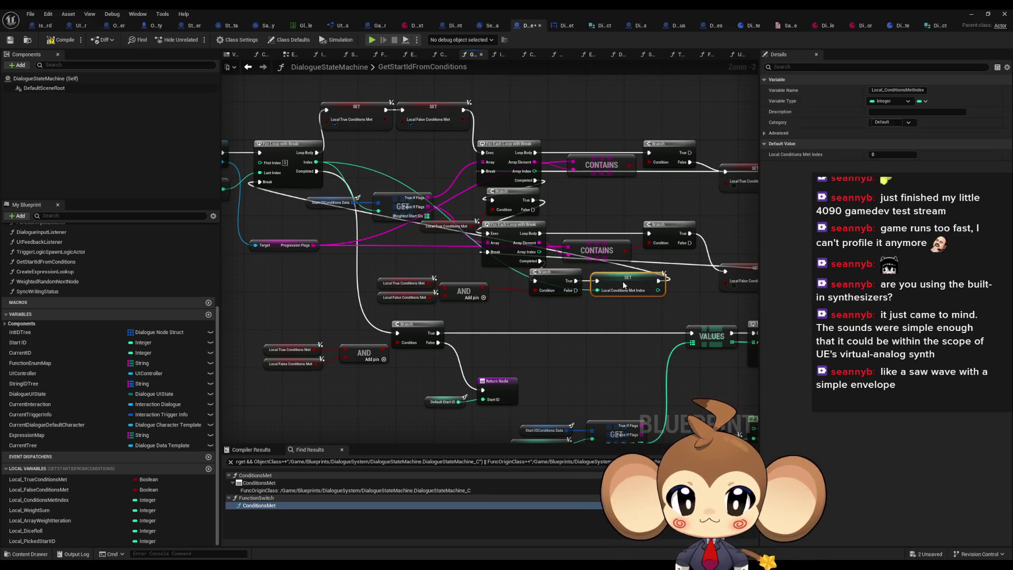
drag(514, 279, 642, 290)
click(565, 320)
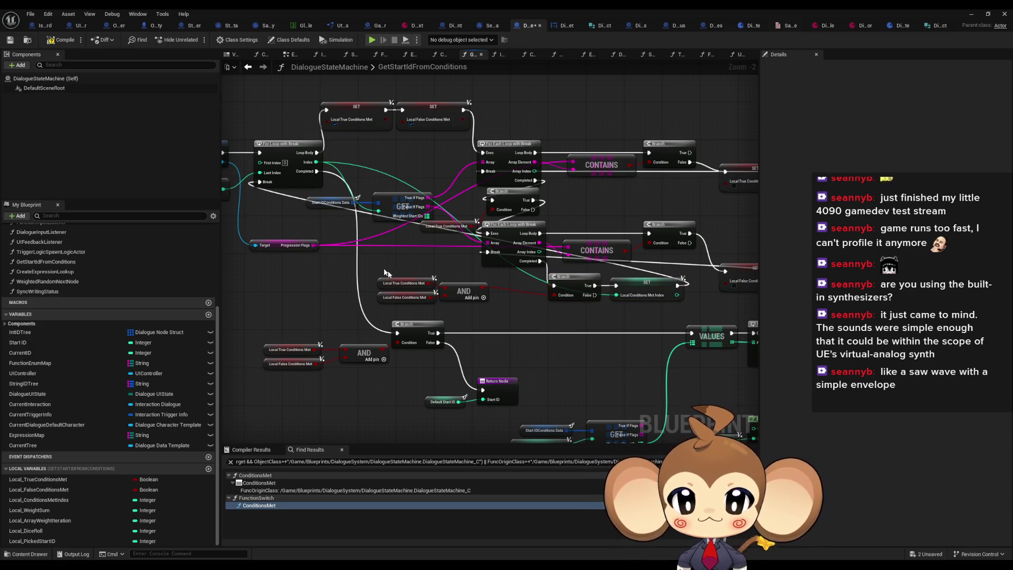
mouse_move(384, 271)
mouse_down()
mouse_move(488, 307)
mouse_move(522, 298)
mouse_up()
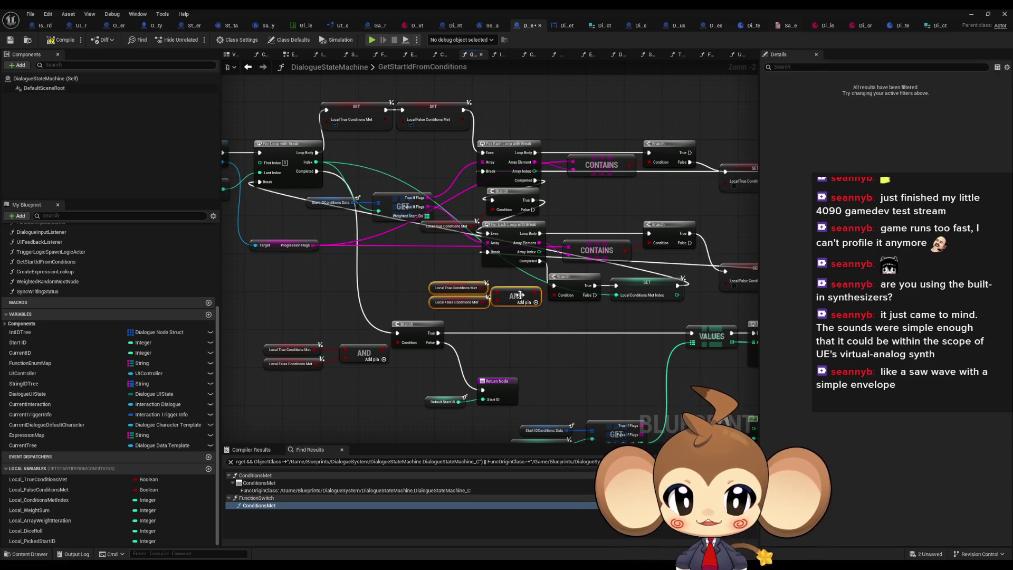
click(597, 316)
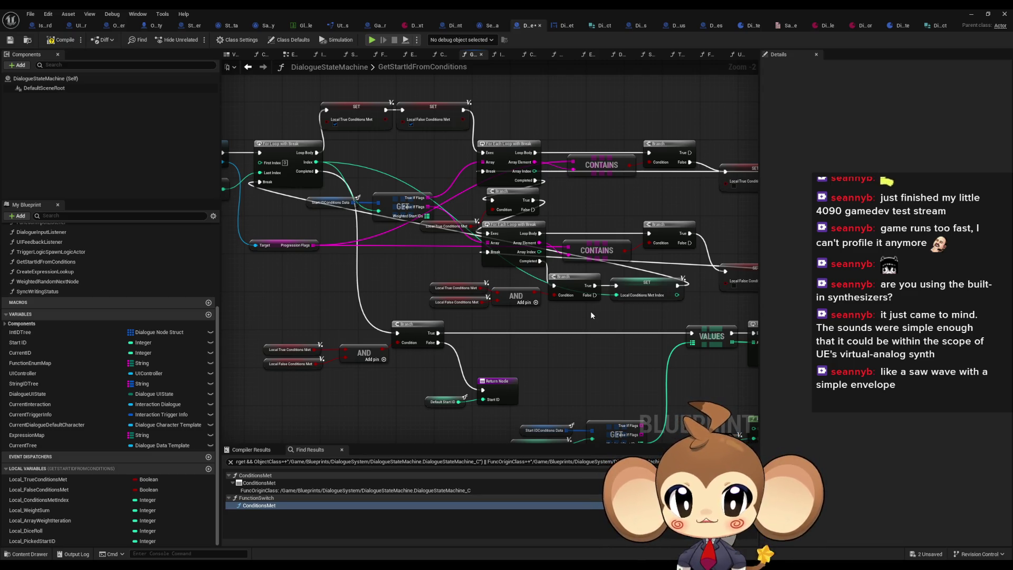
drag(593, 316, 501, 319)
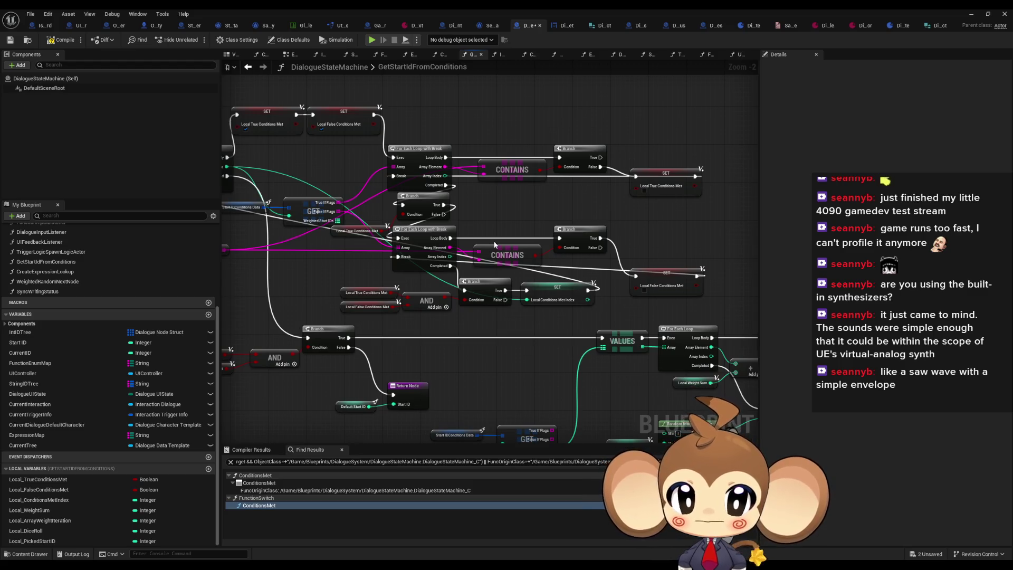
drag(495, 245, 564, 235)
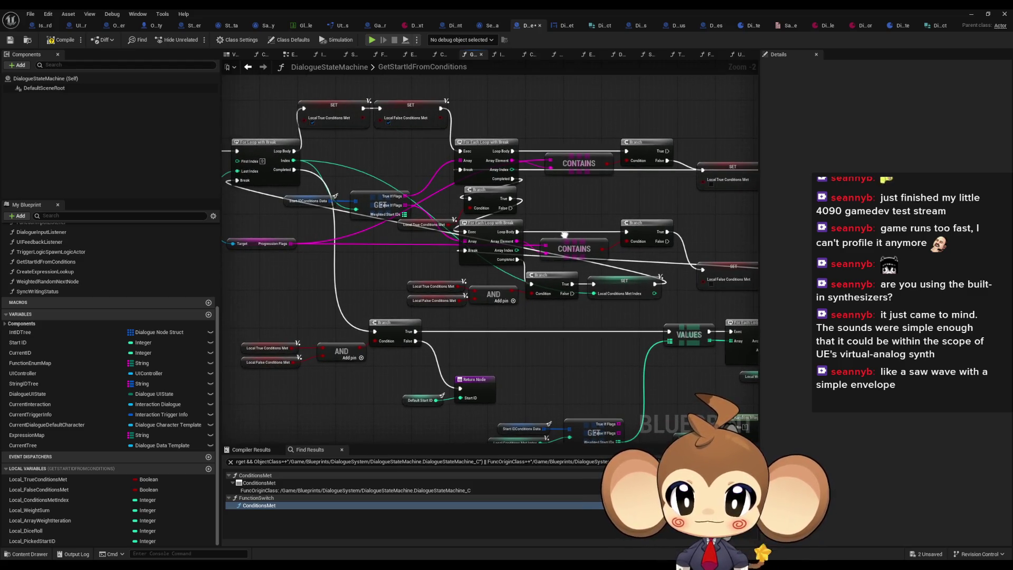
Step: In the running play session, remove the breakpoint from the Get Start Id from Conditions node
click(971, 14)
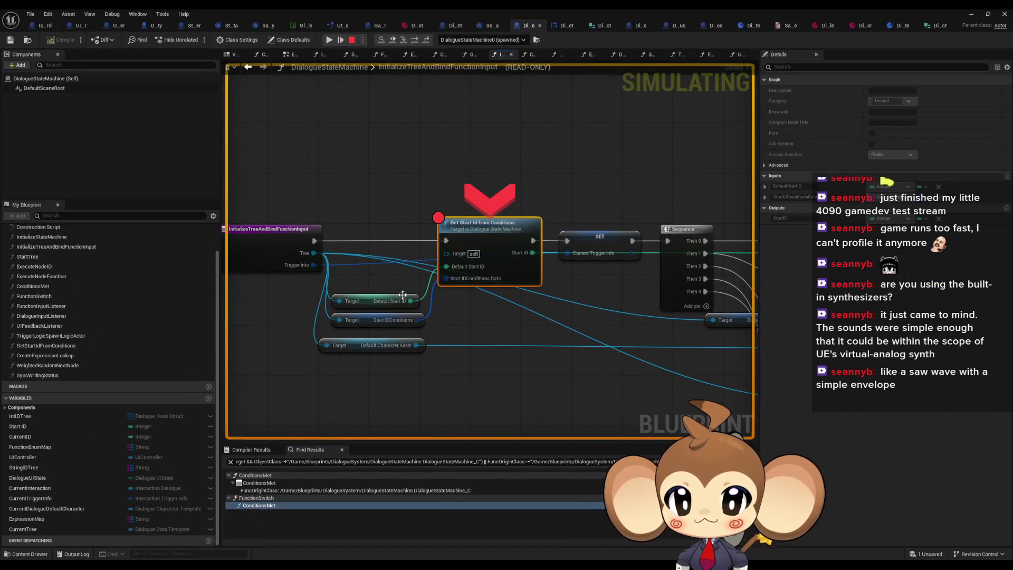
mouse_move(394, 303)
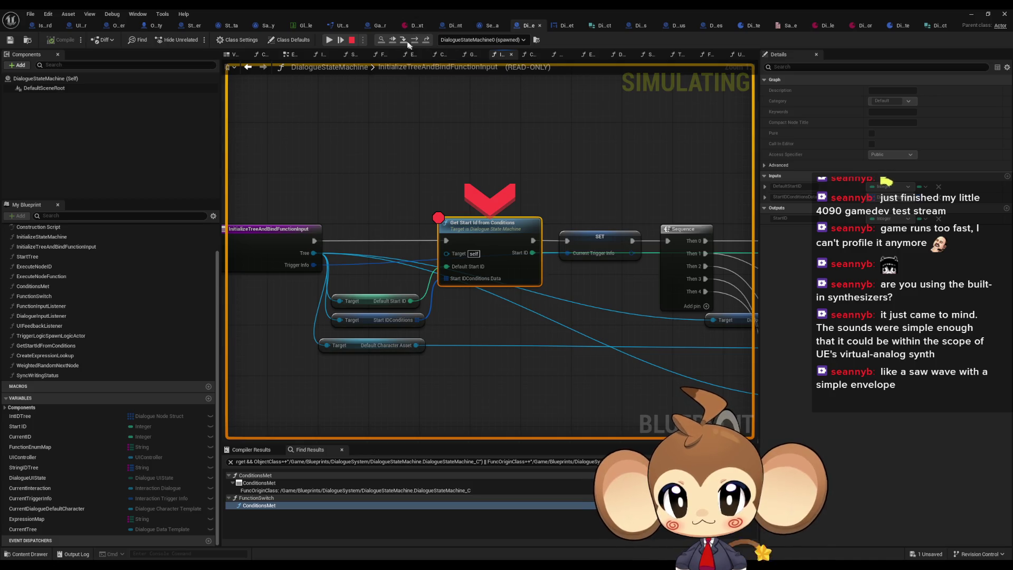
right_click(479, 232)
click(514, 301)
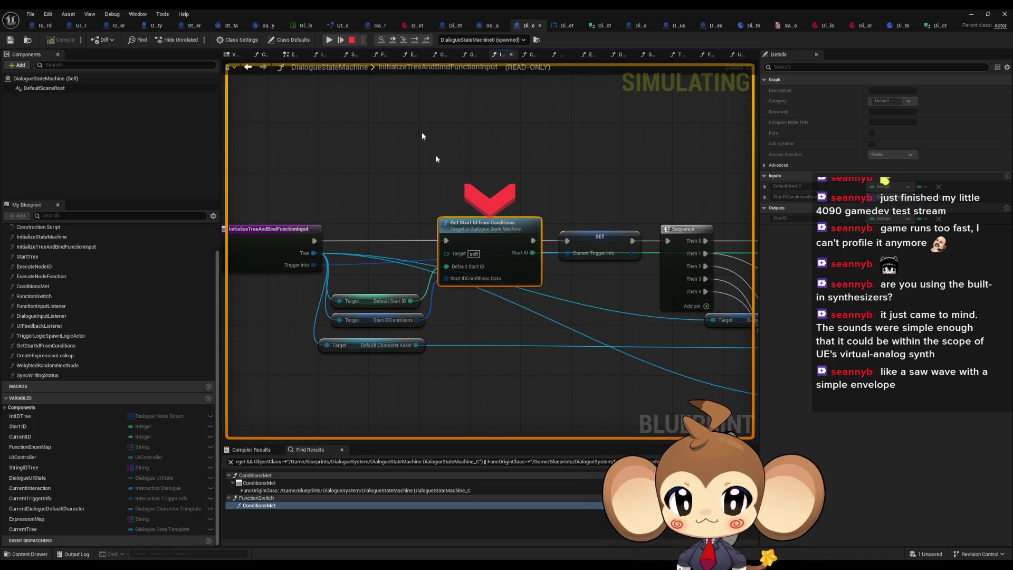
Step: Step into GetStartIdFromConditions and through its For Loop and For Each Loop with Break
click(403, 40)
click(415, 40)
click(414, 41)
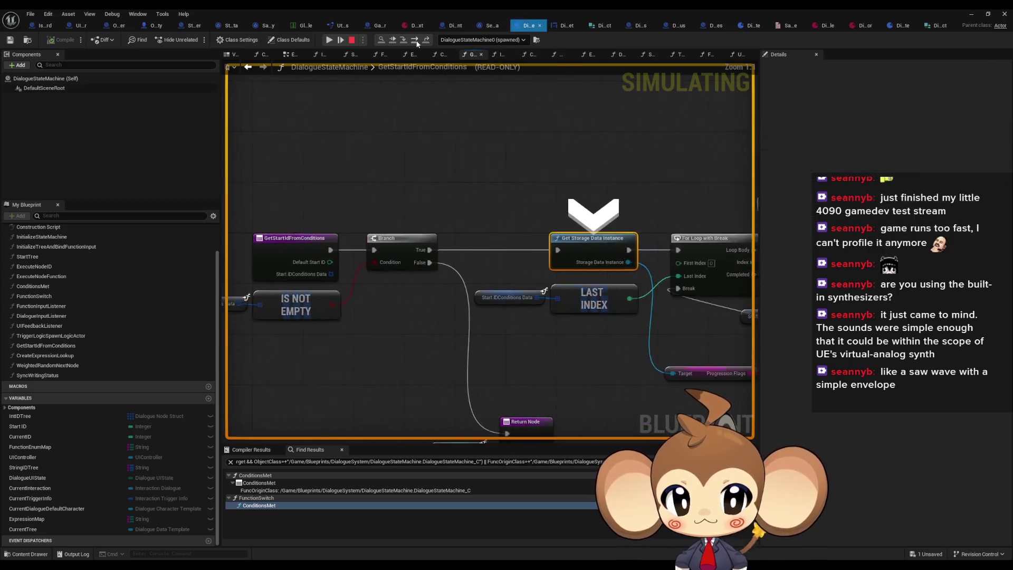
click(415, 40)
click(415, 40)
click(415, 40)
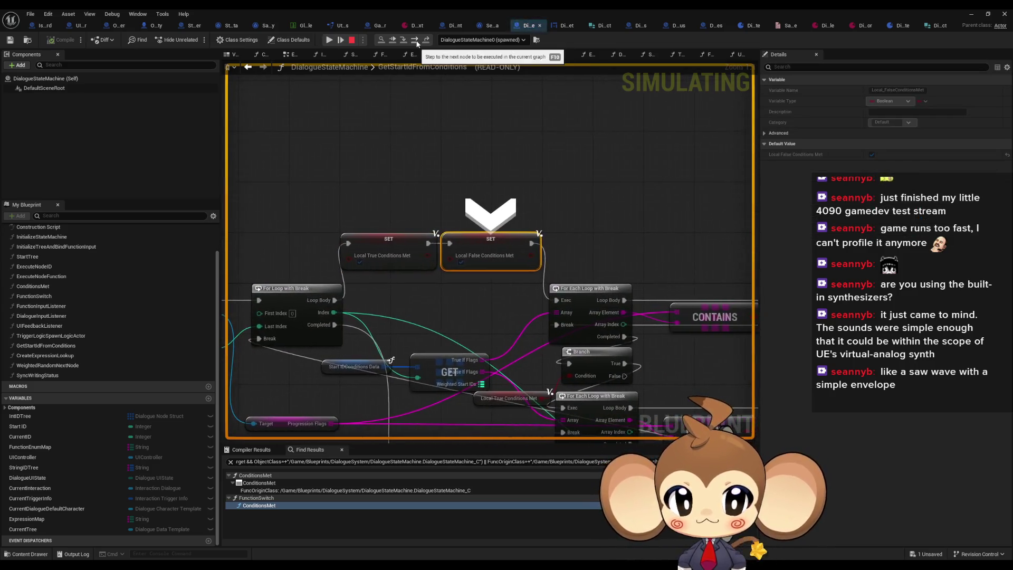
click(415, 40)
click(415, 41)
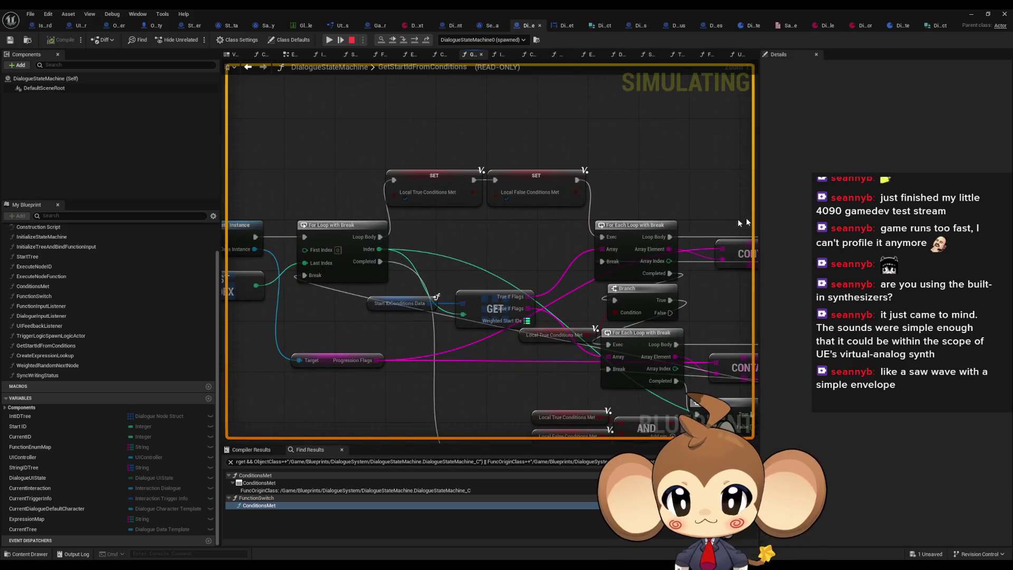
Step: Break on the Local True Conditions Met SET, resume through several hits, then bring the Index SET into view
right_click(388, 173)
click(480, 245)
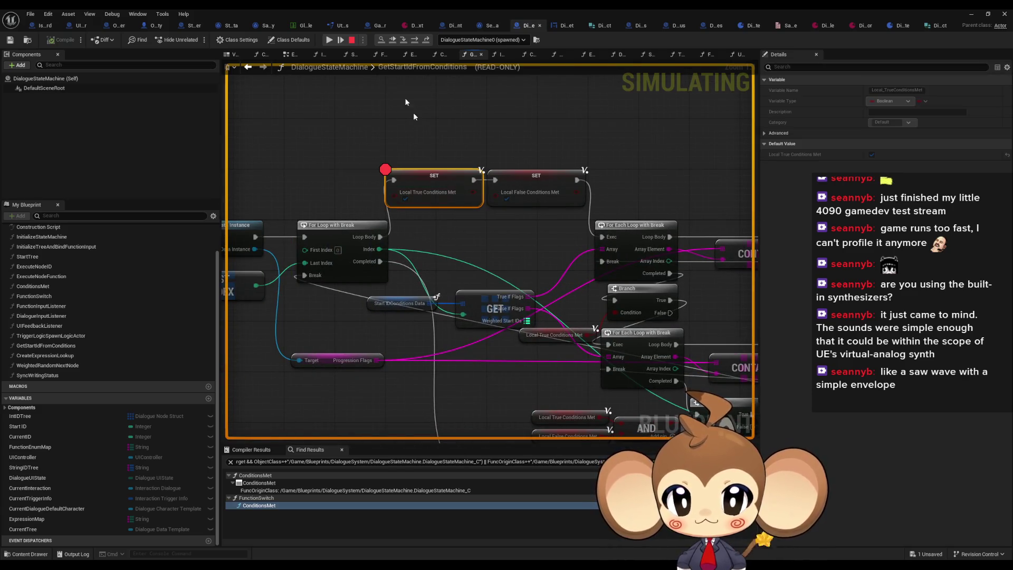
click(340, 37)
click(391, 40)
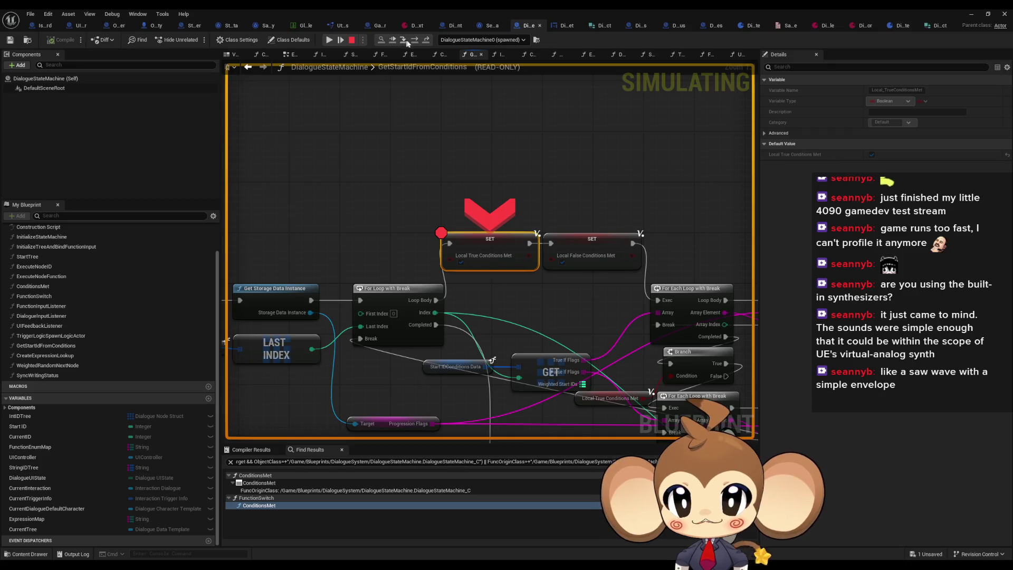
click(331, 41)
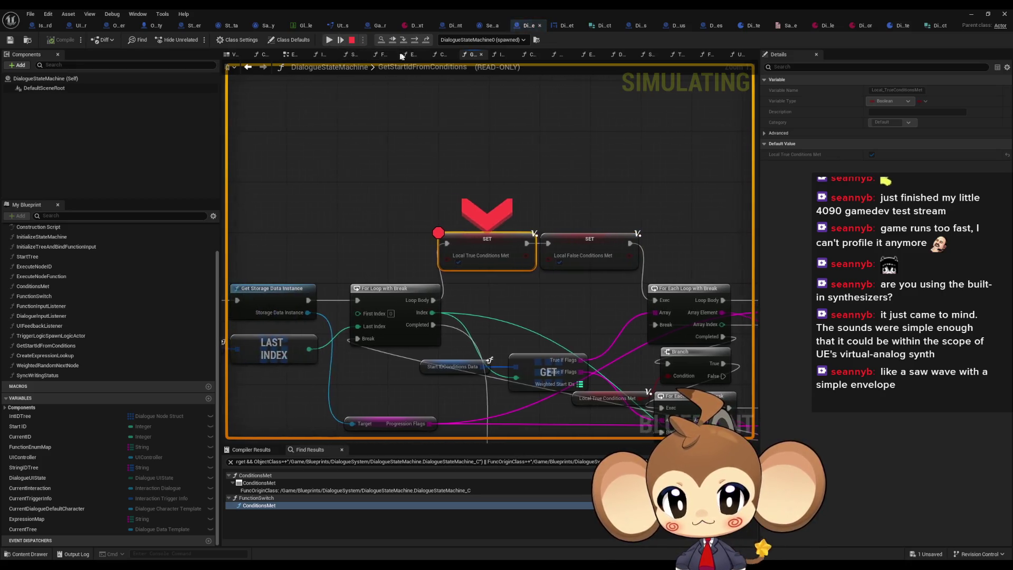
click(415, 41)
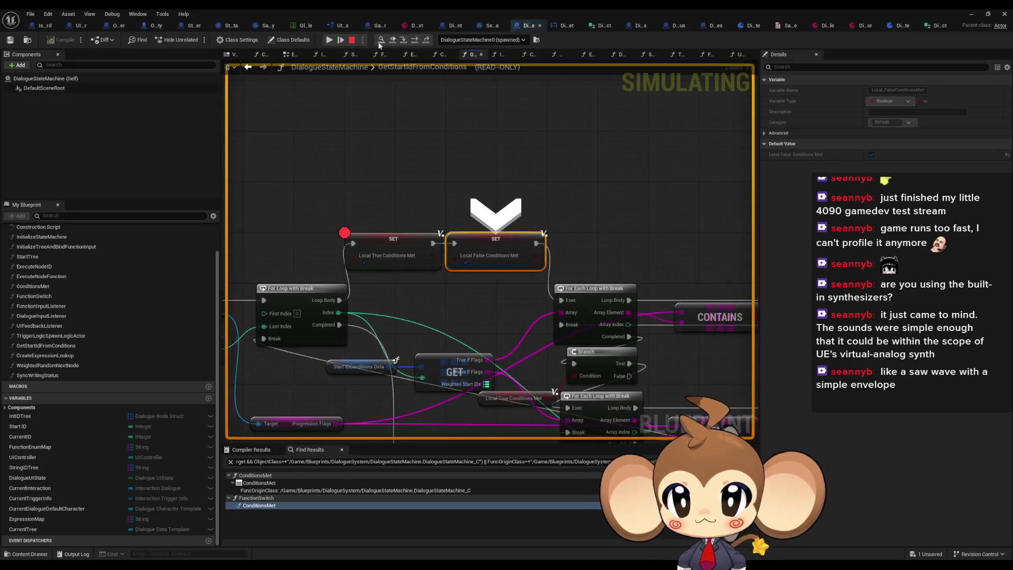
click(329, 40)
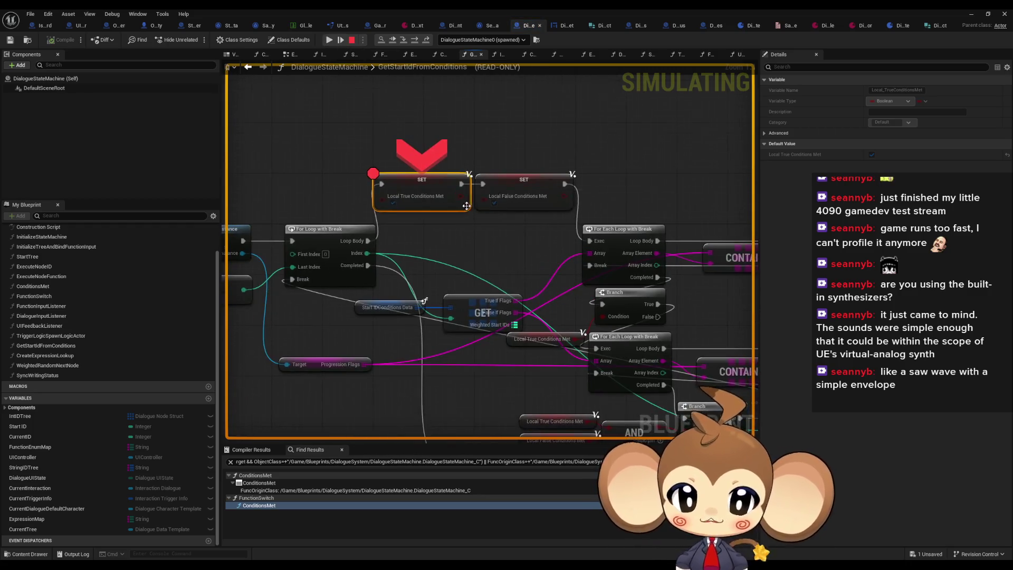
scroll(466, 206, down, 1)
drag(734, 378, 691, 306)
right_click(699, 319)
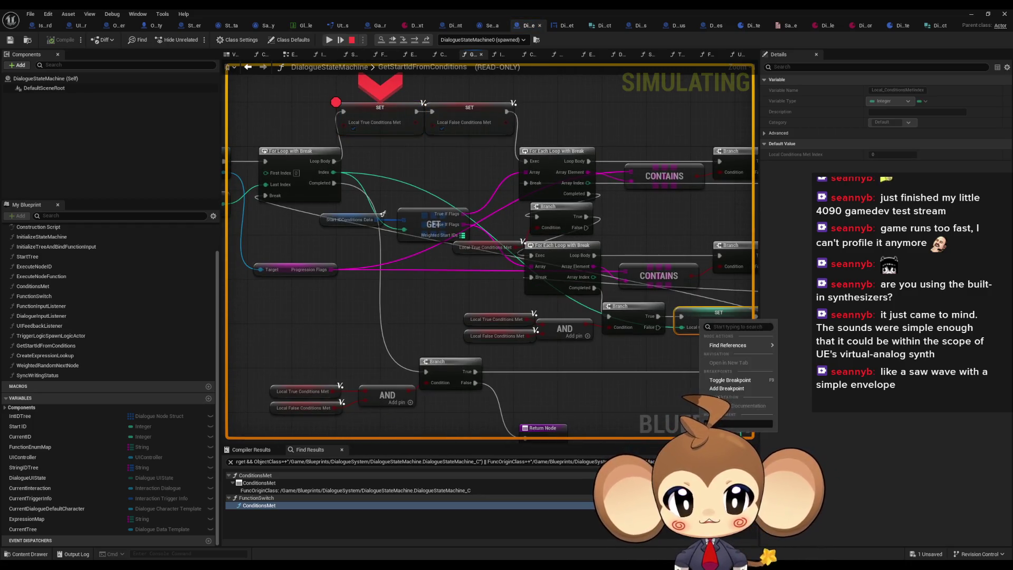
Step: Move the breakpoint from the Local True SET to the Local Conditions Met Index SET and resume
click(721, 388)
right_click(372, 115)
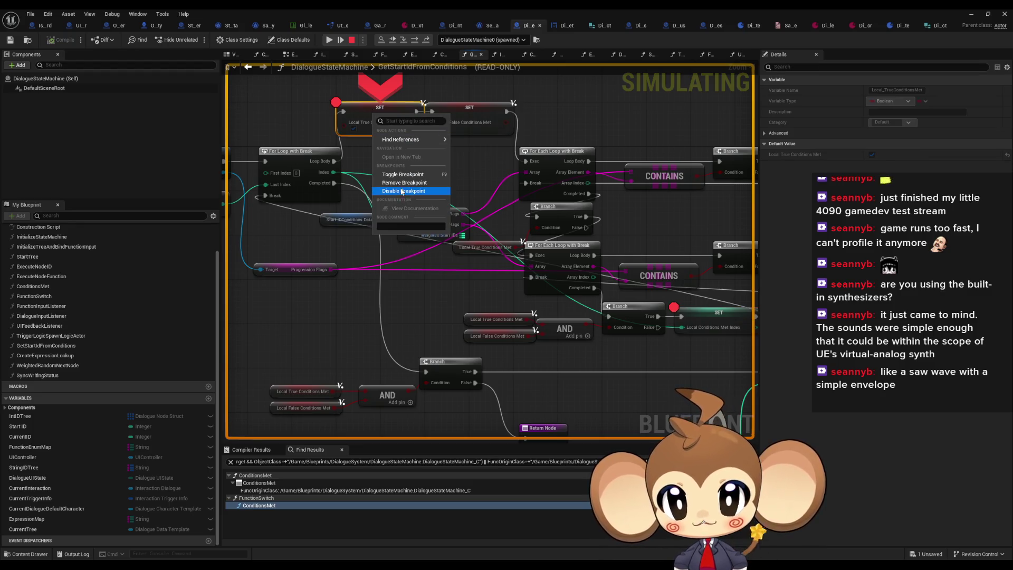
click(400, 185)
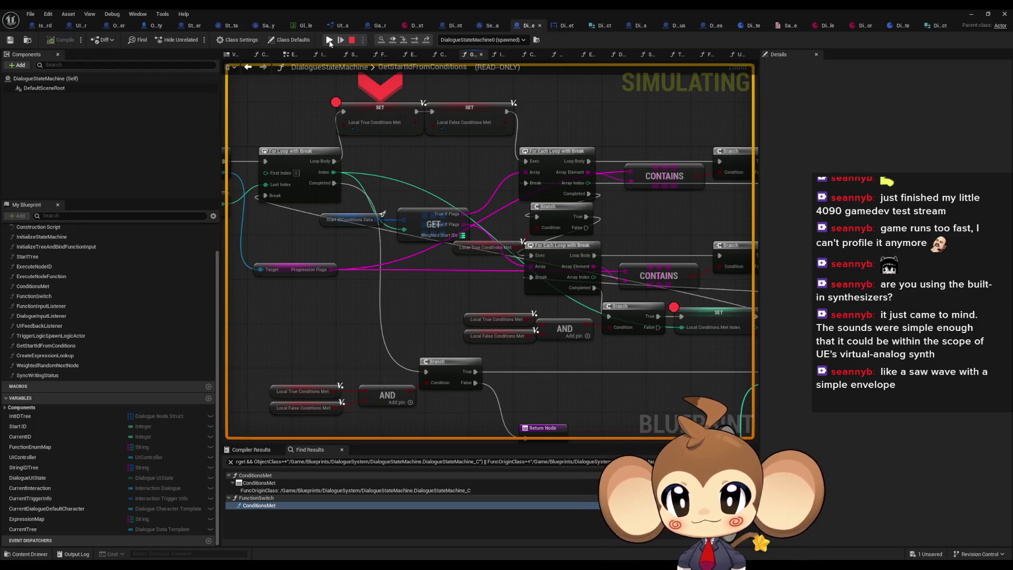
click(330, 43)
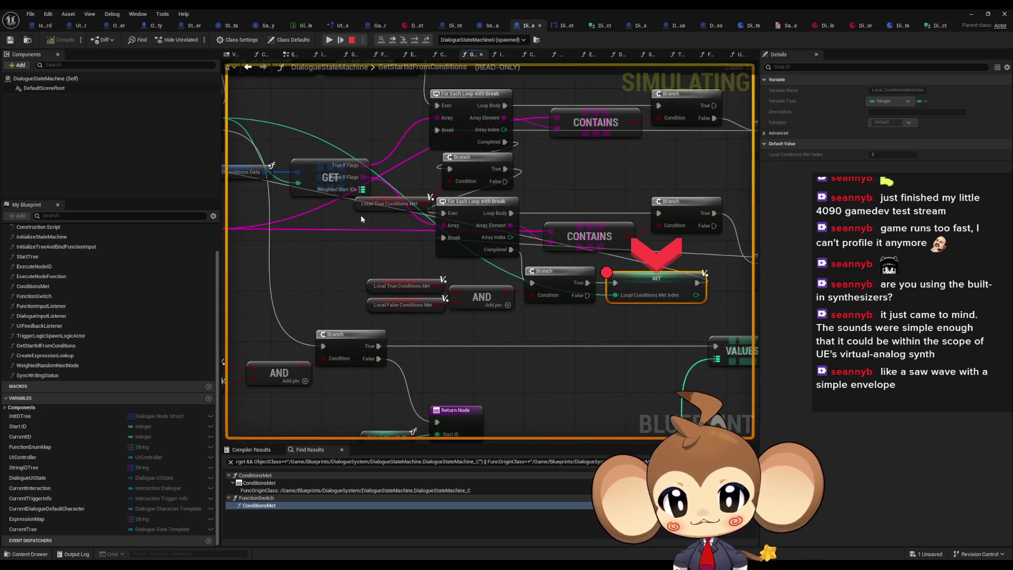
right_click(448, 146)
click(483, 217)
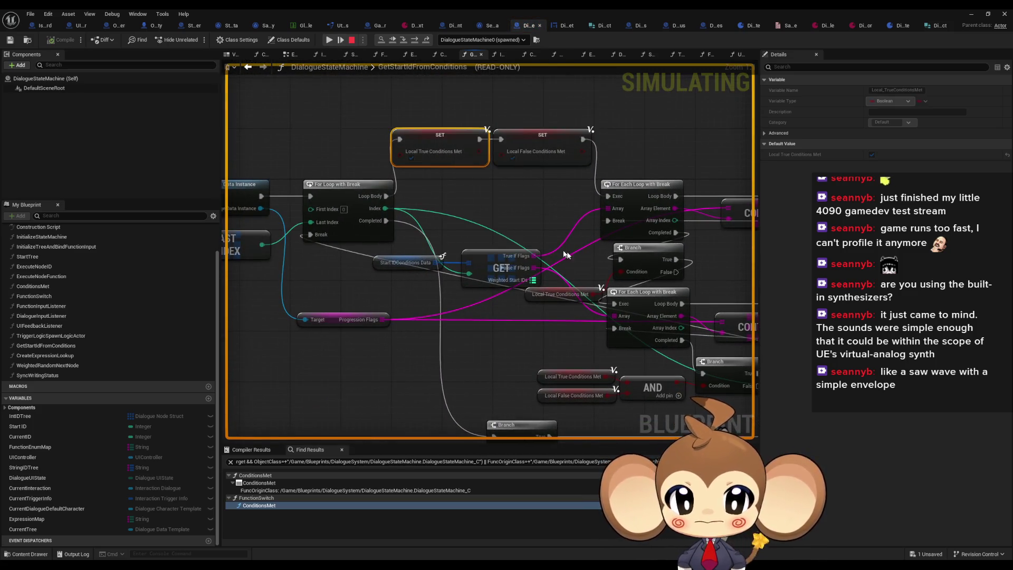
Step: Jump to the paused node, step four times toward the VALUES node, and minimize the Blueprint editor
right_click(526, 259)
click(546, 327)
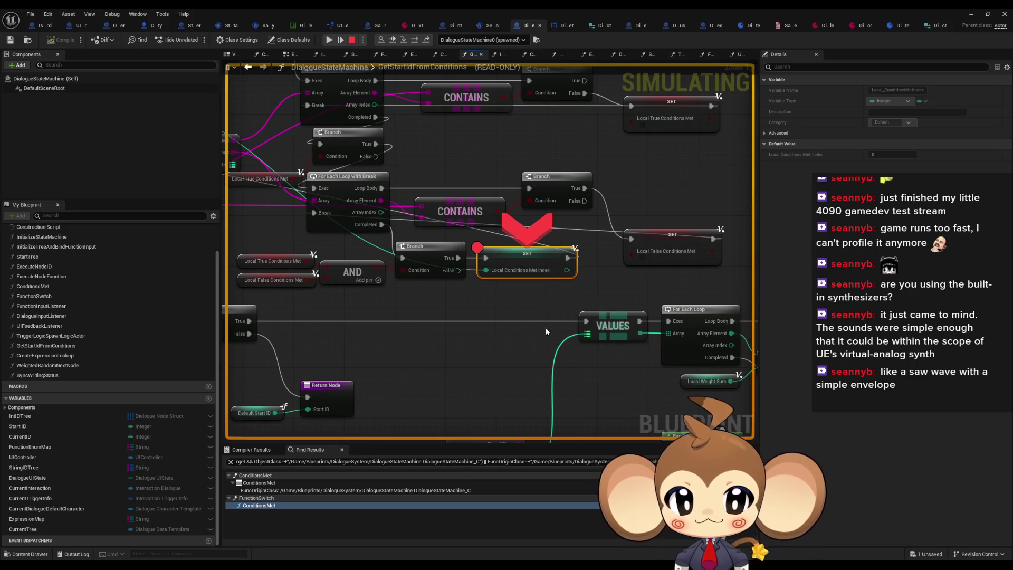
click(418, 41)
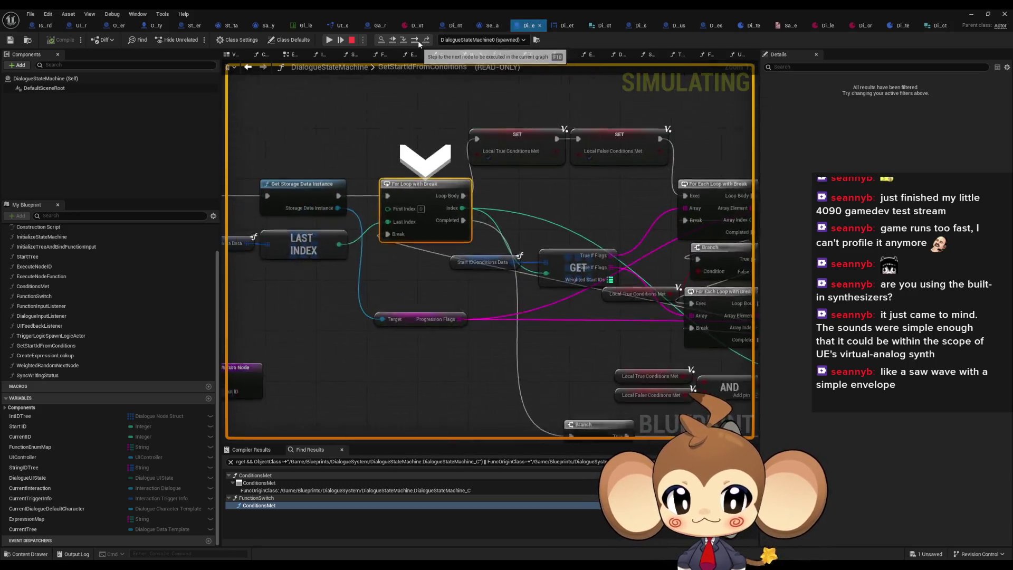
click(417, 40)
click(418, 40)
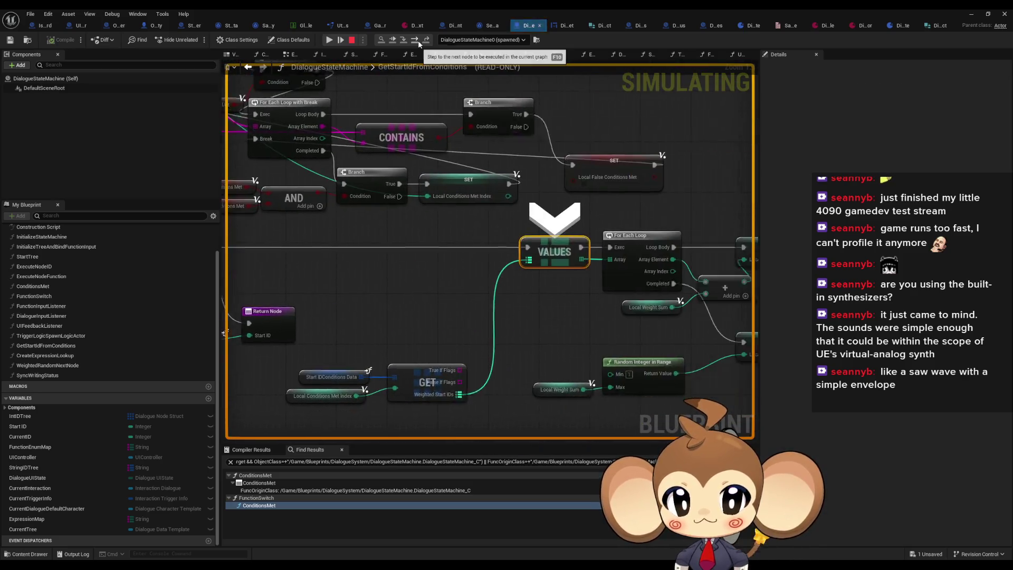
click(418, 40)
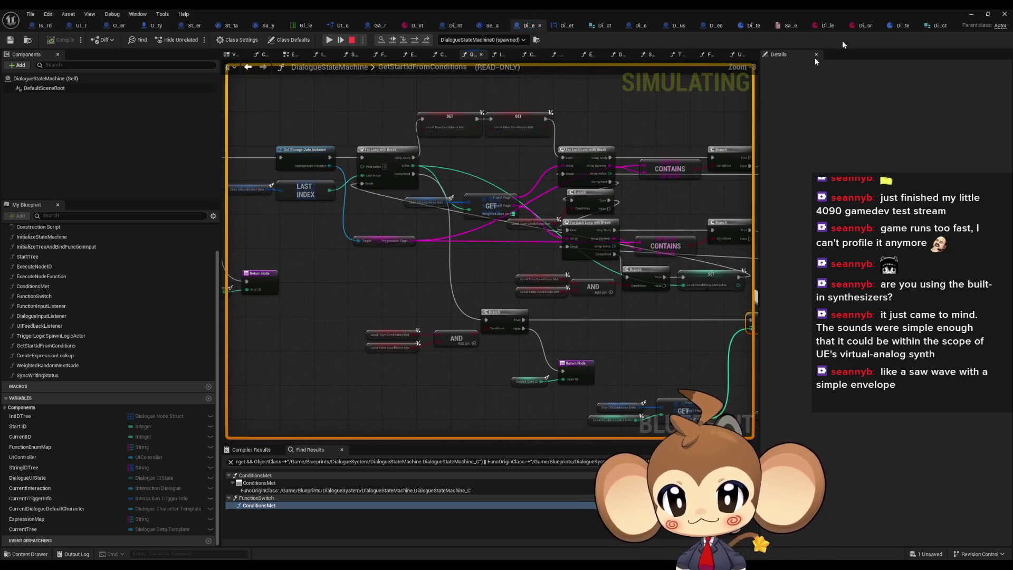
click(972, 15)
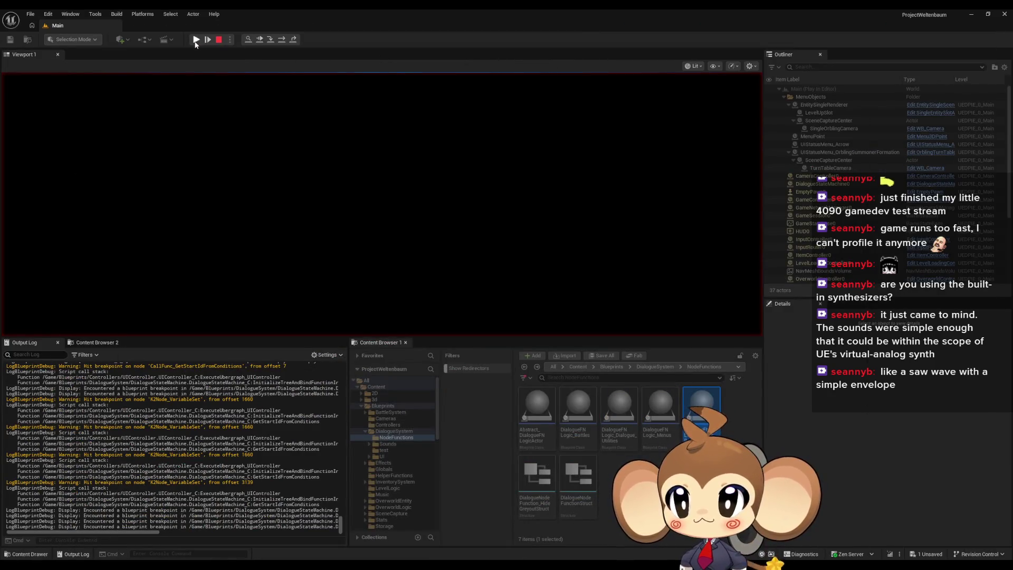
Step: Resume and stop the play session, then show GameController's SplashScreenOver graph
click(207, 39)
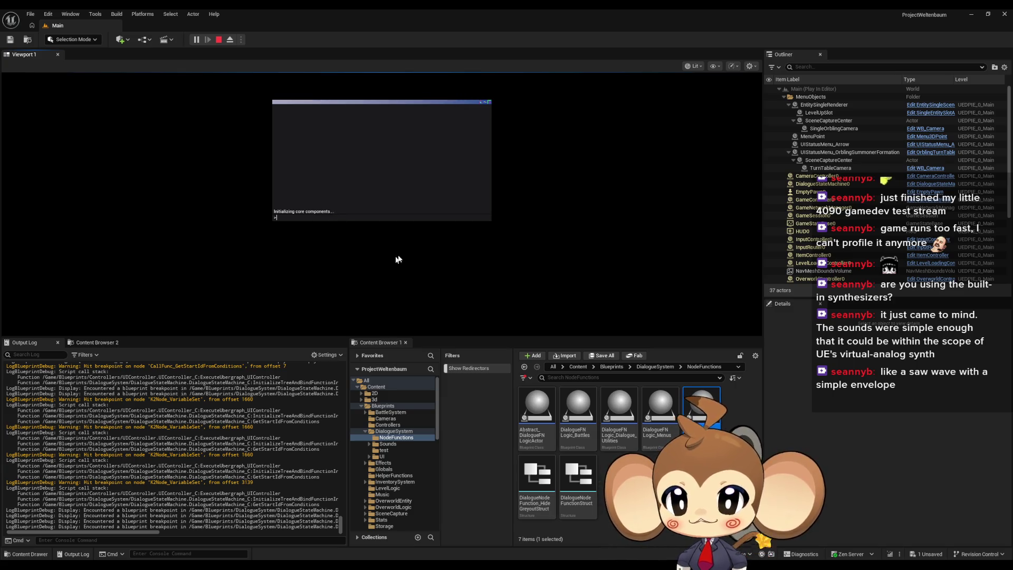
click(219, 43)
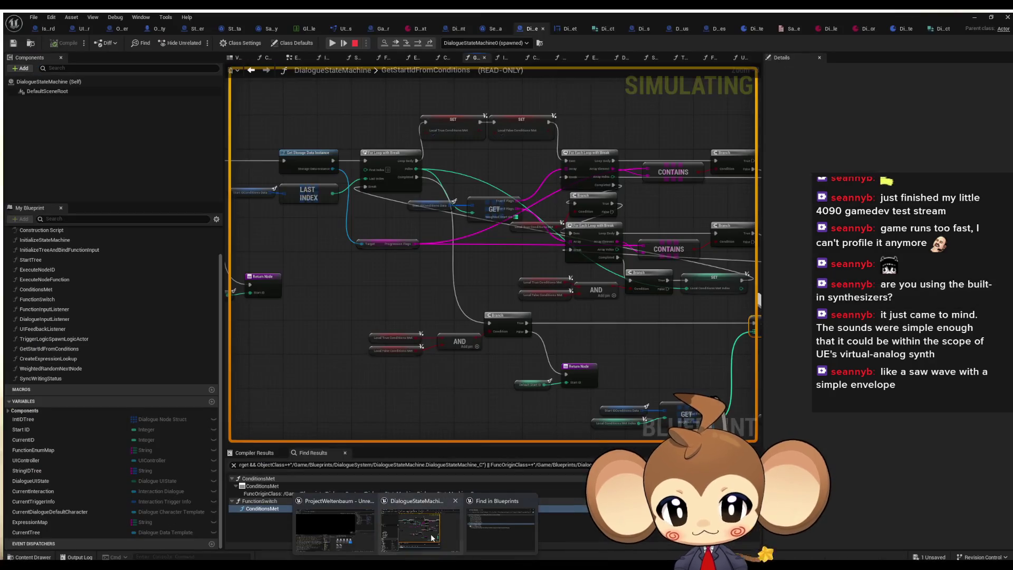
click(431, 534)
click(373, 24)
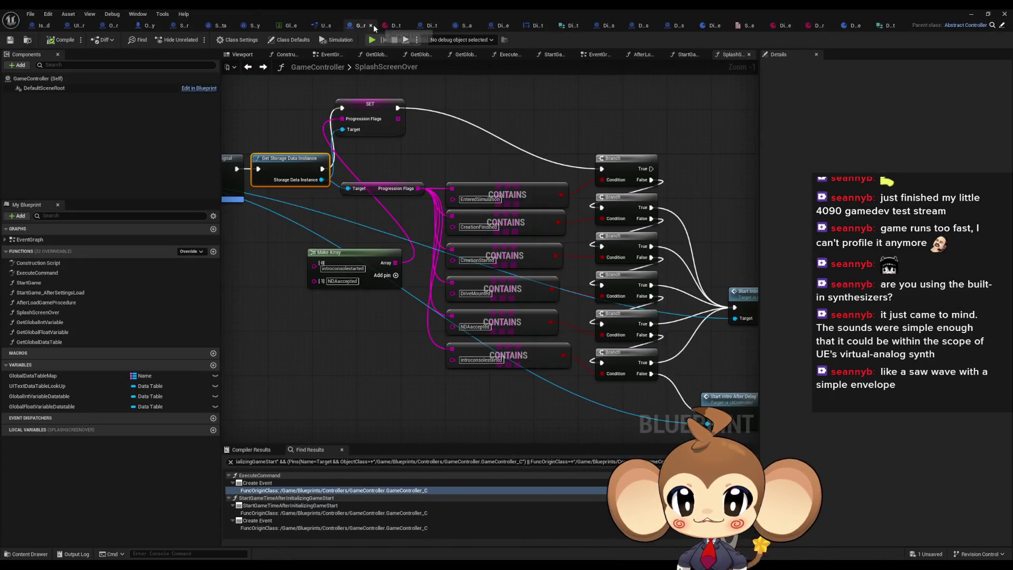
Step: Add DriveMounted as a third starting flag array element and run a quick play test
click(476, 294)
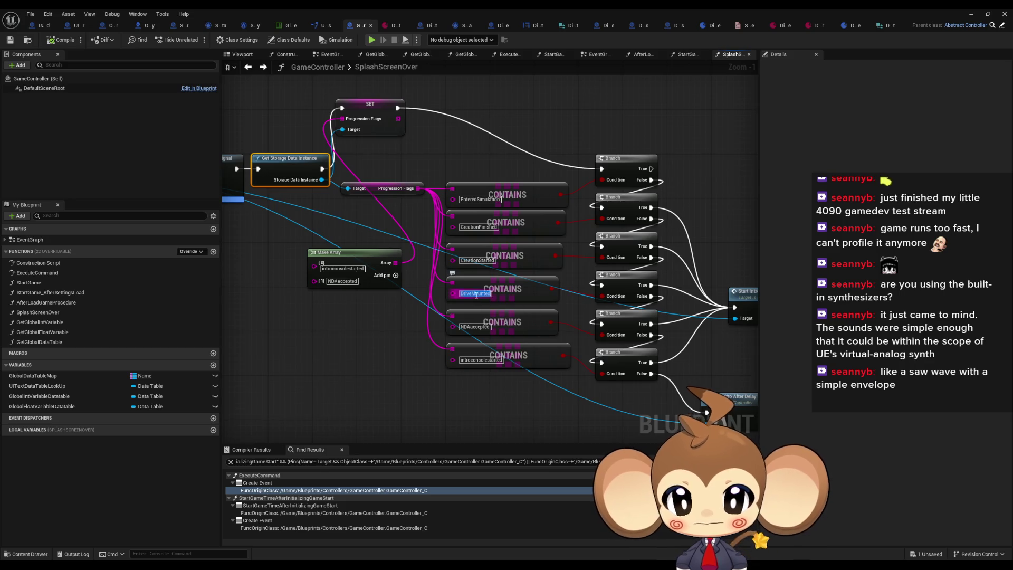
click(395, 274)
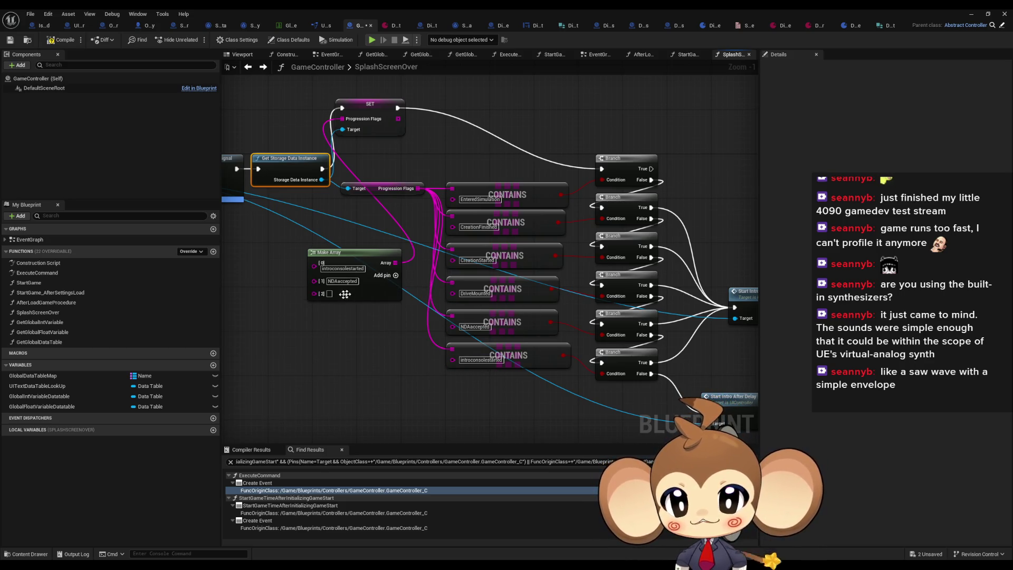
click(971, 14)
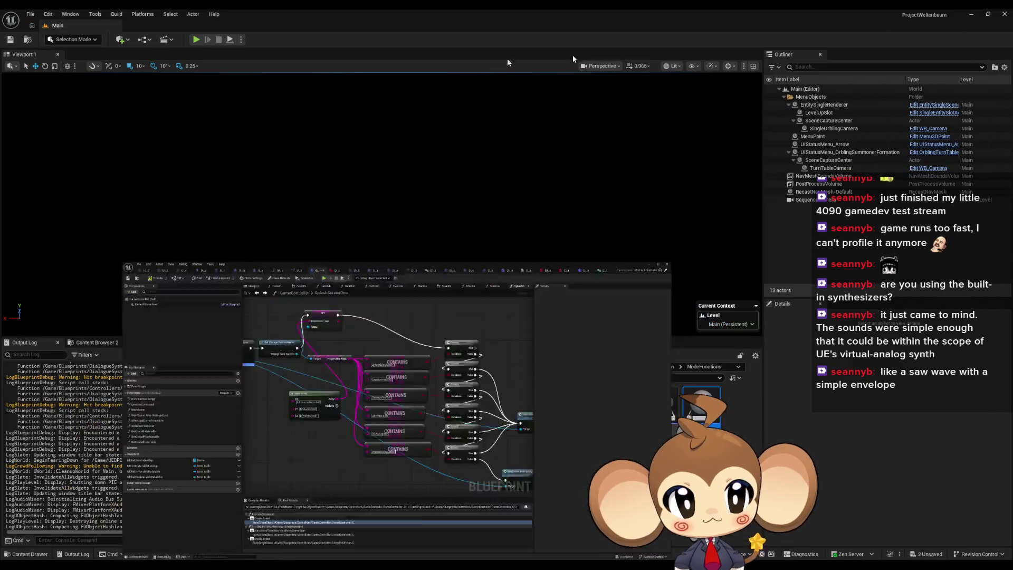
click(194, 41)
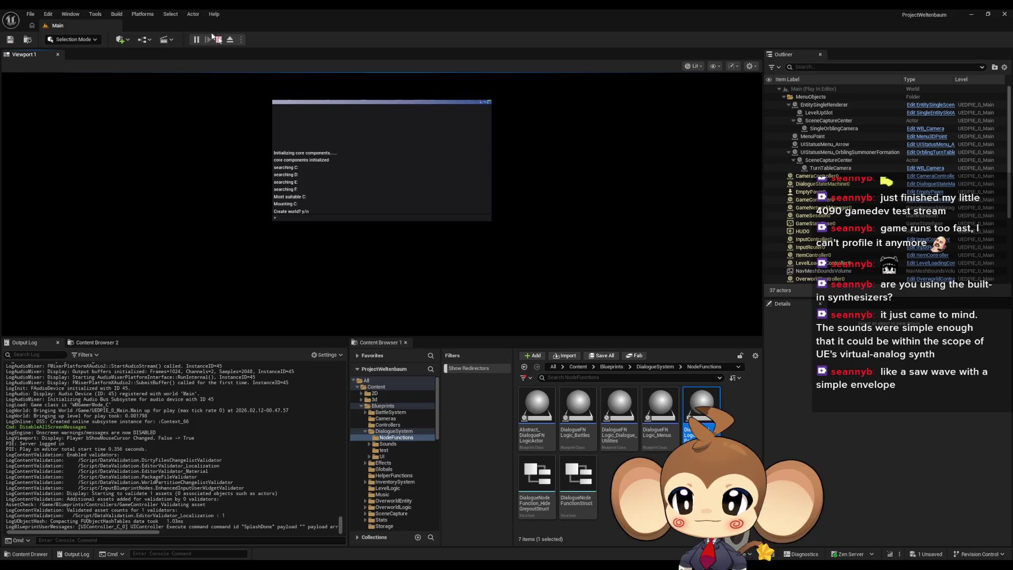
click(220, 44)
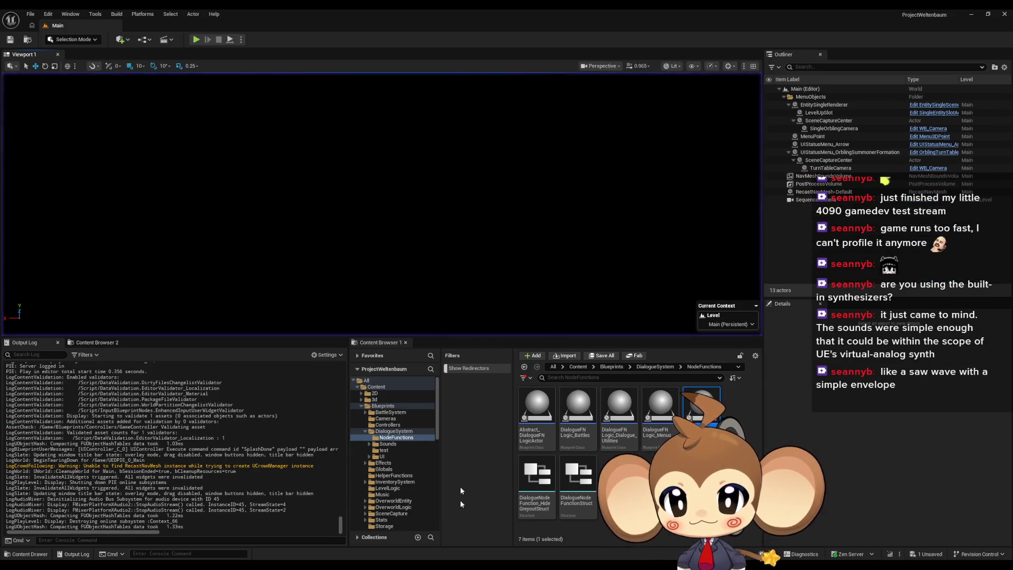
Step: Add CreationStarted as a fourth array element and play-test with Alt+P
mouse_move(445, 549)
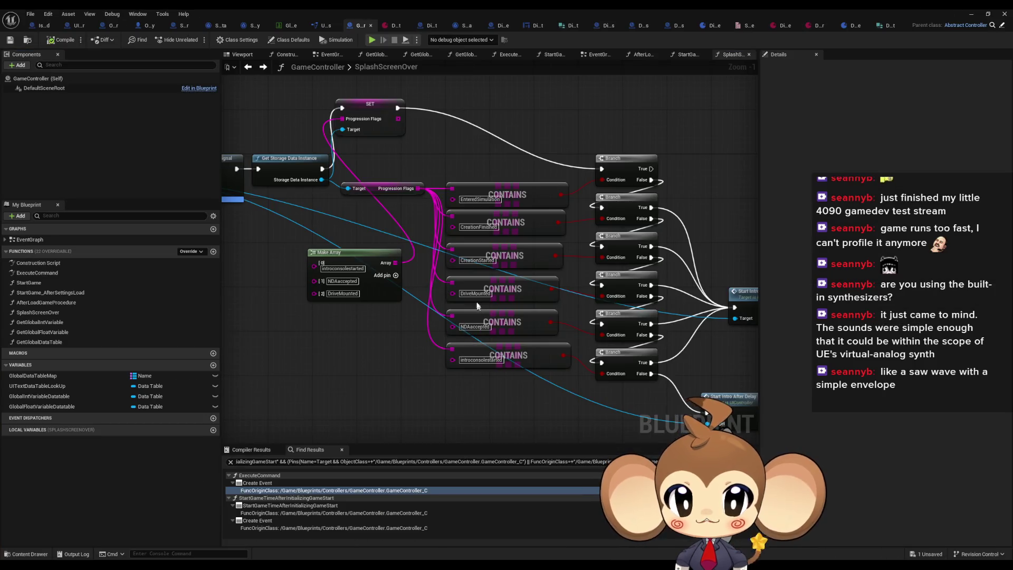
click(474, 263)
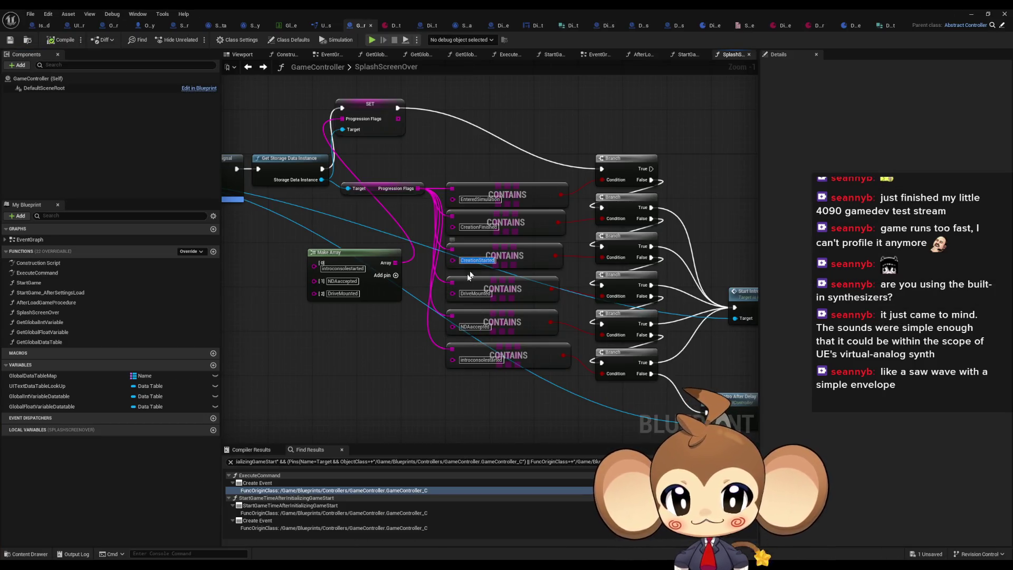
click(395, 275)
text(CreationStarted)
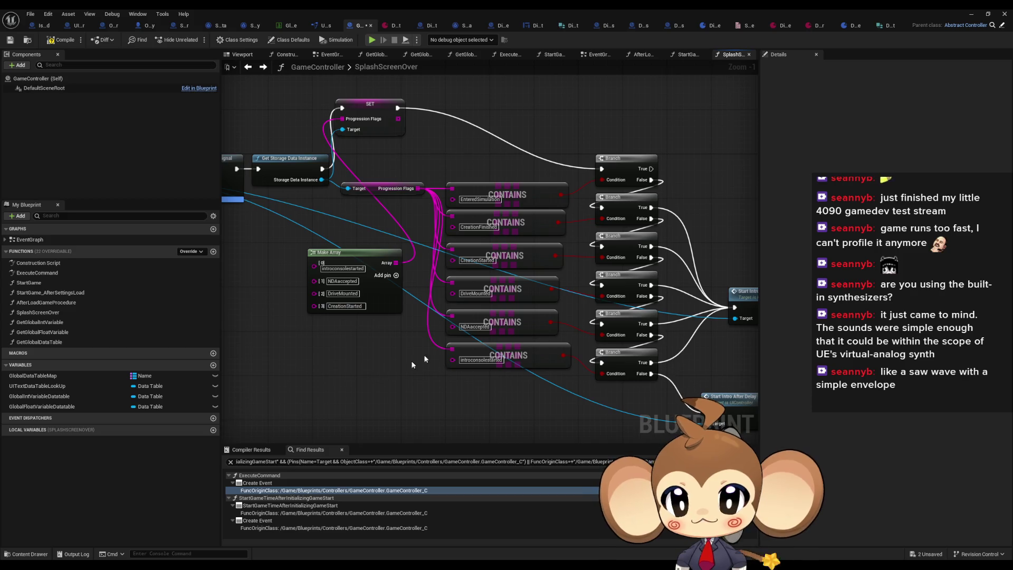
key(alt+p)
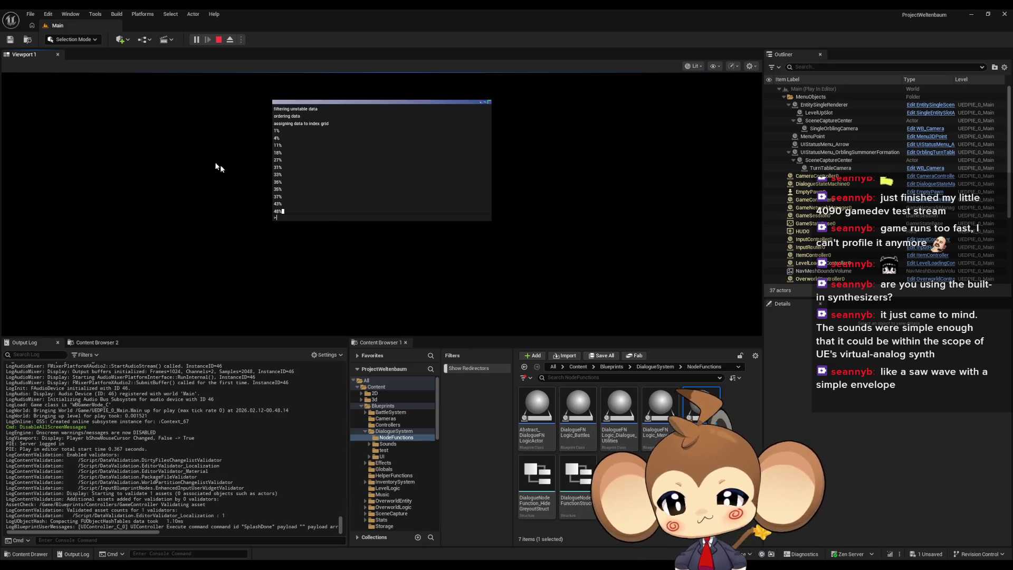
Step: Stop the session and remove the CreationStarted element from the starting flags array
key(Escape)
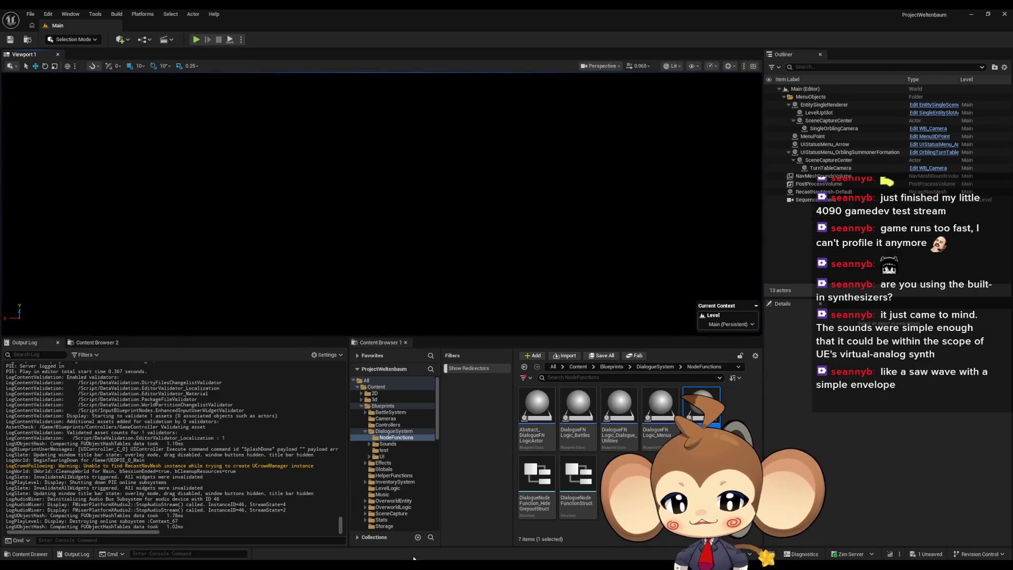
mouse_move(414, 558)
click(428, 530)
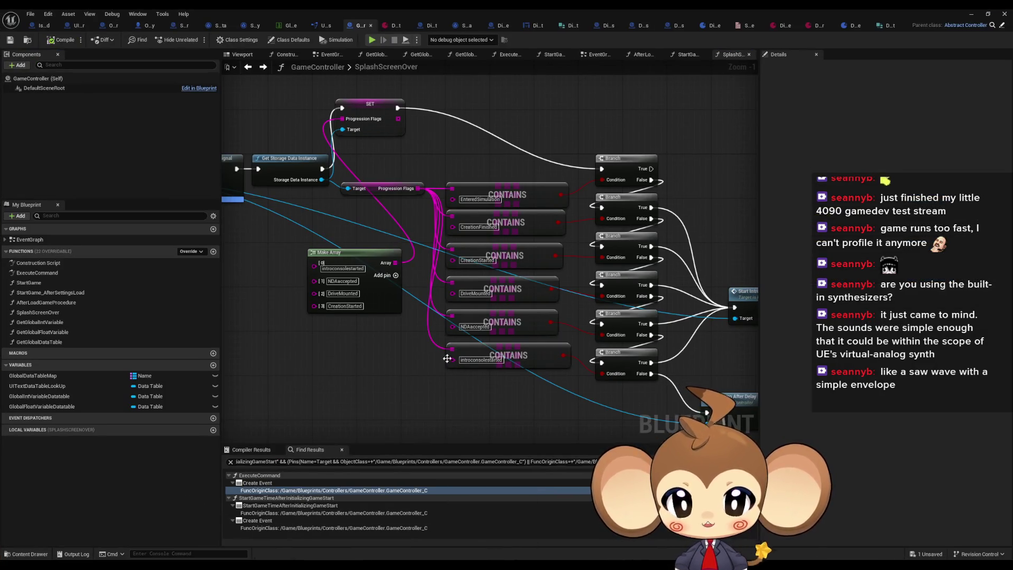
click(348, 306)
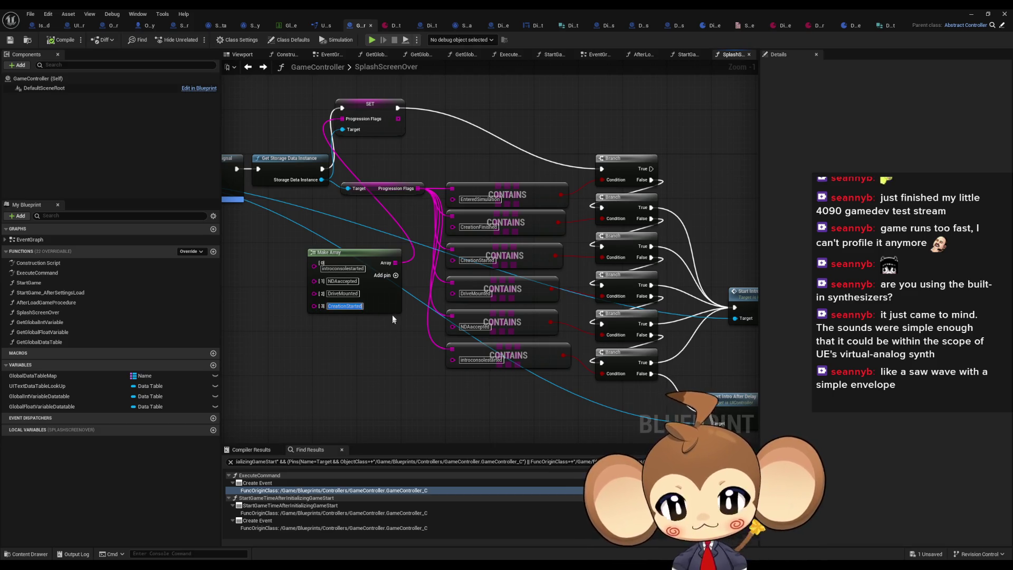
right_click(319, 308)
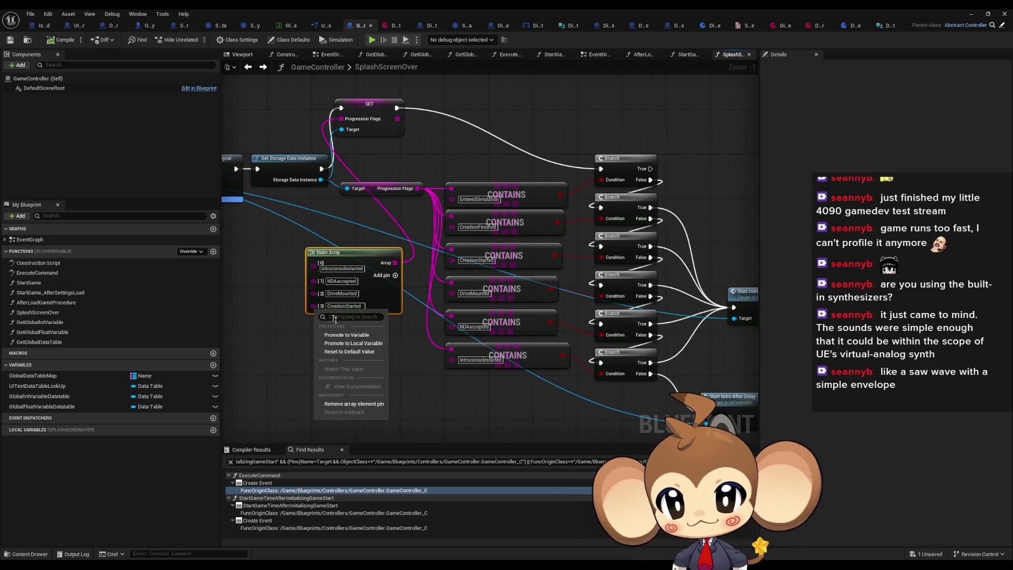
click(348, 404)
Step: Play-test the console, answer yes, then stop the session
click(970, 13)
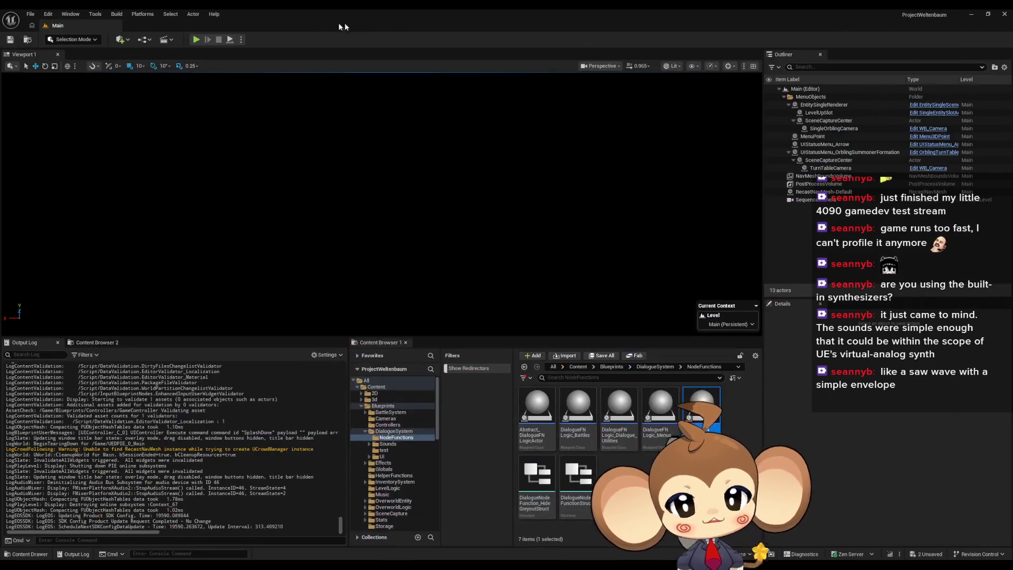
click(197, 39)
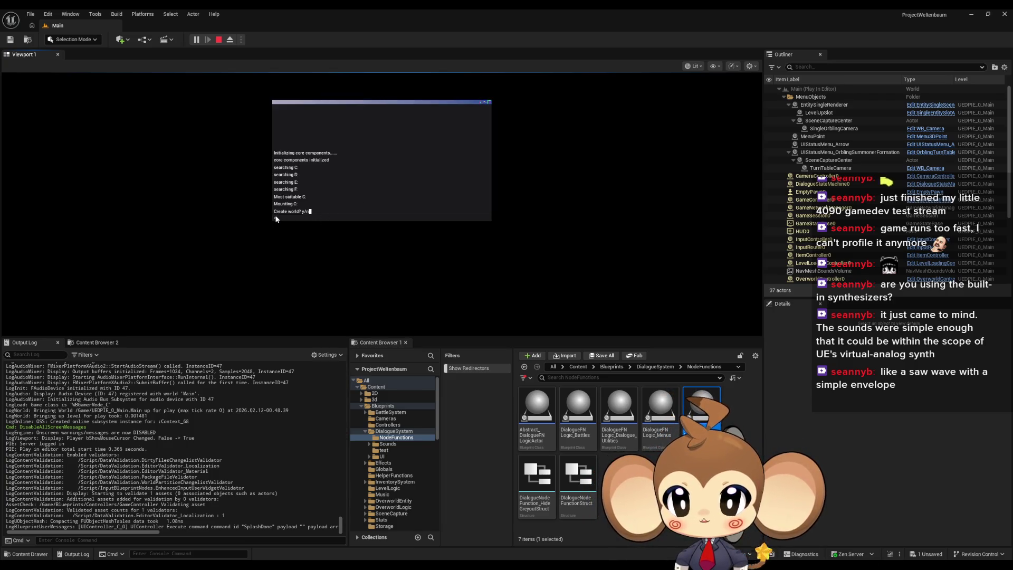
text(y)
key(Return)
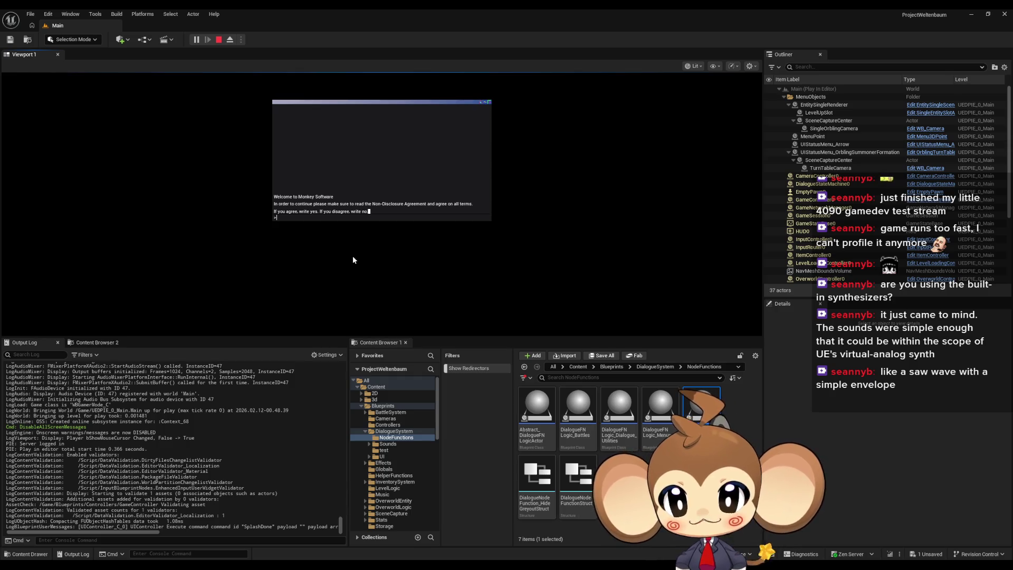
click(219, 39)
Step: Open the DD_FirstConsoleText dialogue data asset in the GameController blueprint window
mouse_move(417, 567)
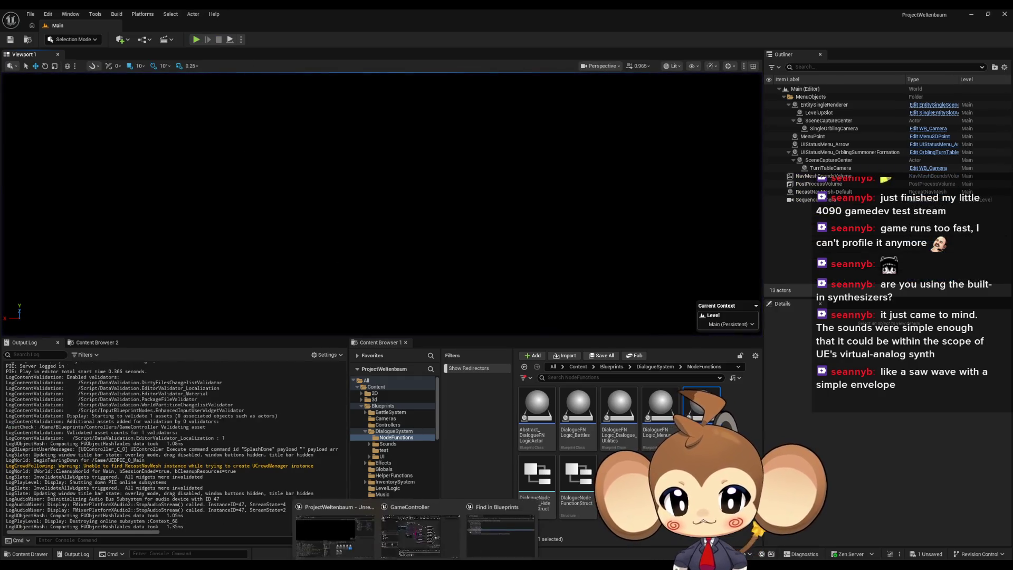
click(441, 550)
click(434, 543)
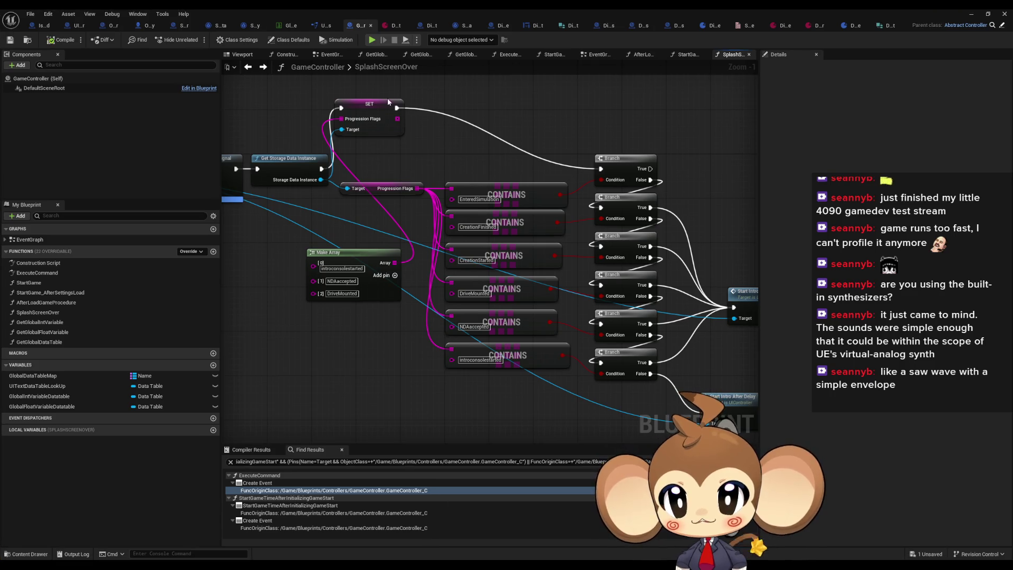
click(391, 30)
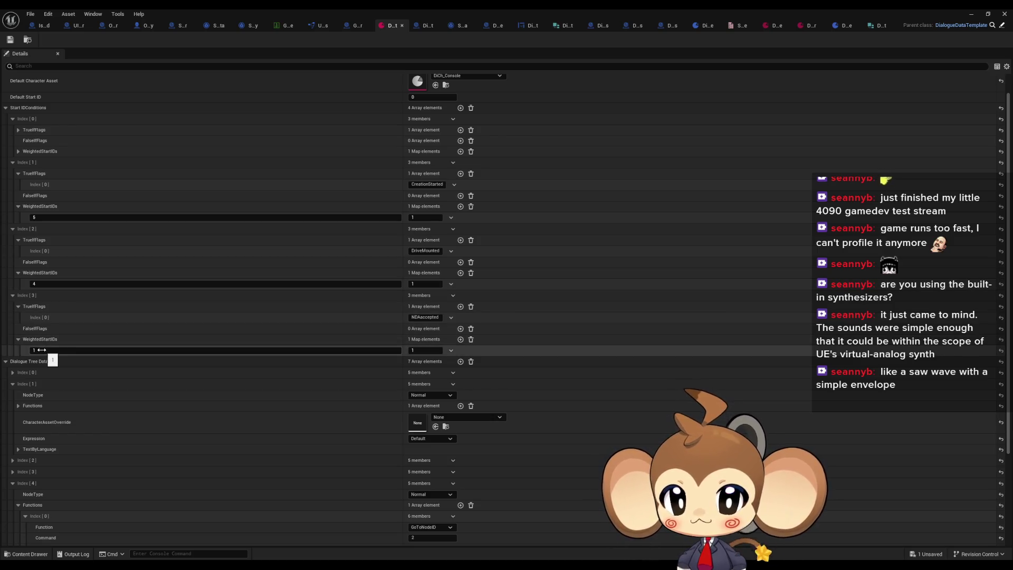
Step: Browse the Dialogue Tree Data, checking node 6's TextByLanguage before reopening node 4
scroll(142, 363, down, 3)
scroll(141, 359, down, 3)
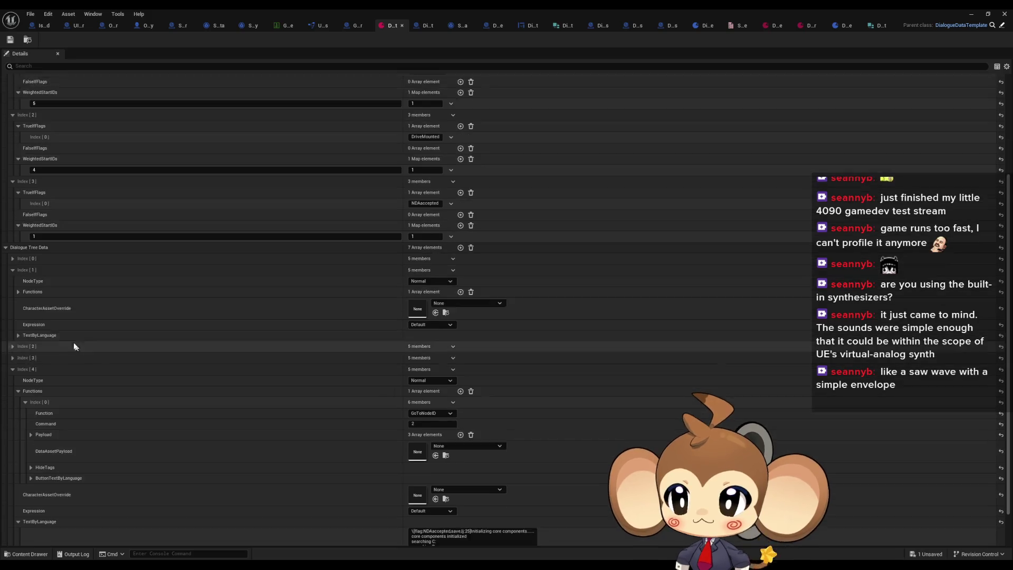
click(13, 244)
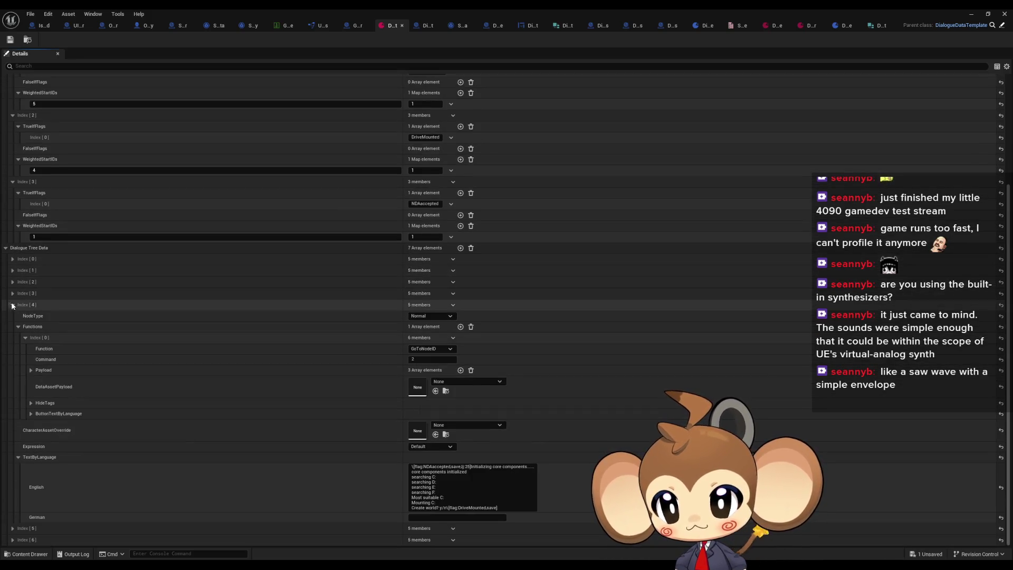
click(13, 303)
click(12, 467)
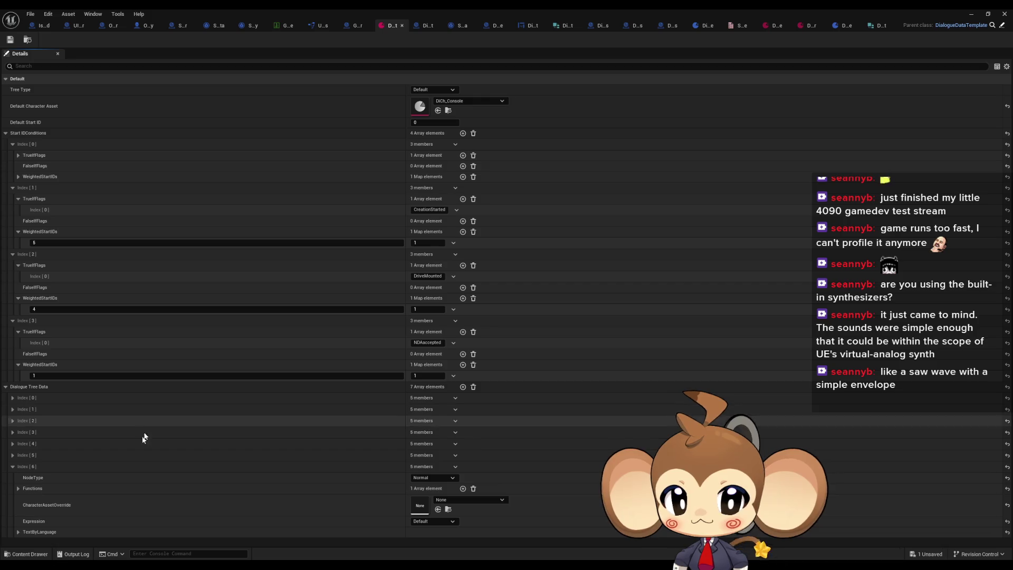
click(17, 531)
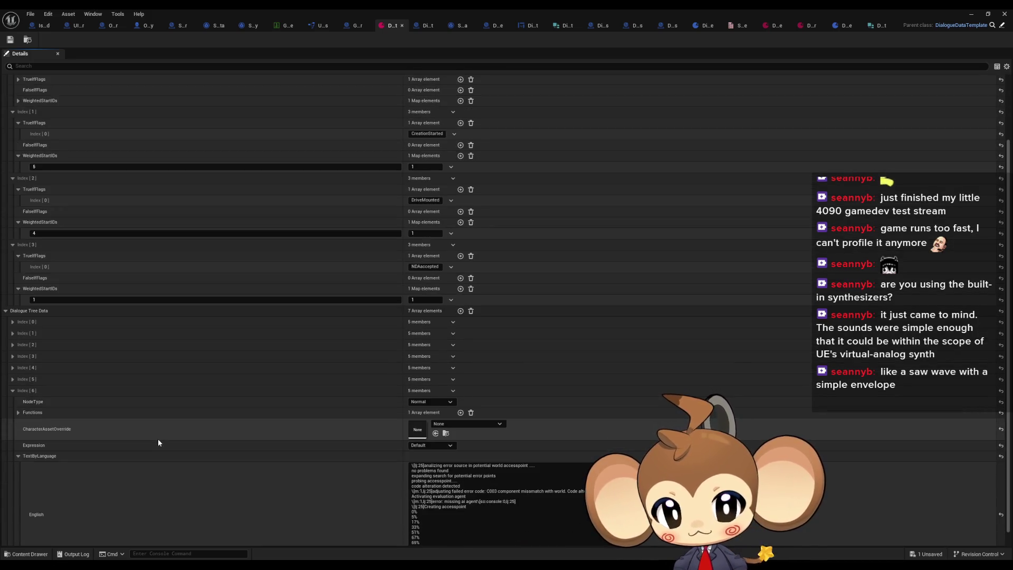
scroll(11, 393, down, 3)
click(12, 391)
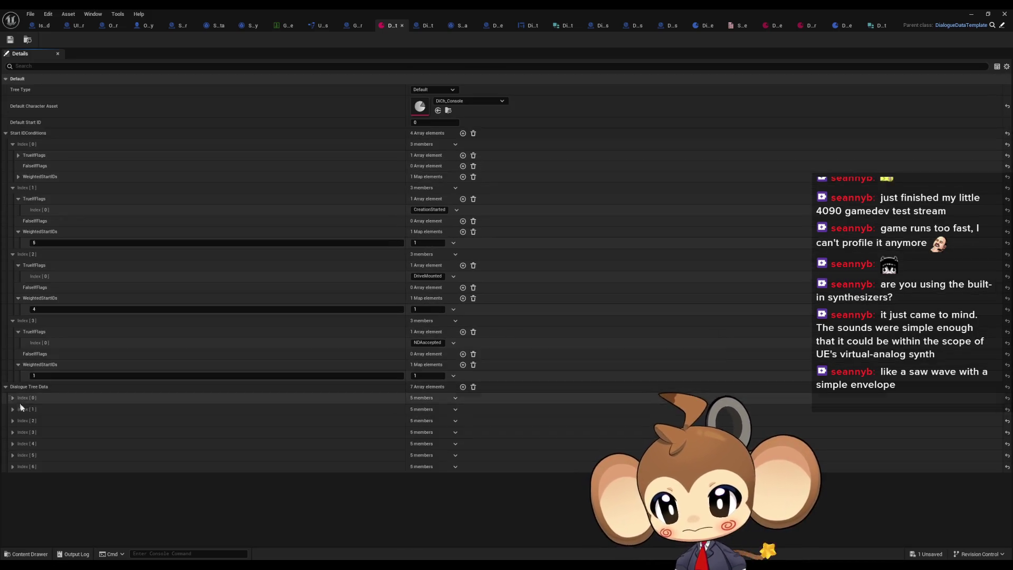
click(12, 444)
scroll(12, 446, down, 5)
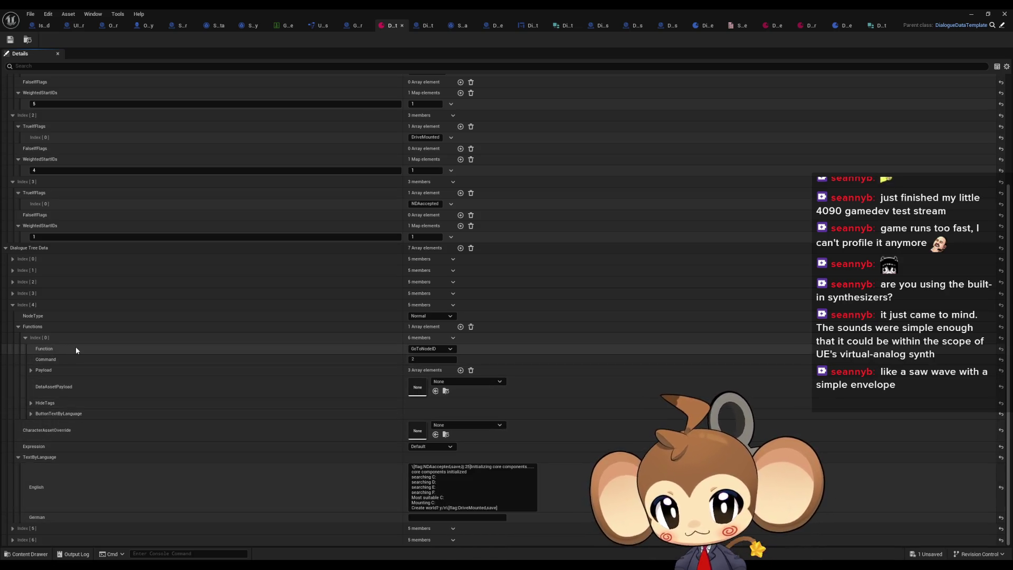
Step: Set node 4's GoToNodeID function Payload Index [0] to 2
click(417, 360)
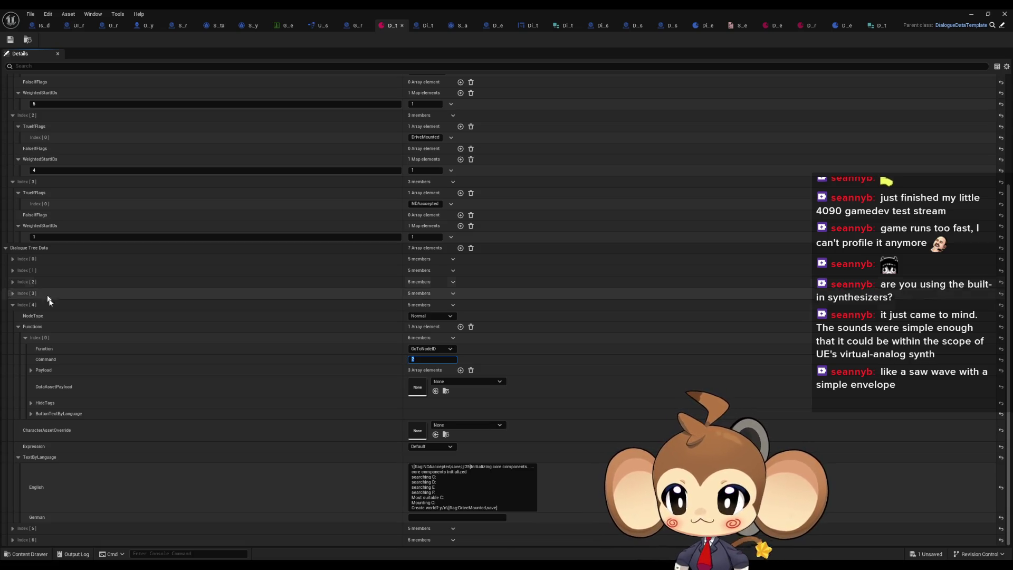
click(31, 371)
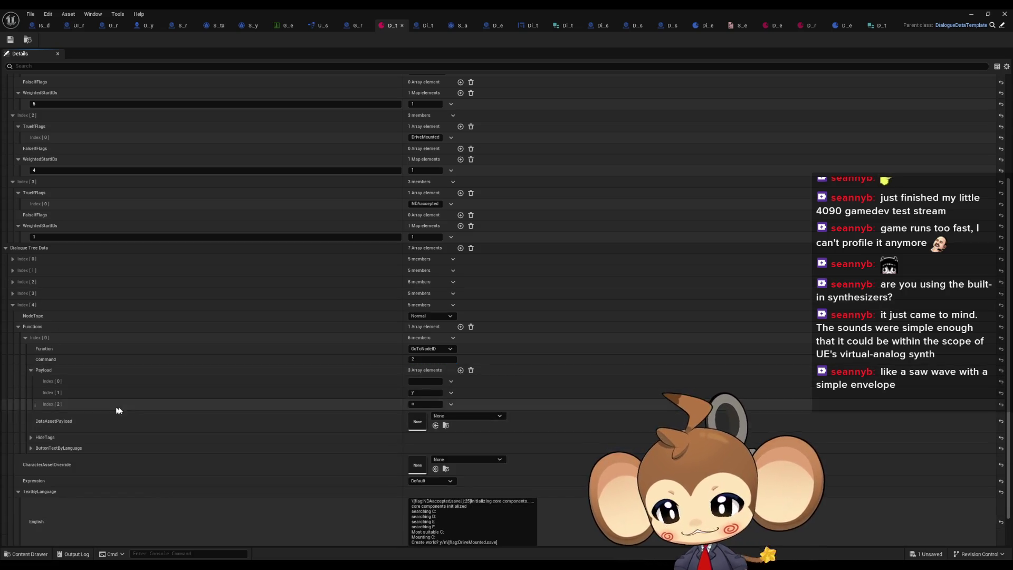
click(416, 381)
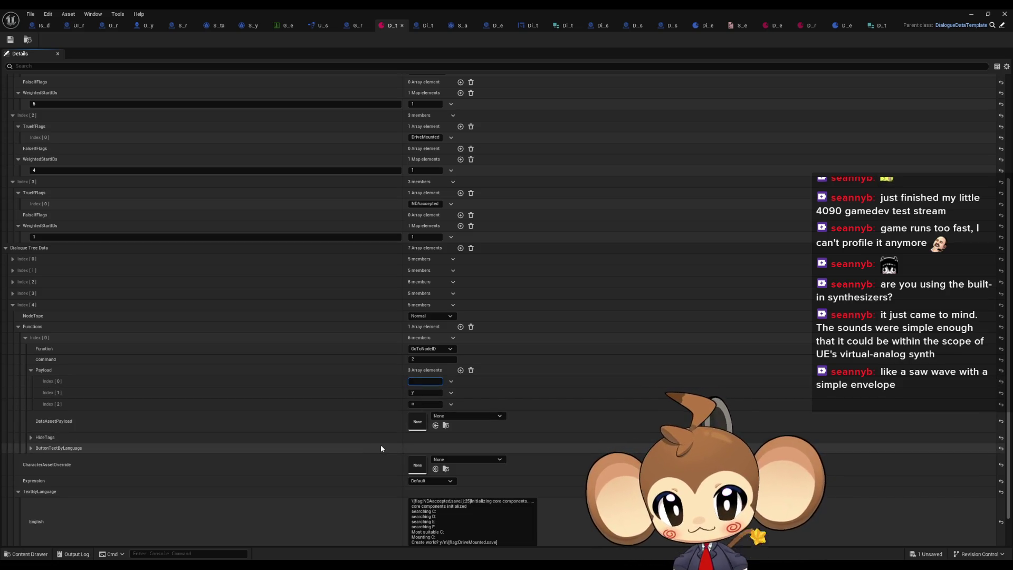
text(2)
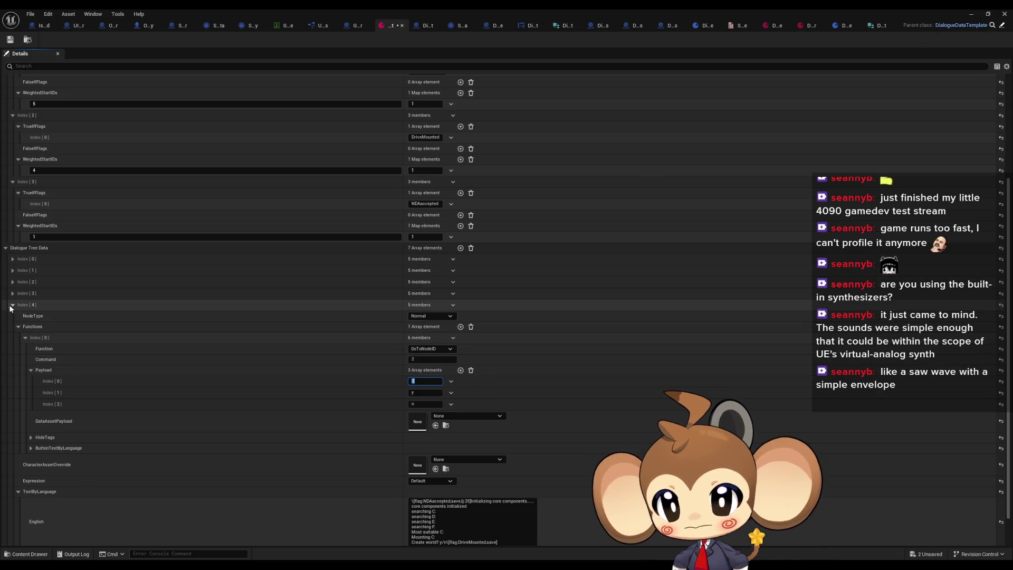
Step: Inspect node 5's first function and its payload entries
click(11, 306)
click(12, 455)
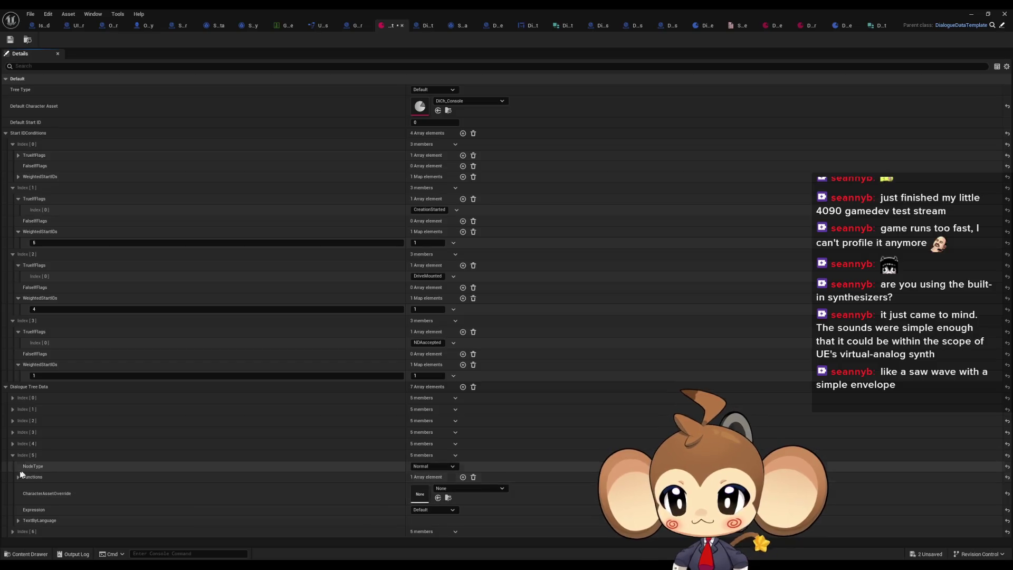
click(18, 477)
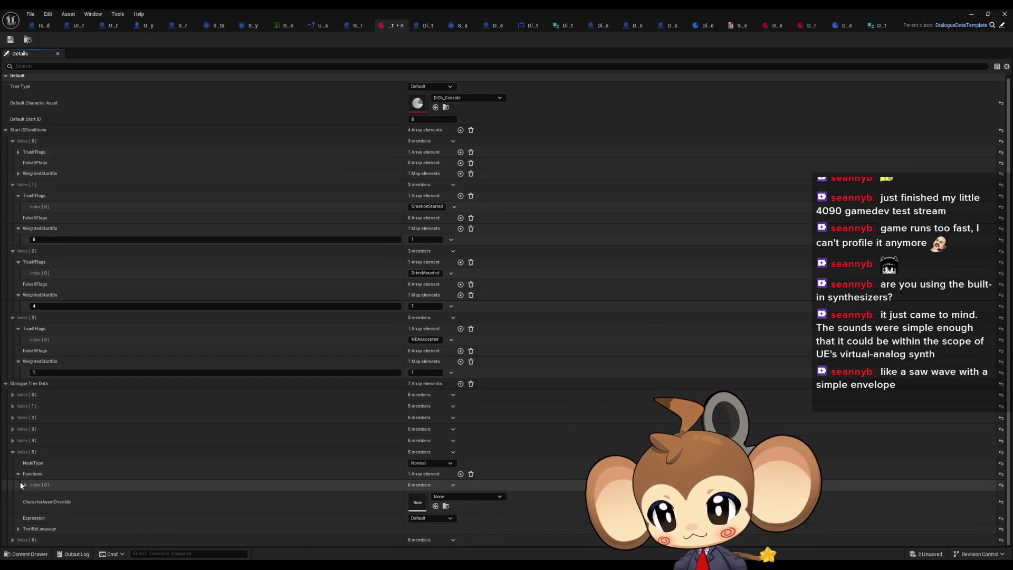
click(23, 485)
scroll(152, 474, down, 2)
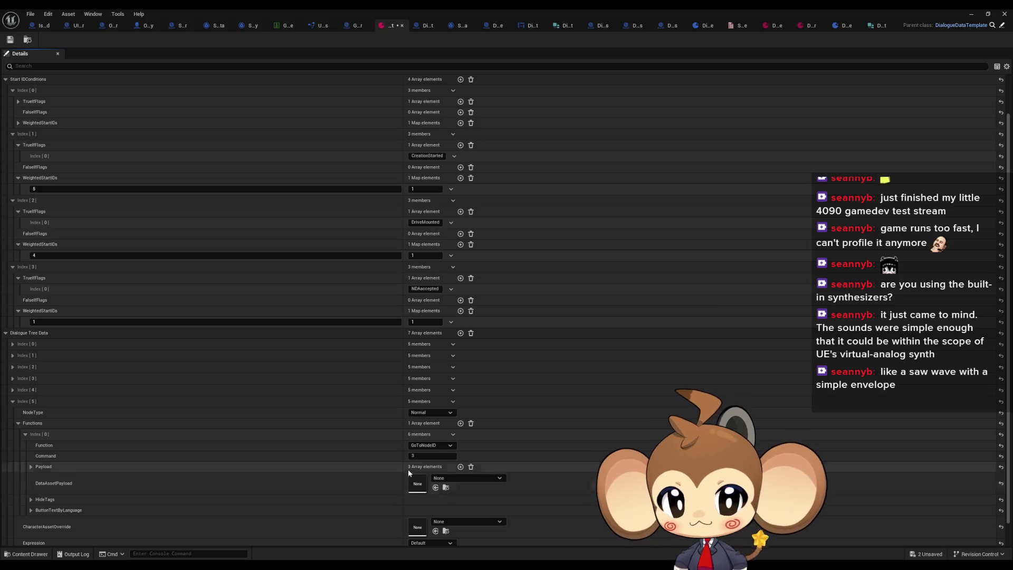
click(31, 467)
click(418, 478)
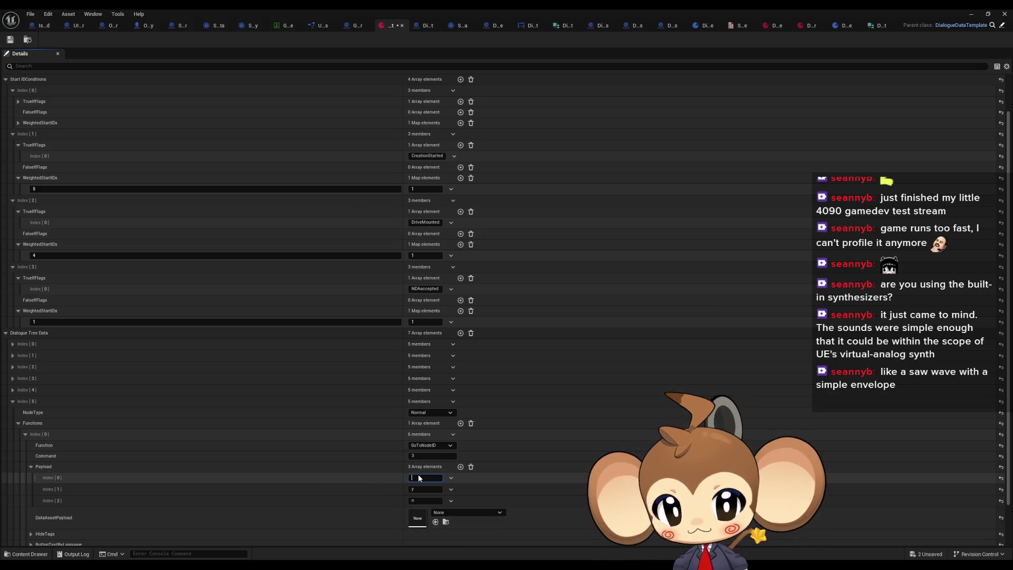
Step: Inspect node 6's first function payload, then return to the Main level editor
click(12, 401)
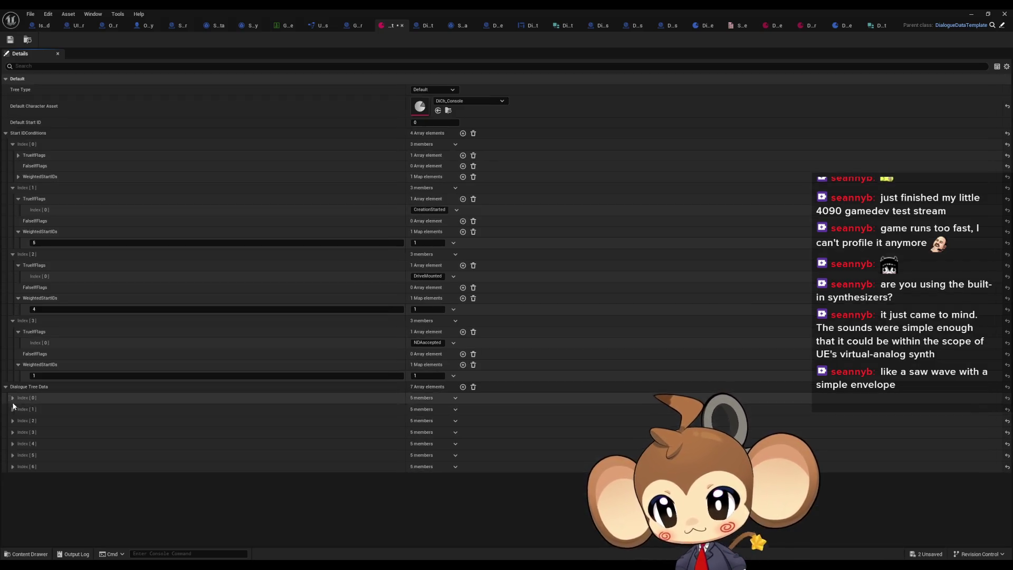
click(12, 467)
click(18, 451)
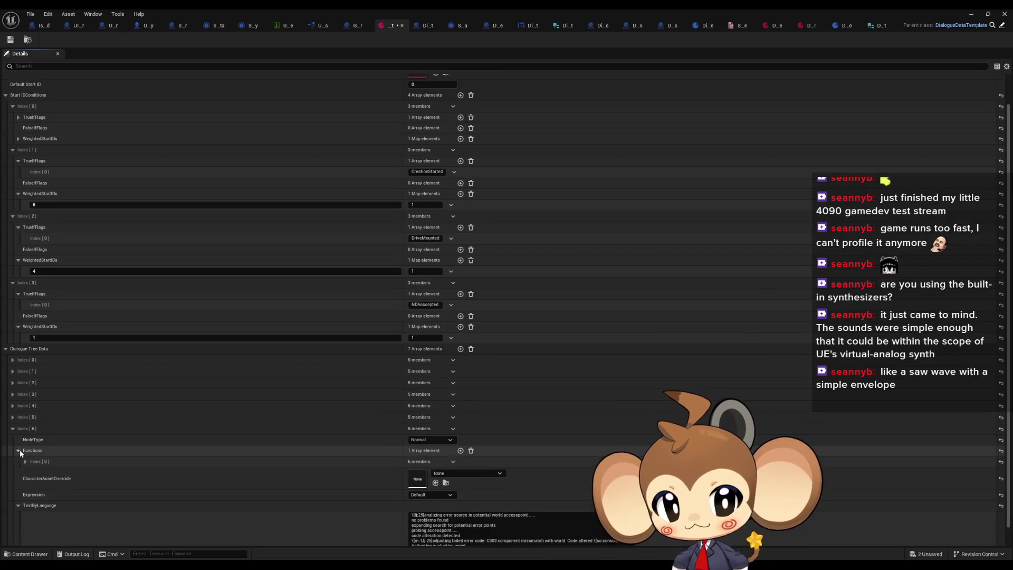
click(25, 461)
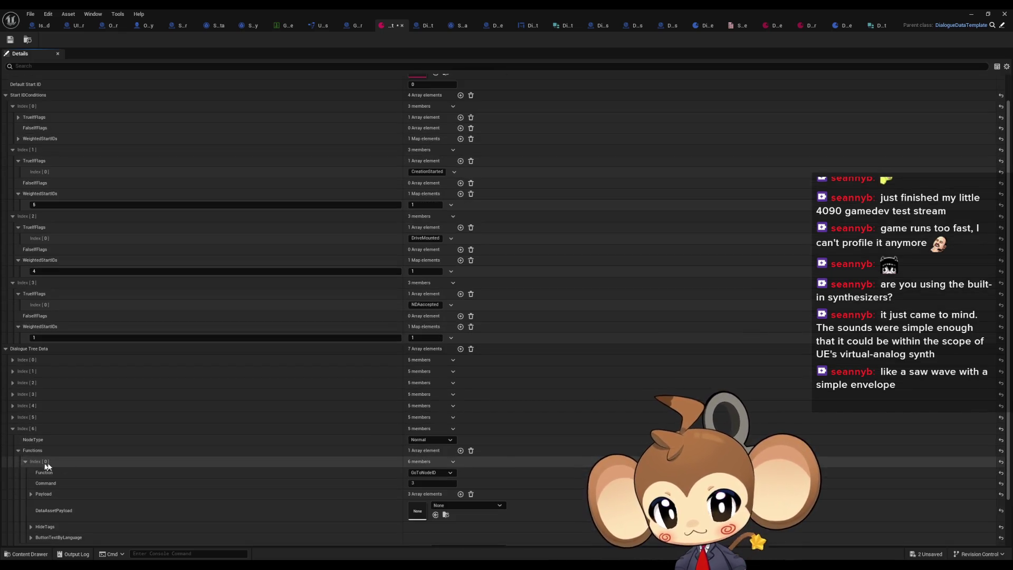
click(30, 494)
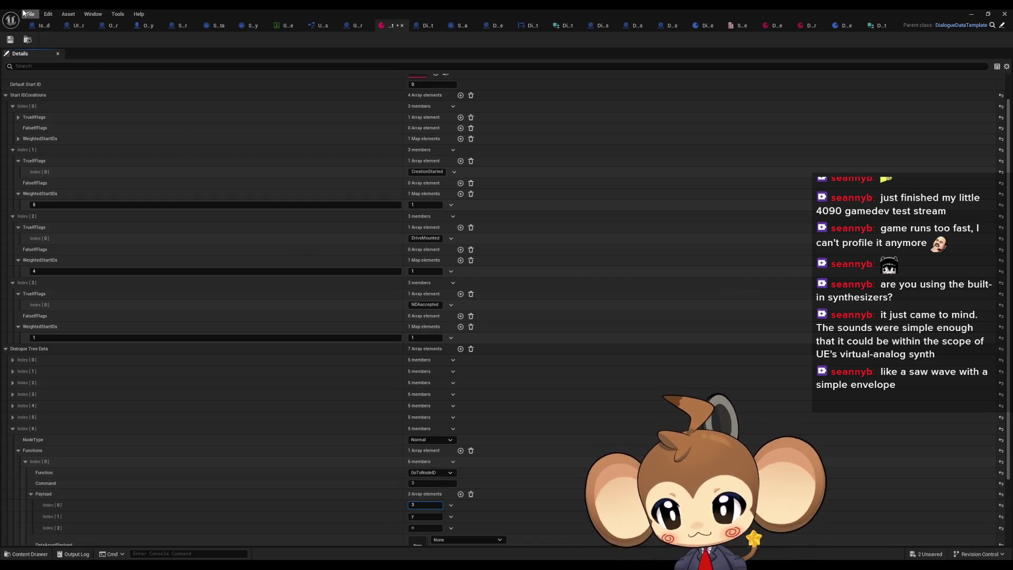
click(971, 14)
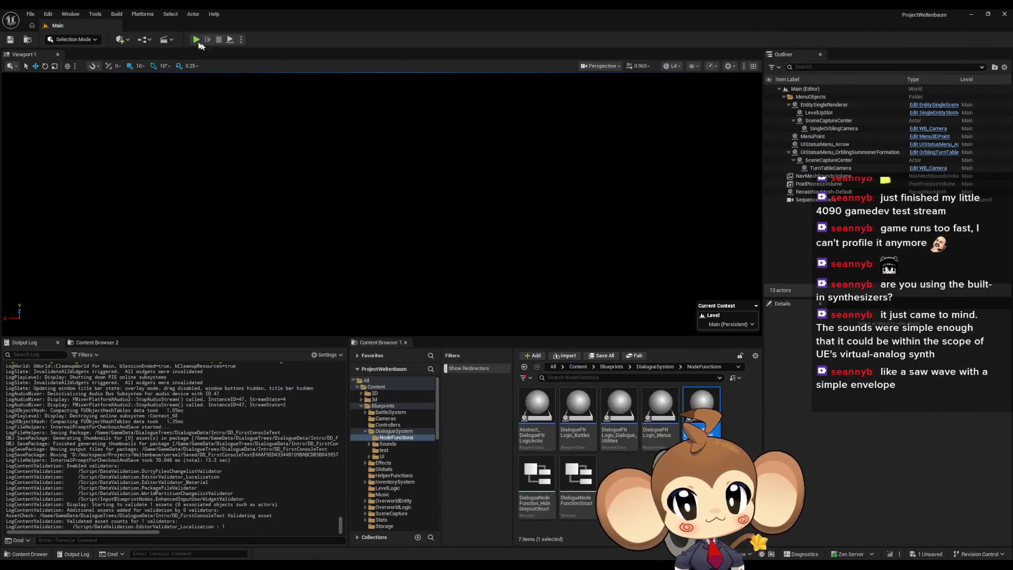
Step: Play-test the console dialogue twice, answering yes to the Create world prompt
click(197, 42)
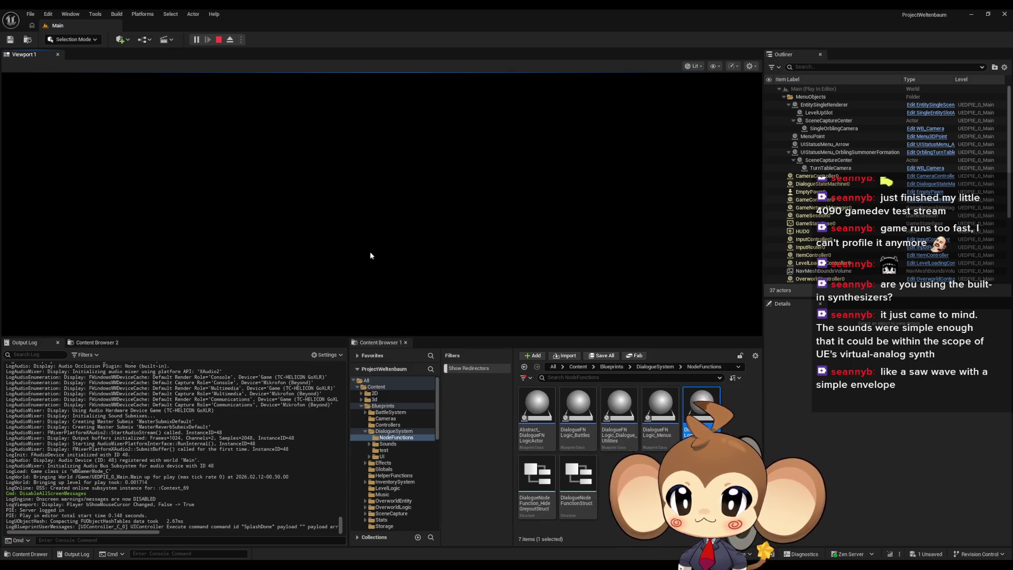
text(y)
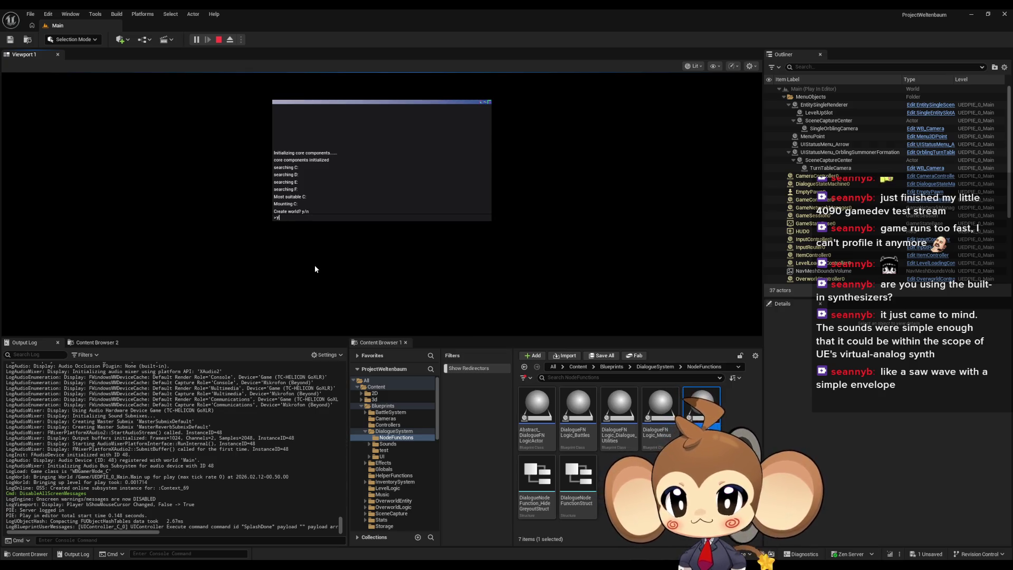
key(Return)
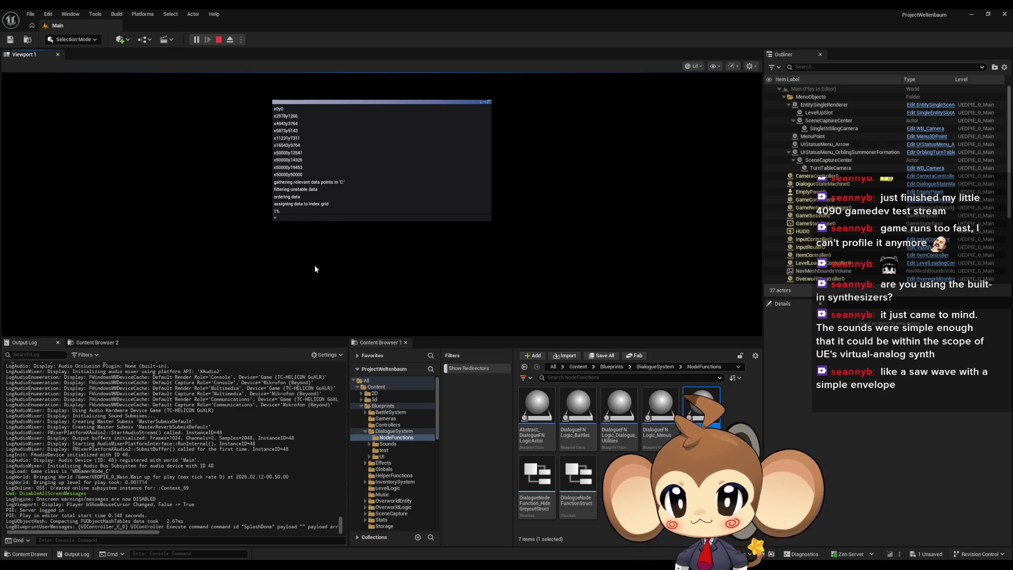
click(219, 40)
click(198, 40)
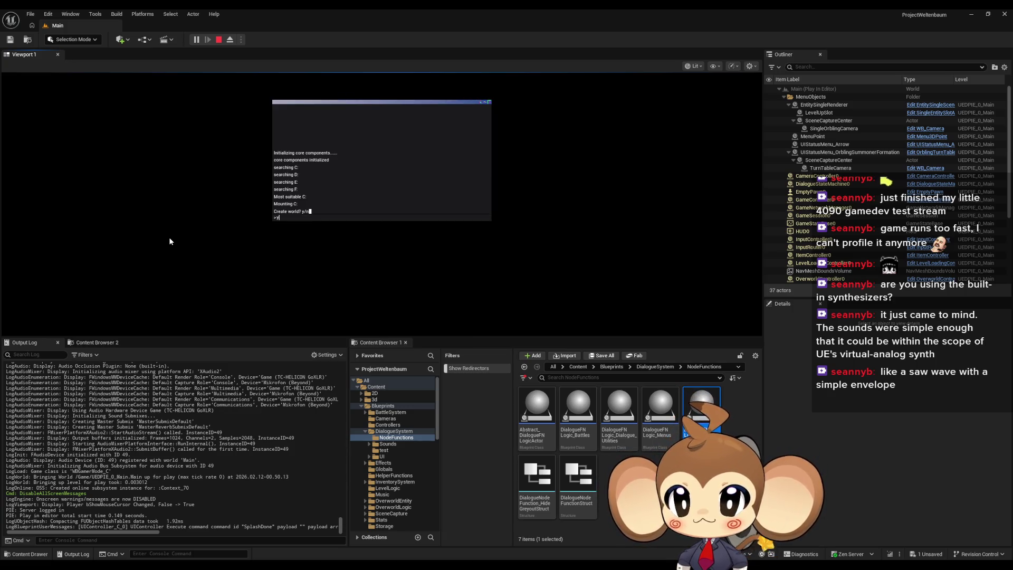
key(Return)
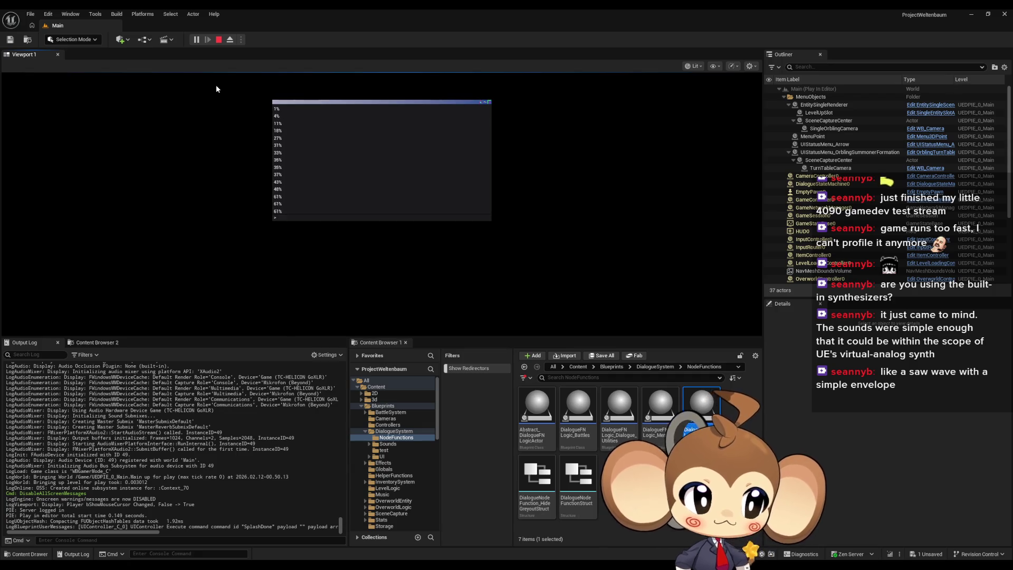
click(219, 40)
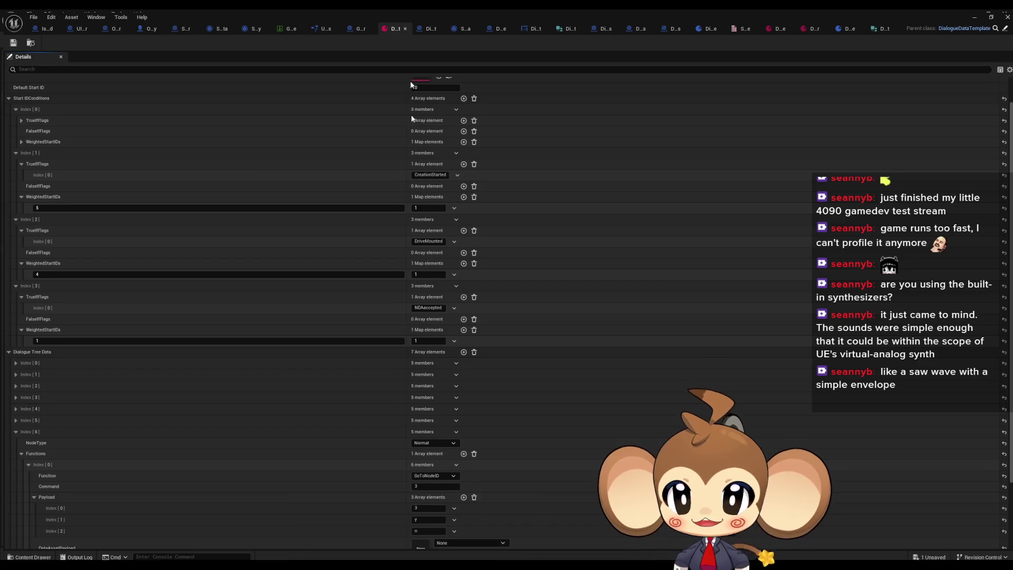
Step: Add a new SplashScreenOver flag array entry and paste CreationStarted into it
click(451, 541)
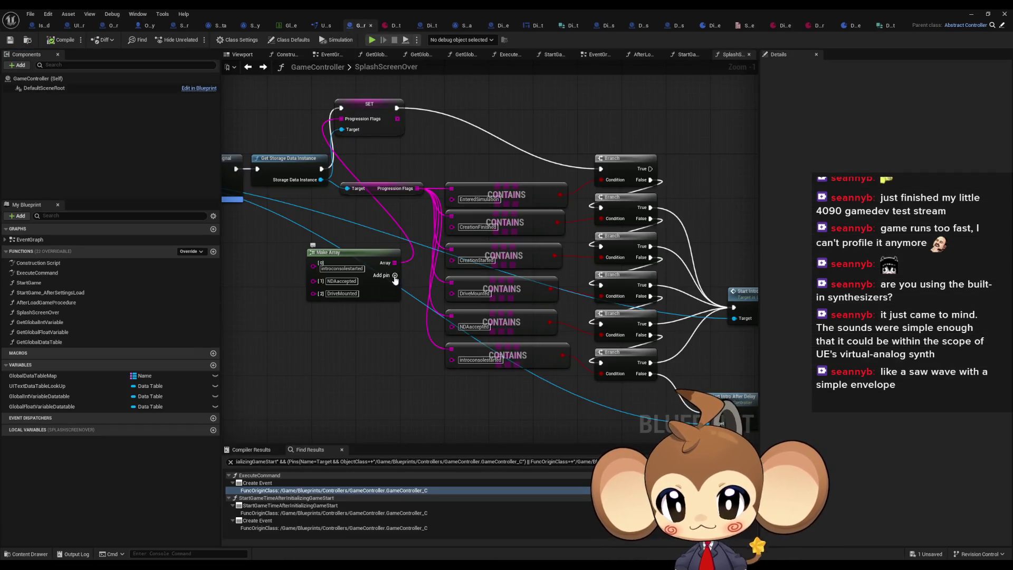
click(394, 275)
click(475, 260)
key(ctrl+c)
click(330, 306)
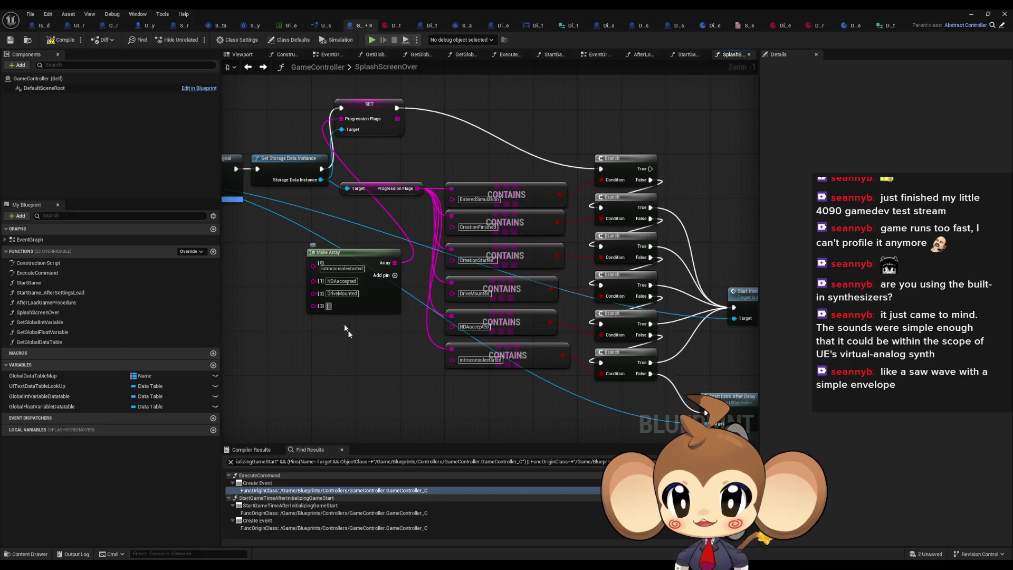
key(ctrl+v)
click(972, 14)
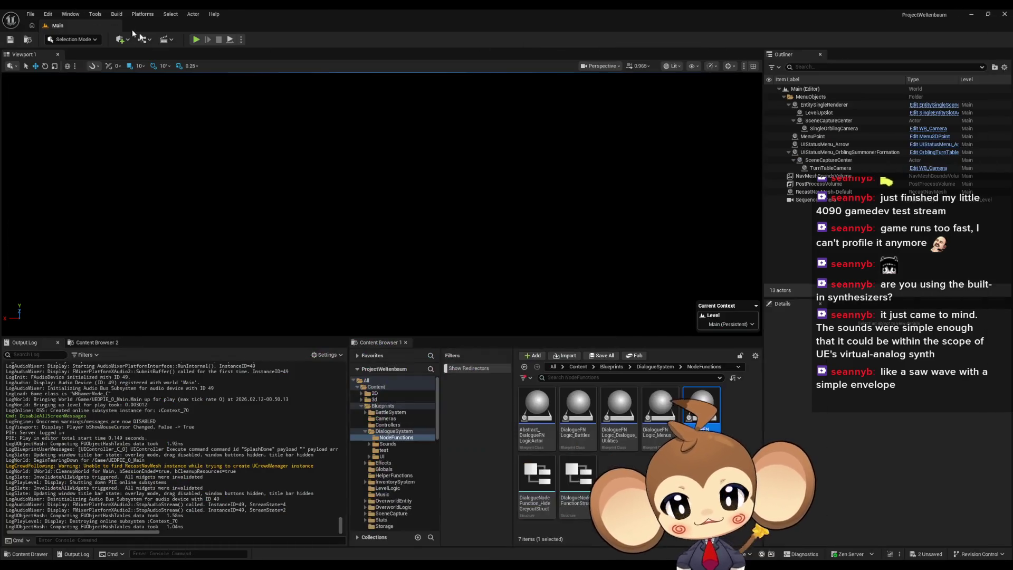
Step: Play-test to the 'Accesspoint ready. Enter? y/n' prompt, answer y, then stop
click(197, 40)
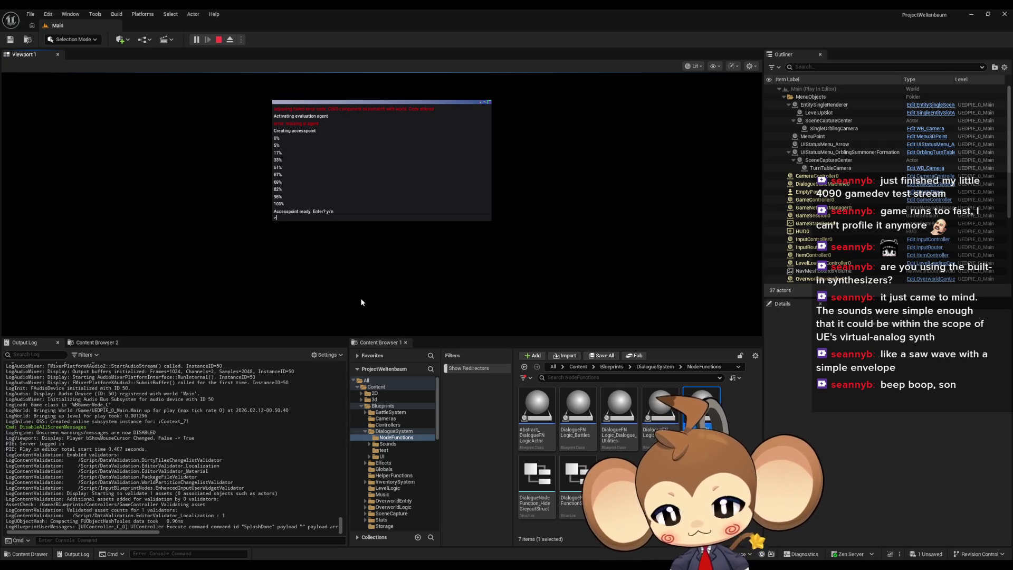
text(y)
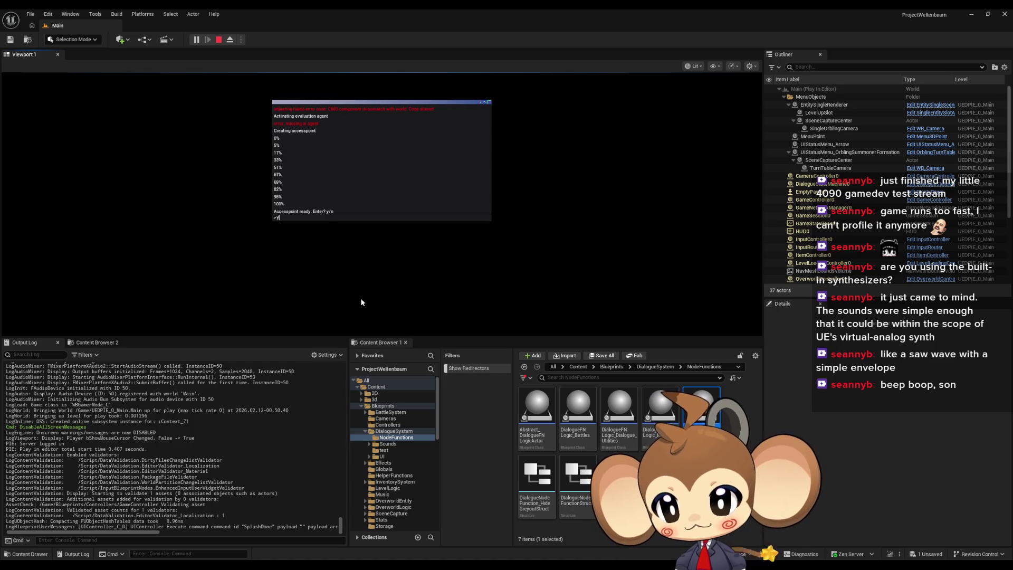
key(Return)
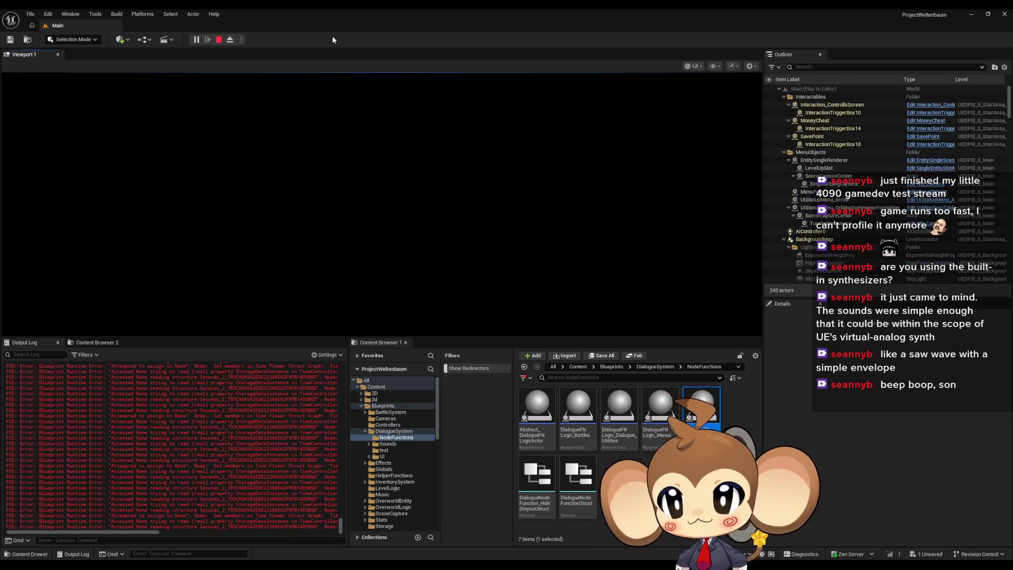
click(218, 40)
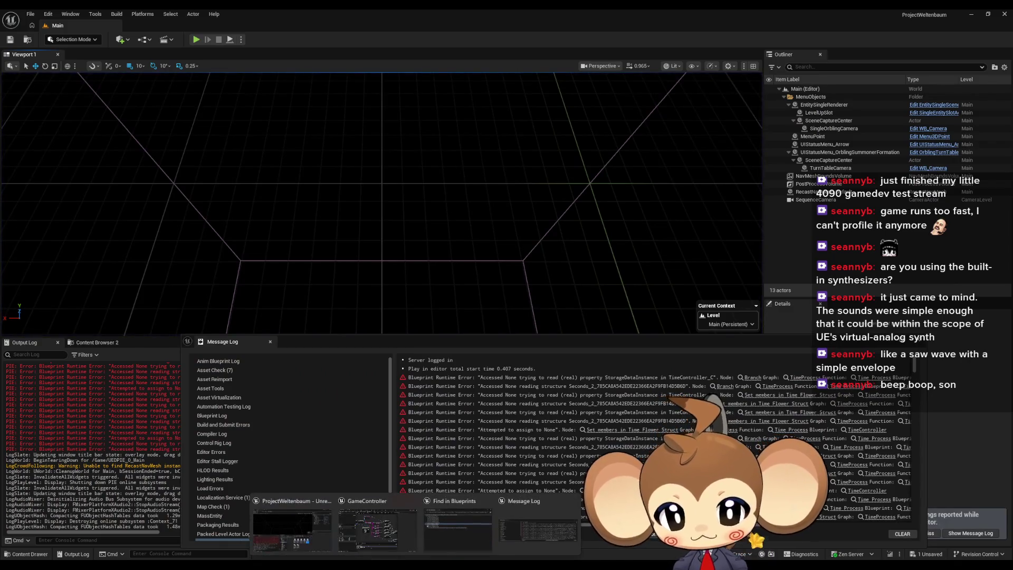
Step: Add CreationFinished as the fifth flag array entry and compile GameController
click(377, 527)
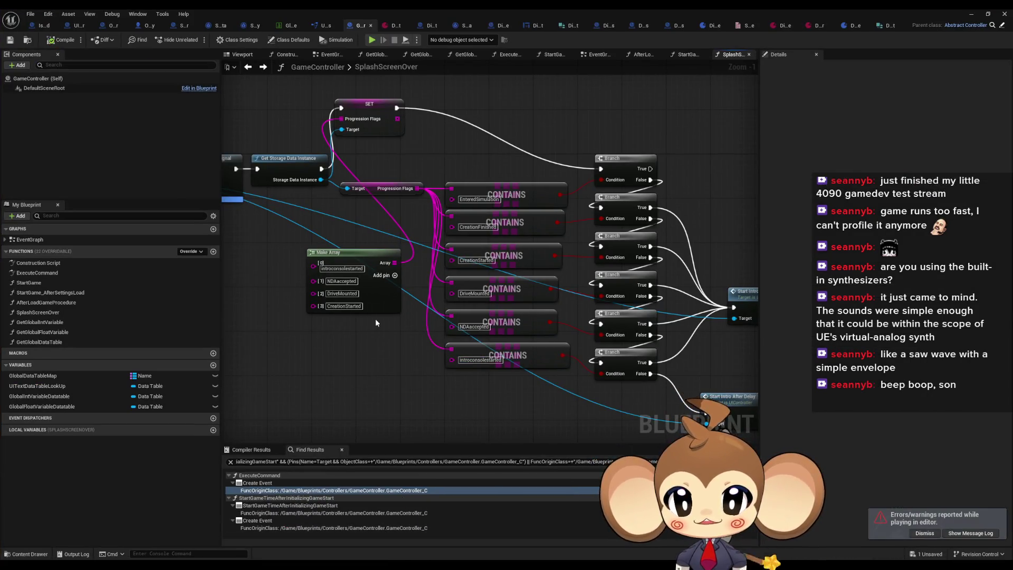
click(395, 275)
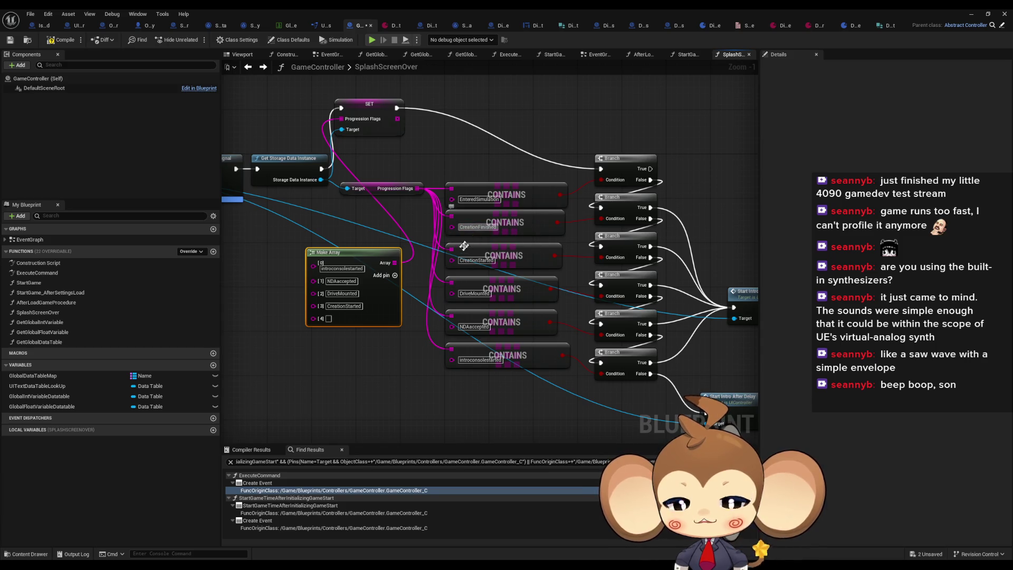
click(340, 378)
click(328, 319)
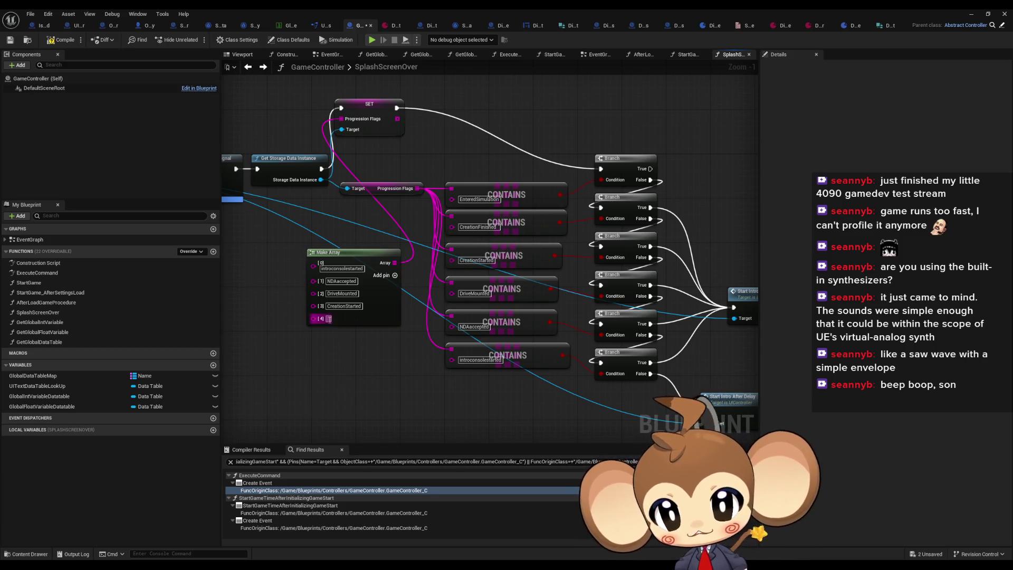
text(CreationFinished)
key(Return)
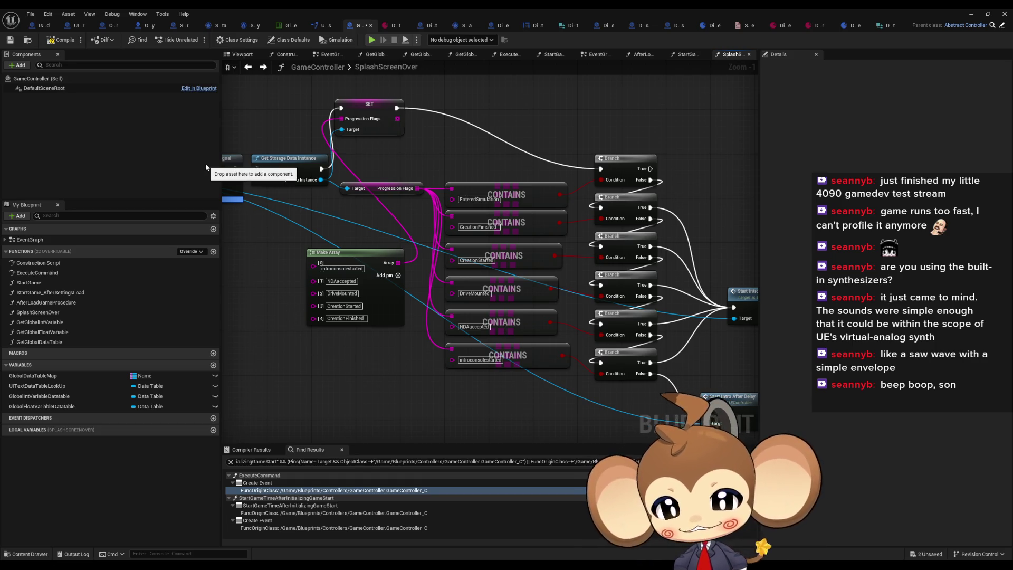
click(61, 46)
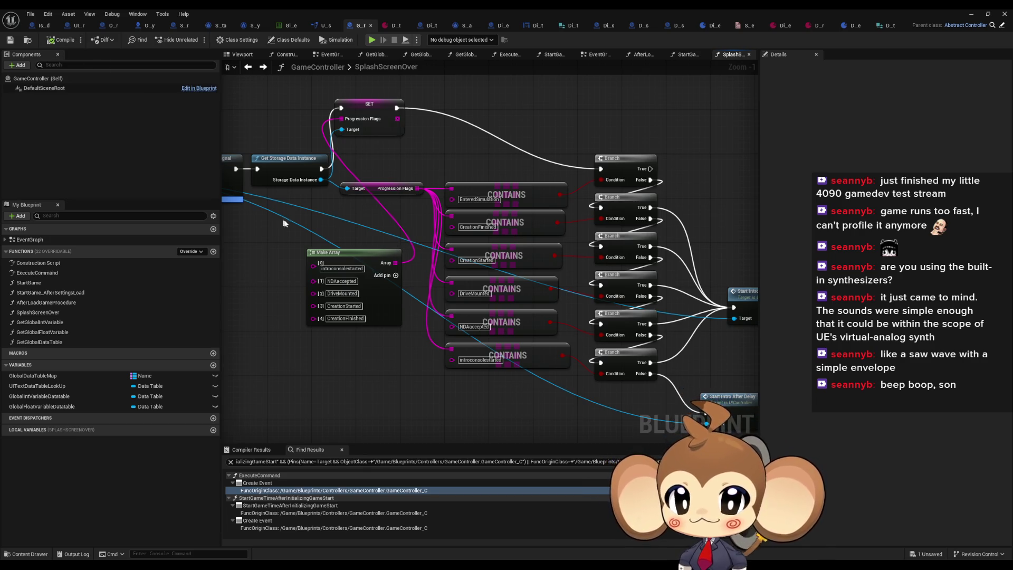
click(968, 14)
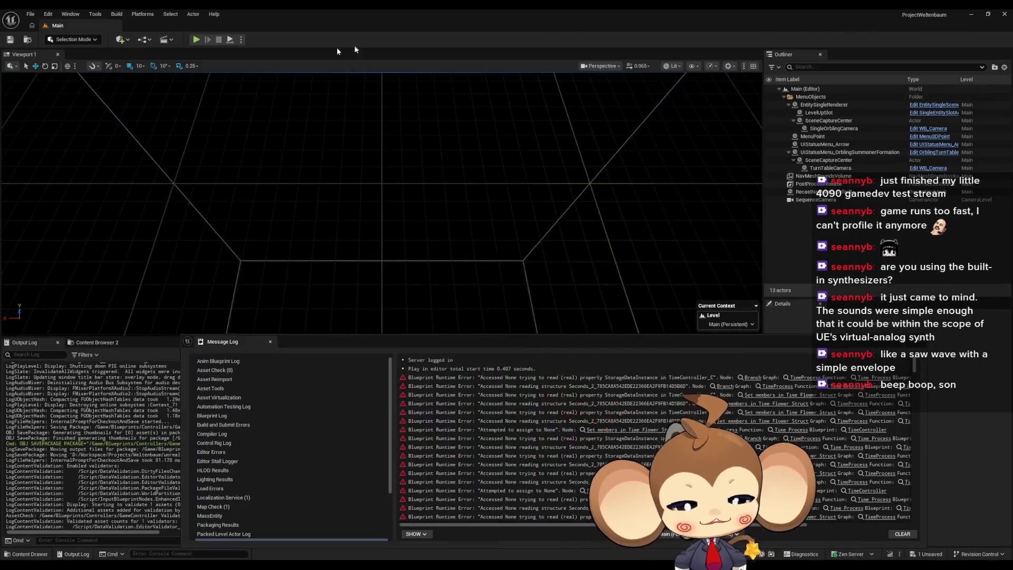
Step: Run a play test of the console intro and stop it
click(196, 40)
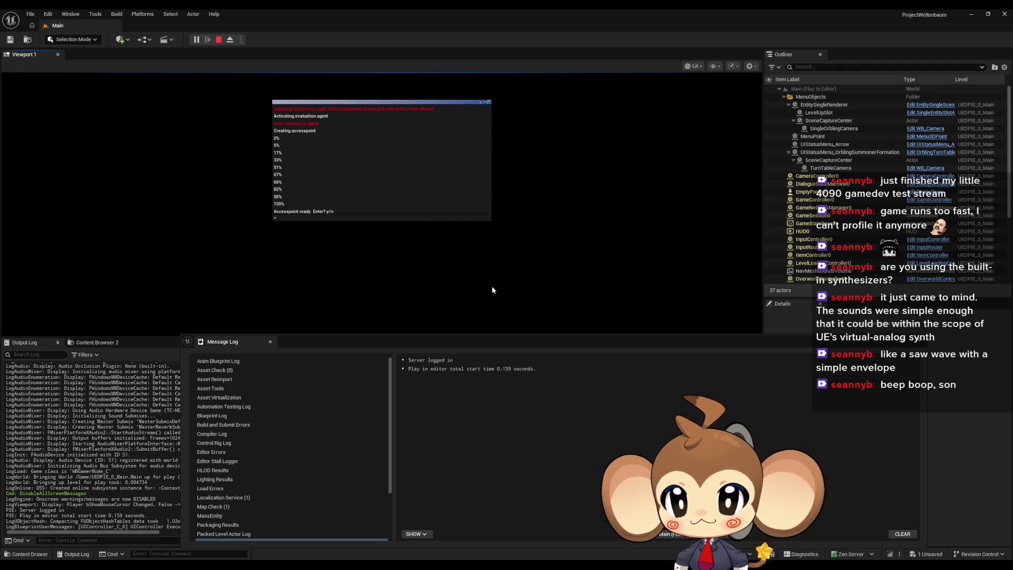
click(218, 39)
click(381, 535)
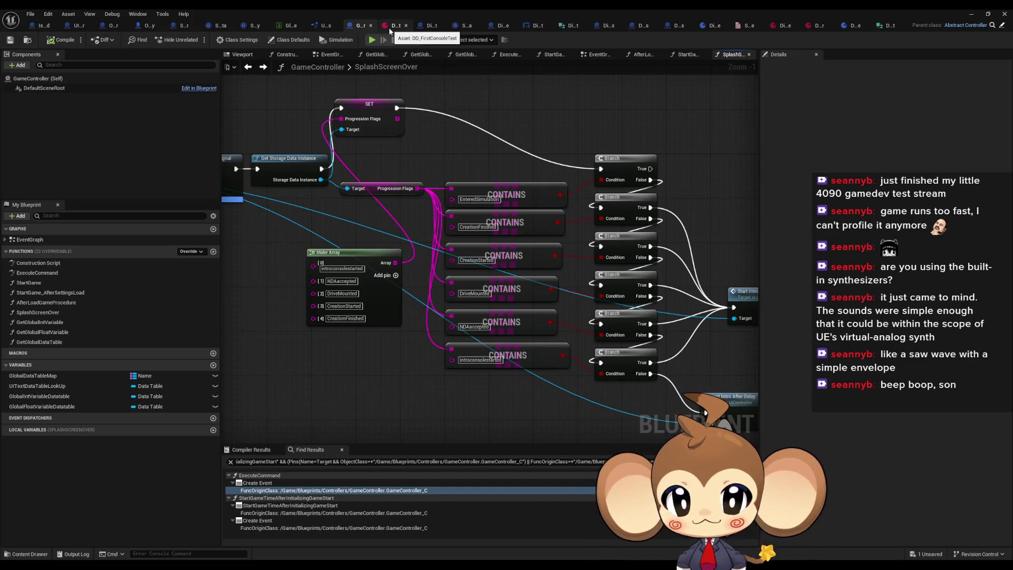
mouse_move(405, 533)
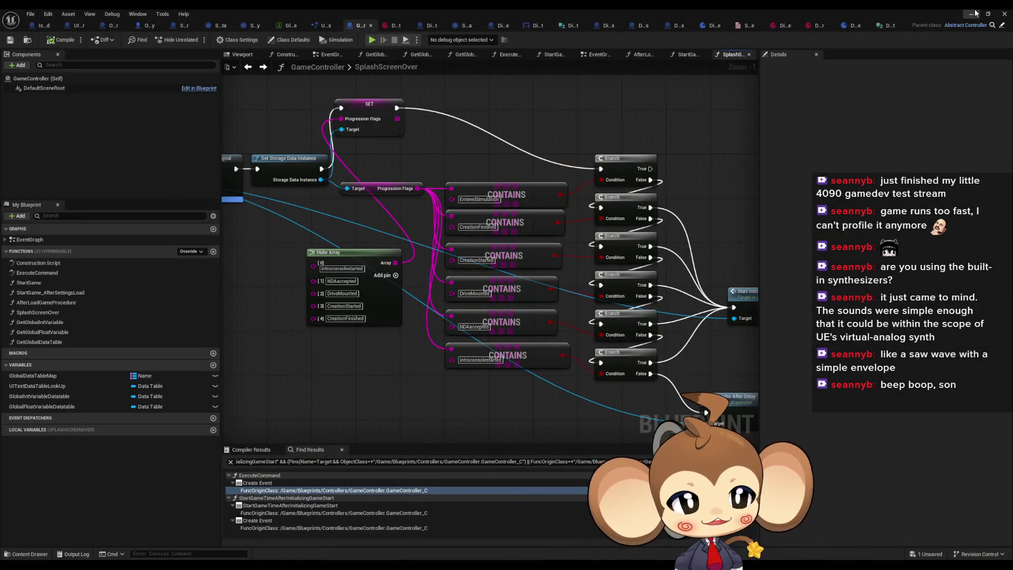
key(alt+Tab)
Step: Play-test the intro again, then open the DD_FirstConsoleText dialogue data asset
click(196, 39)
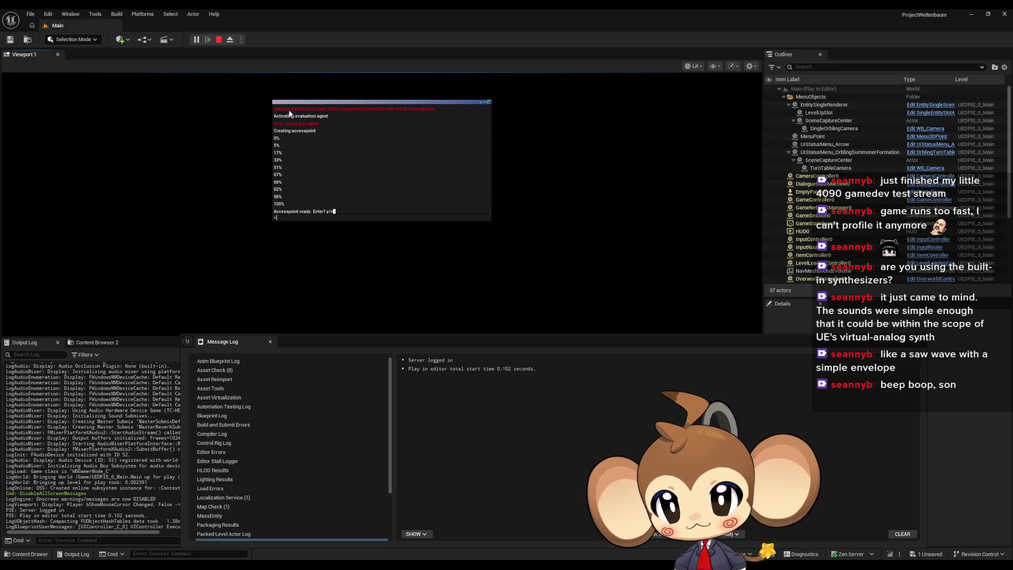
click(218, 39)
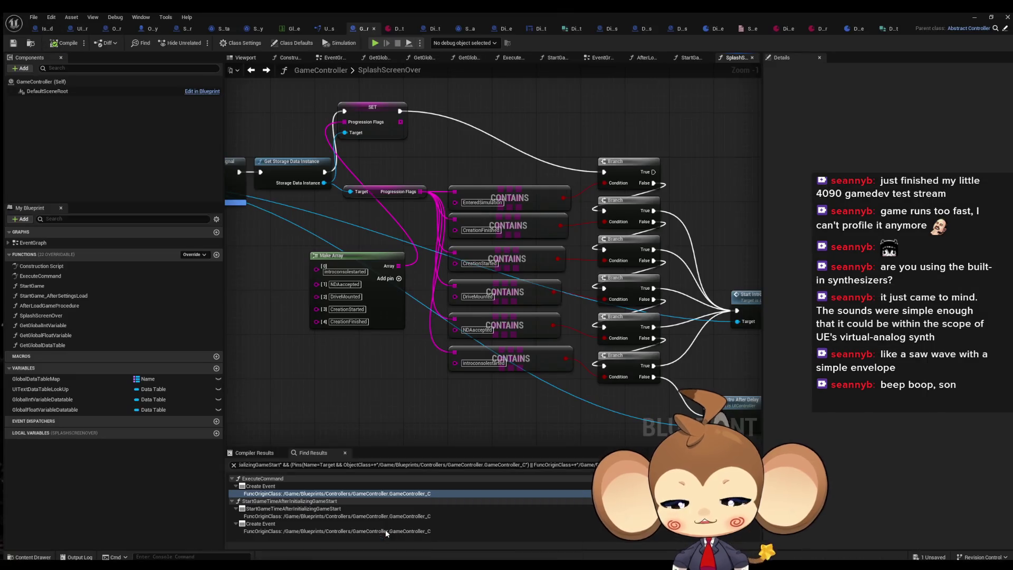
click(369, 523)
click(391, 28)
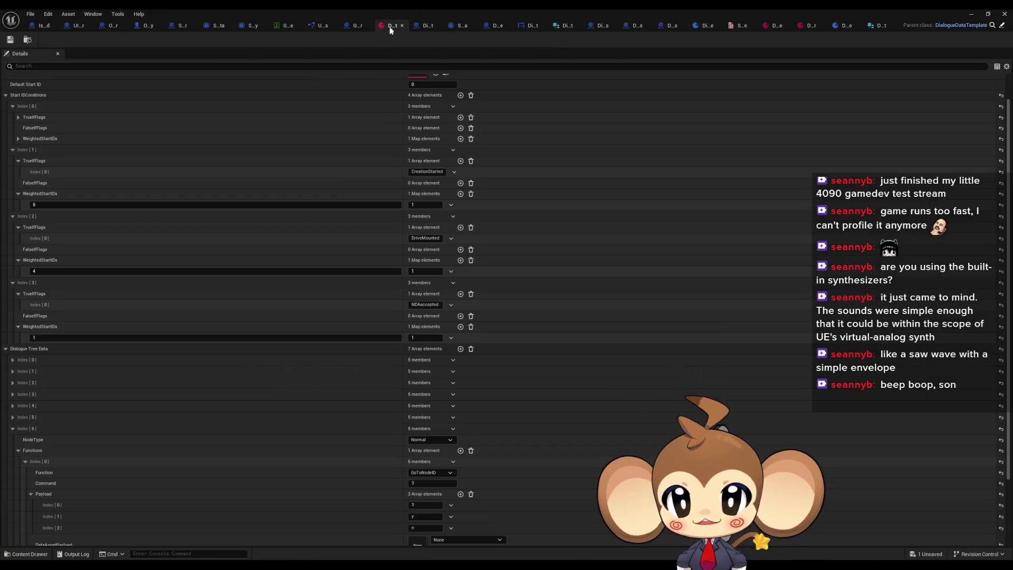
Step: Collapse the Start IDConditions entries Index[0] through Index[3] and their flag lists
double_click(10, 350)
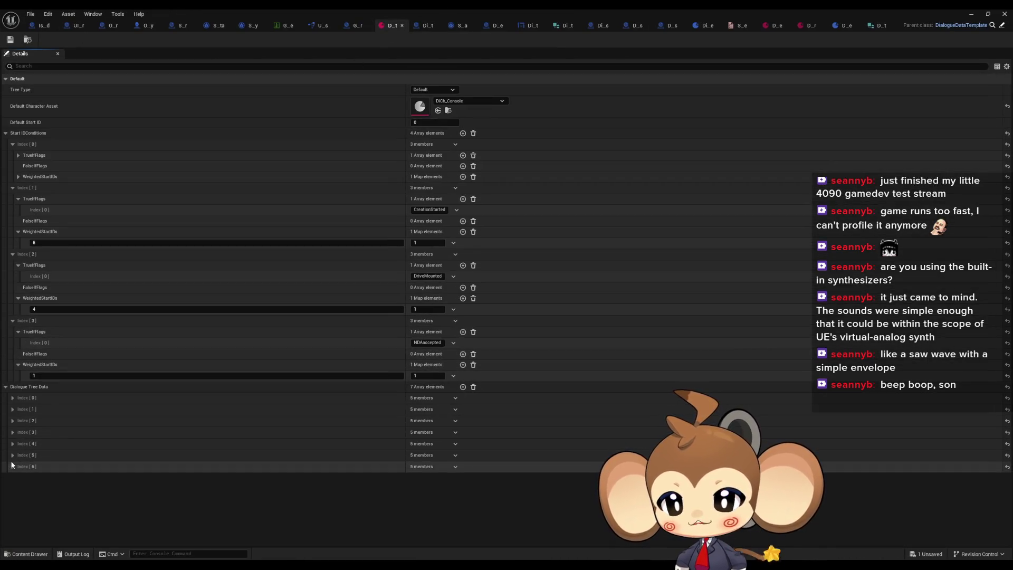
click(13, 466)
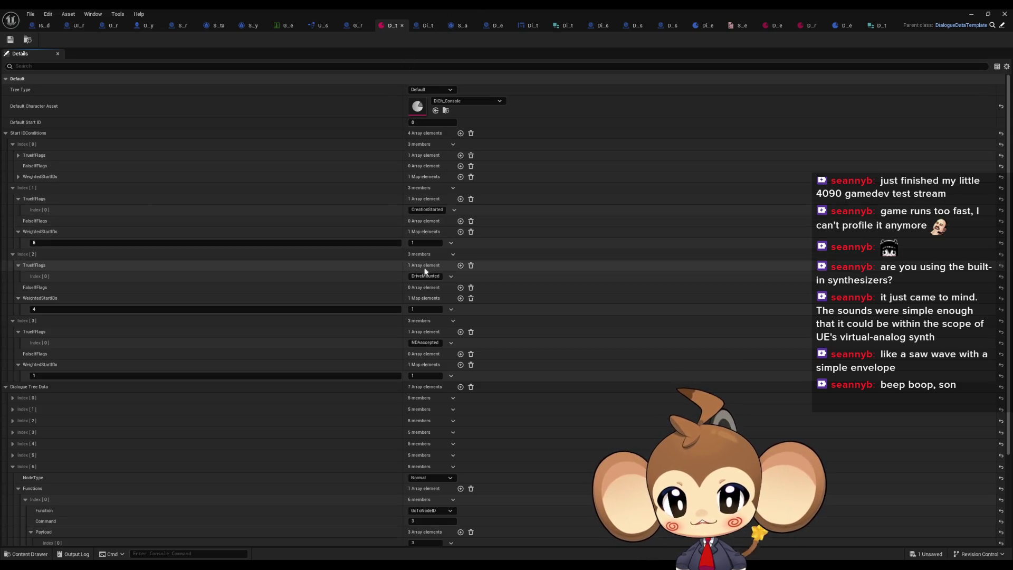
click(19, 199)
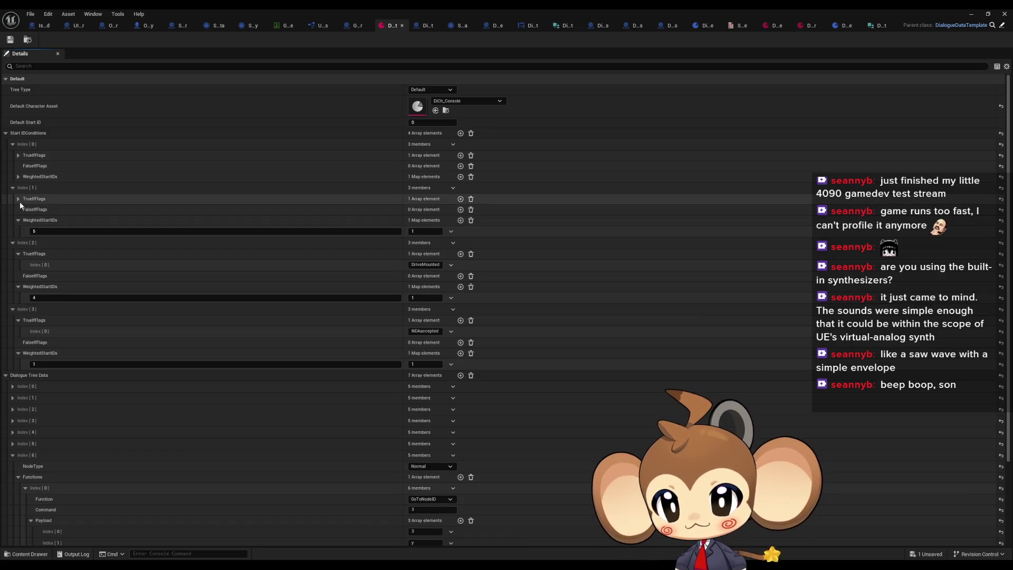
click(19, 200)
click(19, 199)
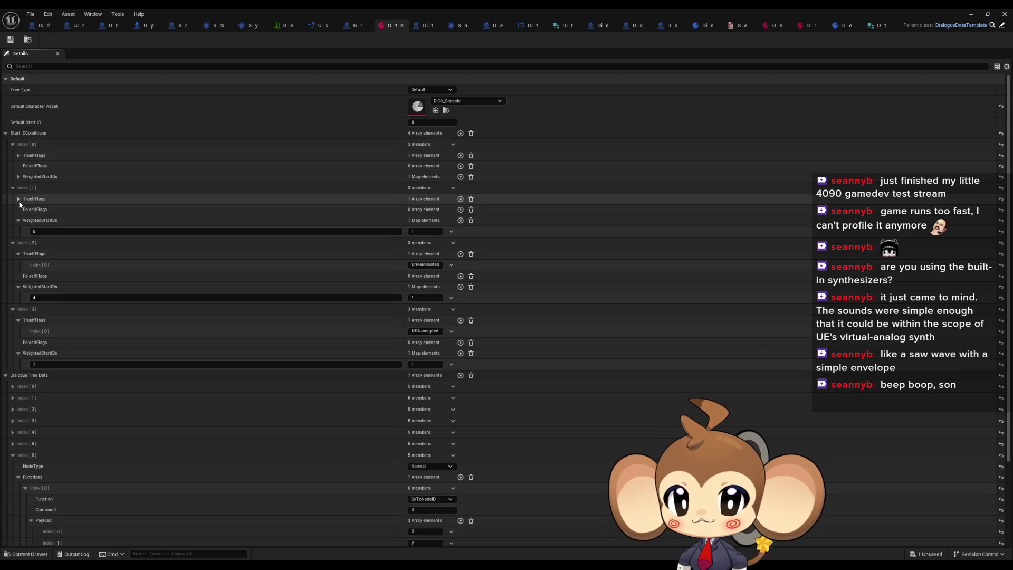
click(18, 221)
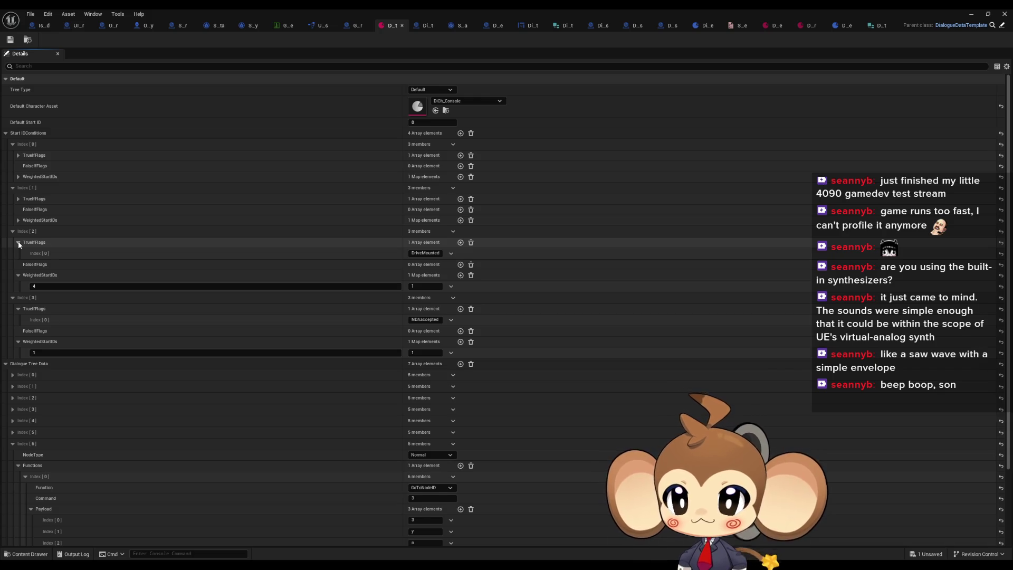
click(19, 242)
click(18, 264)
click(19, 285)
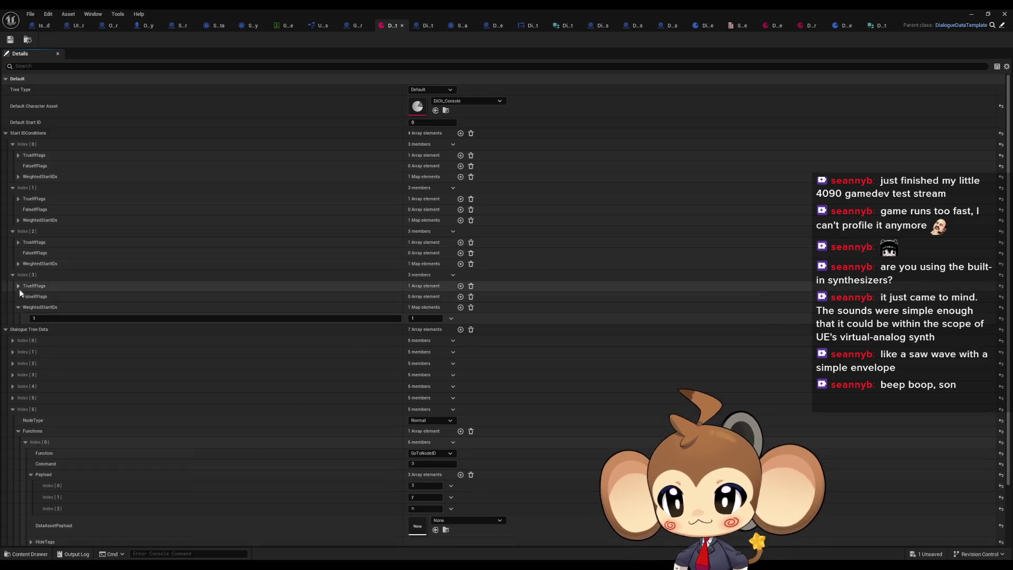
click(18, 307)
click(13, 275)
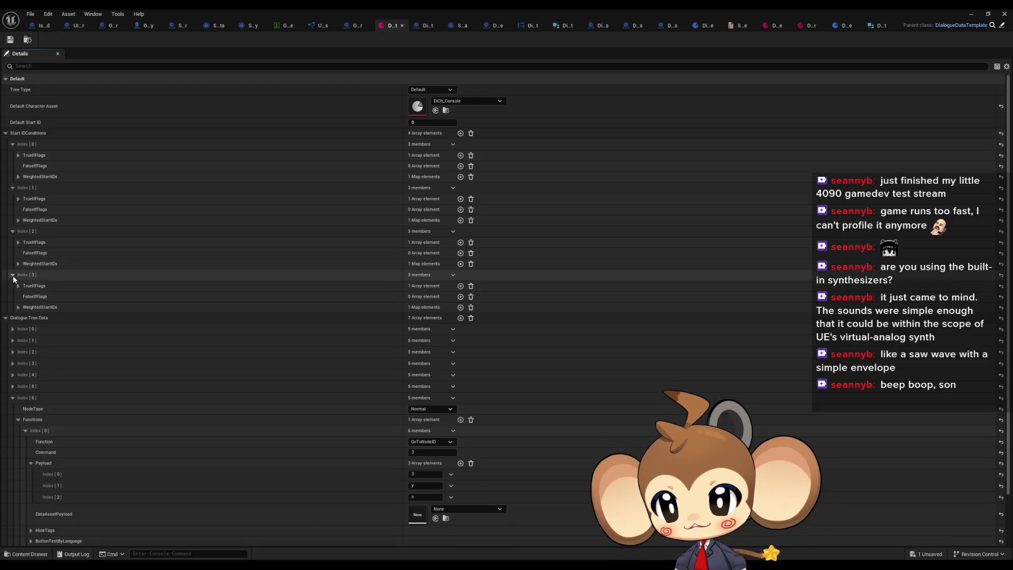
click(13, 231)
click(13, 188)
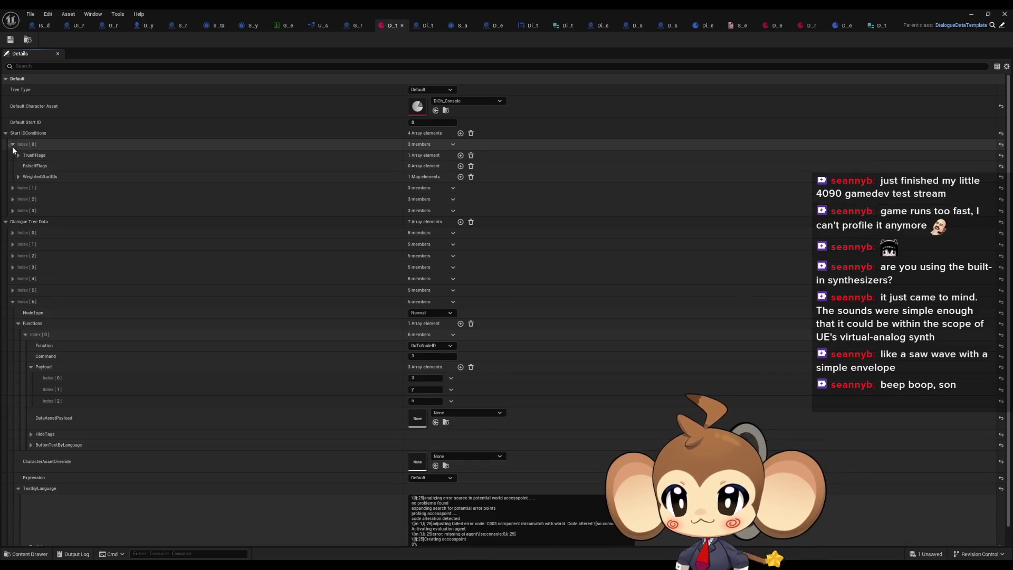
click(13, 144)
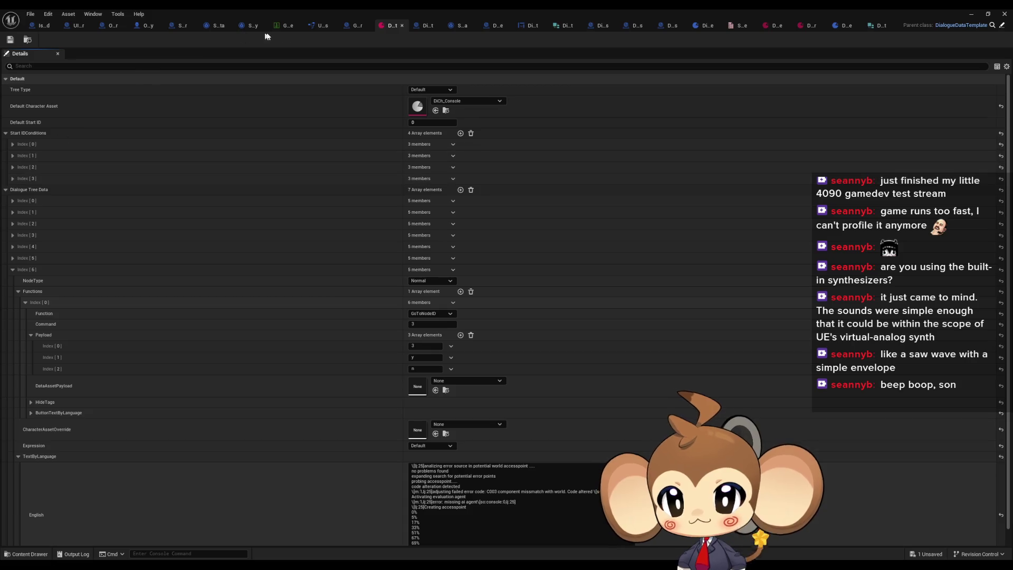
Step: Confirm Index[0] uses CreationFinished to start at ID 6, and review the English text
click(356, 25)
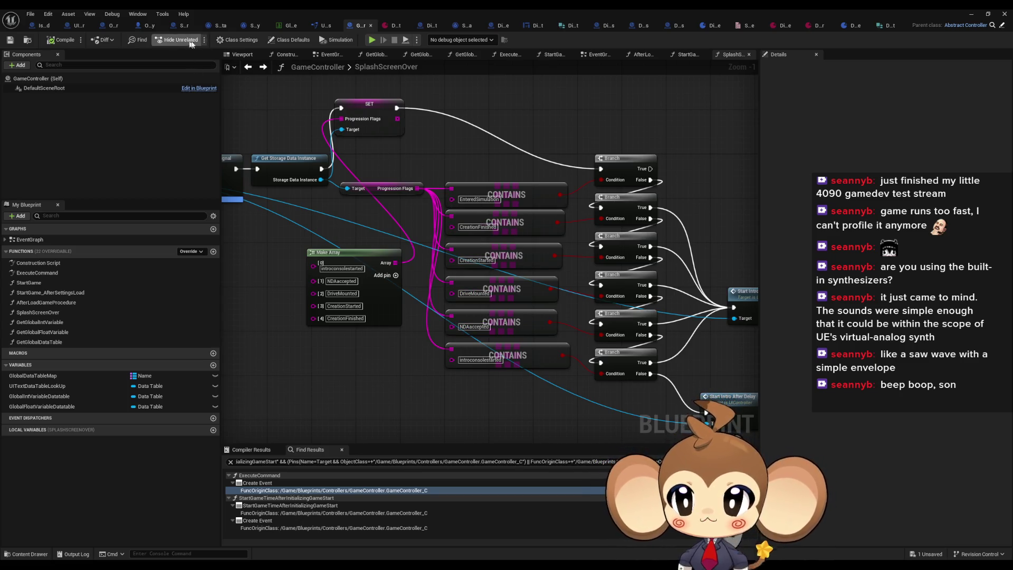
click(389, 25)
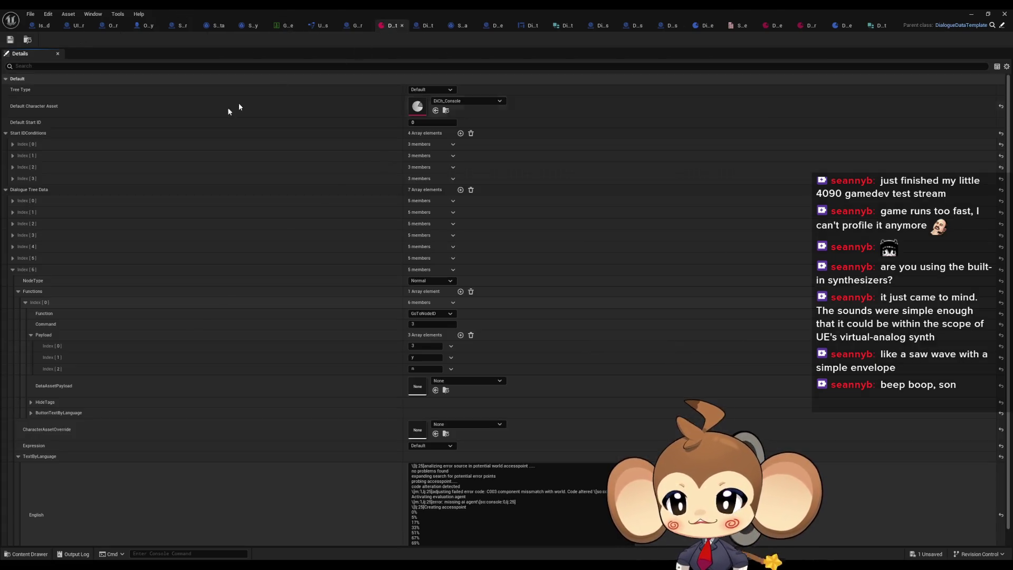
click(15, 146)
click(18, 155)
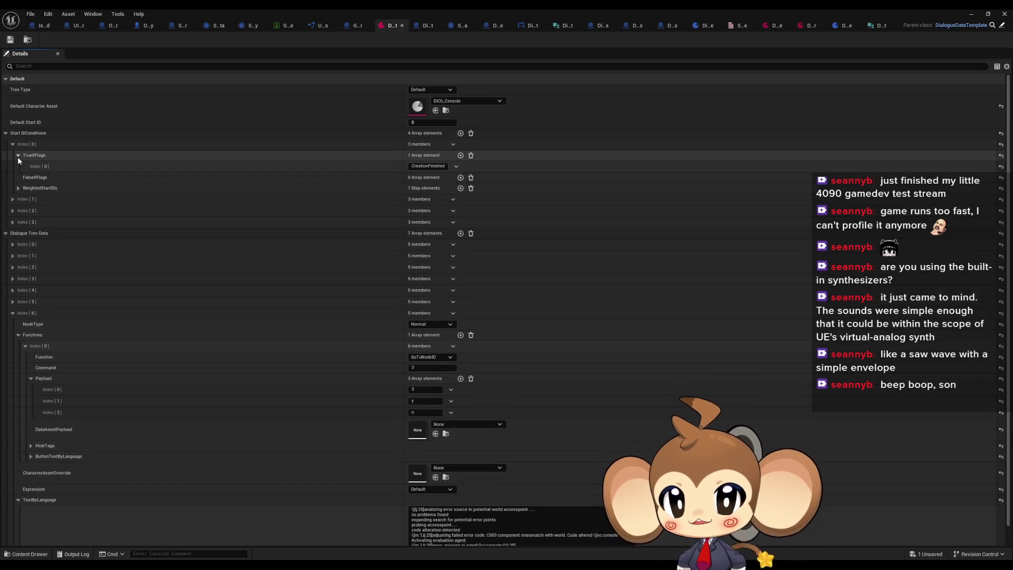
click(18, 188)
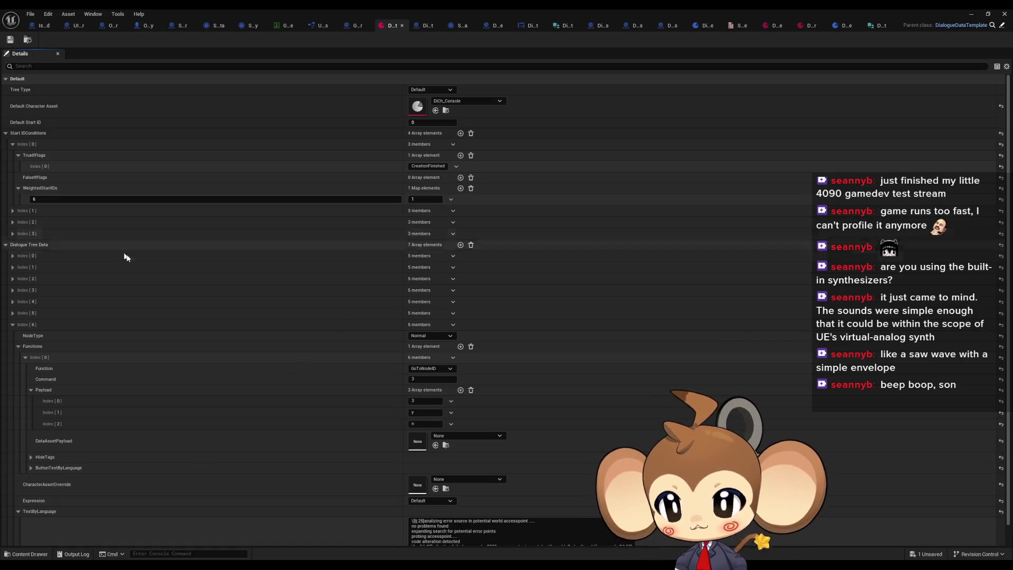
scroll(129, 264, down, 3)
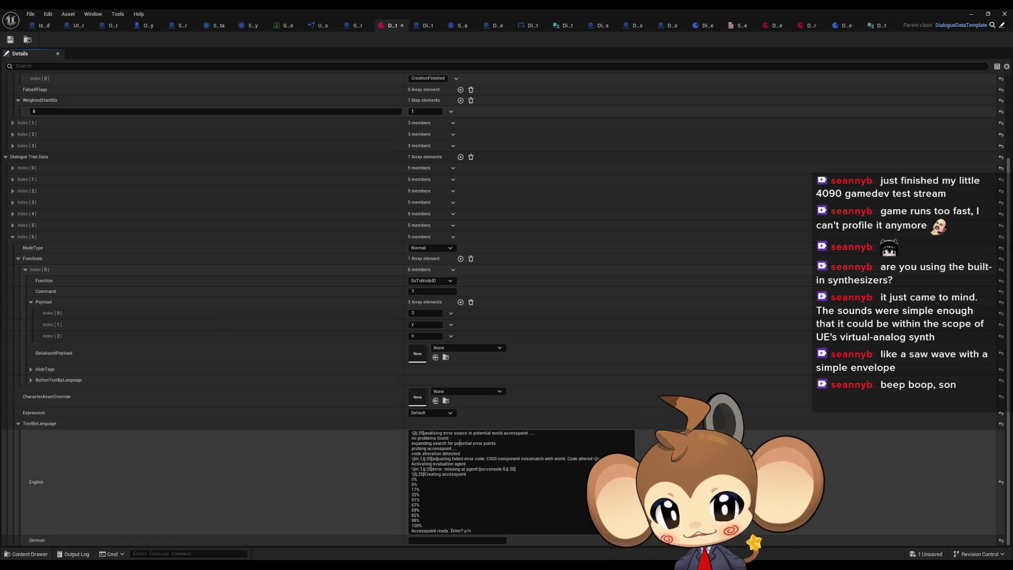
drag(442, 433, 468, 433)
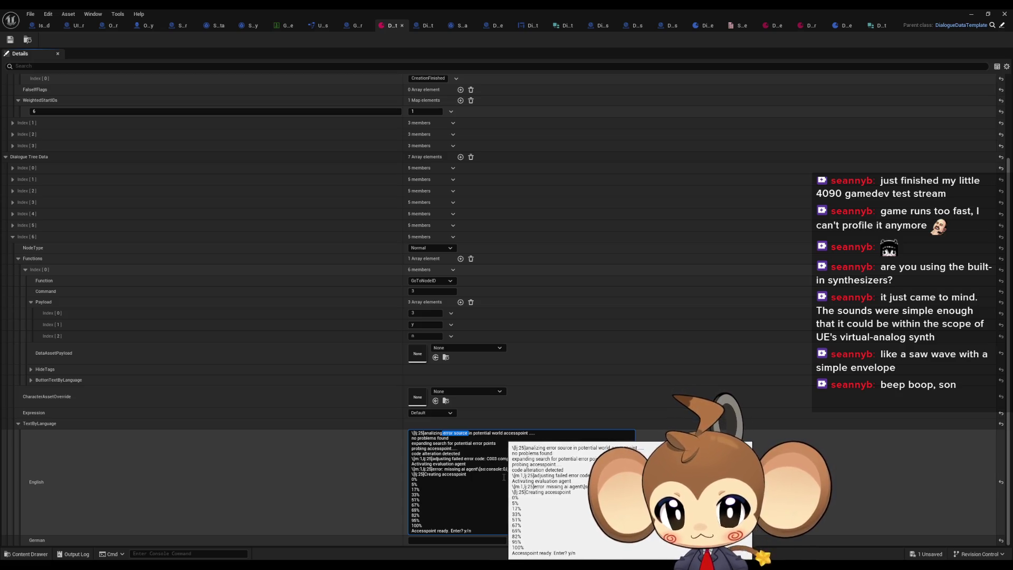
click(773, 26)
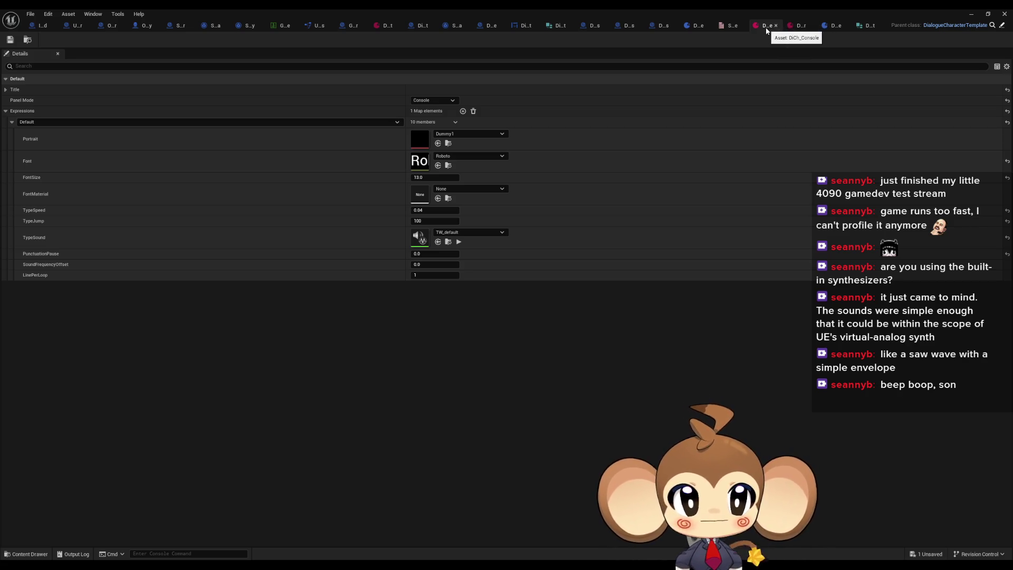
Step: Set DiCh_Console TypeSpeed to 0.5 and watch the running play test before stopping it
drag(422, 210, 467, 209)
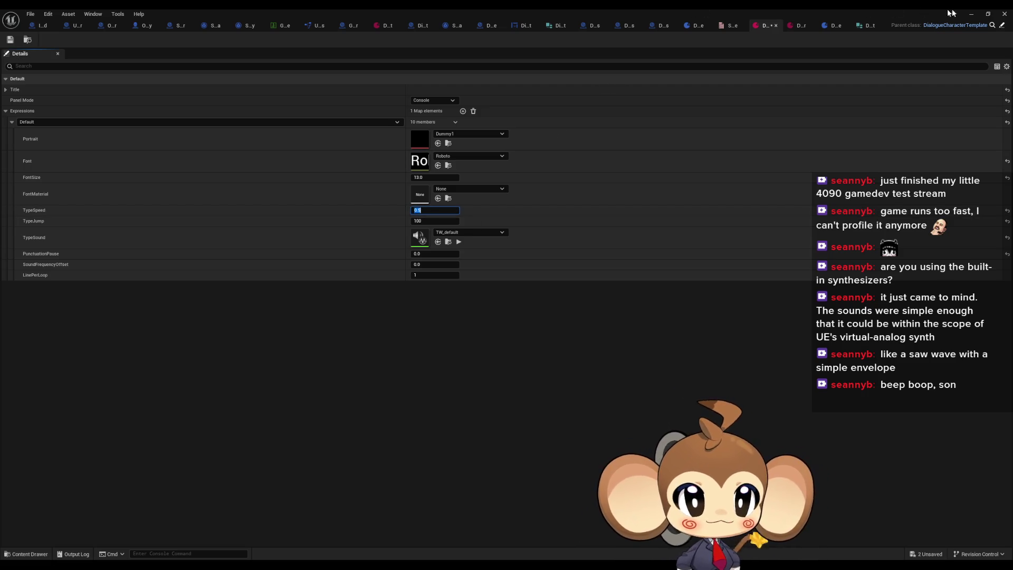
click(971, 14)
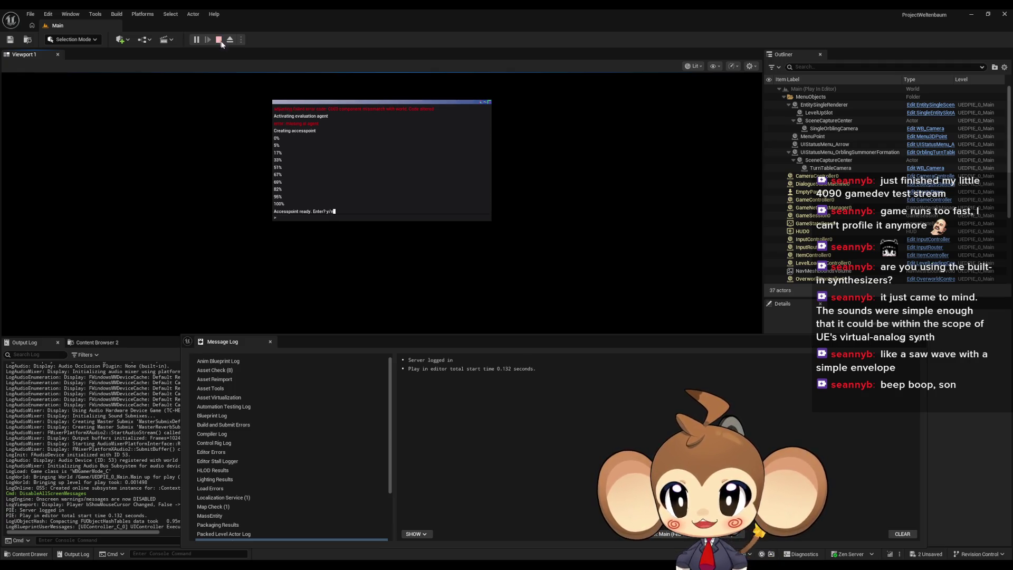
click(219, 40)
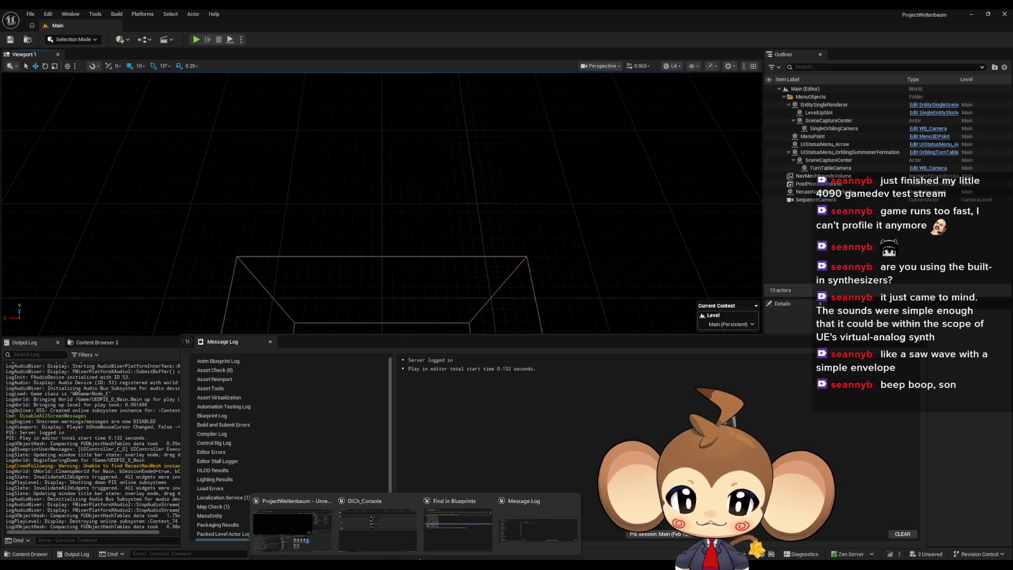
click(304, 525)
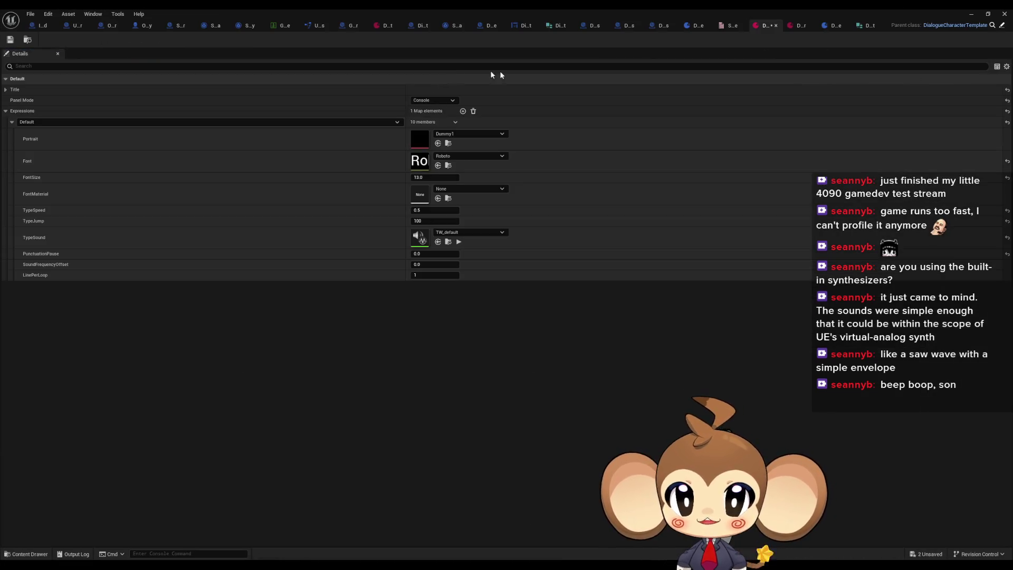
click(378, 26)
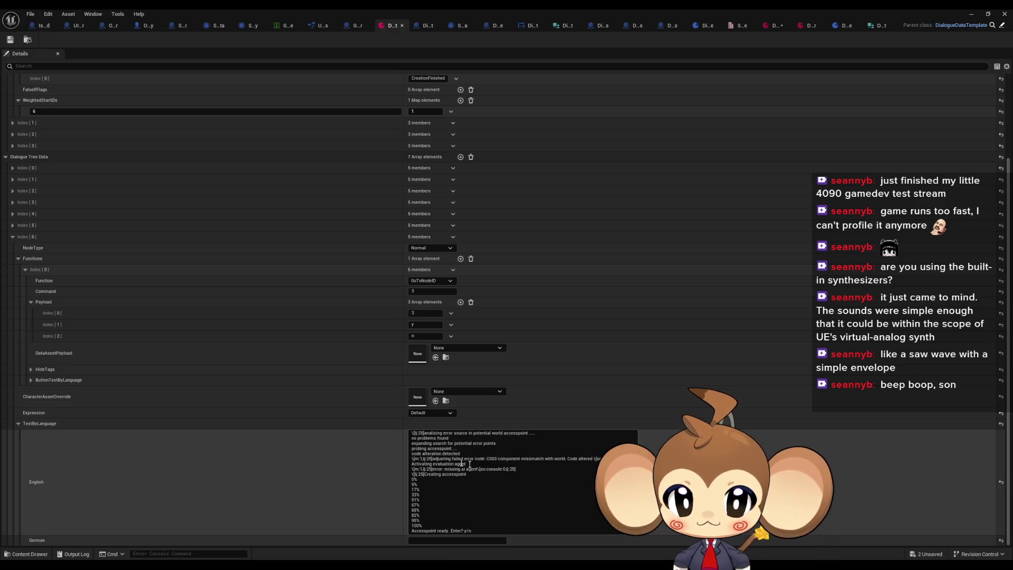
Step: Delete the first five lines of the English console text and preview it in PIE
click(442, 459)
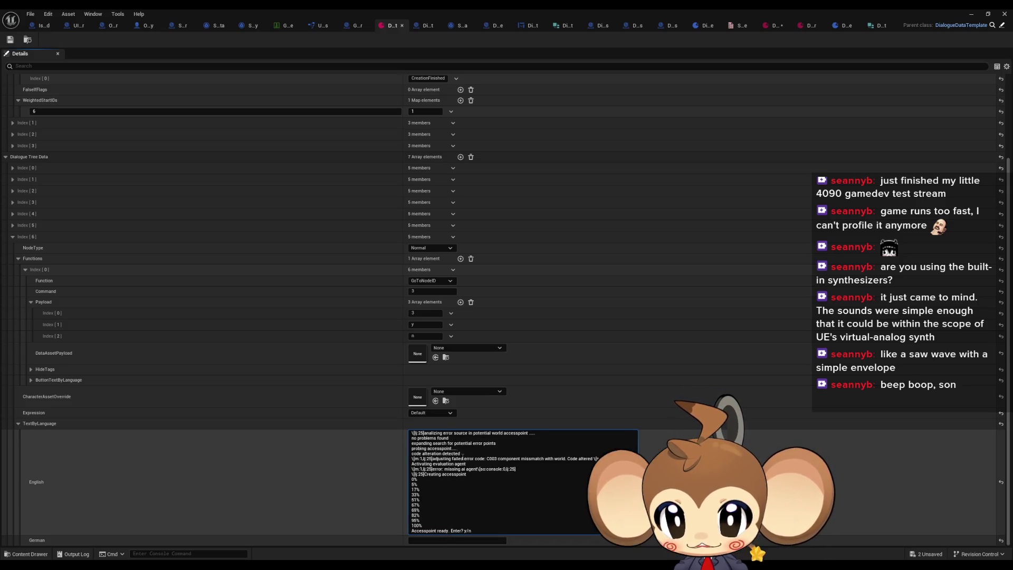
drag(466, 453, 391, 433)
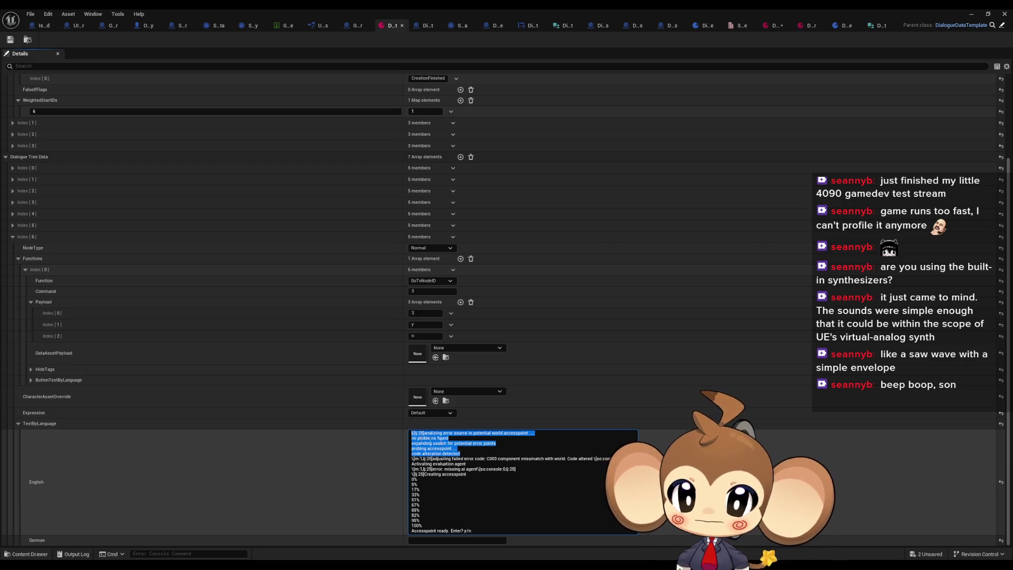
key(BackSpace)
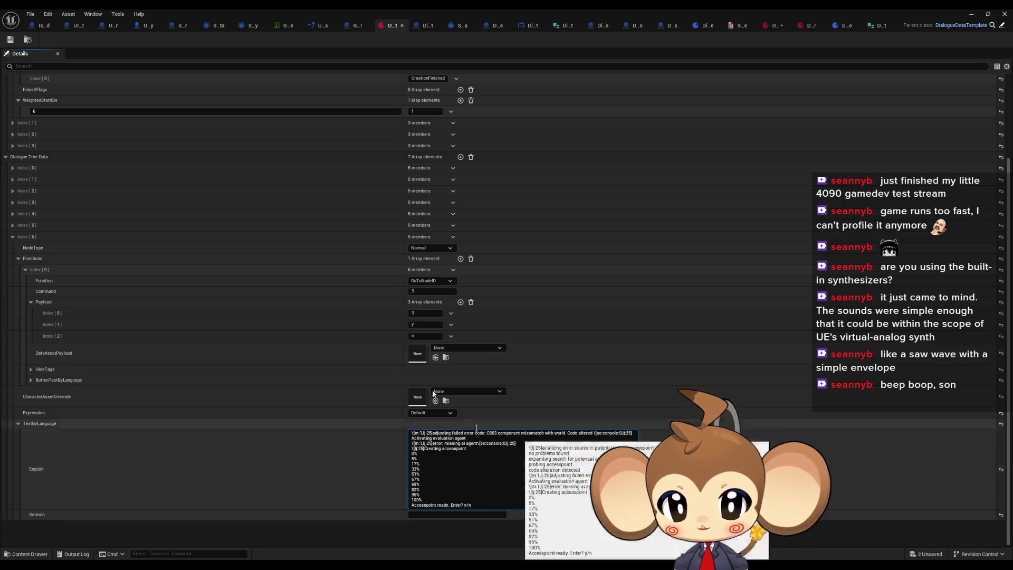
click(971, 15)
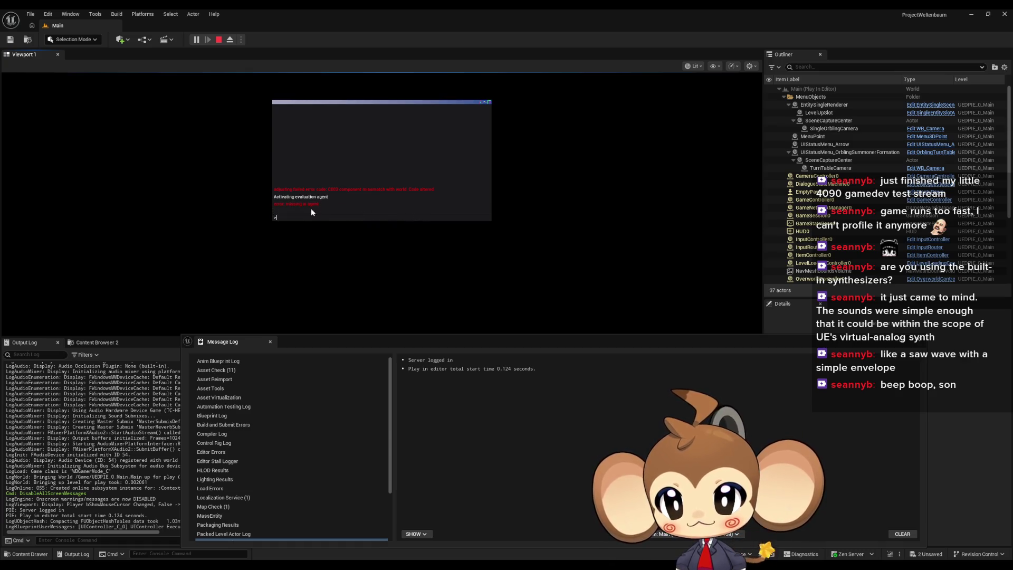
click(218, 40)
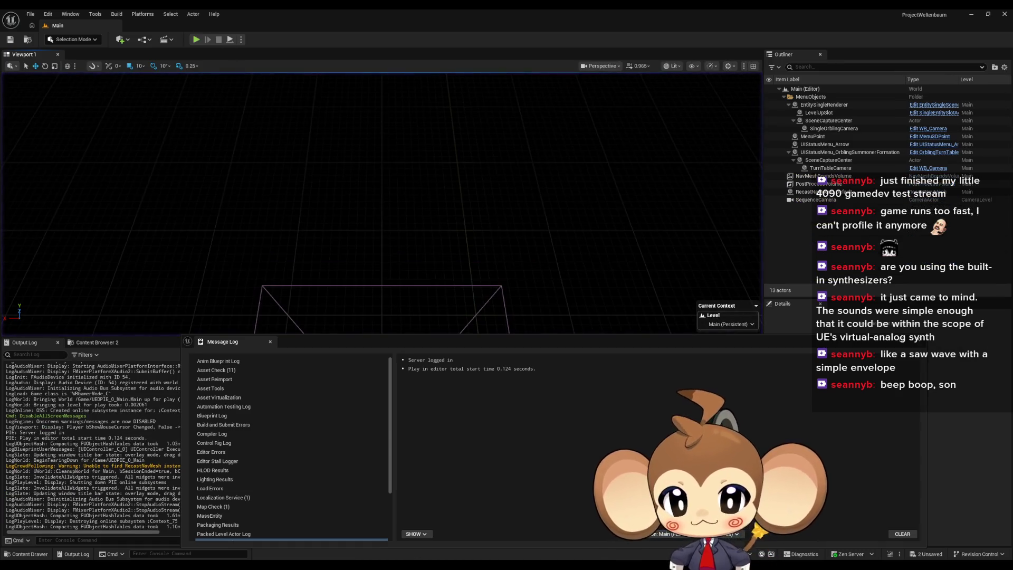
mouse_move(406, 565)
click(372, 533)
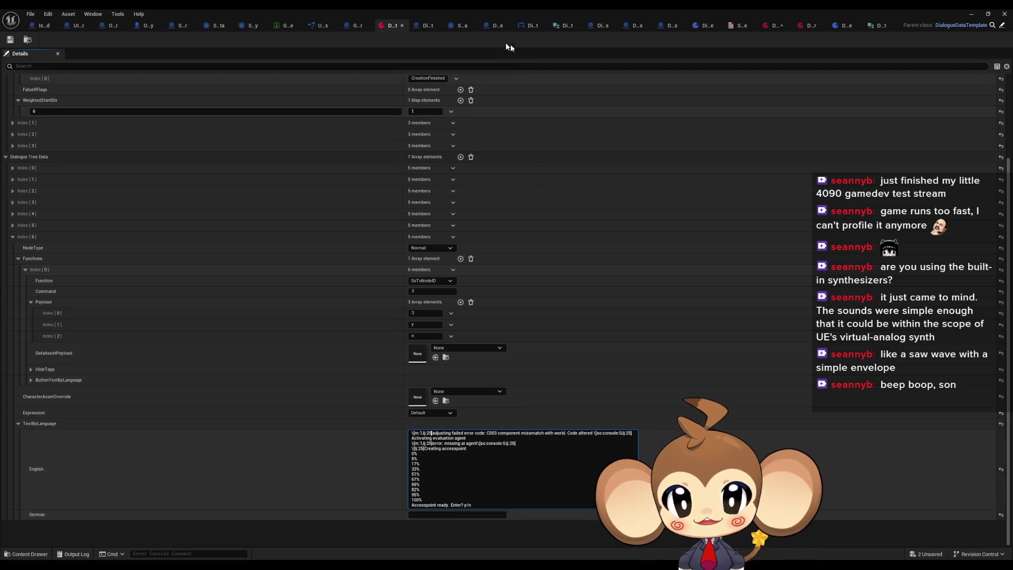
click(420, 25)
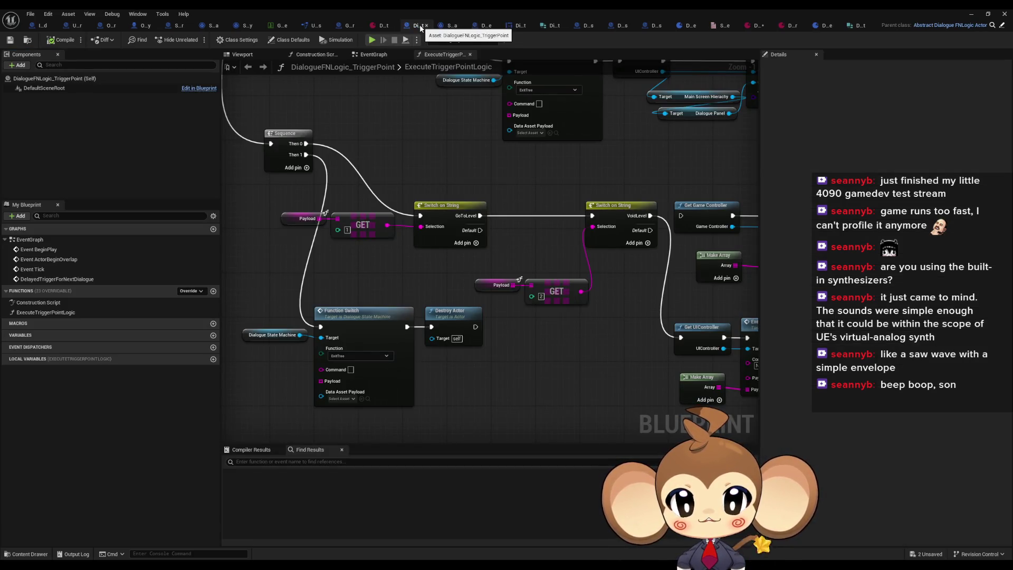
click(520, 25)
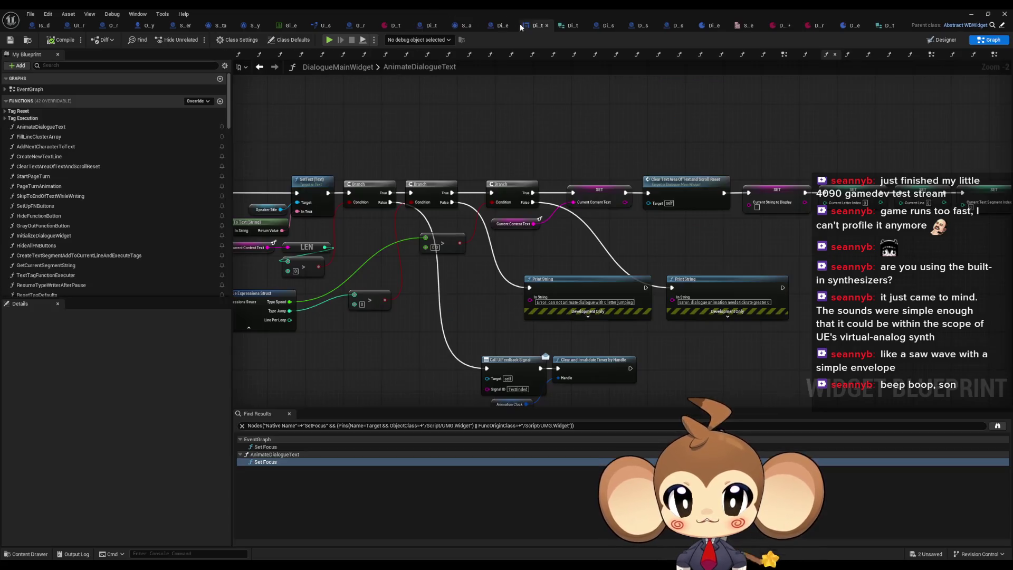
scroll(72, 240, down, 1)
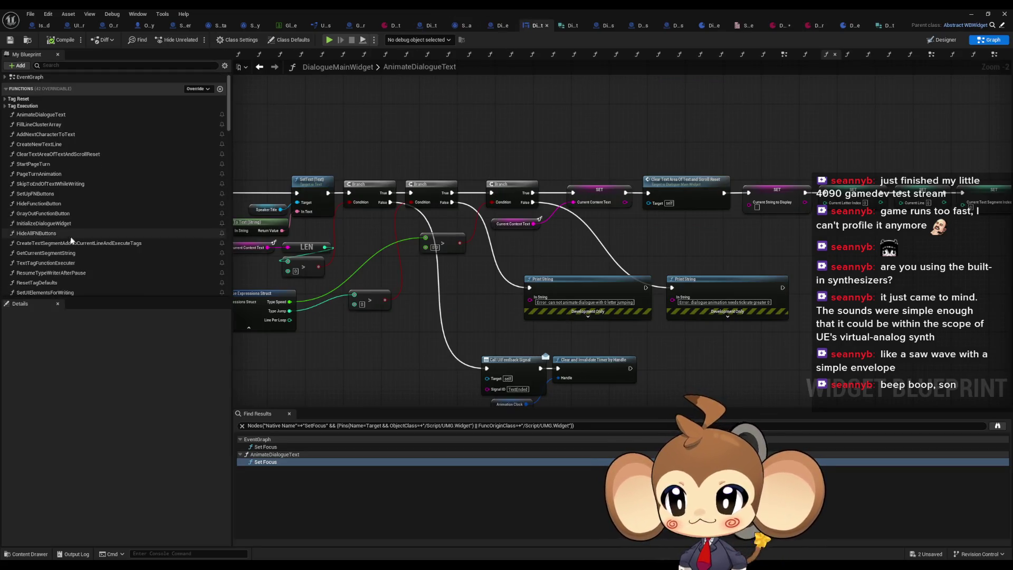
scroll(71, 240, down, 4)
double_click(55, 213)
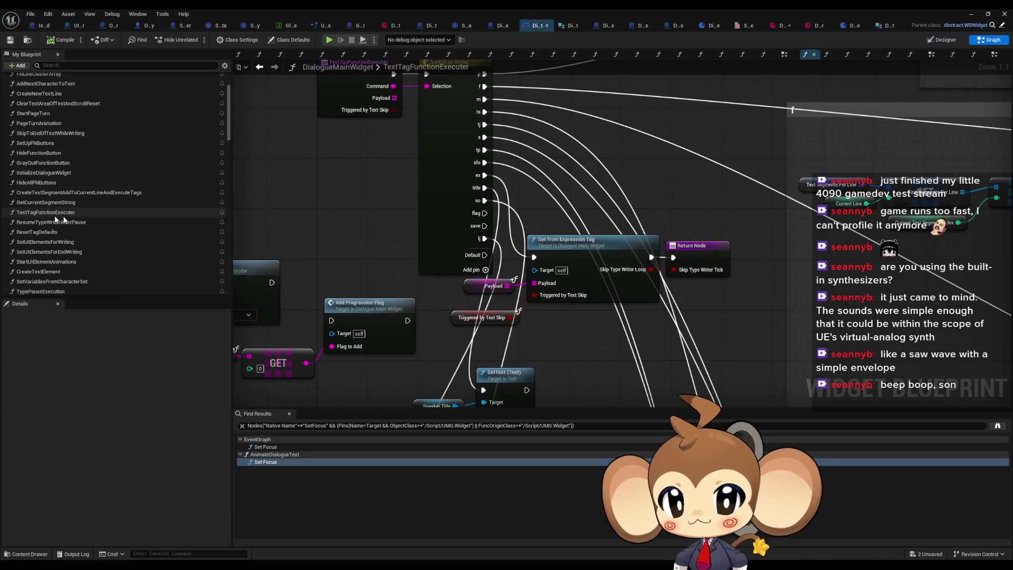
scroll(486, 278, down, 3)
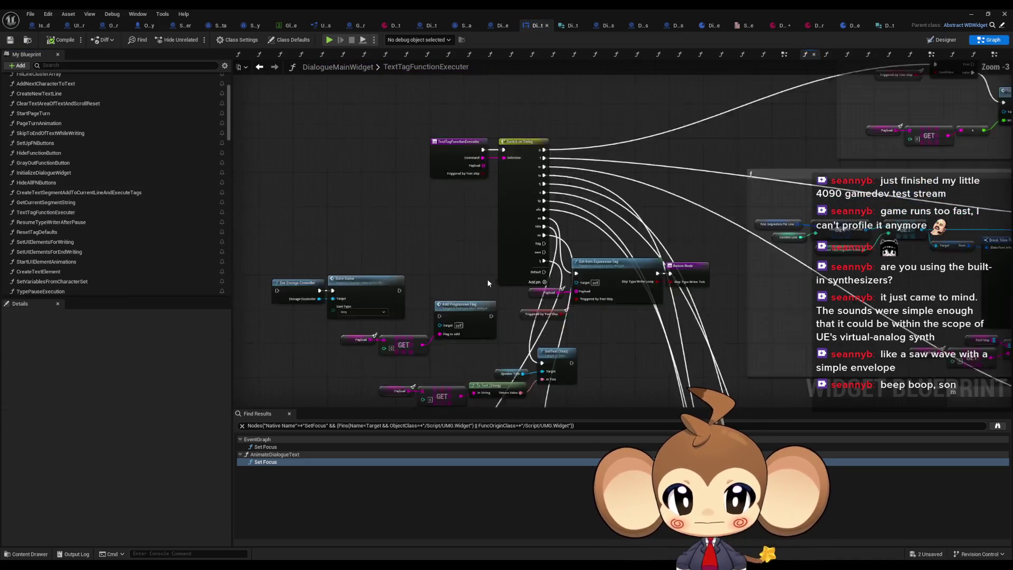
scroll(486, 279, up, 3)
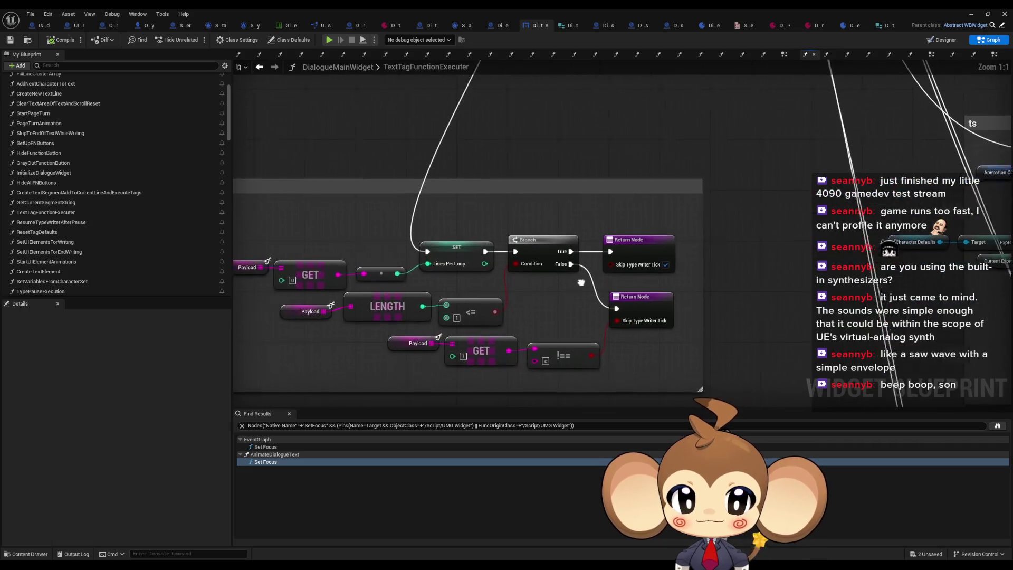
mouse_move(294, 287)
mouse_down()
mouse_move(459, 312)
mouse_move(510, 307)
mouse_up()
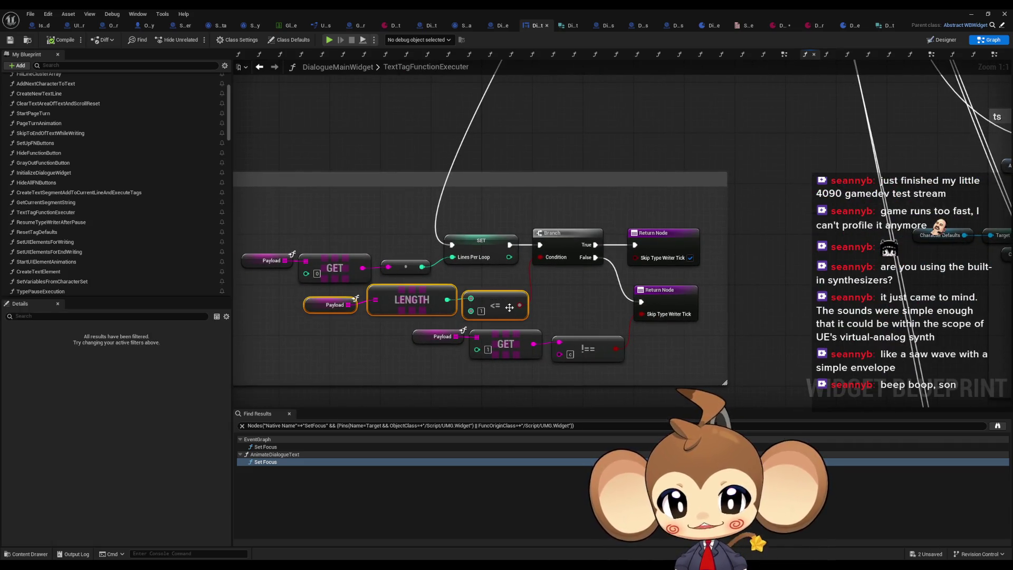
click(587, 349)
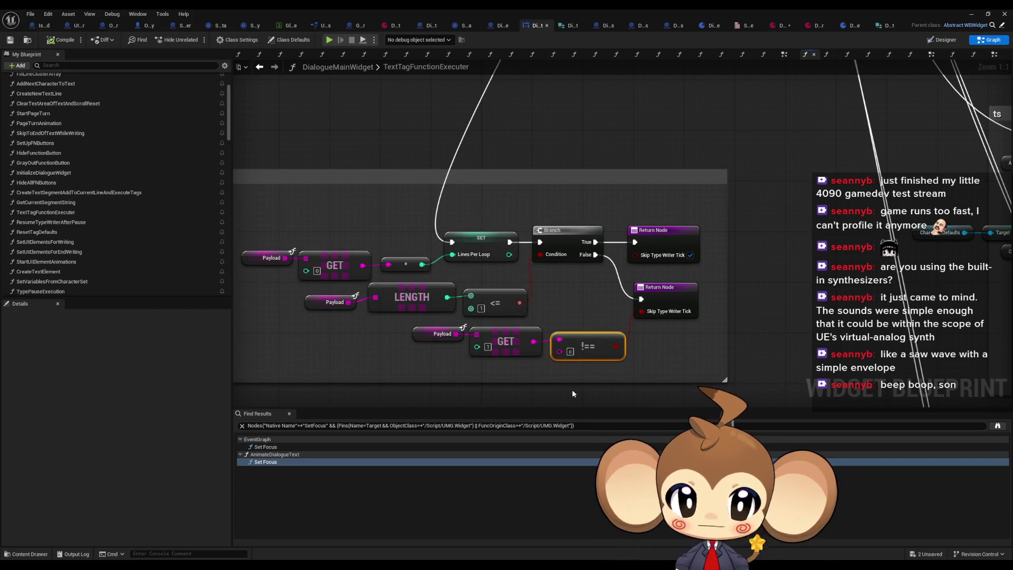
drag(571, 379, 538, 383)
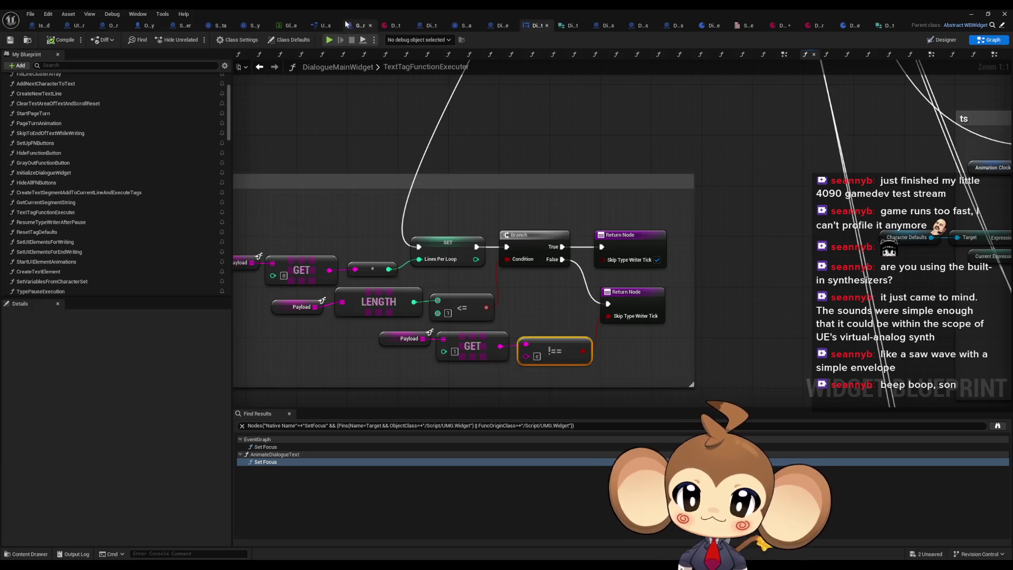
click(390, 24)
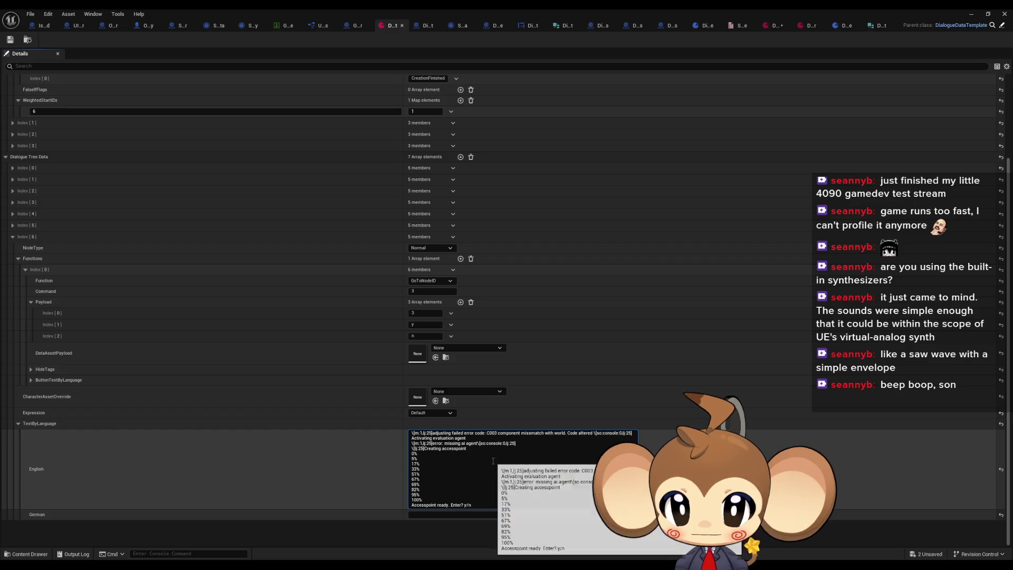
Step: Append :c to the j:25 tags in the English text and run a play test
text(:c)
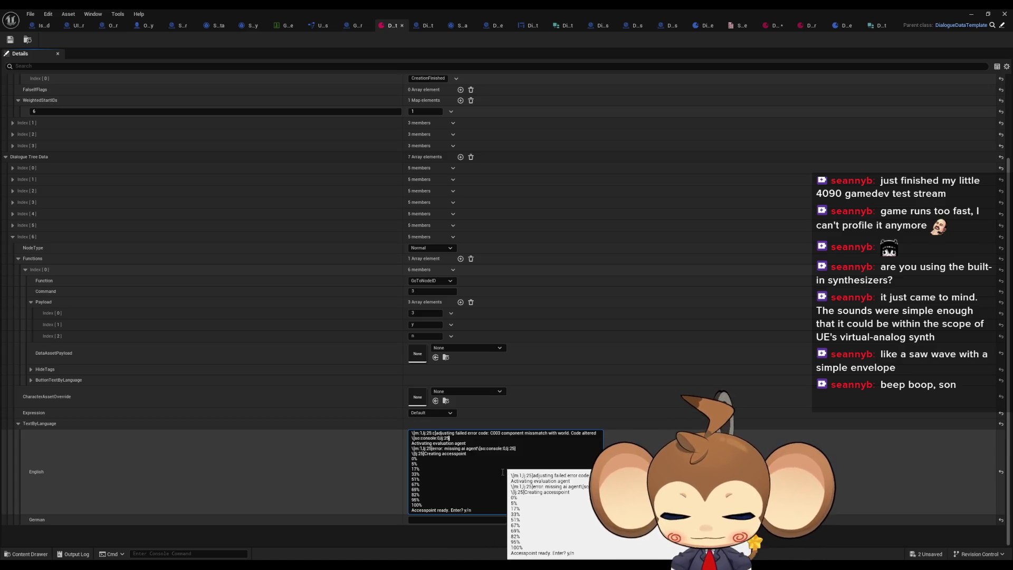
text(:c)
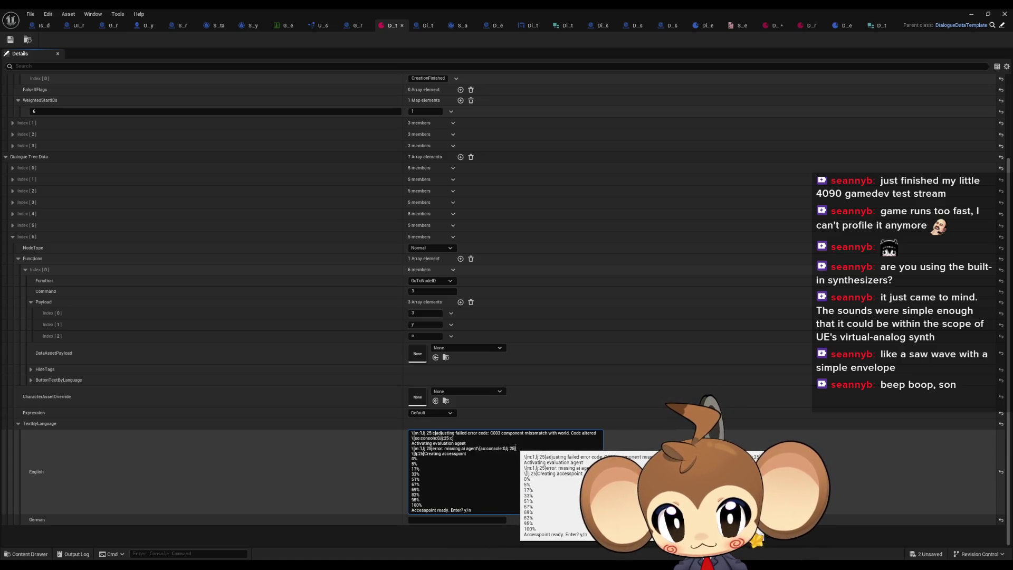
text(:c)
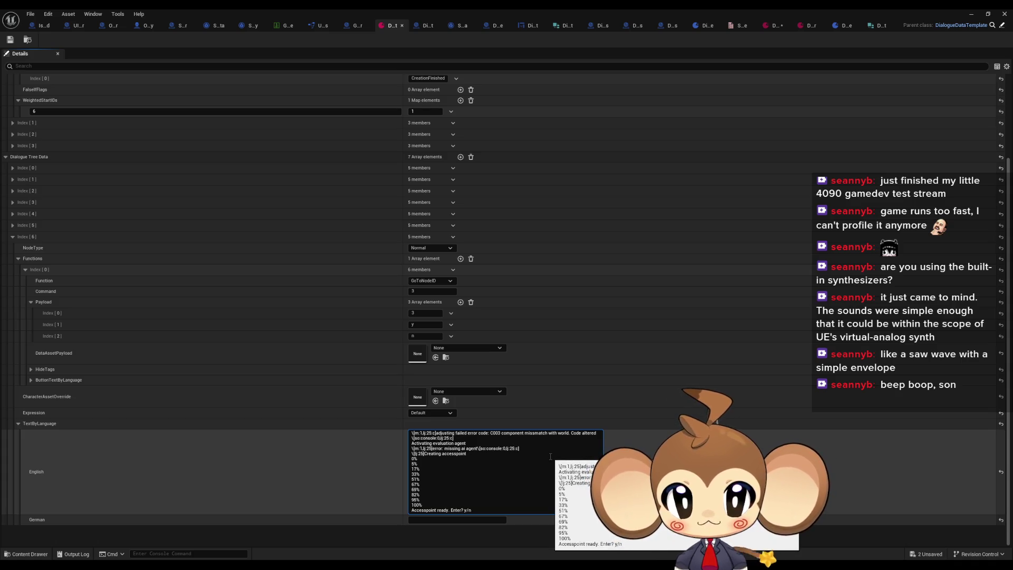
click(431, 448)
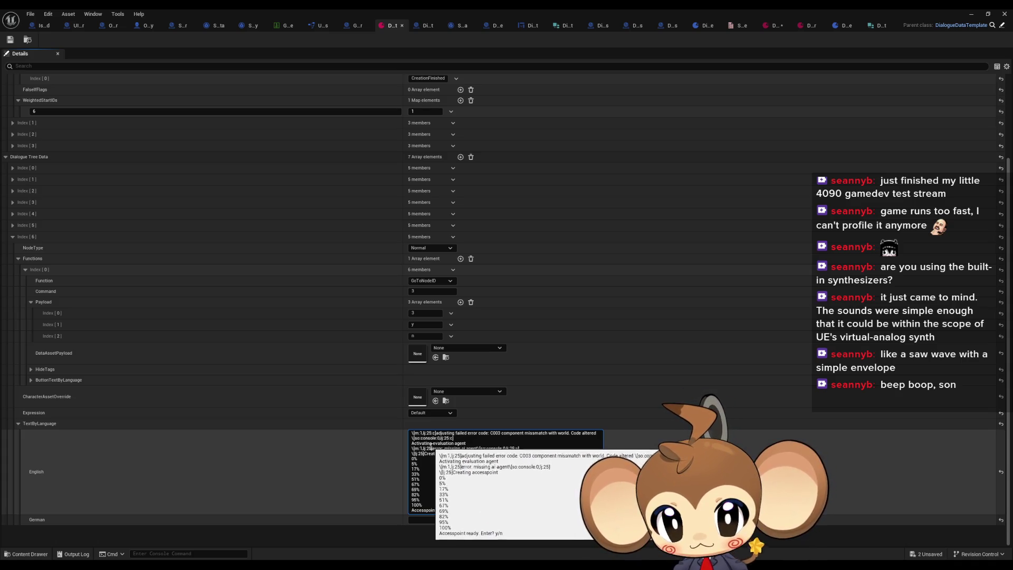
text(:c)
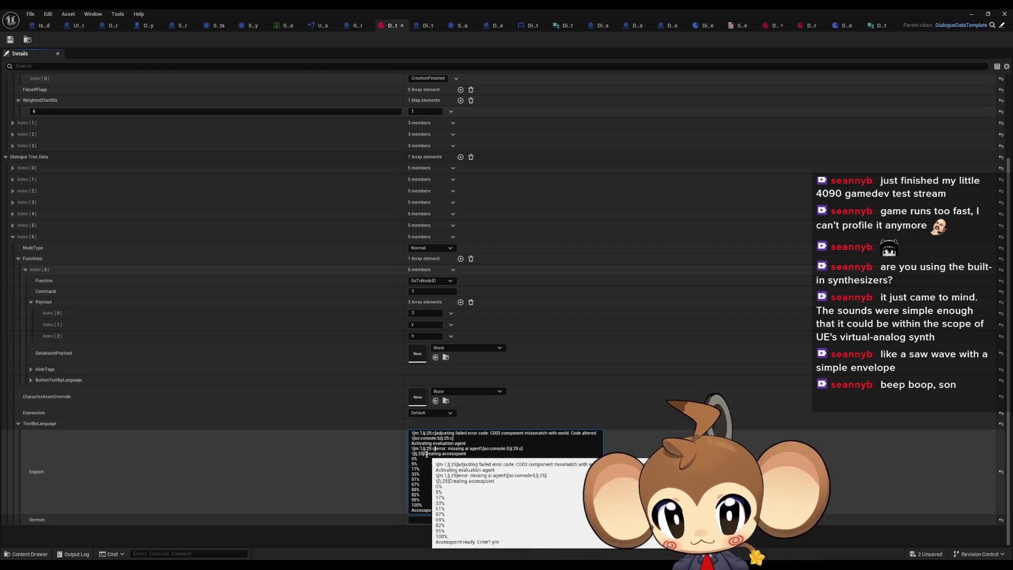
text(:c)
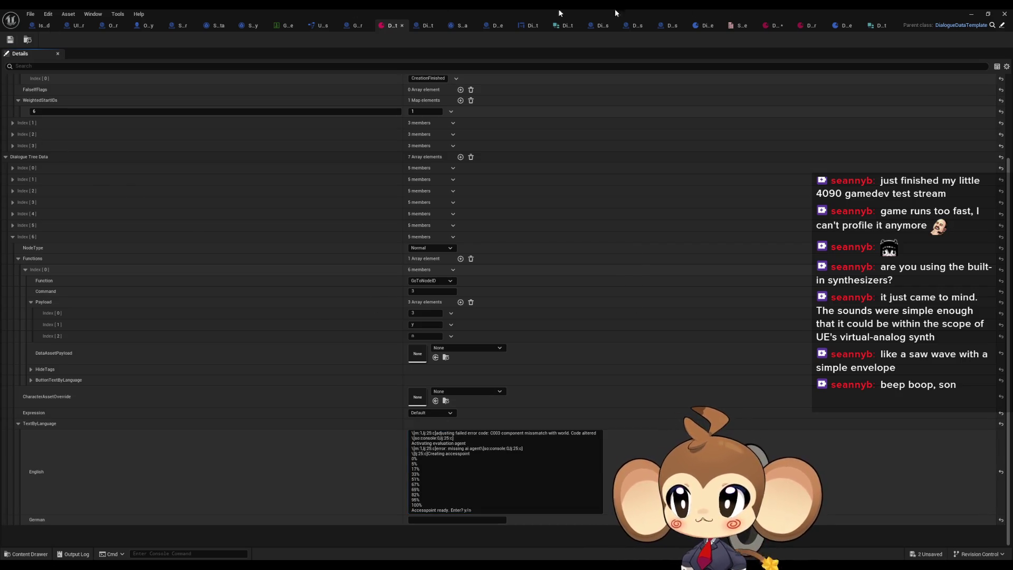
click(971, 14)
key(alt+p)
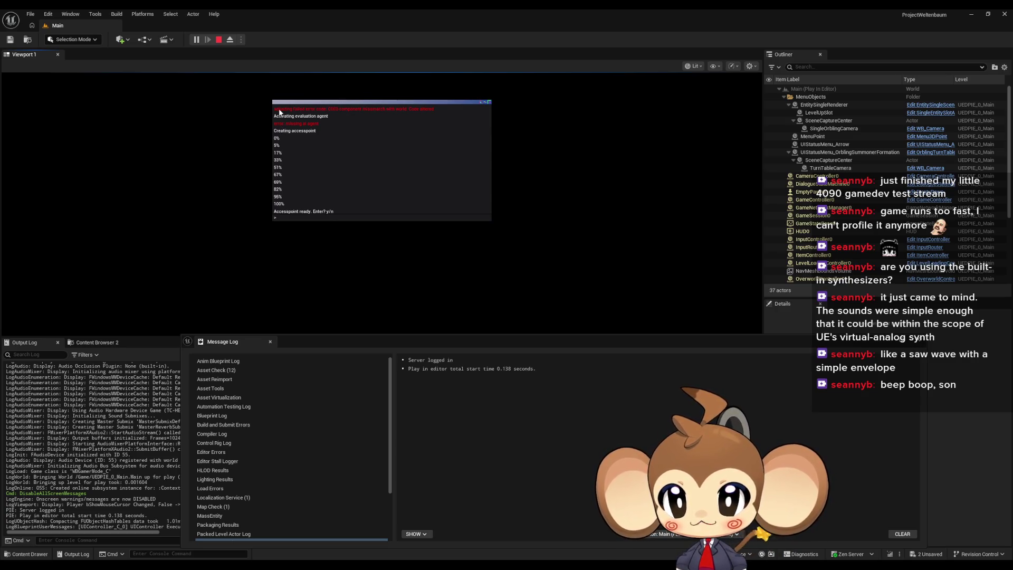
click(218, 39)
Step: Check the DiCh_Console TypeJump value of 1000 and relaunch the play test
mouse_move(417, 564)
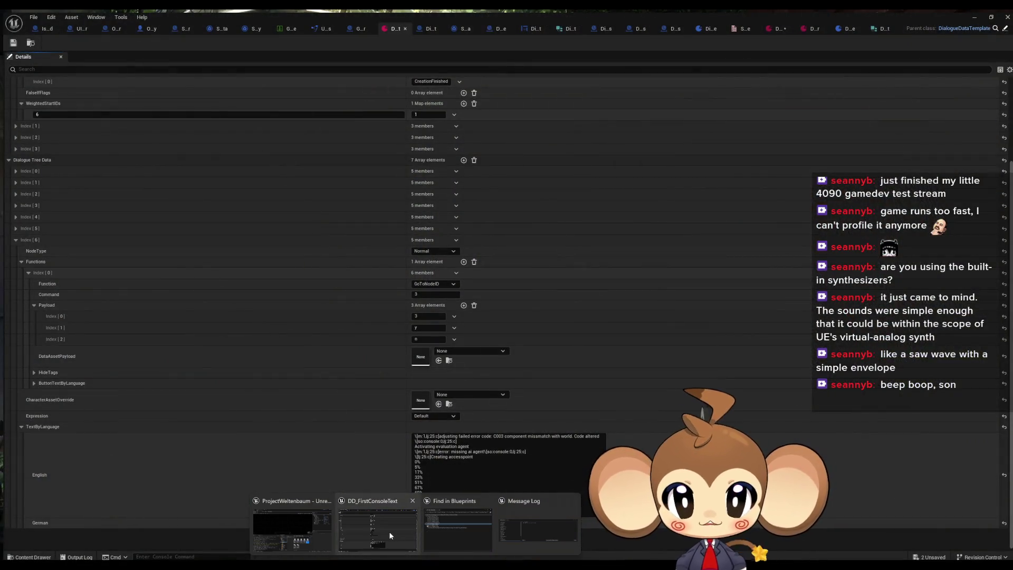
click(390, 535)
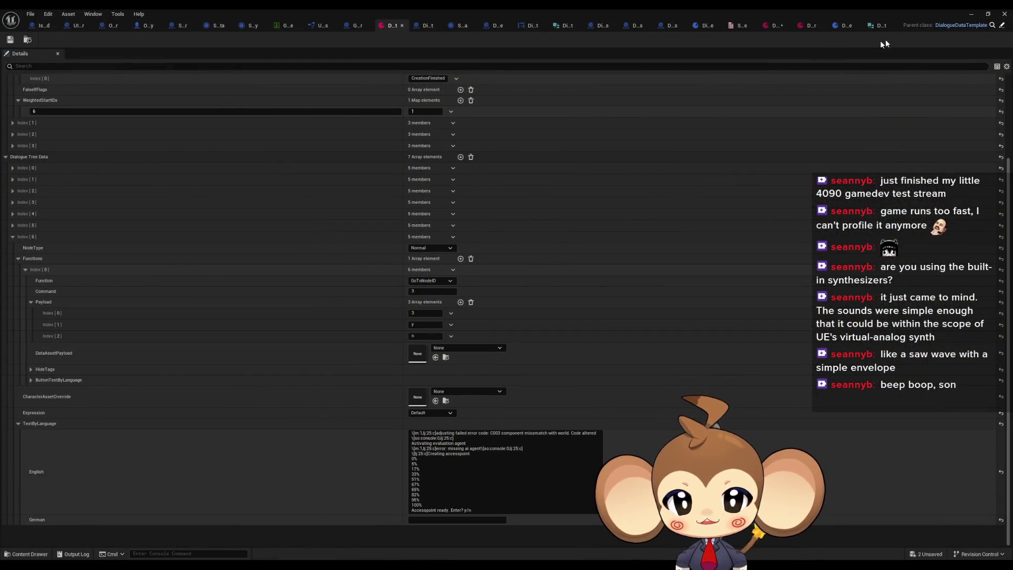
click(773, 25)
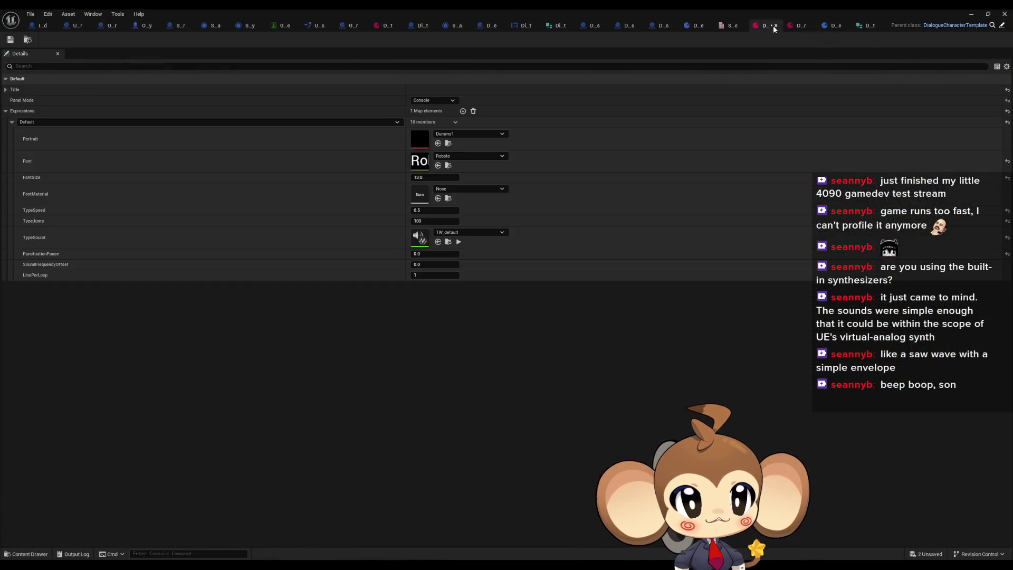
click(442, 222)
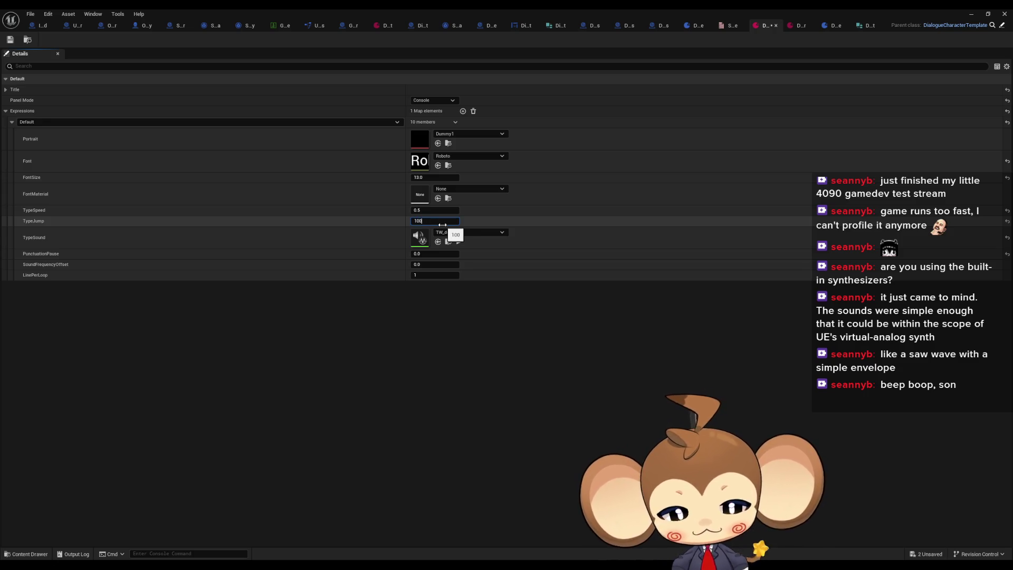
click(972, 14)
click(195, 39)
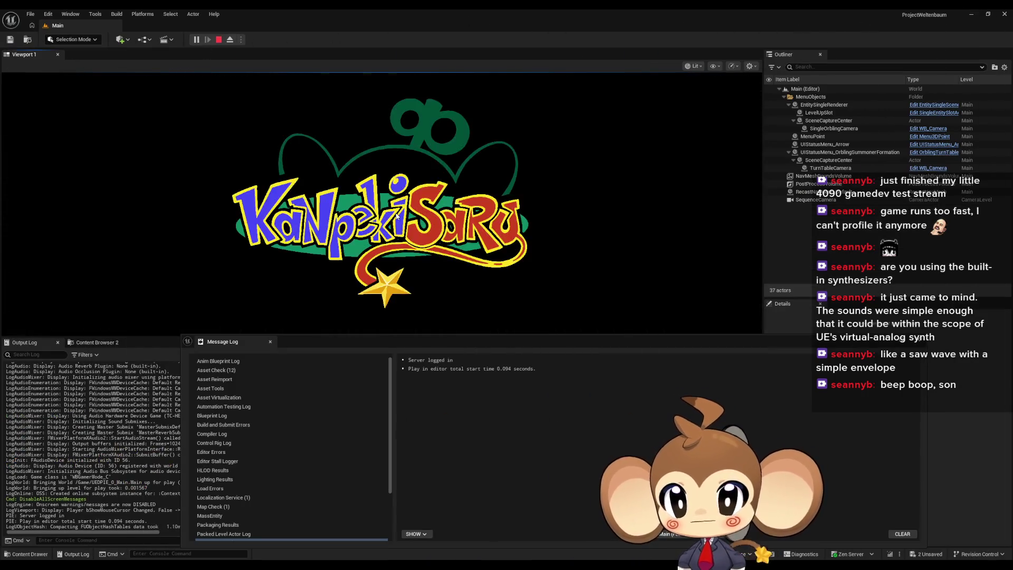
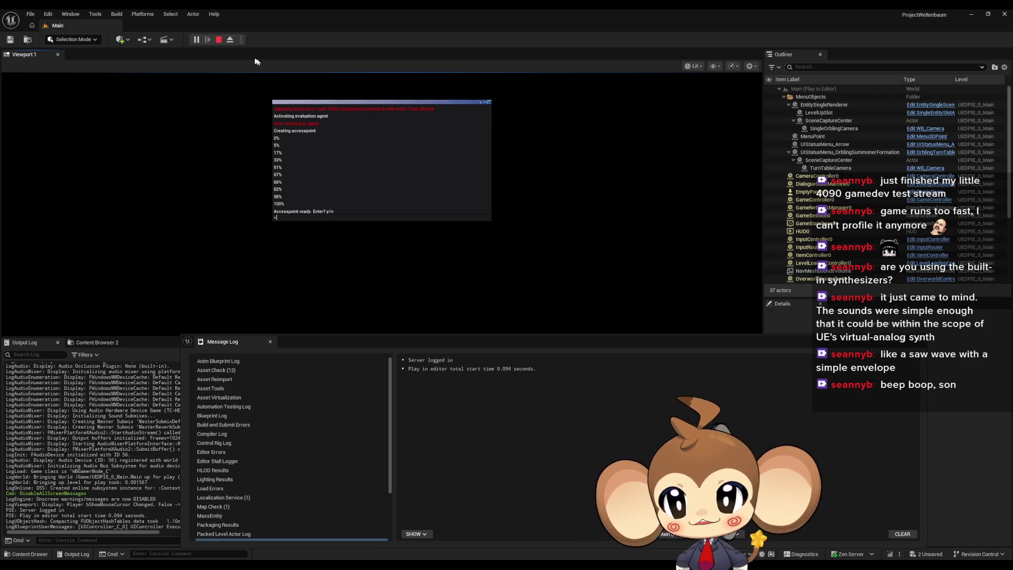
Step: Stop the play session and set DiCh_Console's TypeSpeed from 0.5 to 0.04
click(218, 40)
mouse_move(415, 564)
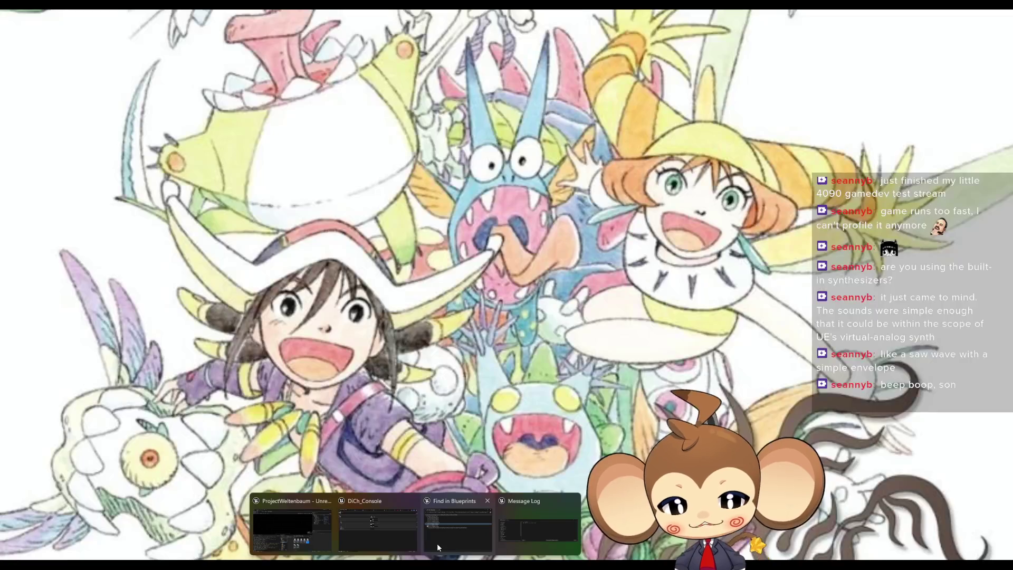
click(397, 536)
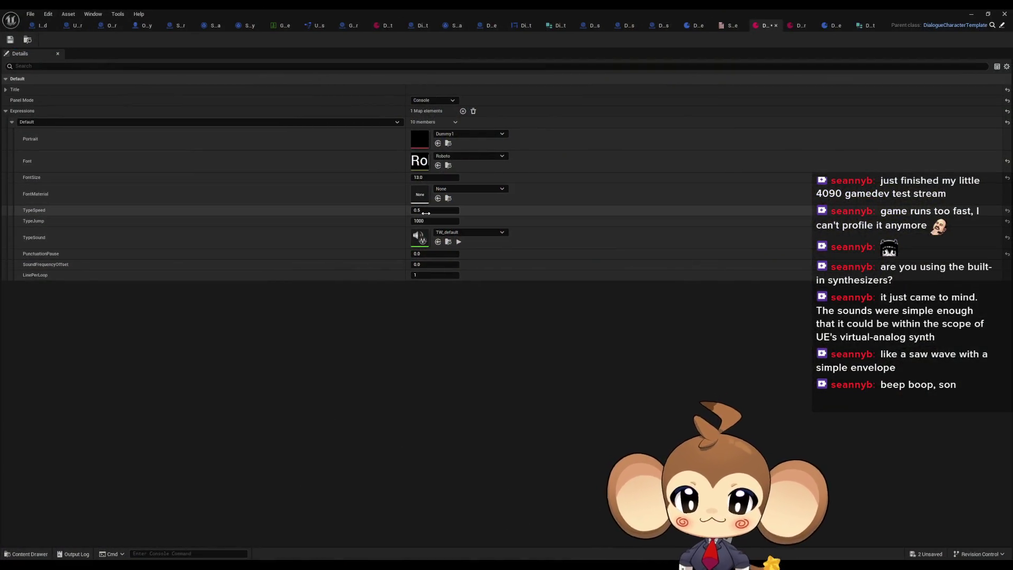
click(435, 211)
text(0.04)
key(Return)
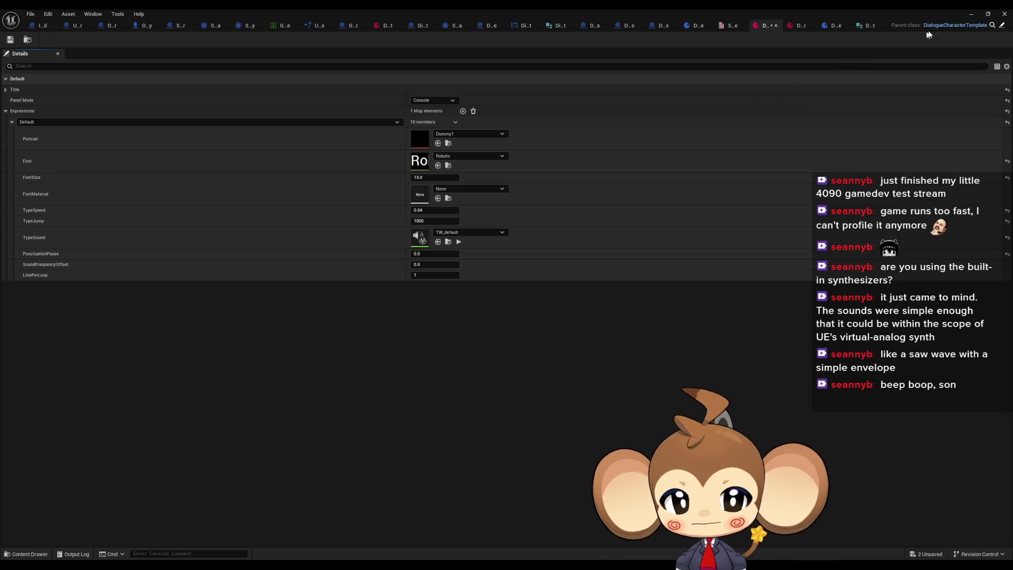
Step: Test the 0.04 typing speed in a play session, then return to DiCh_Console
click(969, 13)
click(195, 40)
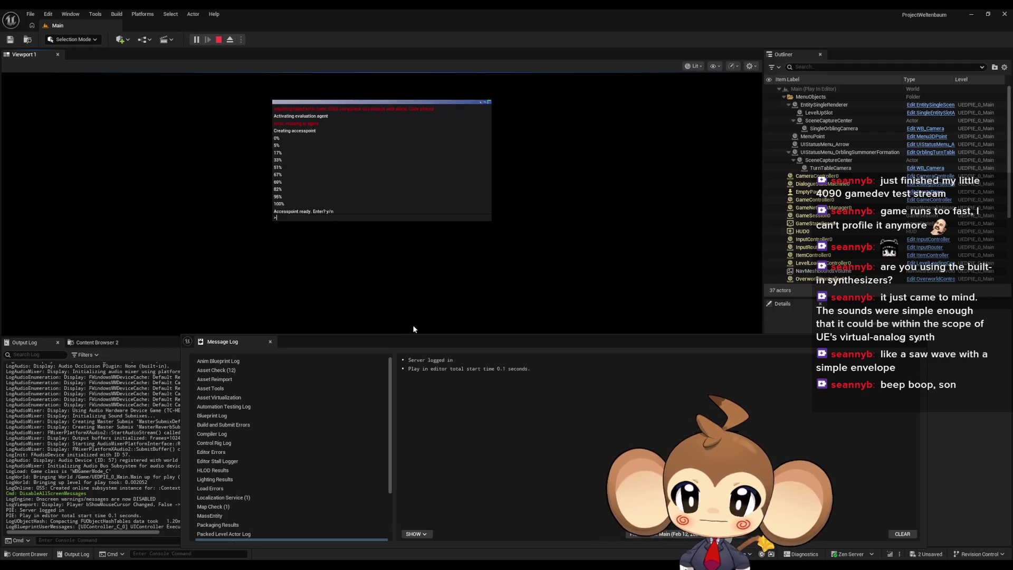
click(219, 39)
click(406, 550)
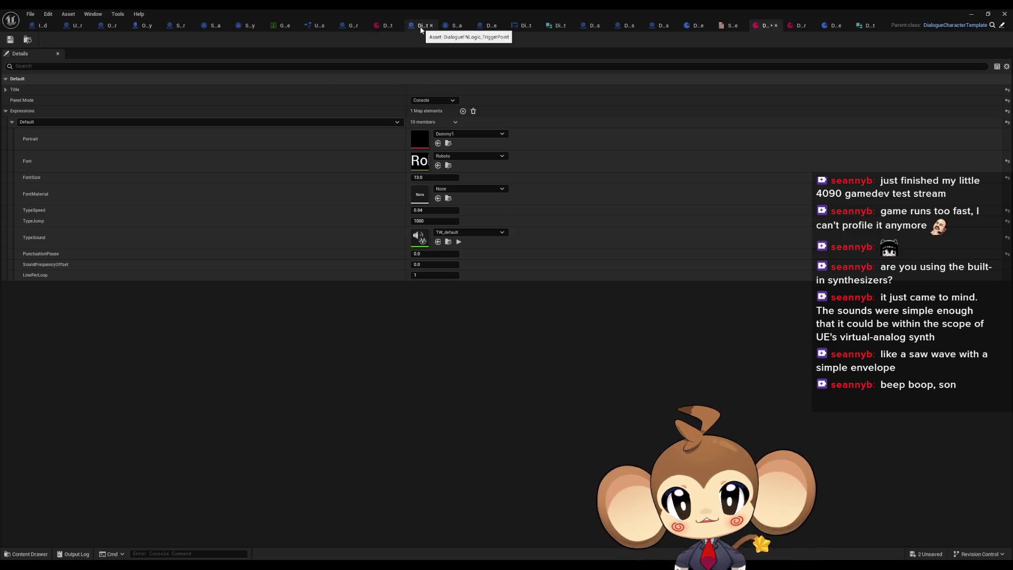
Step: Open the TextTagFunctionExecuter function graph in DialogueMainWidget
click(519, 24)
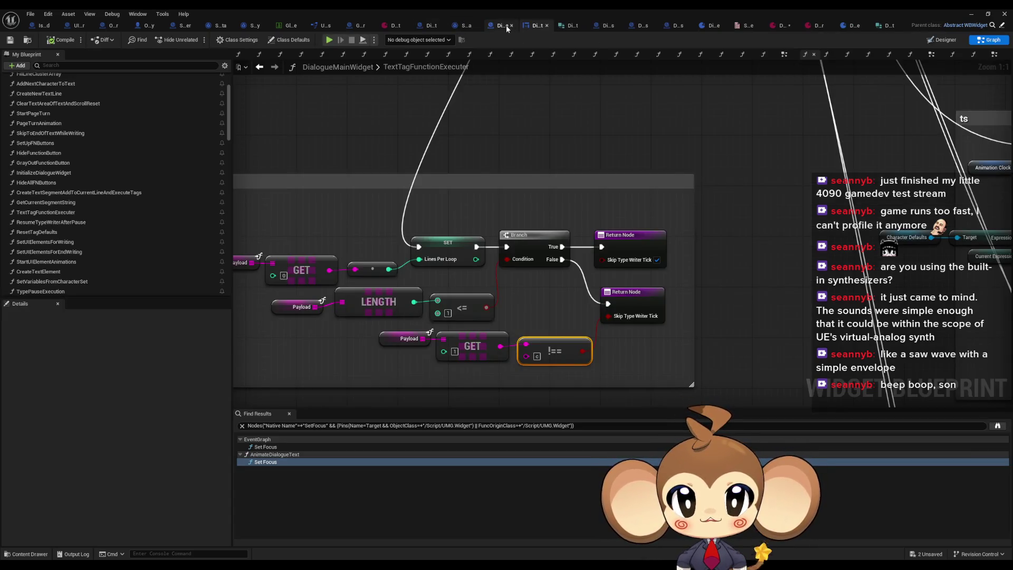
click(361, 25)
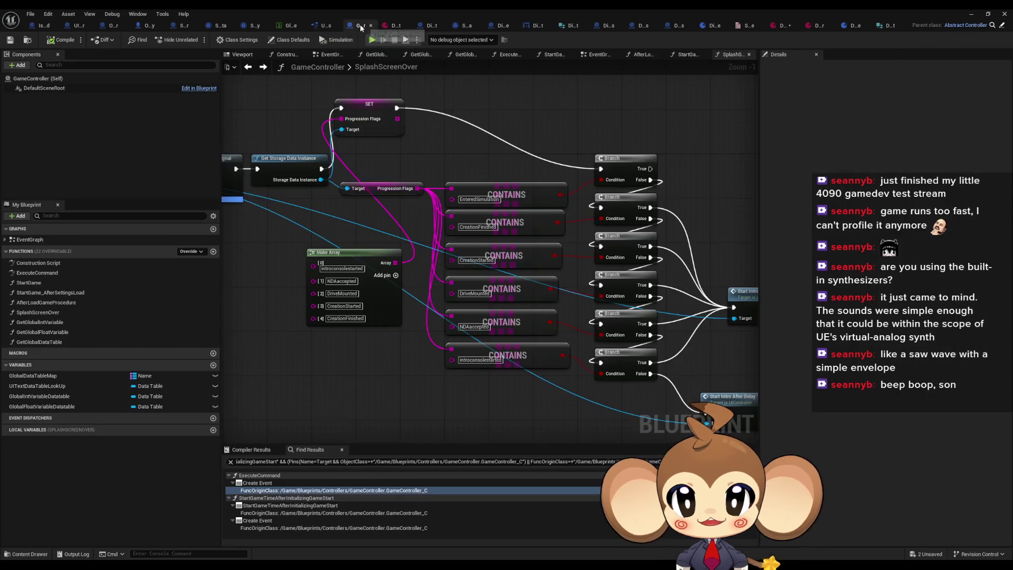
click(527, 28)
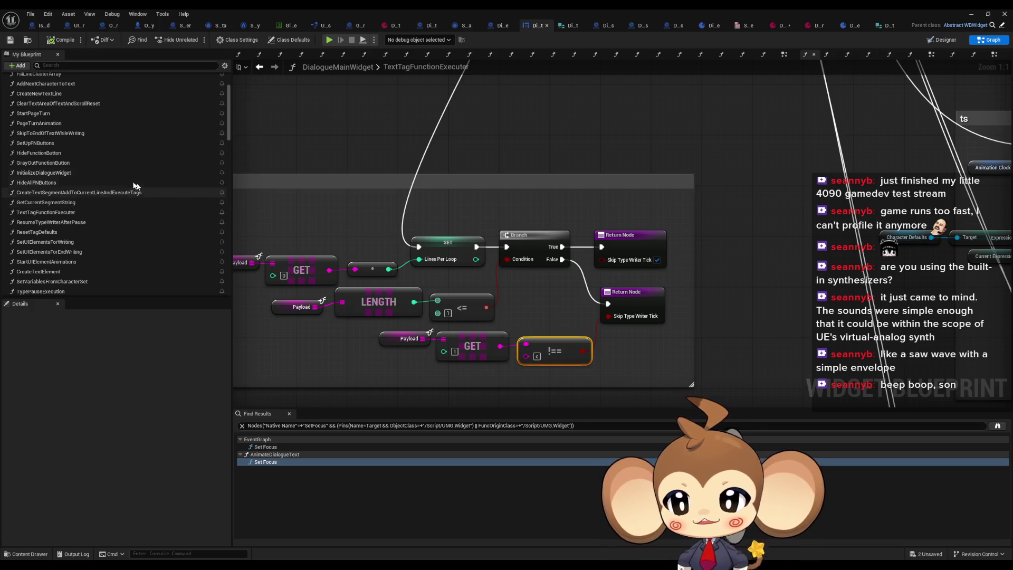
scroll(50, 239, down, 1)
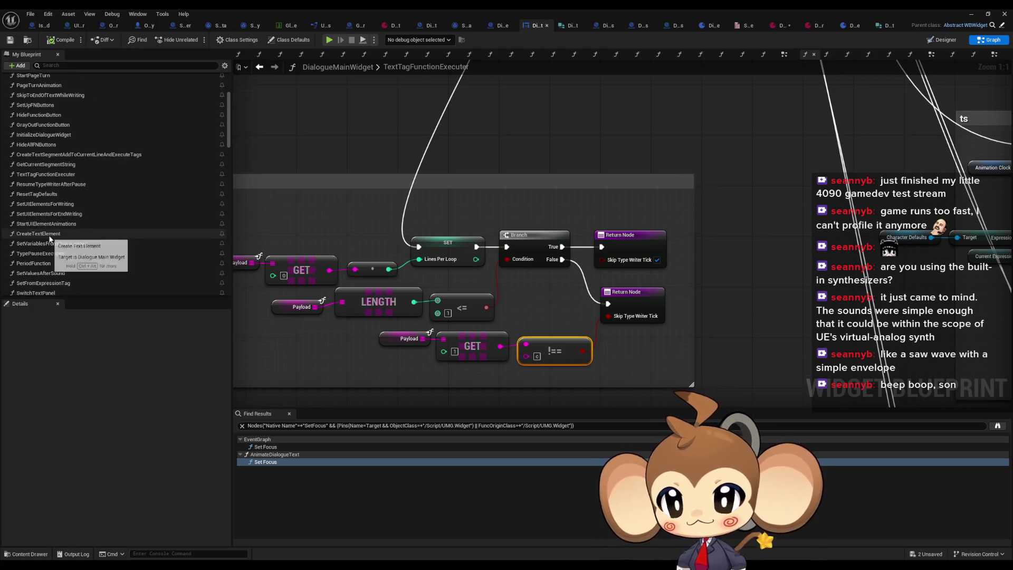
scroll(50, 232, down, 2)
scroll(48, 215, down, 2)
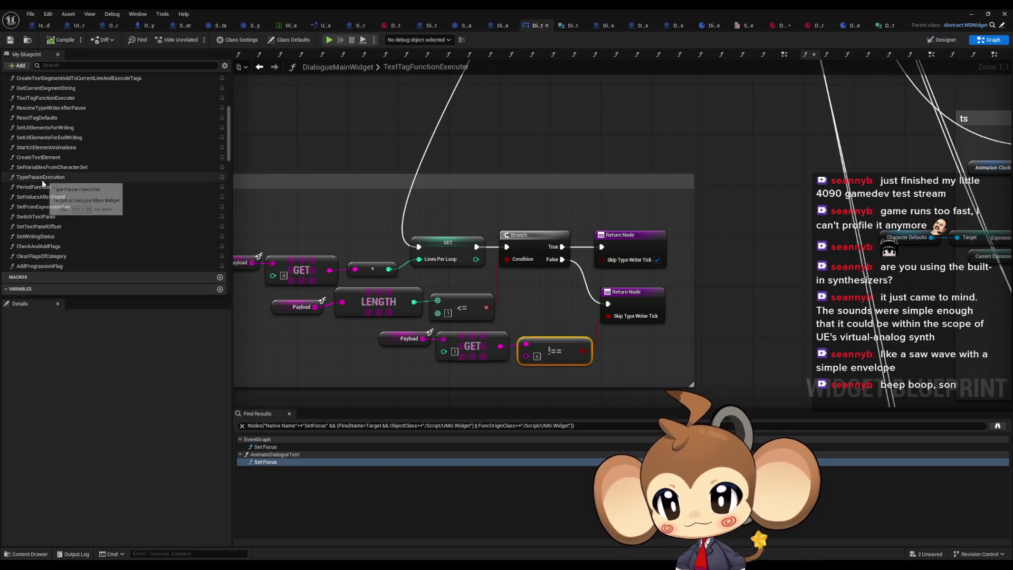
scroll(42, 179, up, 2)
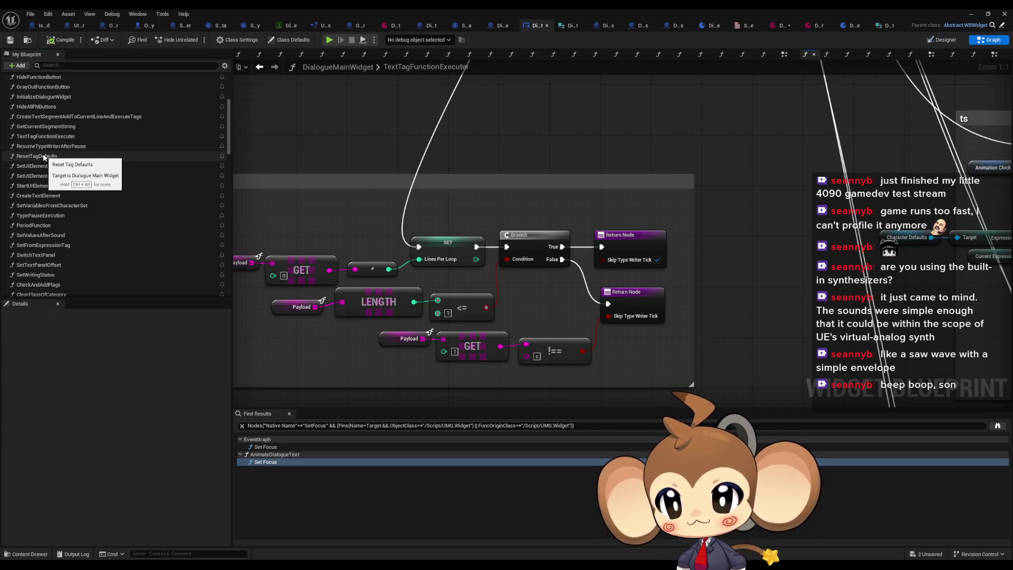
scroll(46, 159, up, 1)
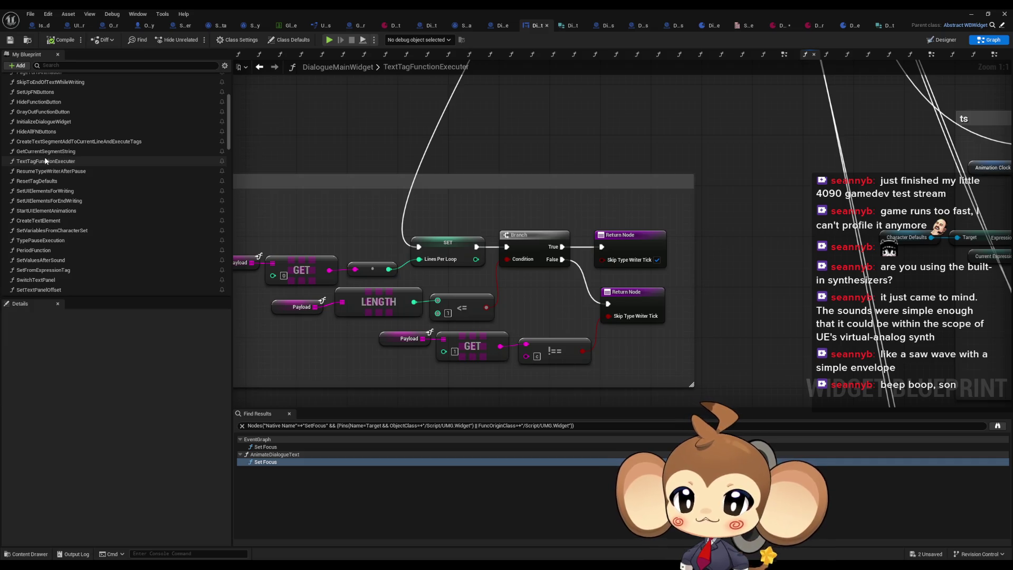
double_click(45, 161)
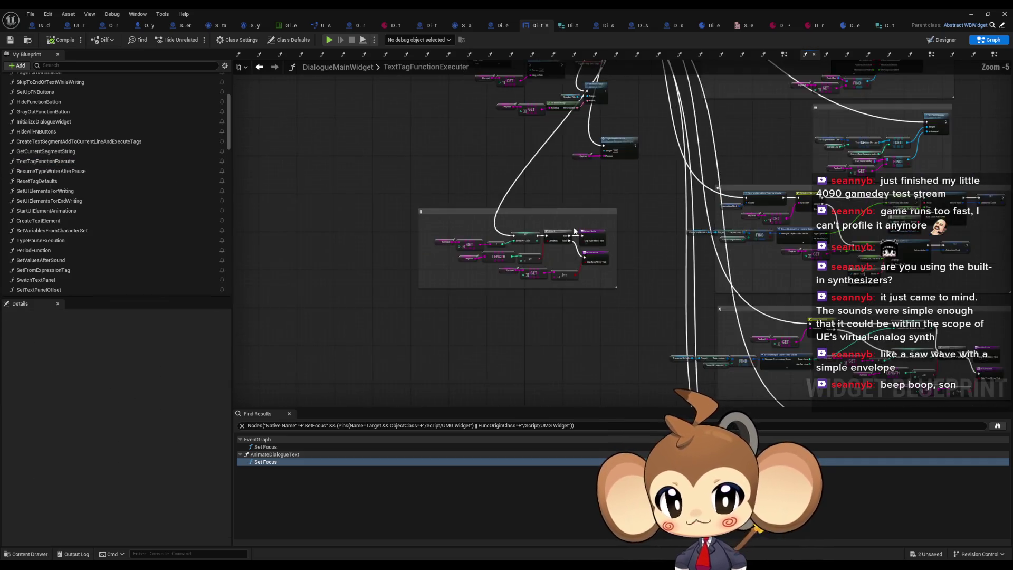
scroll(590, 220, up, 12)
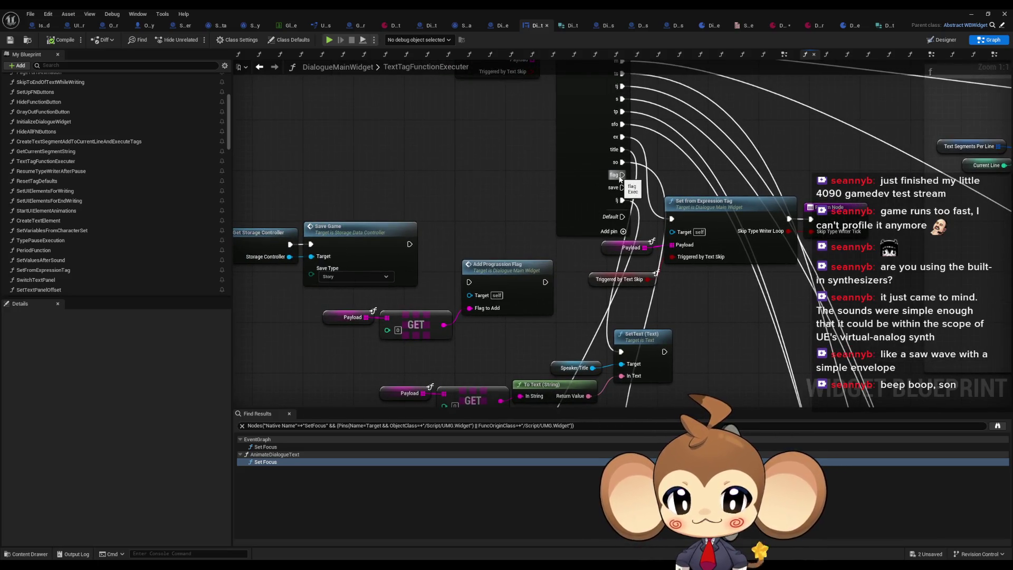
Step: Wire the switch's flag case to Add Progression Flag and its save case to Get Storage Controller
drag(621, 175, 469, 282)
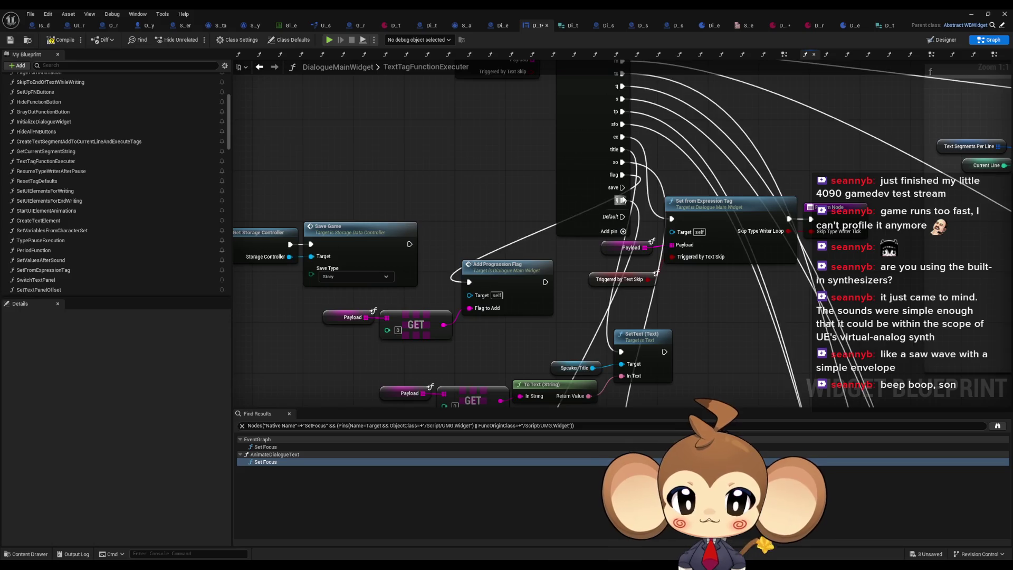
mouse_move(620, 187)
mouse_down()
mouse_move(248, 240)
mouse_move(369, 253)
mouse_move(304, 244)
mouse_up()
scroll(510, 161, down, 3)
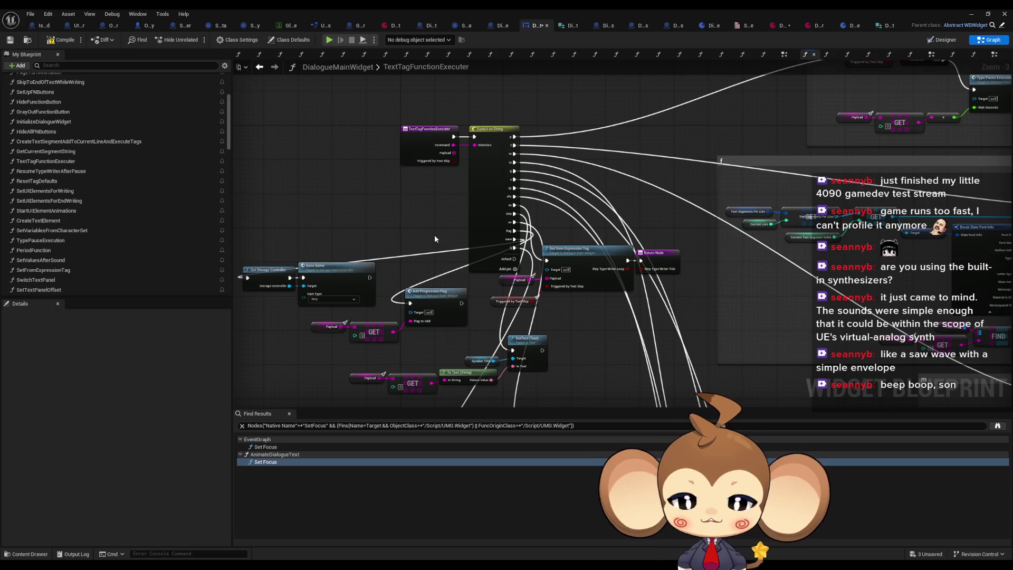
drag(434, 236, 459, 199)
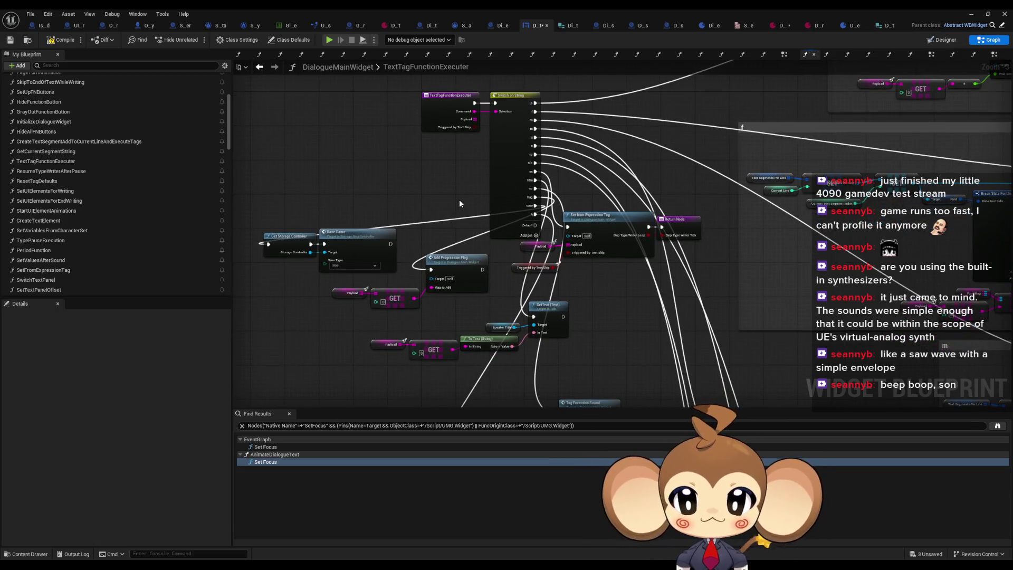
Step: In GameController's SplashScreenOver graph, wire Get Storage Data Instance to the Branch, then start a play session
click(354, 25)
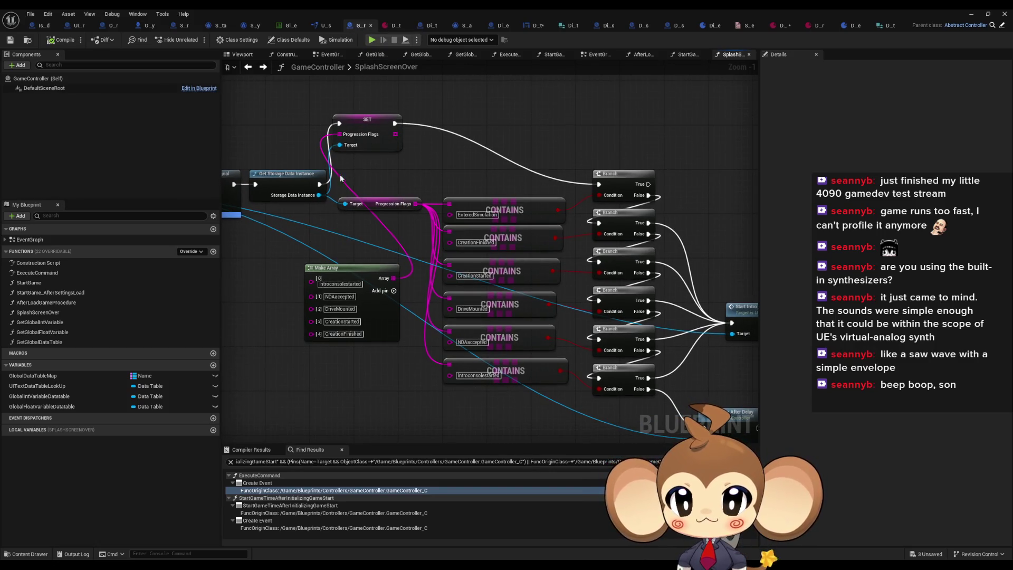
drag(318, 183, 598, 184)
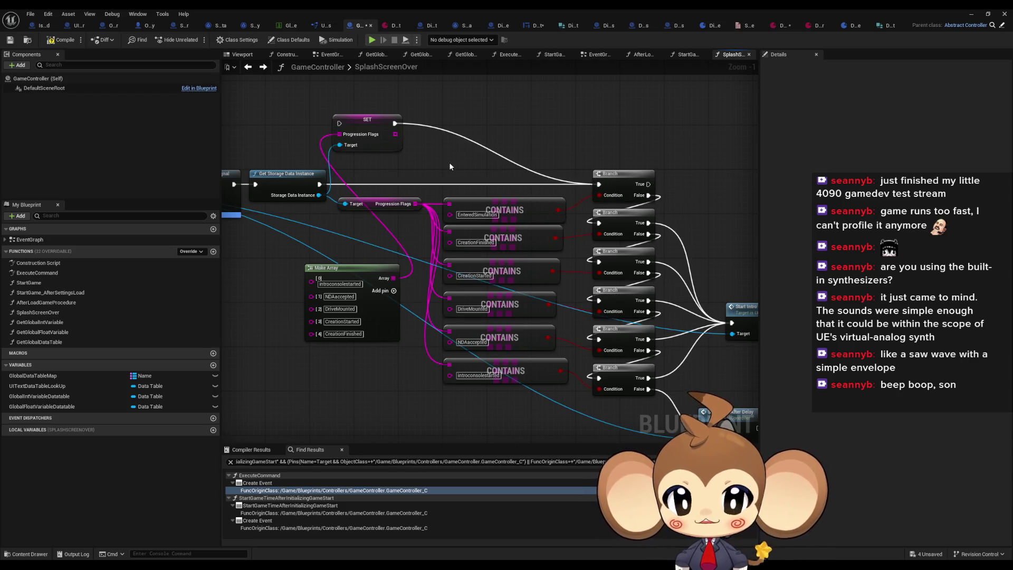
mouse_move(490, 423)
mouse_down()
mouse_move(452, 372)
mouse_move(446, 340)
mouse_up()
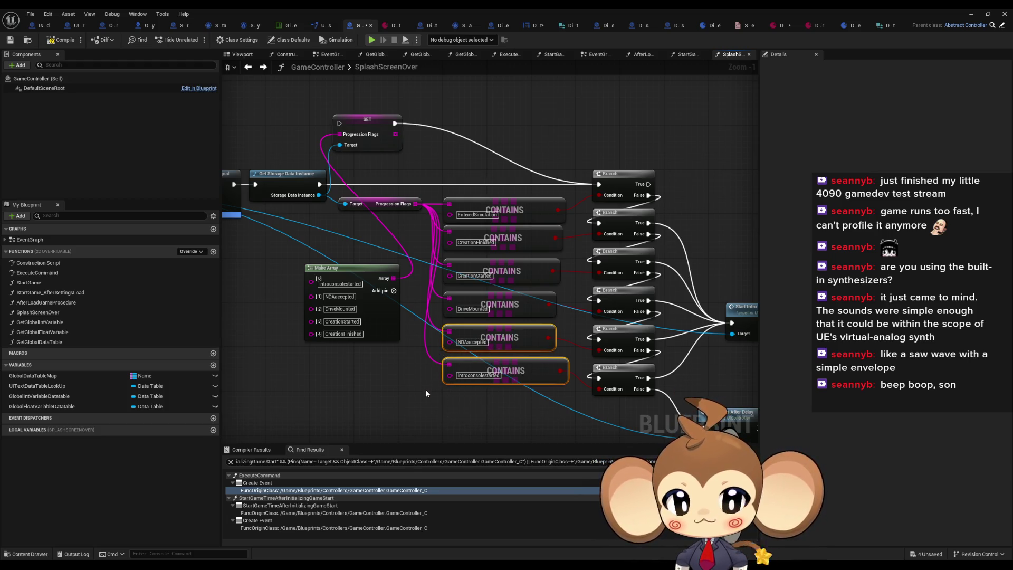
drag(426, 393, 349, 367)
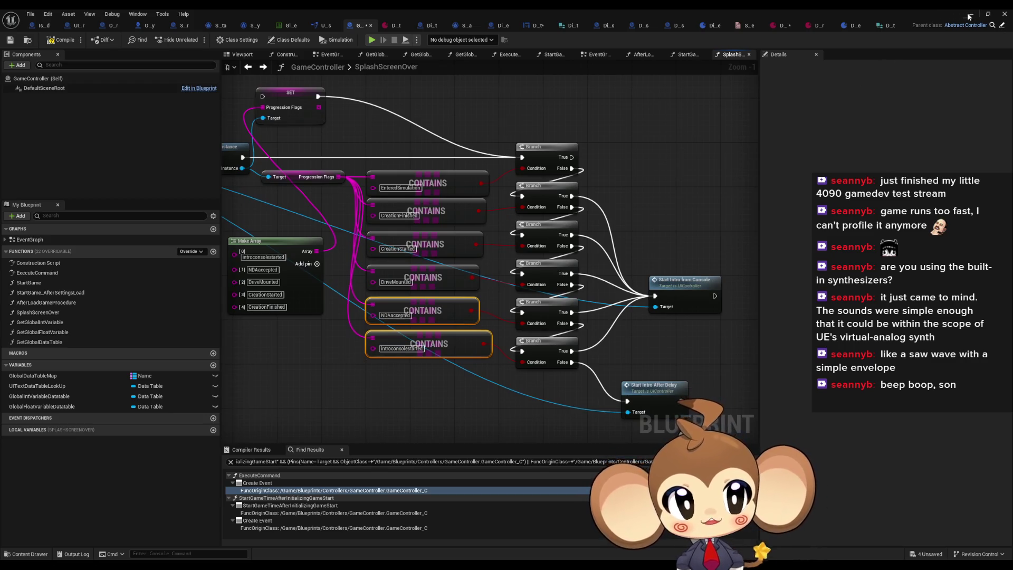
click(969, 15)
click(197, 40)
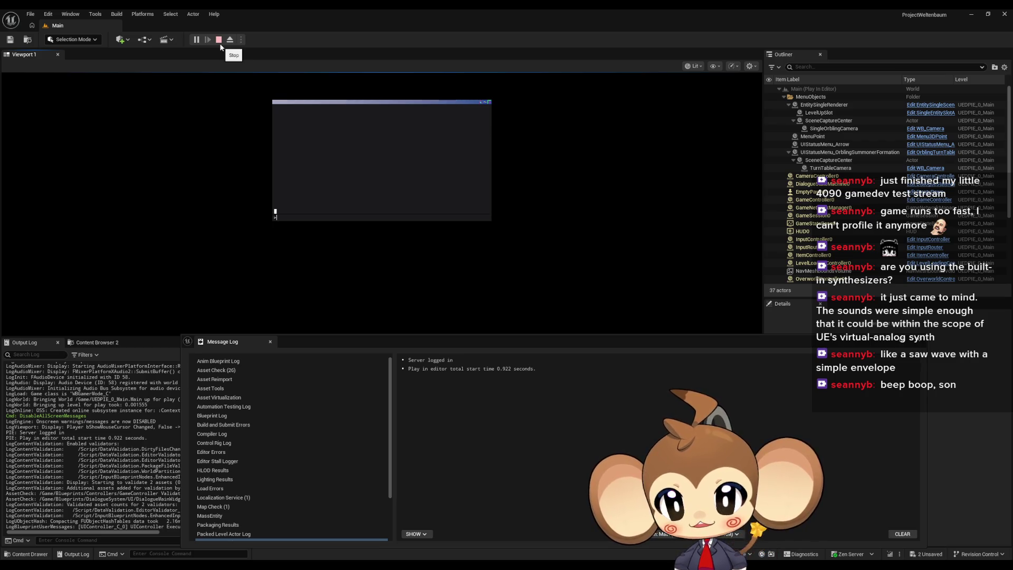
Step: Stop and restart the play session, then open Tools > Debug > Blueprint Debugger
click(220, 45)
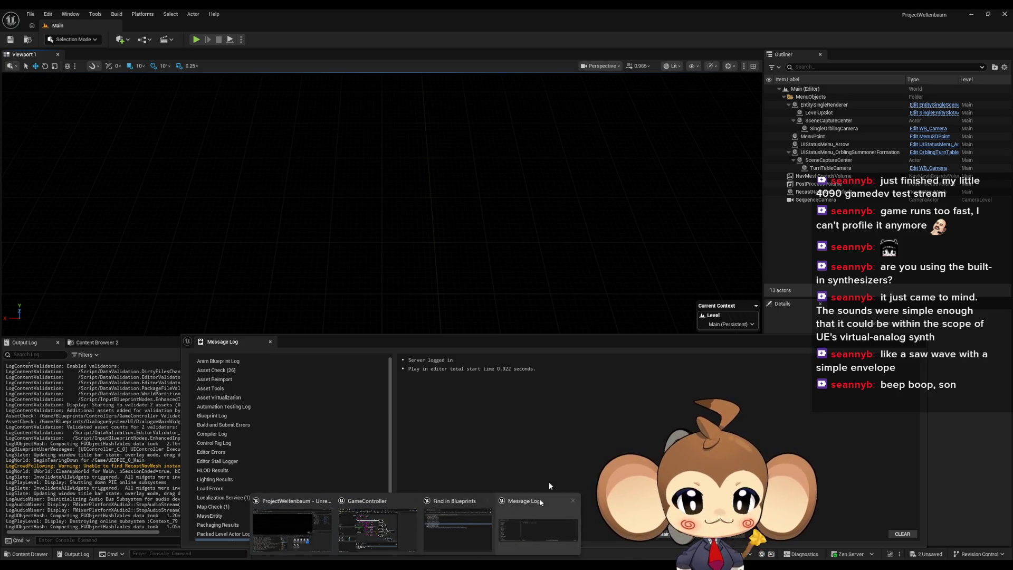
click(197, 40)
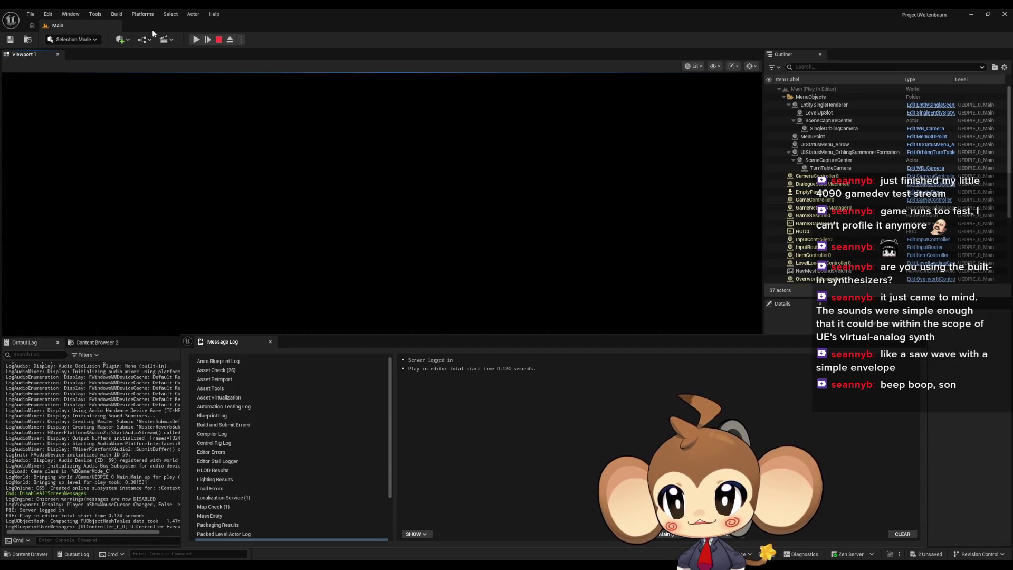
click(95, 14)
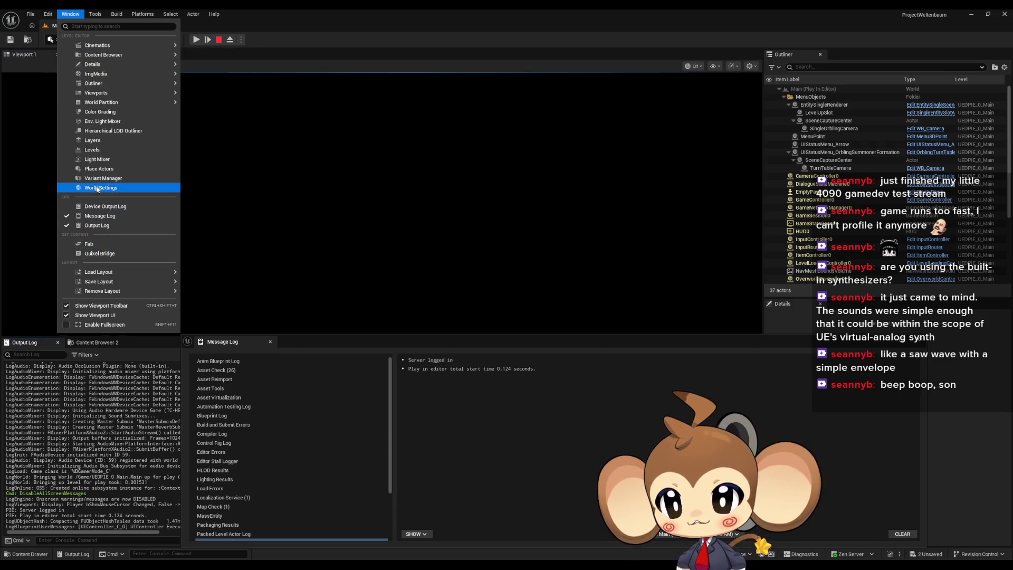
mouse_move(95, 14)
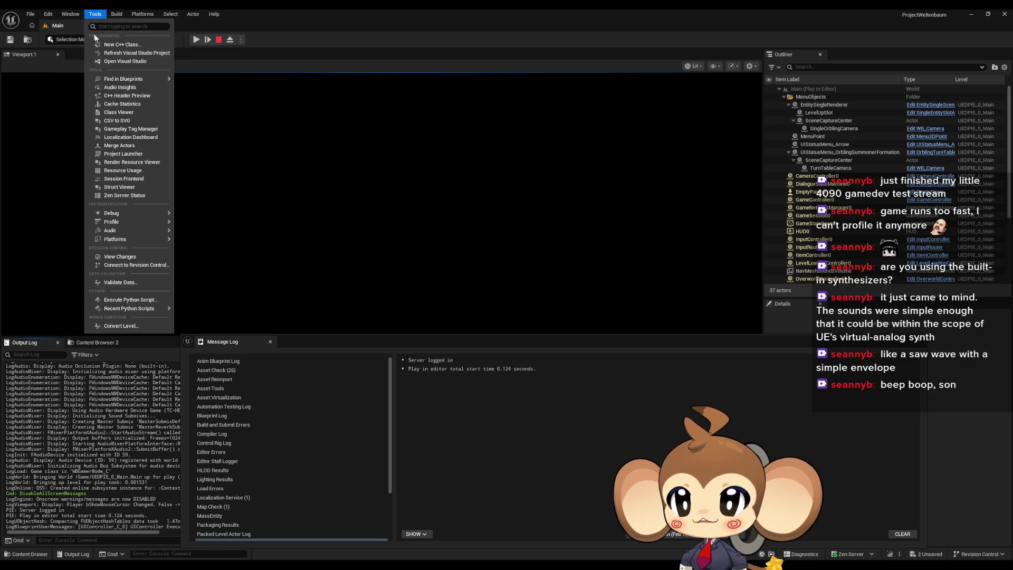
mouse_move(122, 213)
click(205, 235)
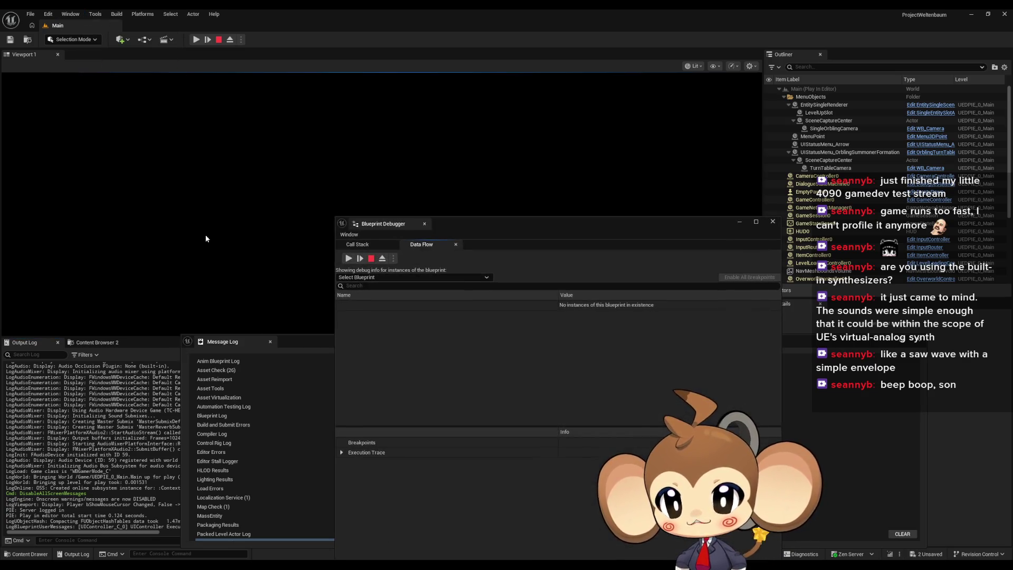
Step: Debug DialogueMainWidget, resume the game, and expand DialogueMainWidget_C_0 > Self
click(364, 278)
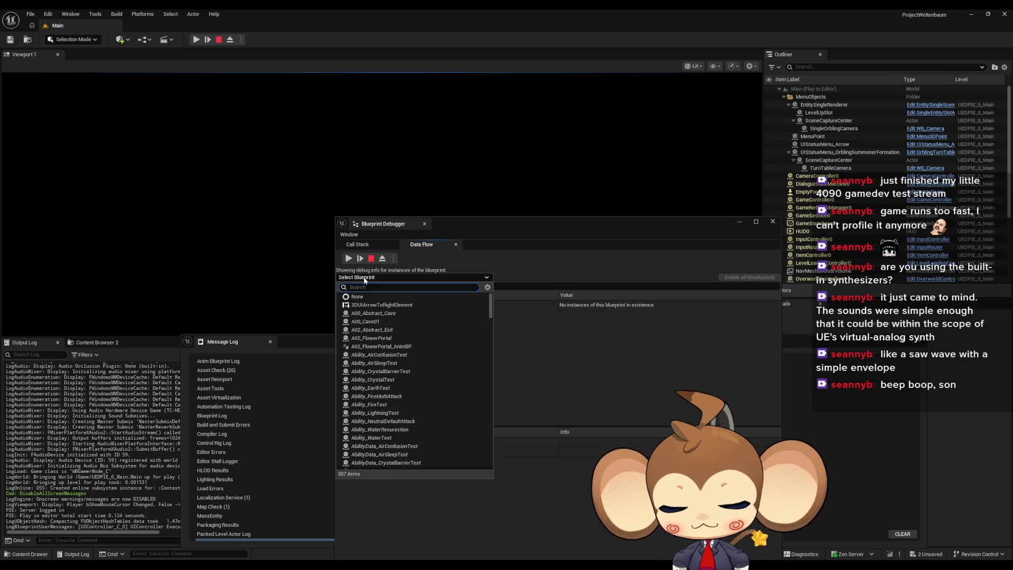
text(dialog)
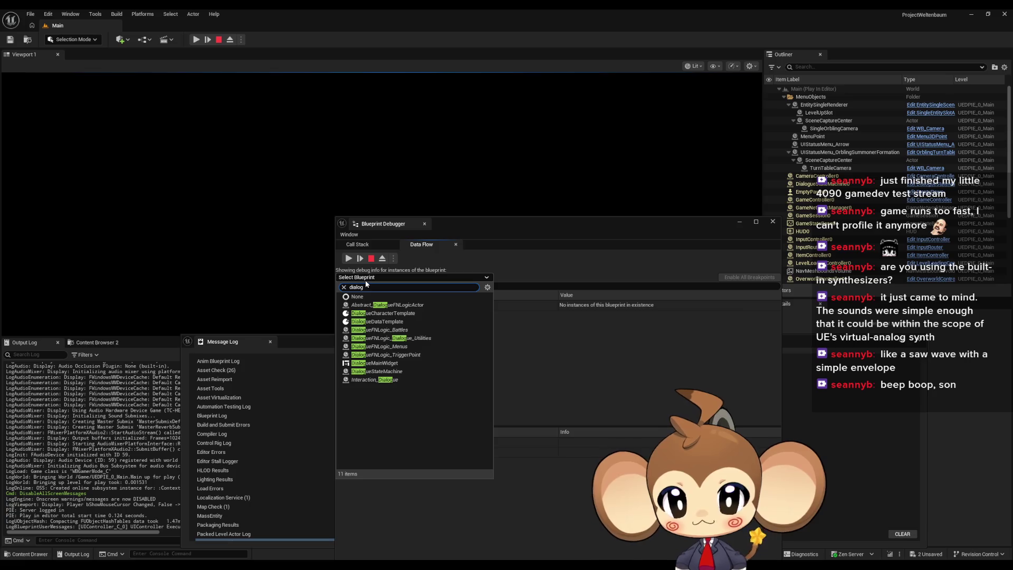
text(ue)
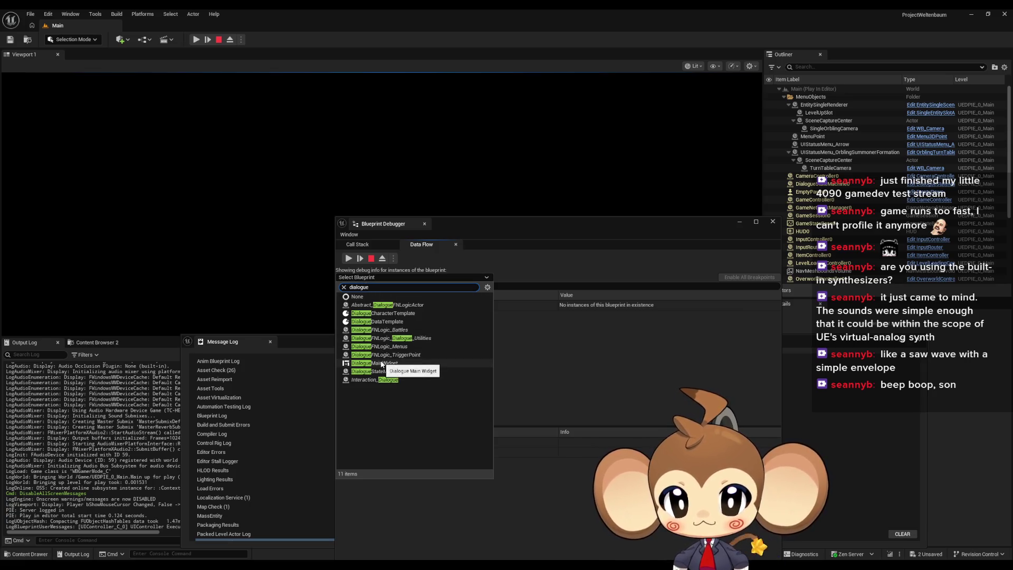
click(381, 364)
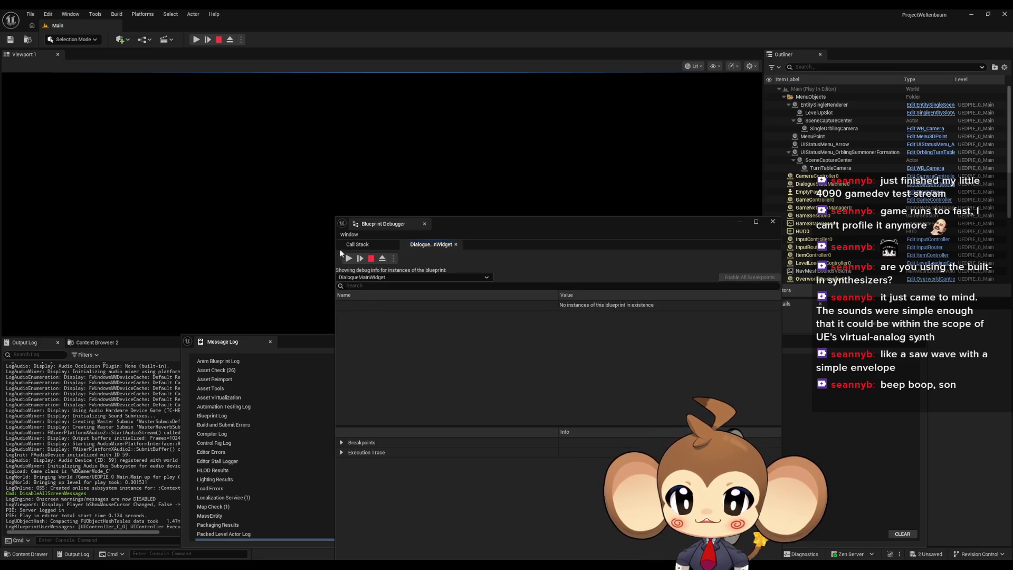
click(348, 258)
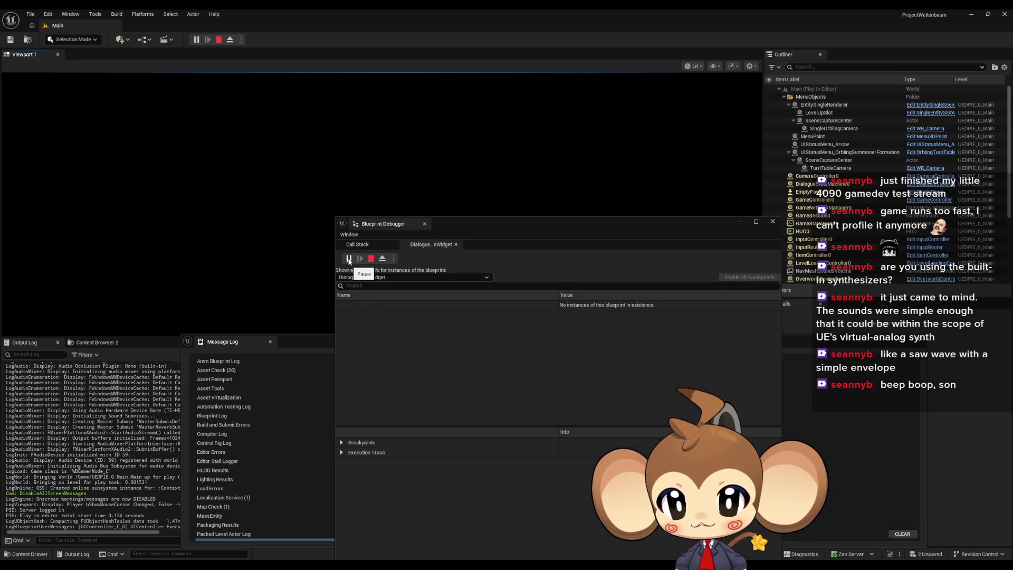
click(341, 306)
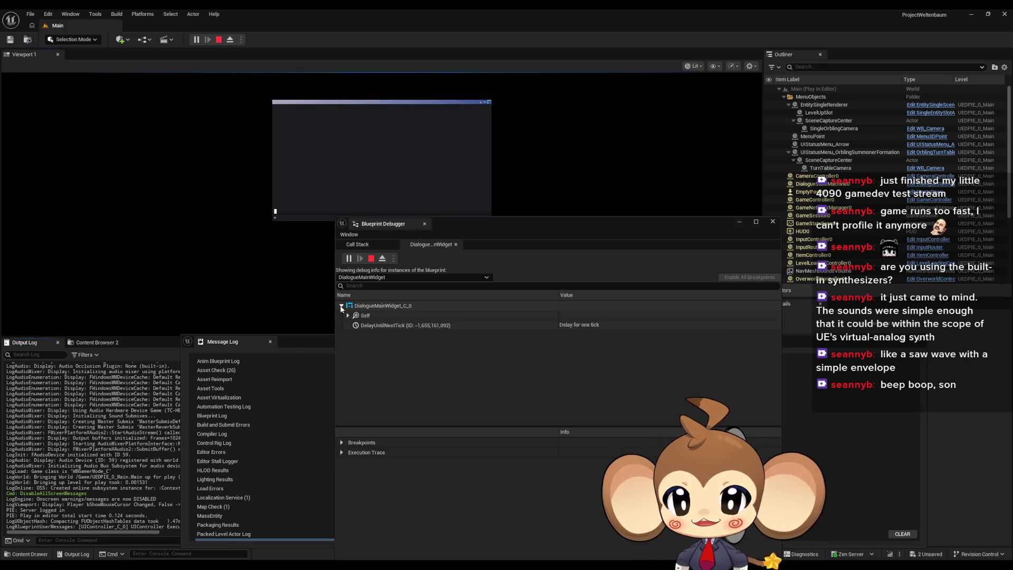
click(347, 315)
Step: Scroll through the widget's live variables, stop the game, and open the debug-target list
scroll(421, 350, down, 10)
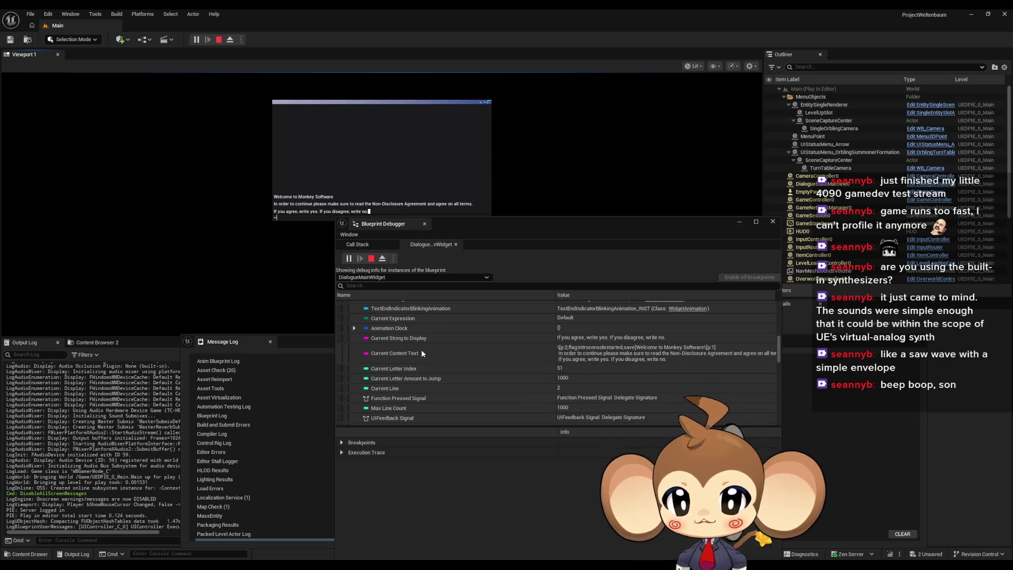
scroll(421, 349, down, 8)
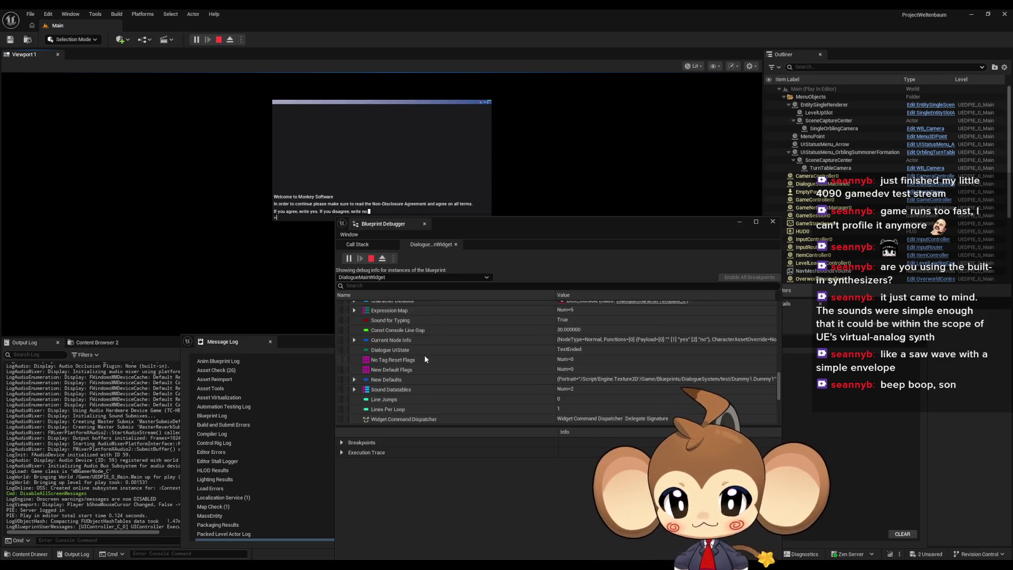
scroll(424, 354, down, 10)
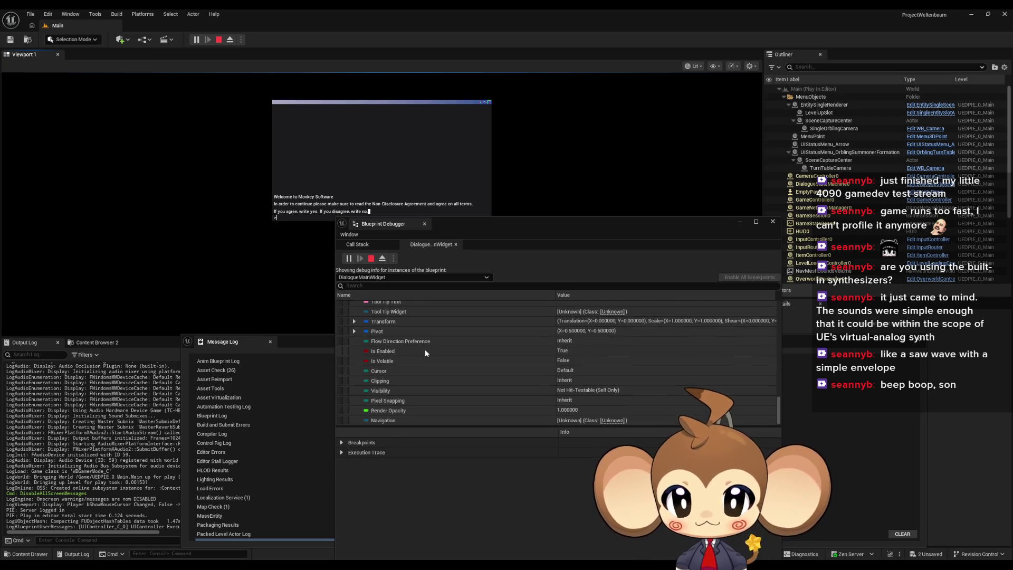
scroll(425, 349, up, 10)
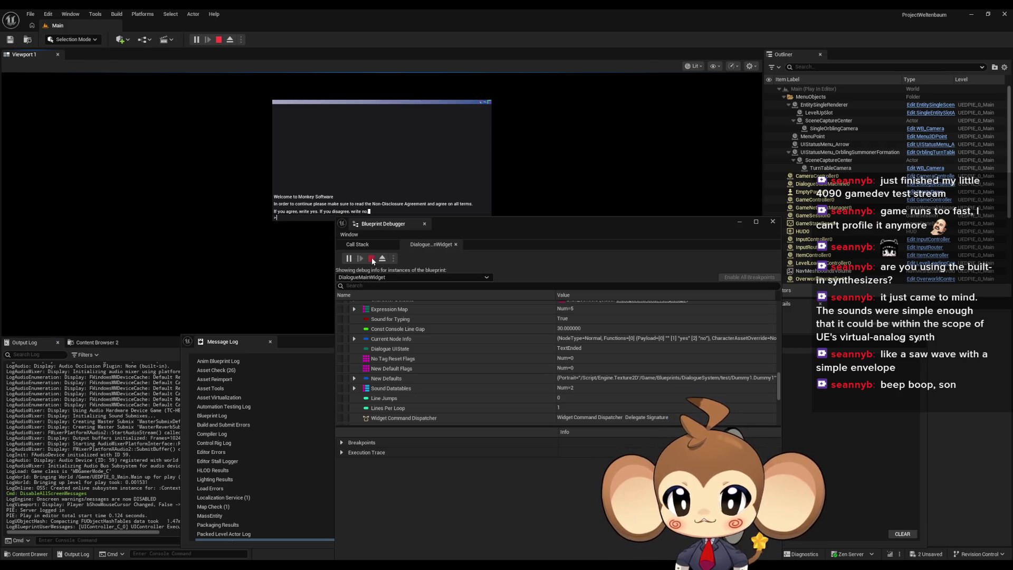
click(372, 259)
click(357, 278)
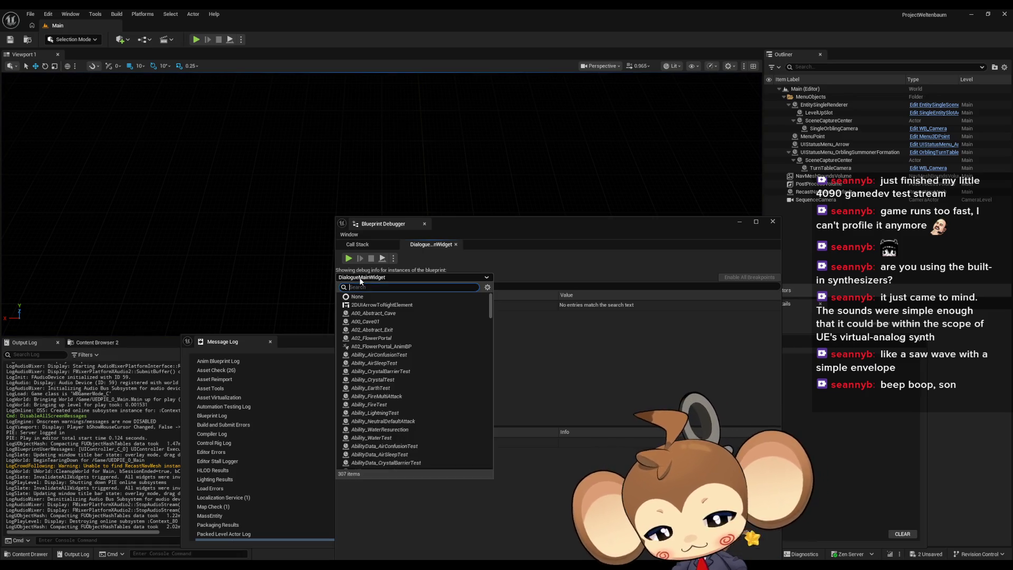
Step: Debug StorageData during play, expand its Progression Flags, and answer 'yes' to the NDA prompt
text(storage)
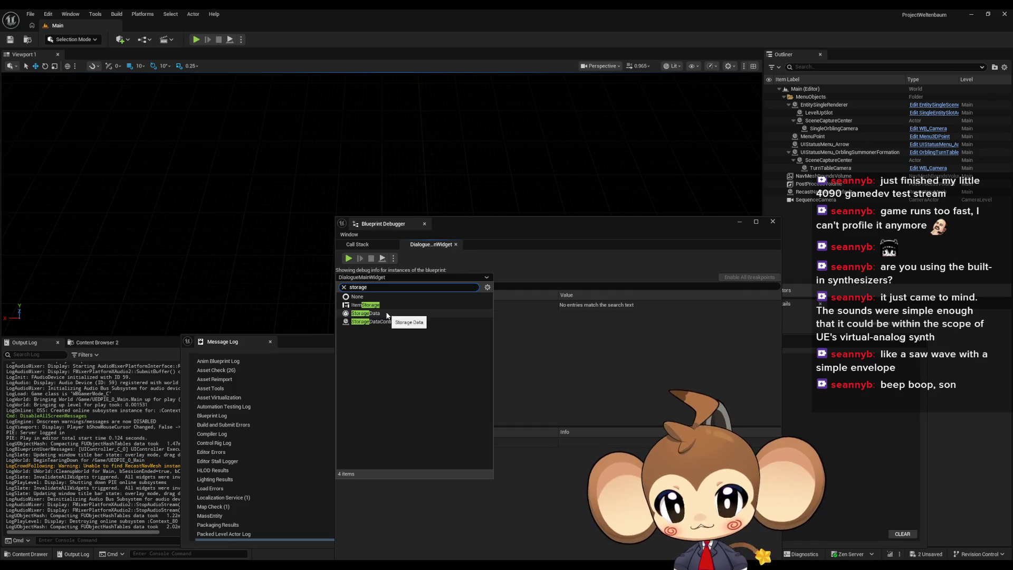
click(389, 313)
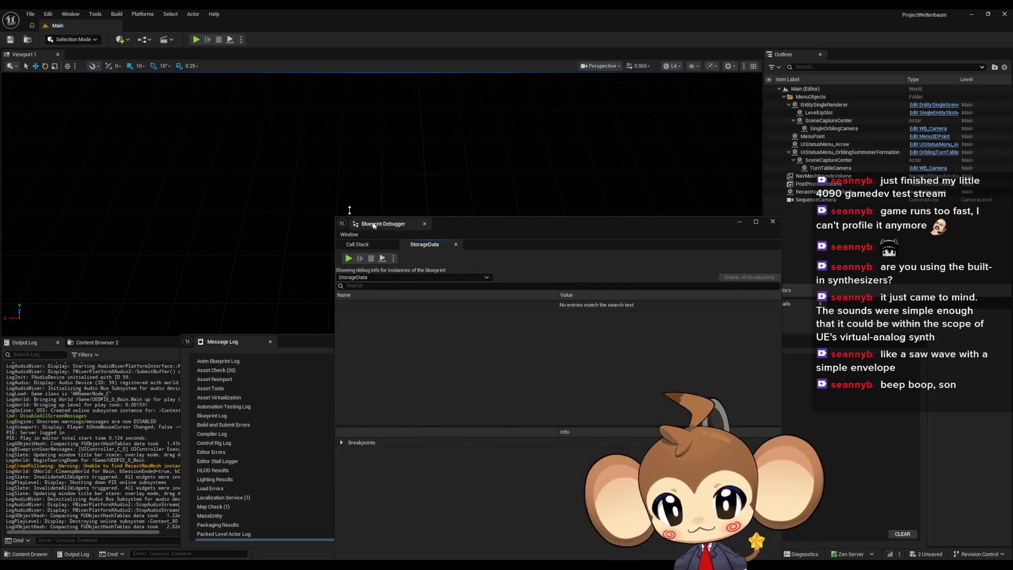
click(195, 39)
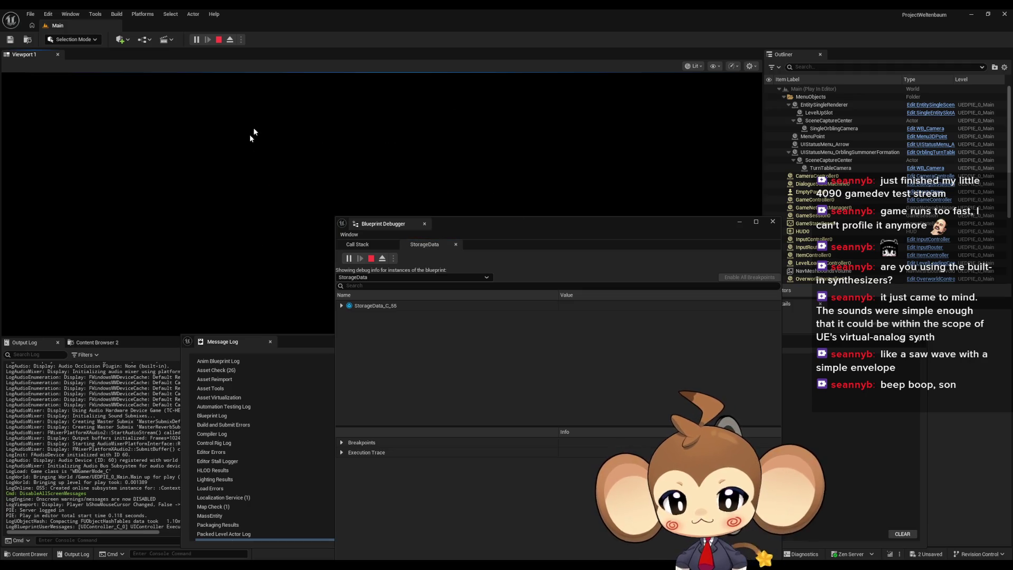
drag(468, 226, 597, 224)
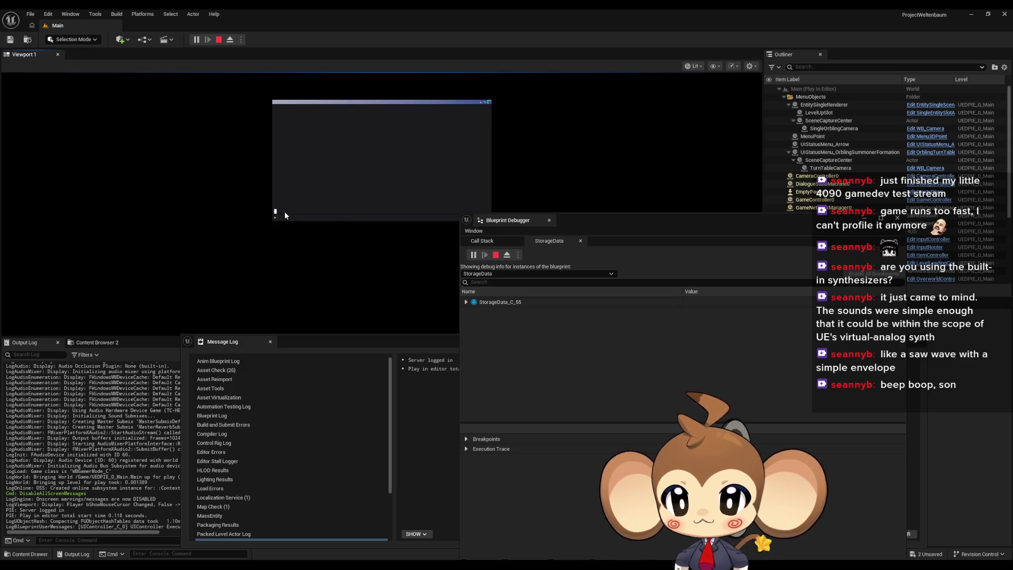
click(466, 302)
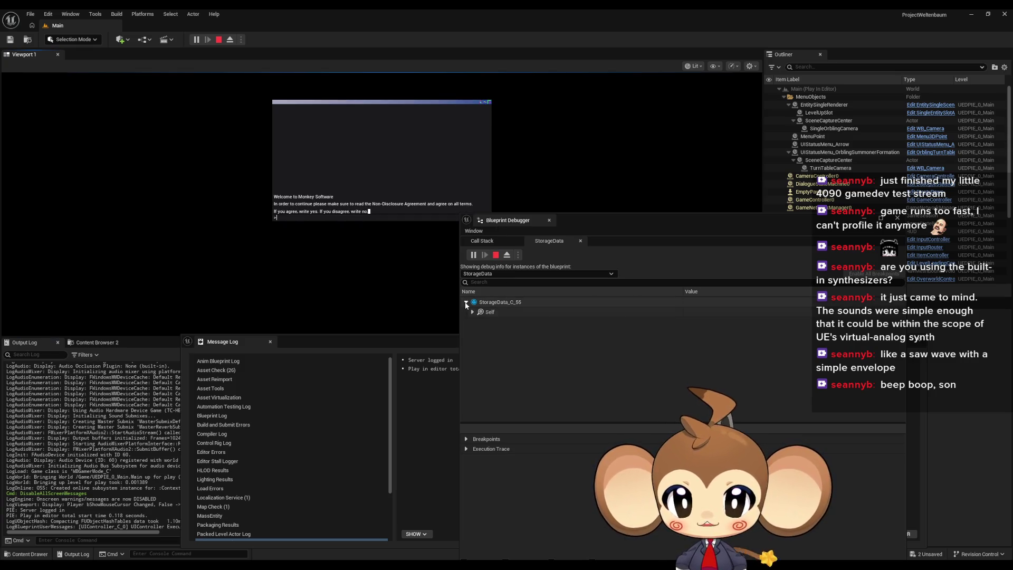
click(472, 312)
scroll(520, 331, down, 5)
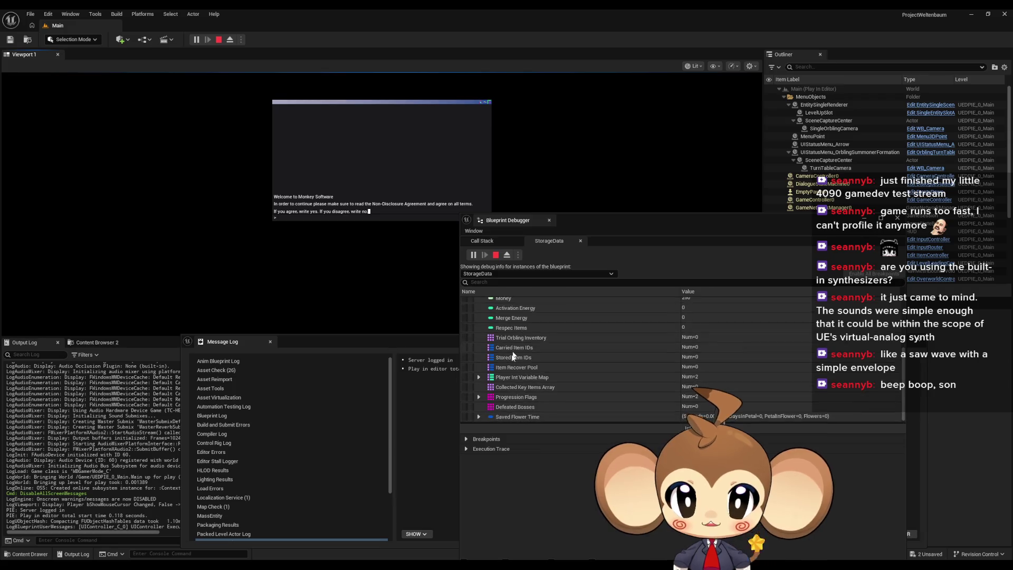
click(479, 396)
scroll(479, 393, down, 1)
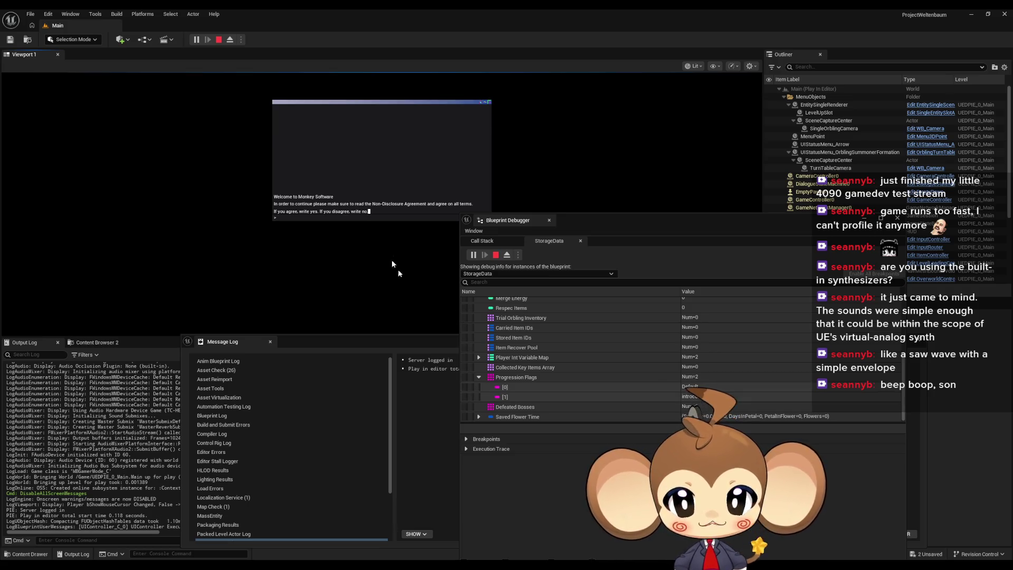
text(y)
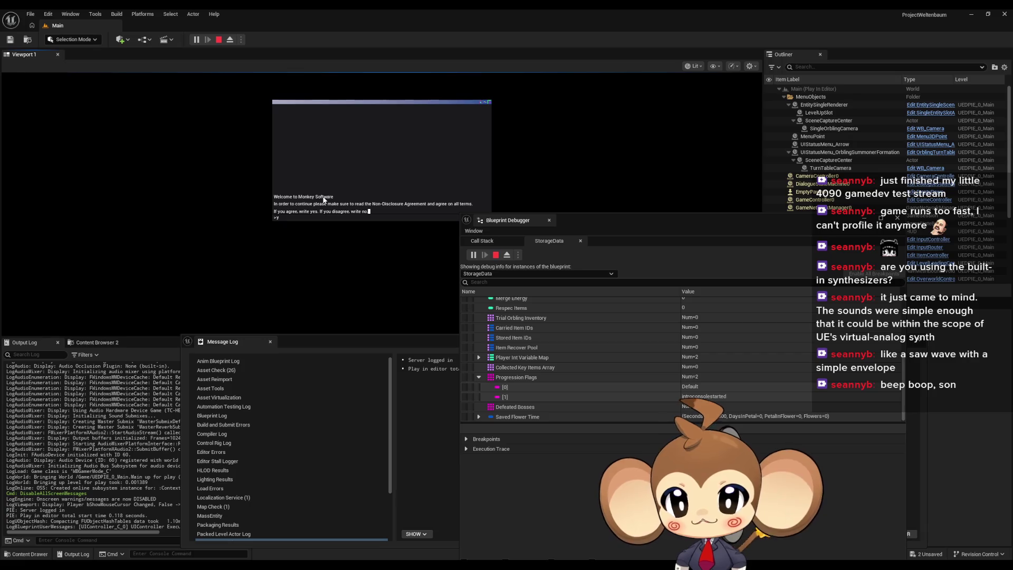
text(es)
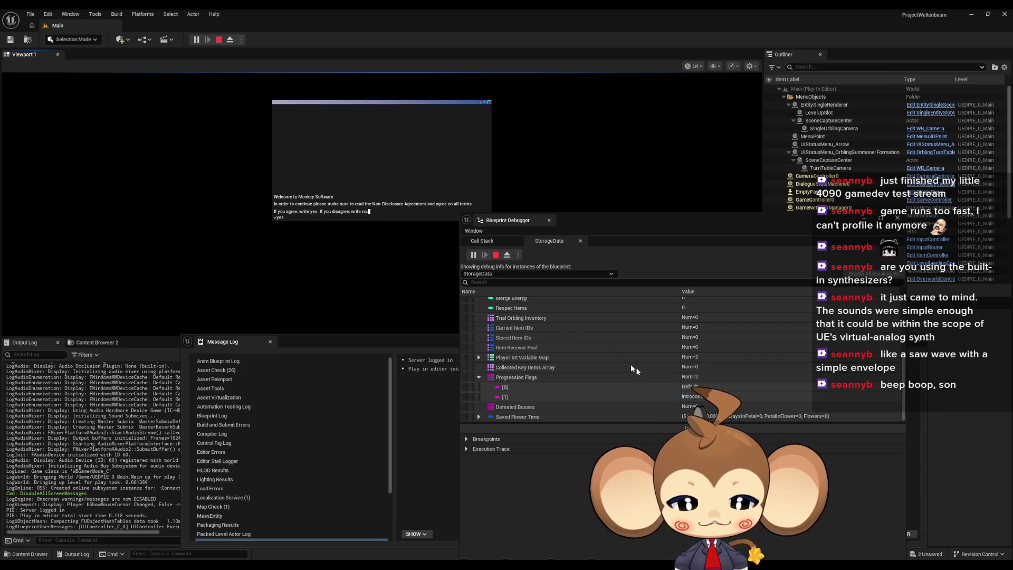
key(Return)
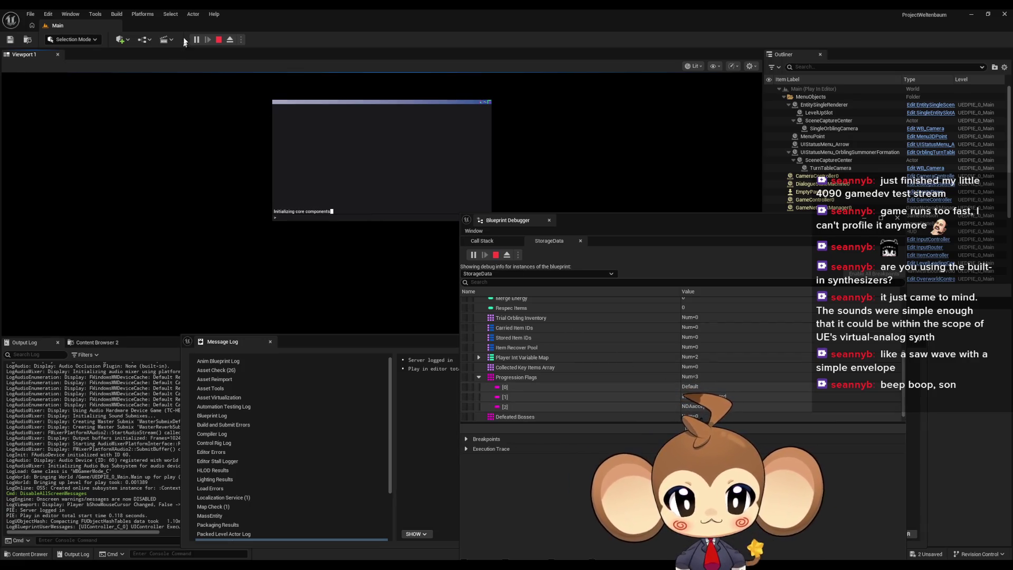
Step: Restart play and watch StorageData_C_56's Progression Flags entries
click(218, 39)
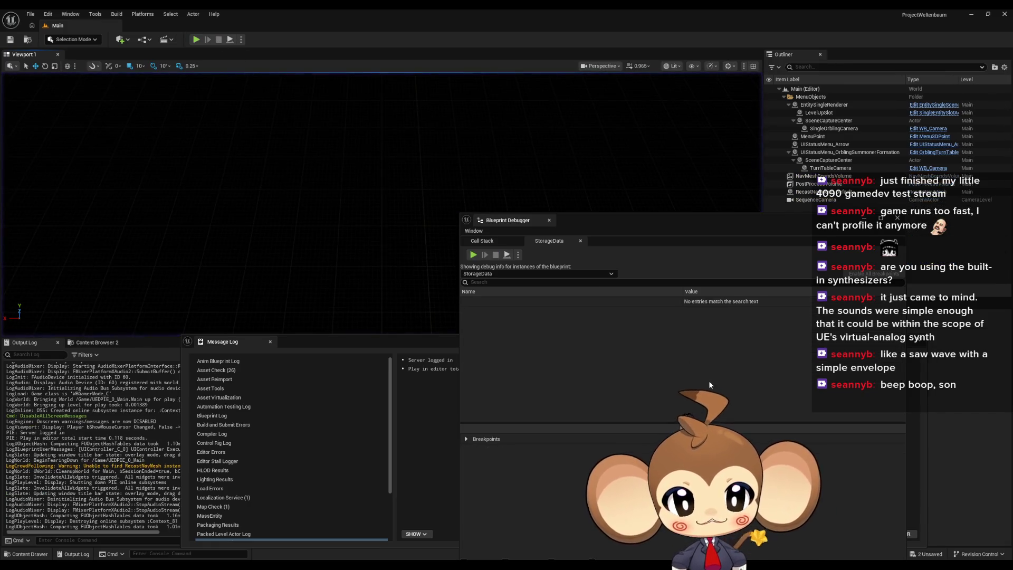
click(197, 41)
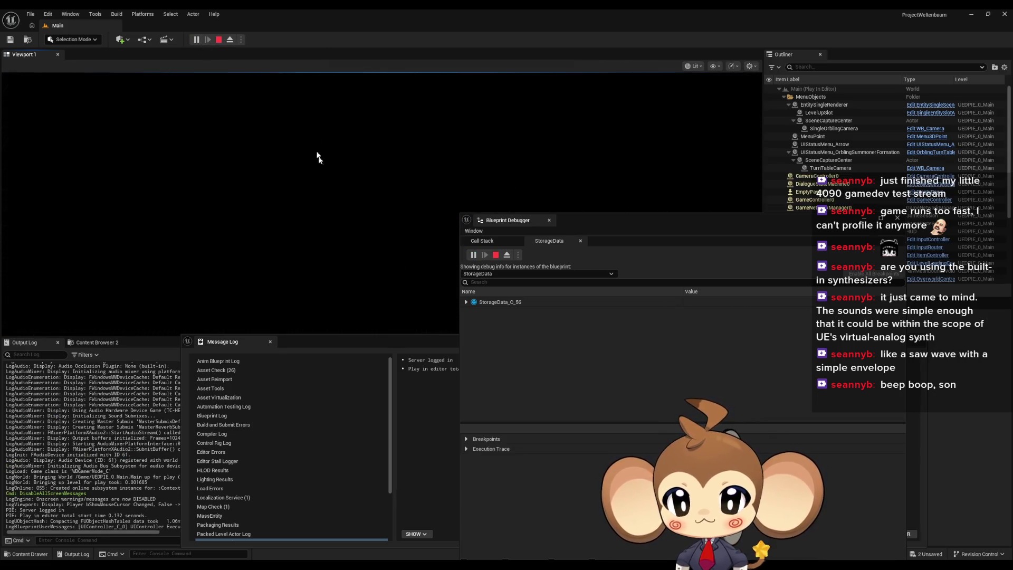
click(467, 302)
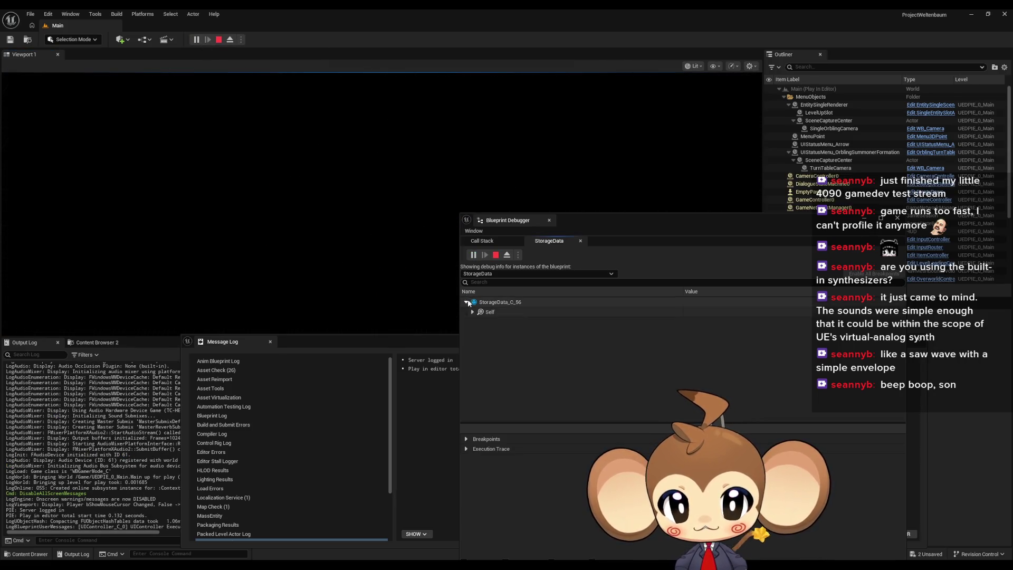
click(472, 312)
scroll(499, 373, down, 2)
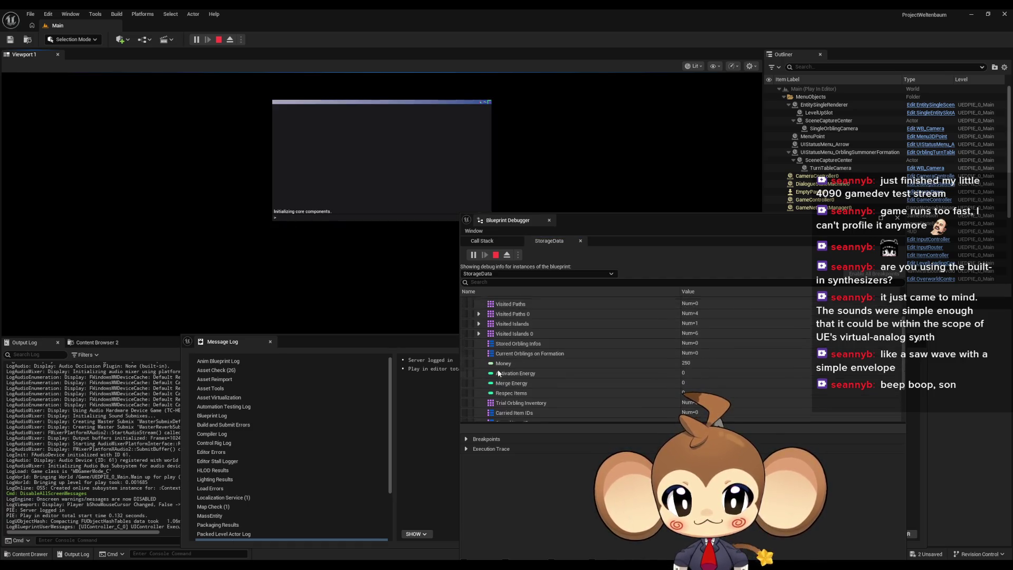
scroll(498, 373, down, 3)
click(479, 394)
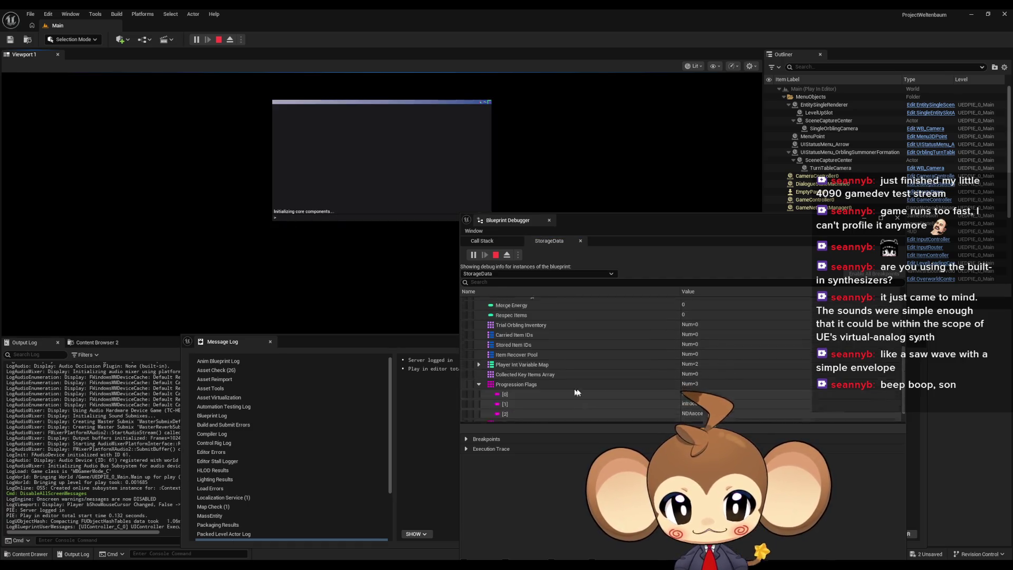
scroll(576, 392, down, 1)
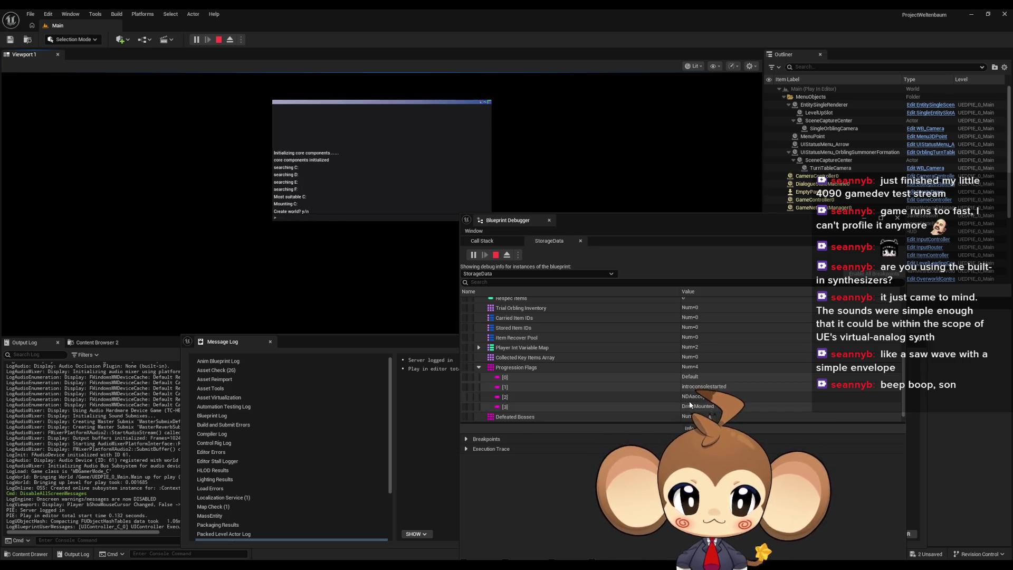
Step: Check StorageData_C_57's four Progression Flags, answer yes to create world, then restart the game
click(217, 40)
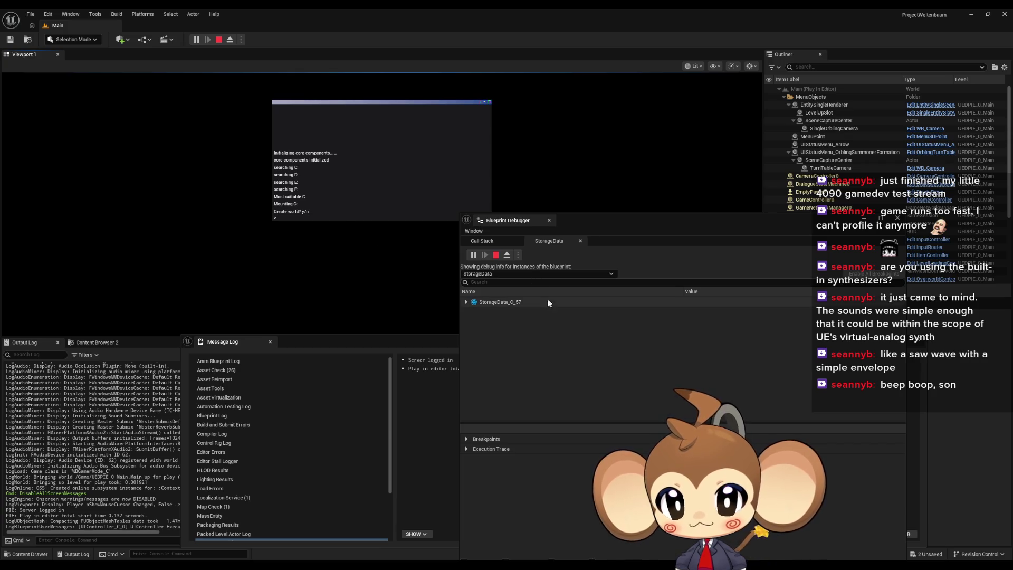
click(466, 302)
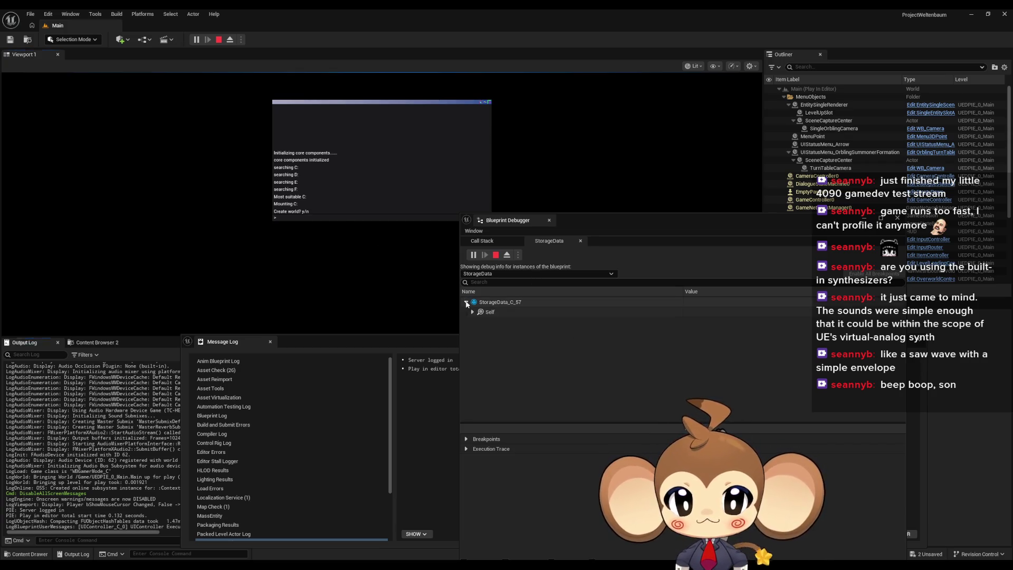
click(473, 311)
scroll(580, 351, down, 5)
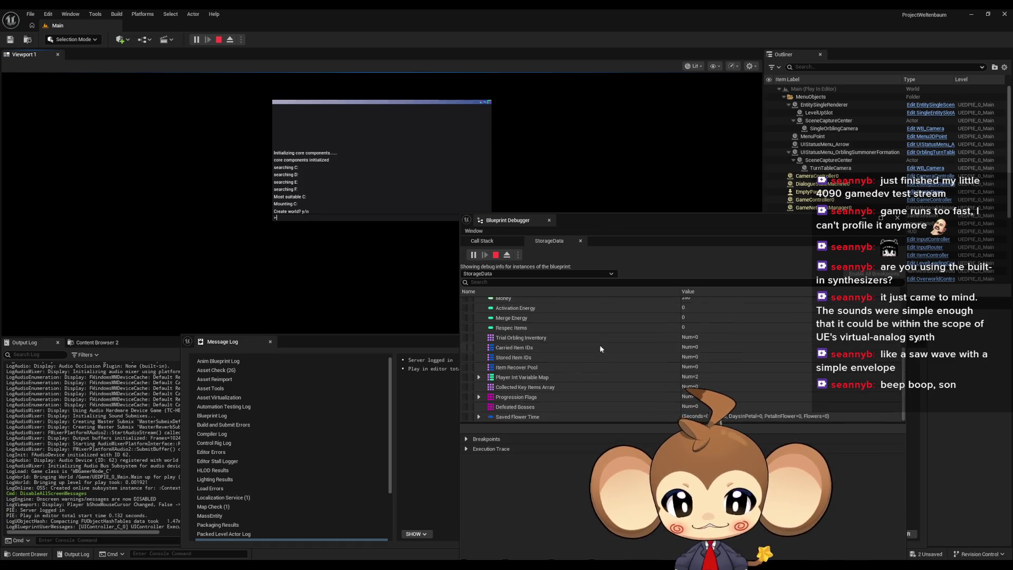
click(479, 398)
text(y)
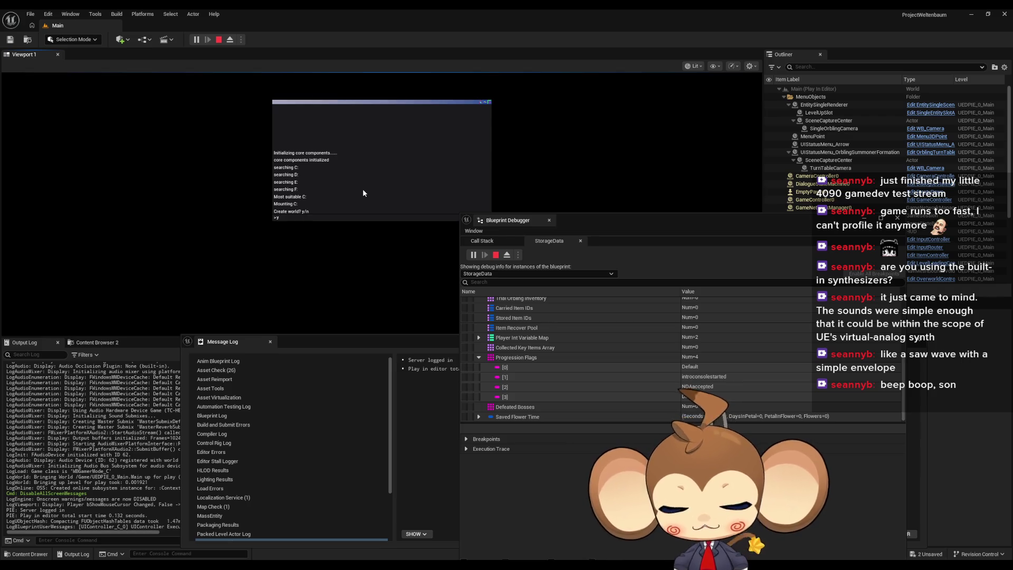
key(Return)
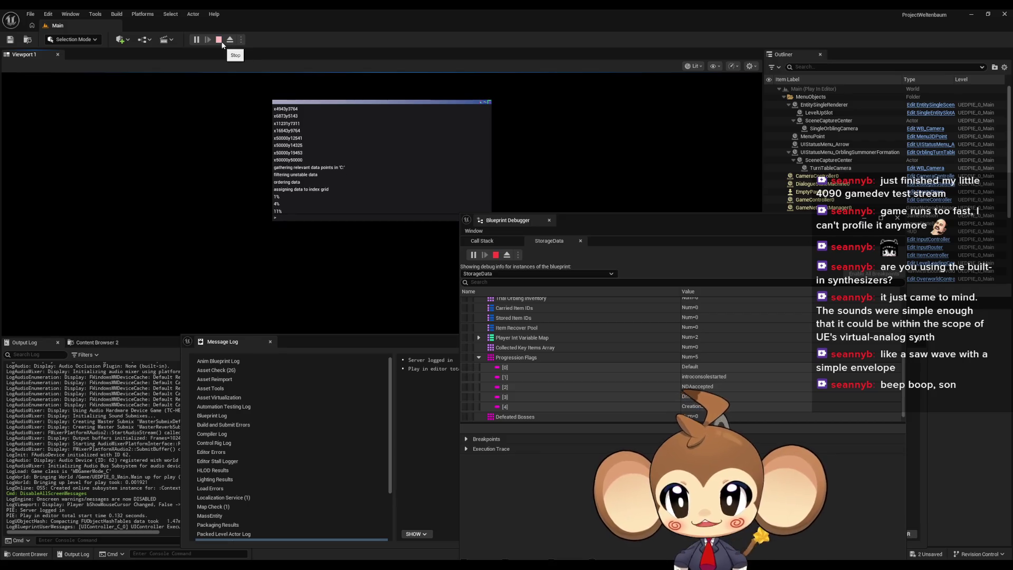
click(219, 40)
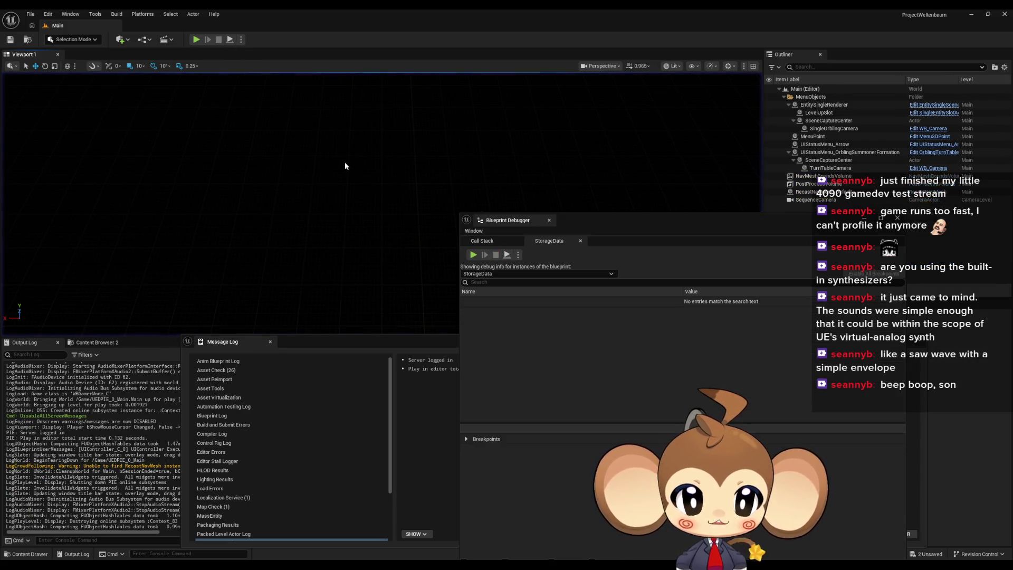
click(196, 40)
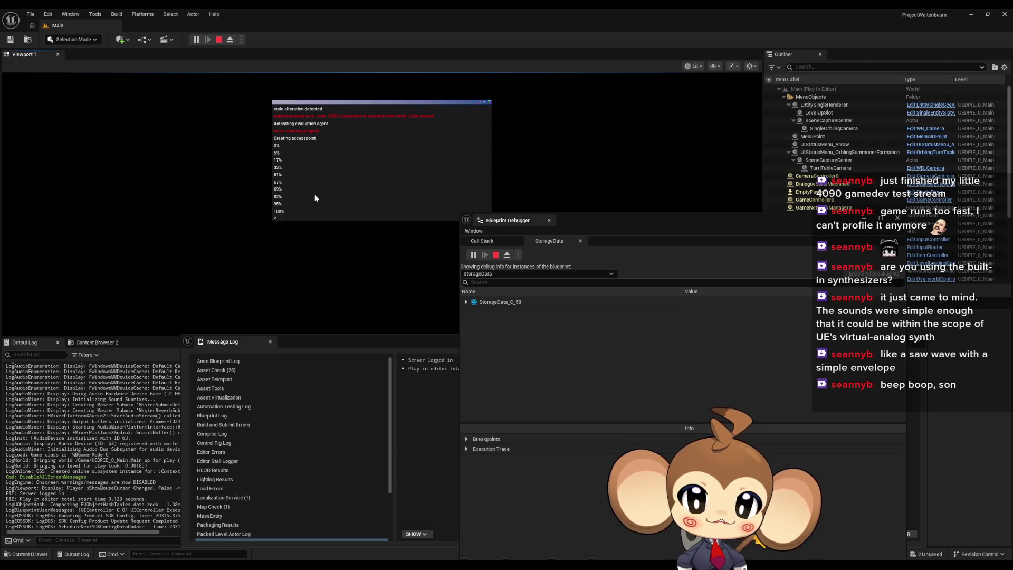
Step: Play the intro console to the 'Accesspoint ready. Enter? y/n' prompt, then stop the session
click(218, 40)
Step: Stop the play session and select the SET node in GameController's SplashScreenOver graph
key(alt+p)
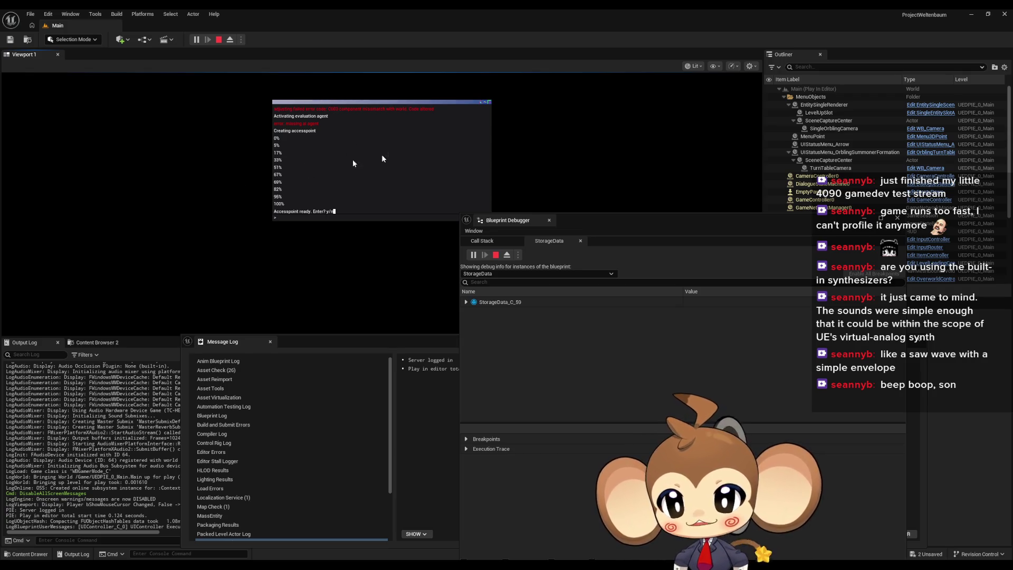
click(219, 40)
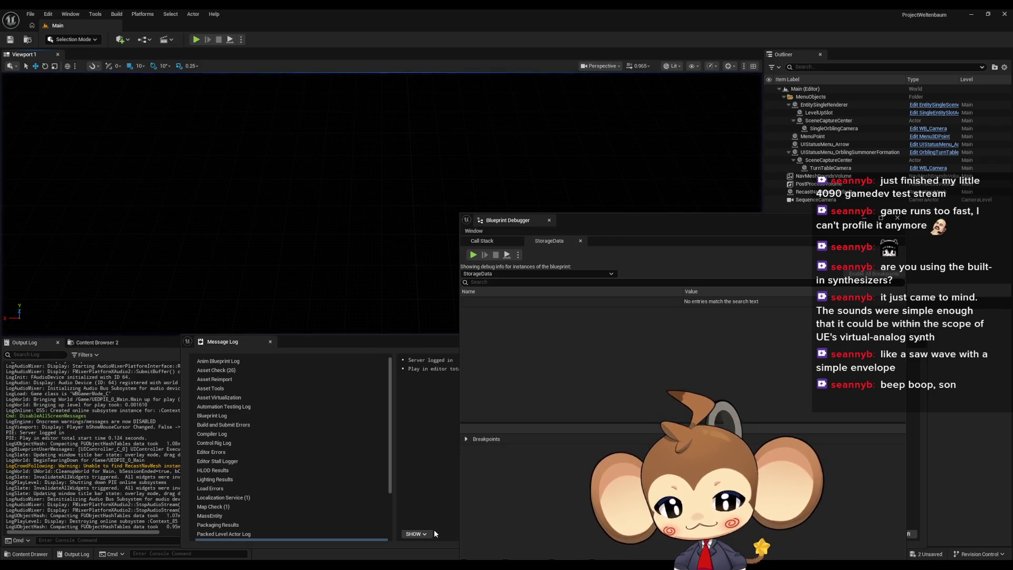
click(364, 528)
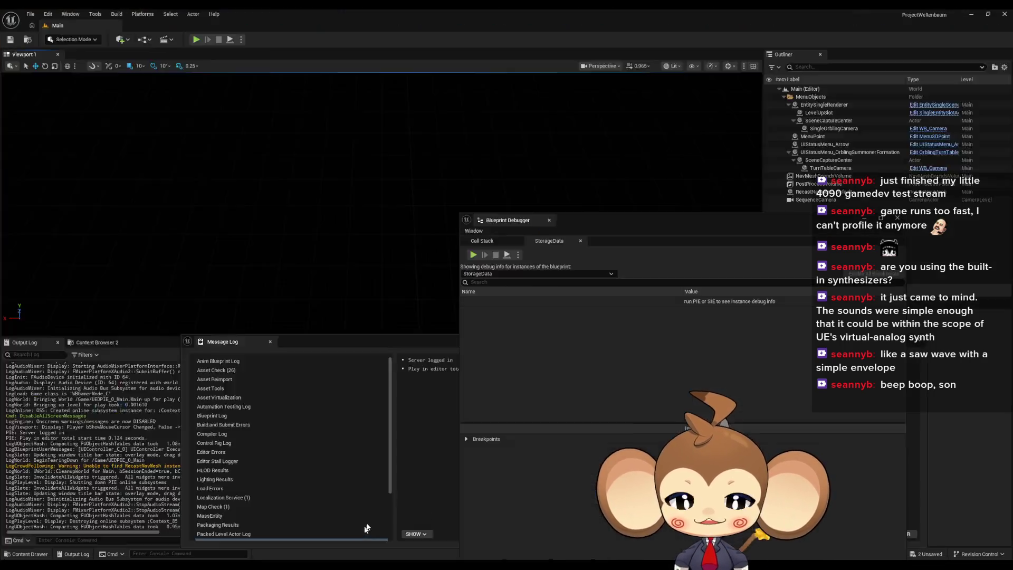
click(371, 161)
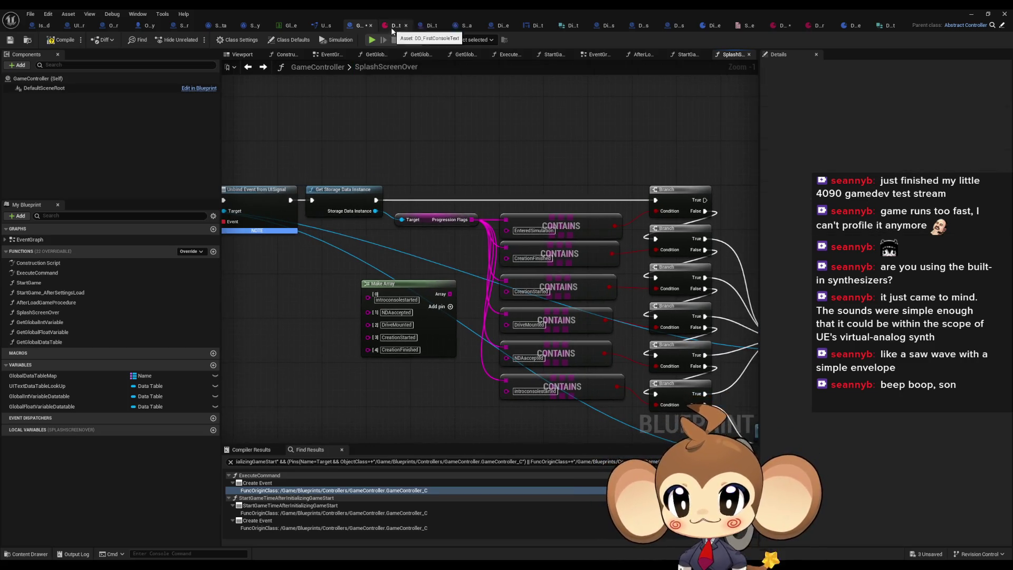
Step: Browse DialogueDataTemplate's Index [6] and Index [5] entries and Index [5]'s TextByLanguage text
click(390, 25)
scroll(355, 460, up, 1)
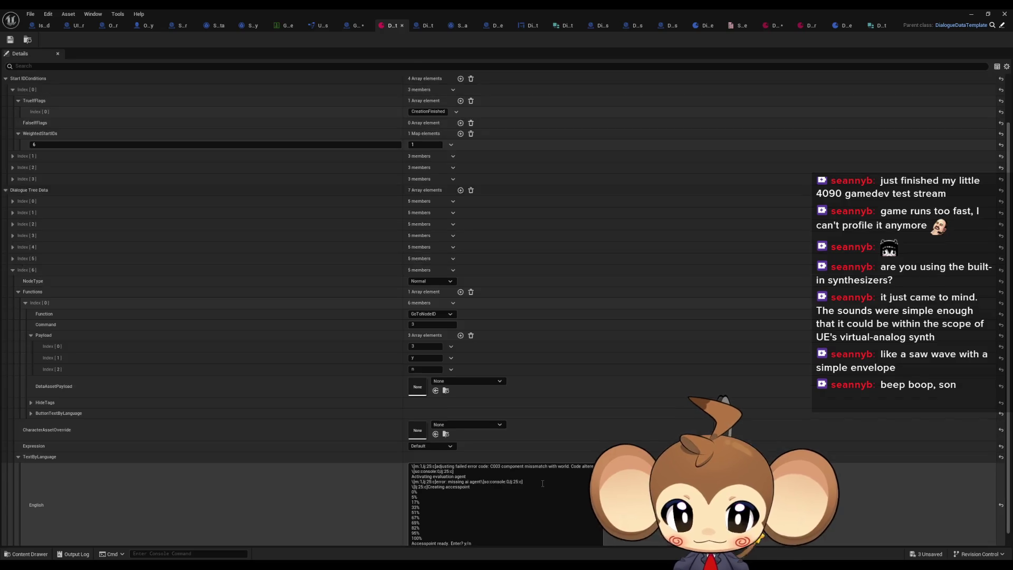
click(18, 443)
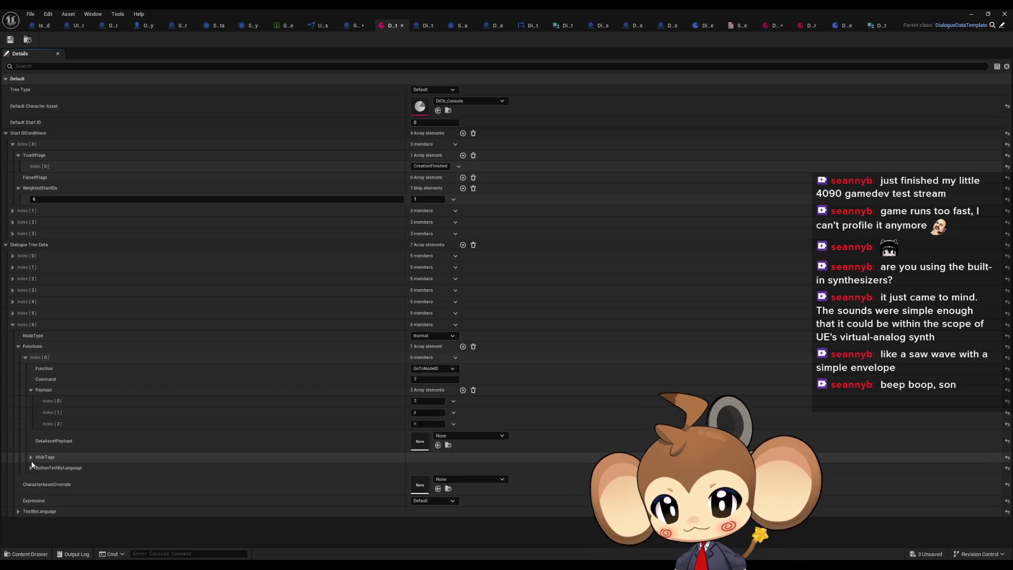
click(19, 346)
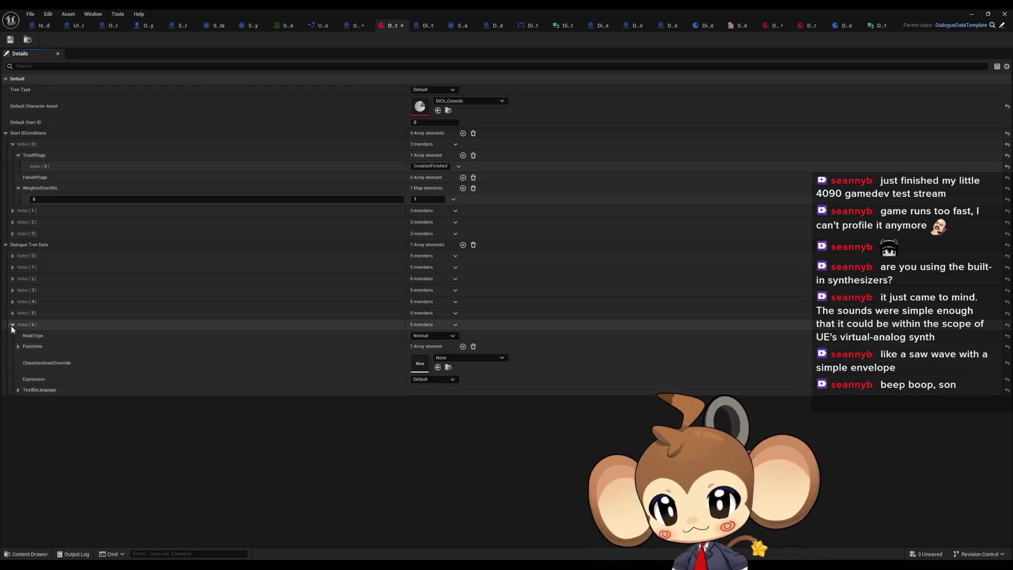
click(12, 324)
click(12, 313)
click(19, 500)
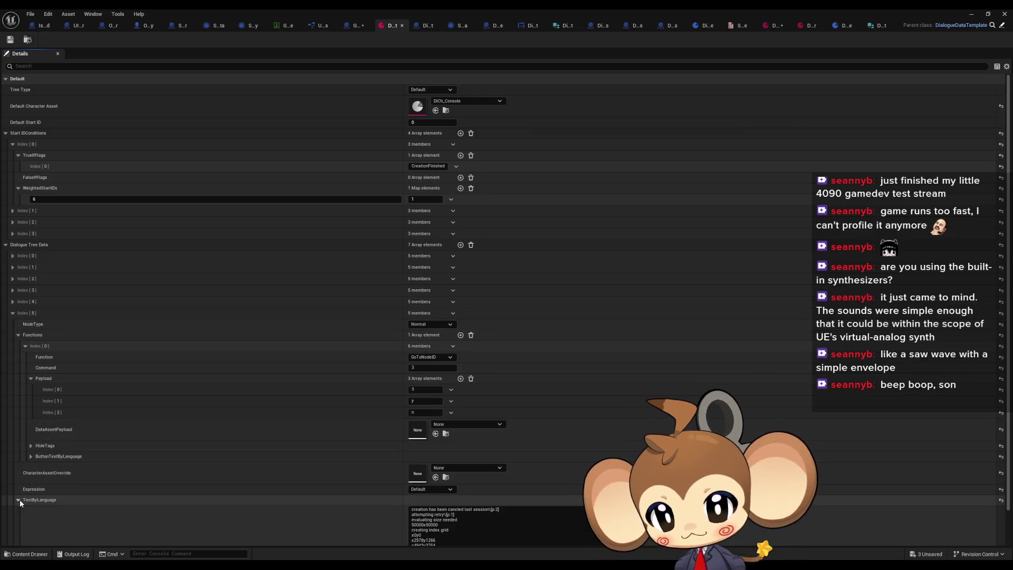
scroll(387, 416, down, 5)
scroll(504, 443, down, 10)
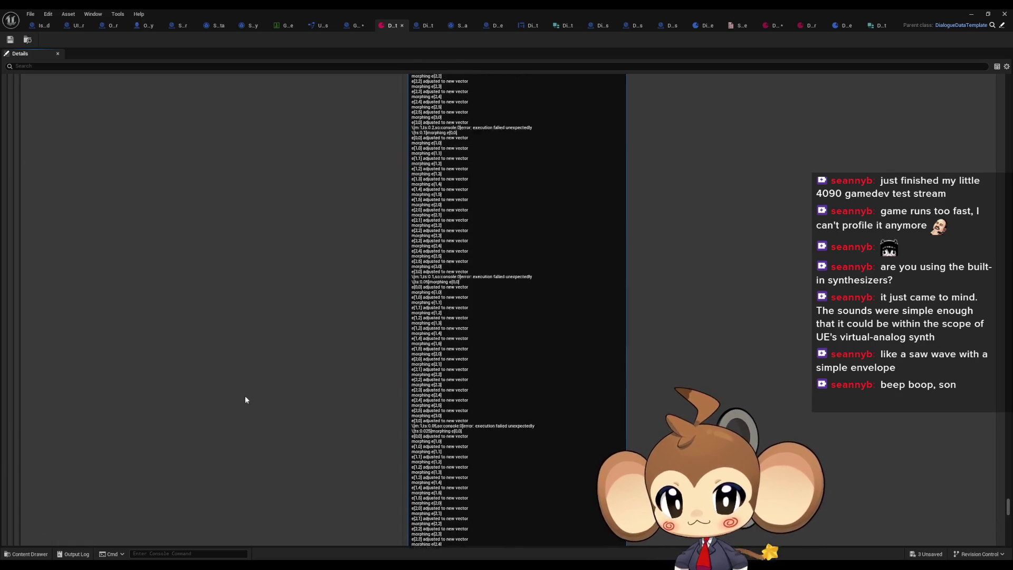
scroll(239, 394, up, 10)
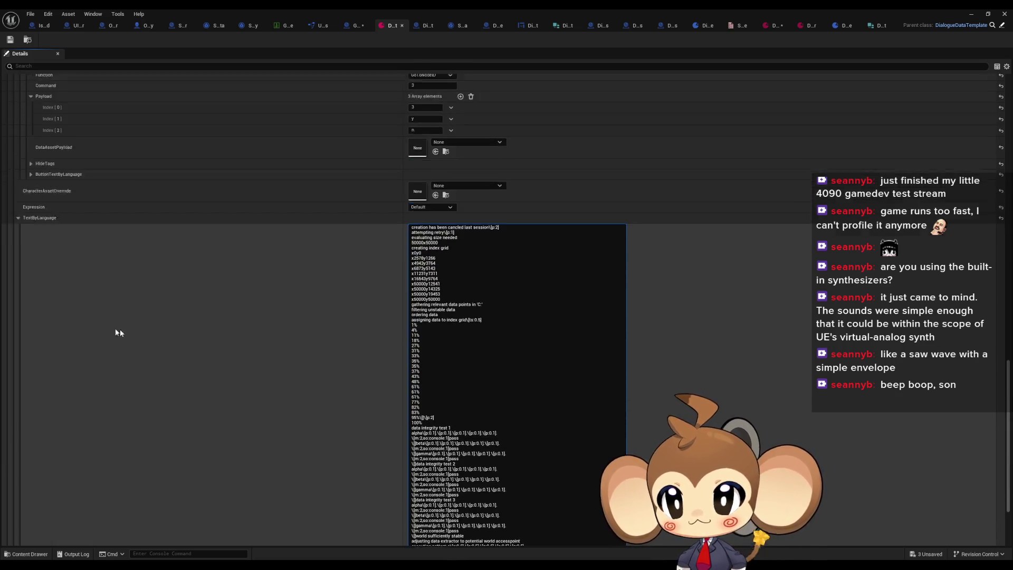
click(18, 230)
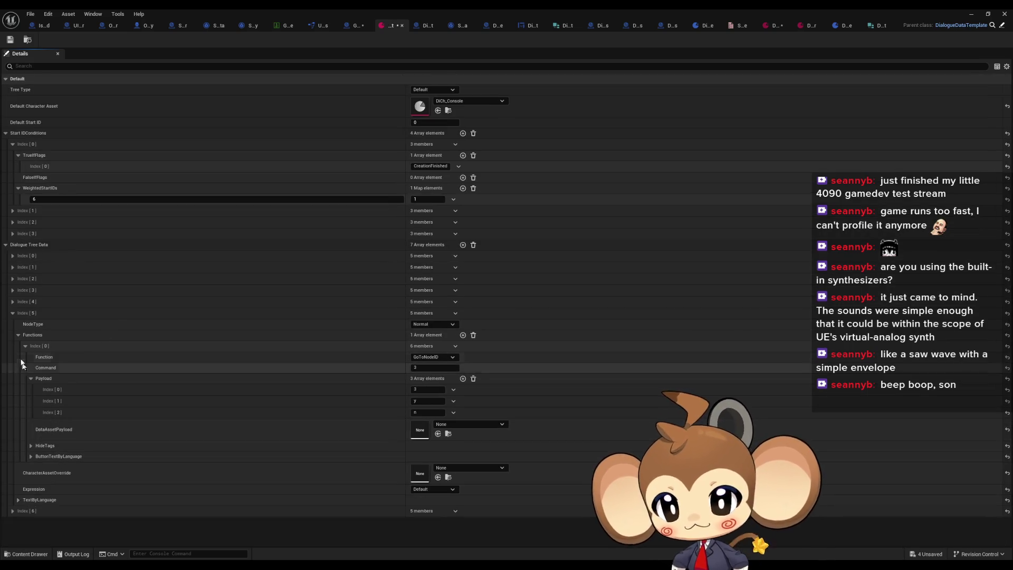
click(12, 313)
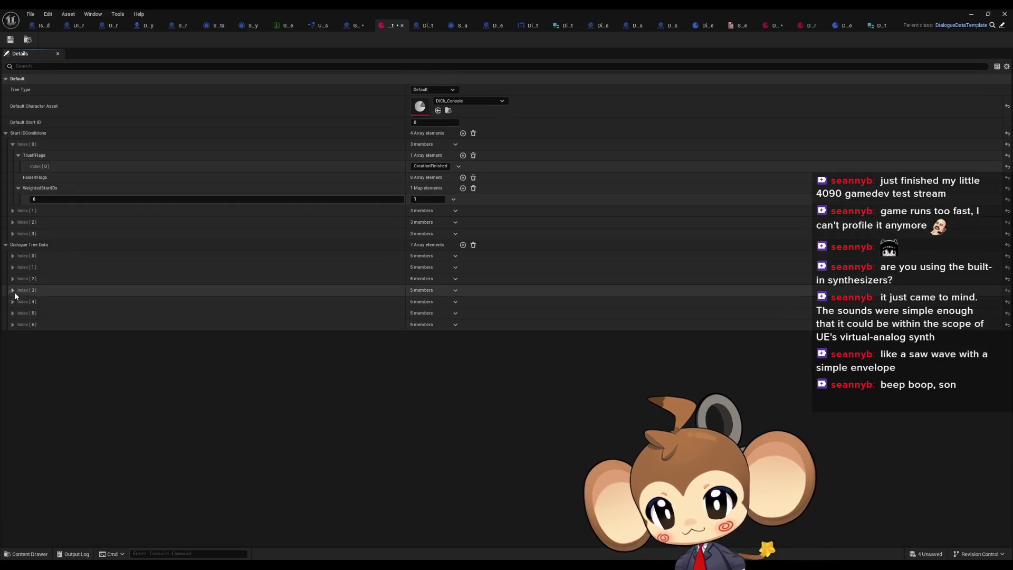
Step: Read entry Index [2]'s TextByLanguage text and save the dialogue asset
click(12, 290)
click(12, 290)
click(12, 279)
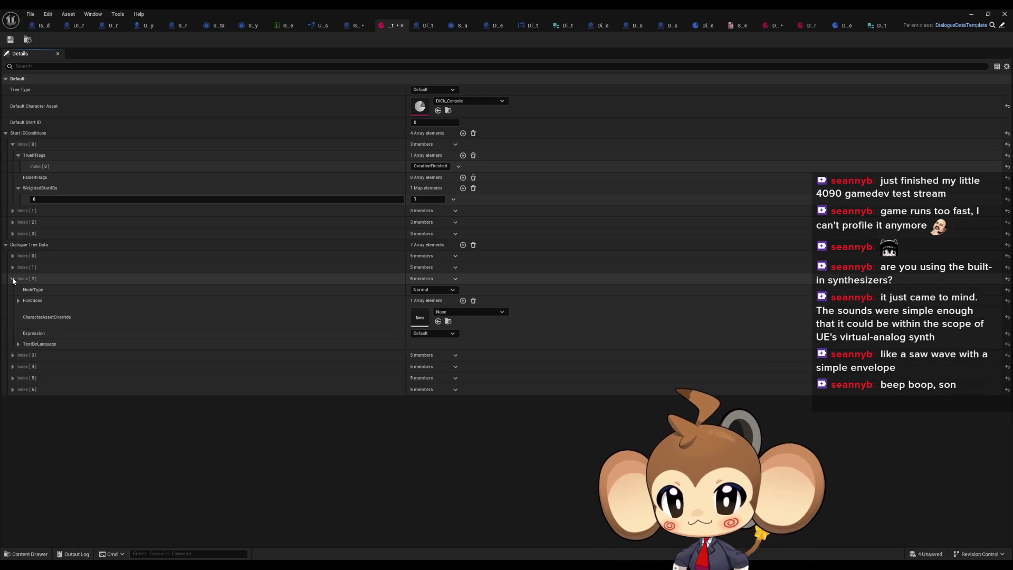
click(18, 344)
scroll(427, 424, down, 10)
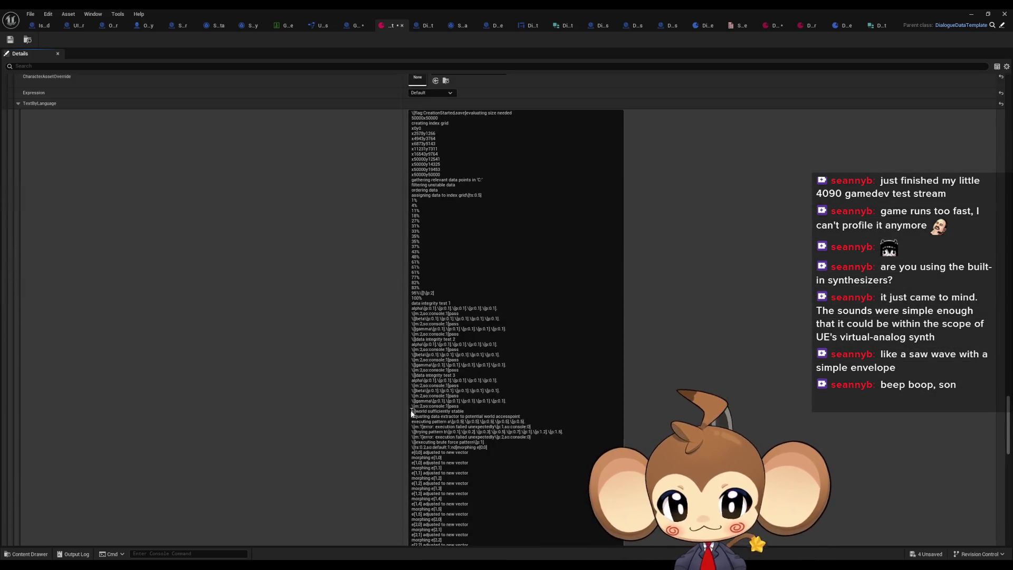
scroll(427, 423, down, 10)
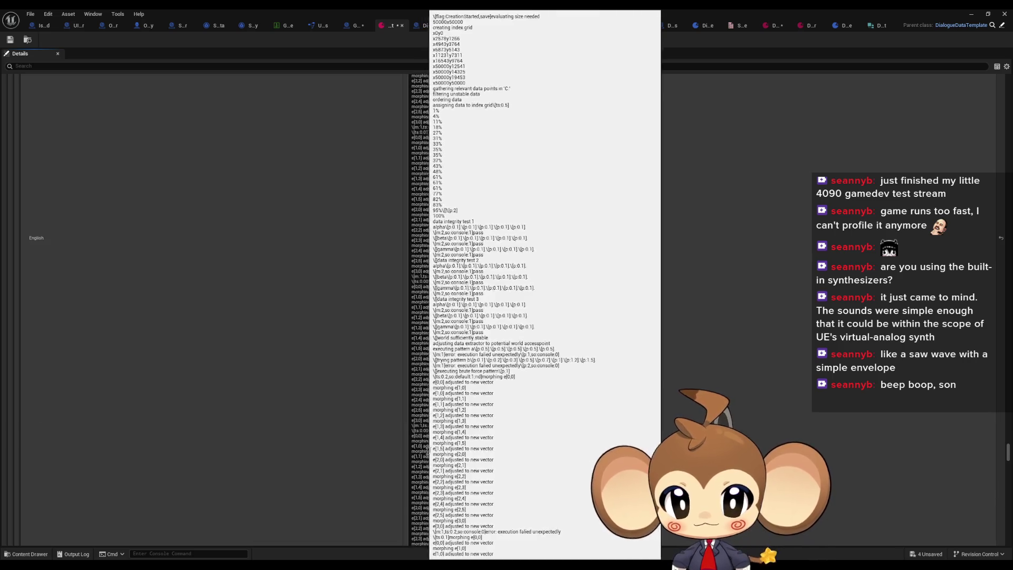
scroll(642, 448, down, 10)
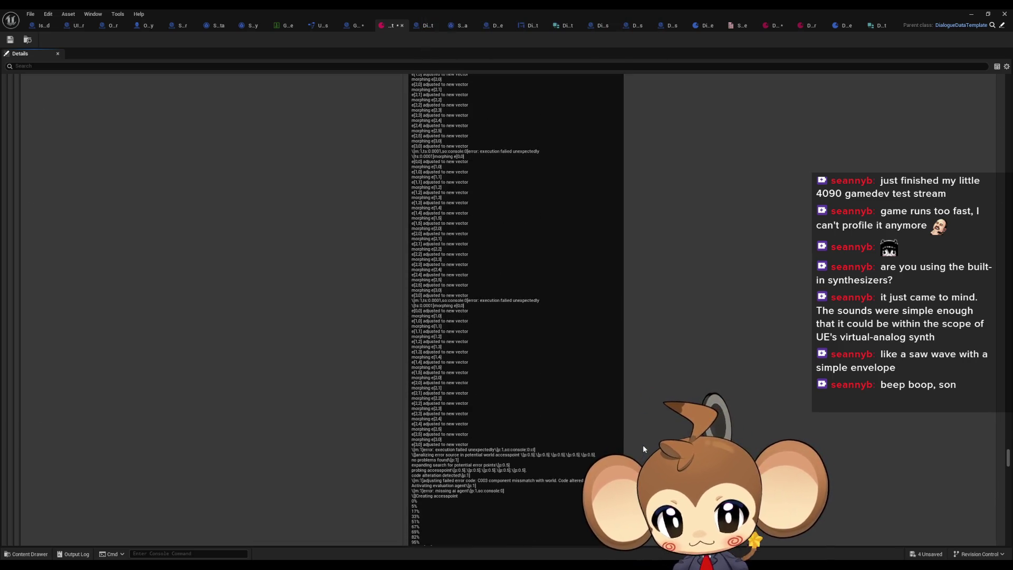
scroll(642, 452, down, 2)
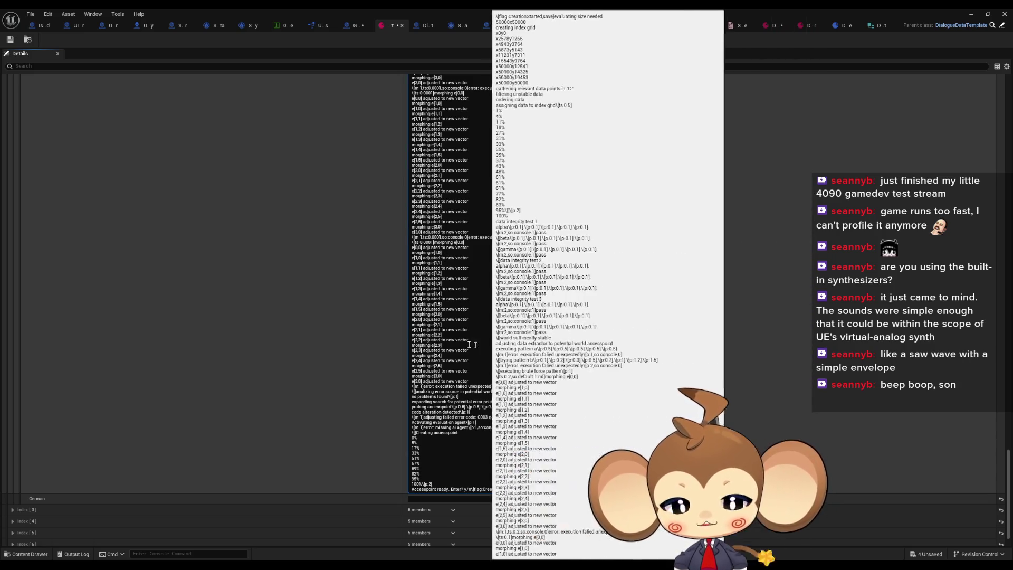
key(ctrl+s)
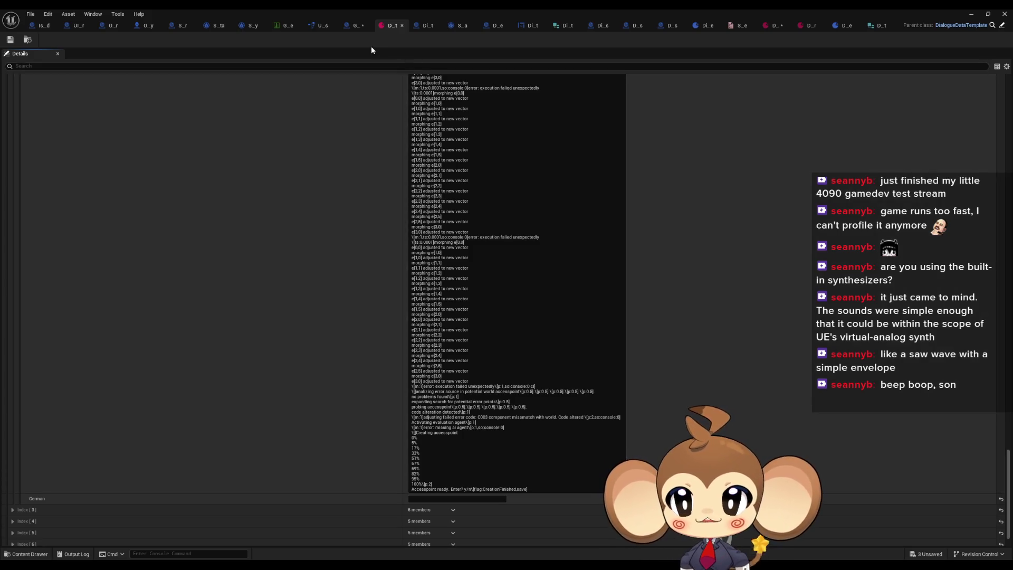
Step: Collapse the text and return to GameController's SplashScreenOver graph
scroll(993, 479, up, 2)
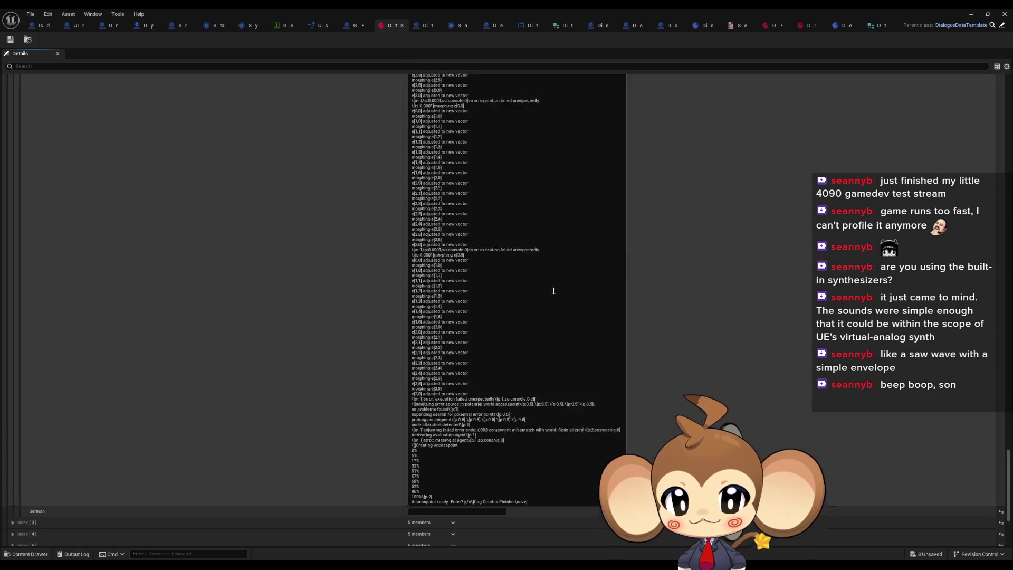
scroll(993, 479, up, 10)
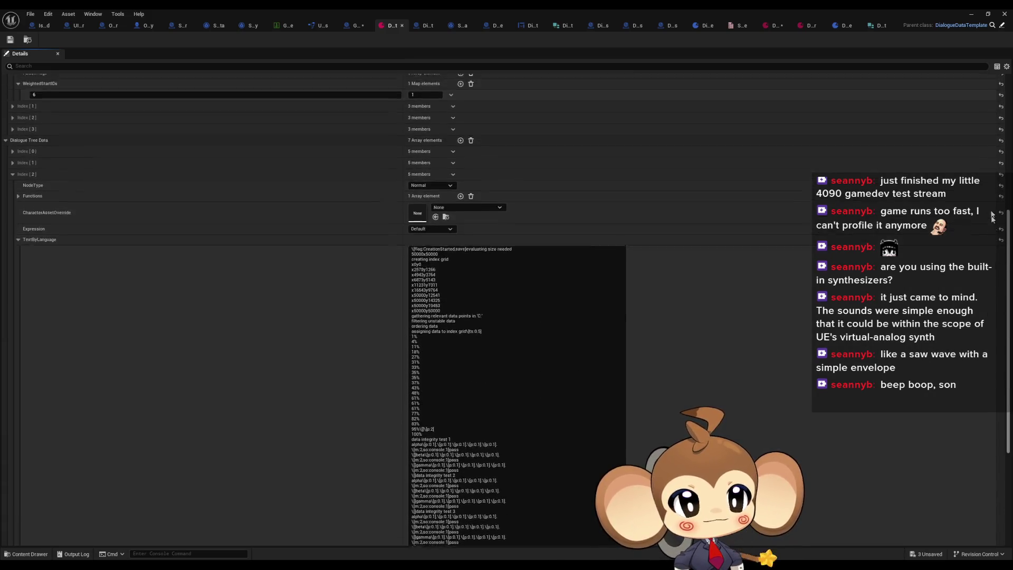
click(18, 337)
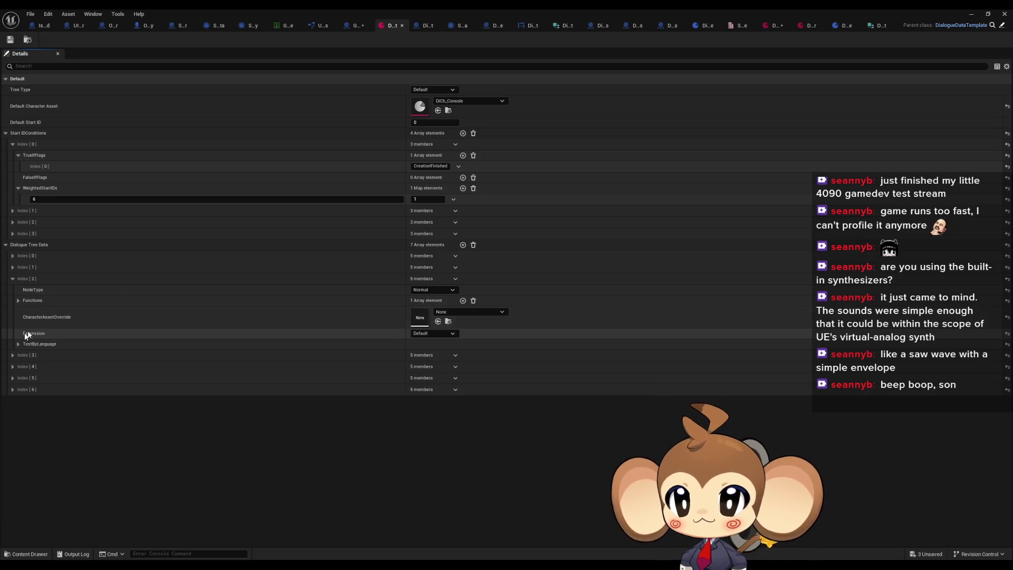
click(353, 25)
scroll(378, 328, down, 4)
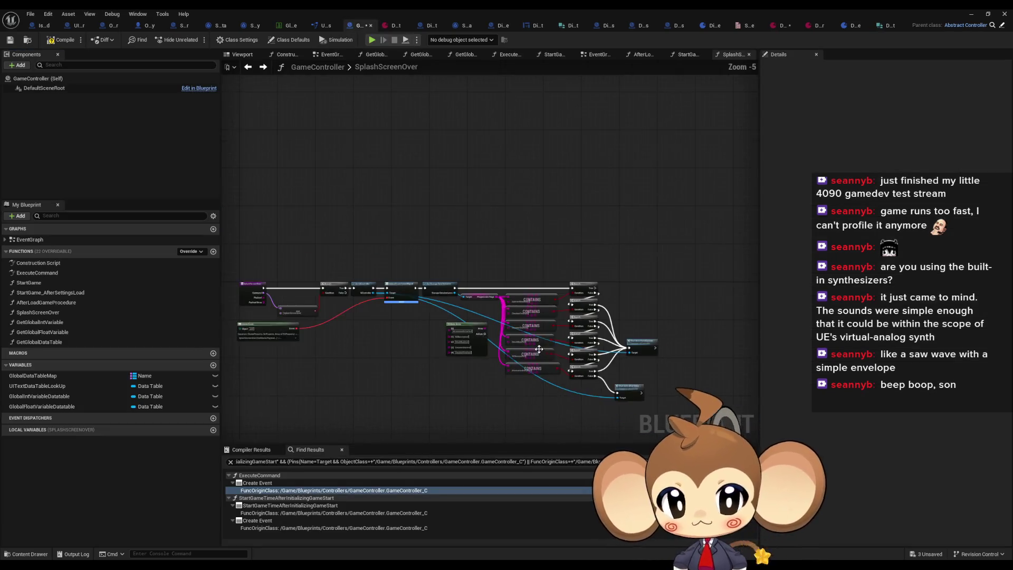
scroll(377, 327, up, 5)
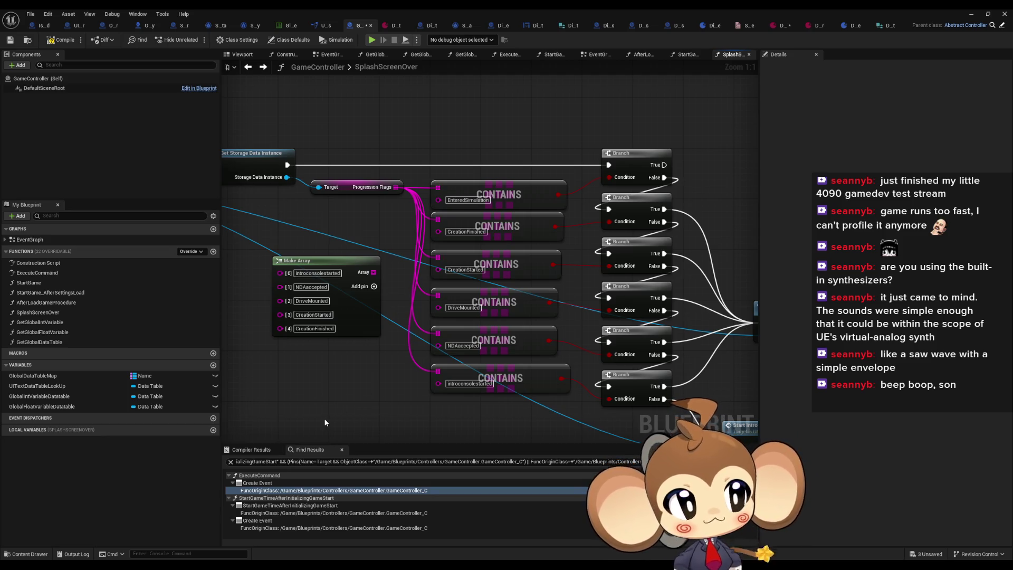
scroll(312, 407, down, 3)
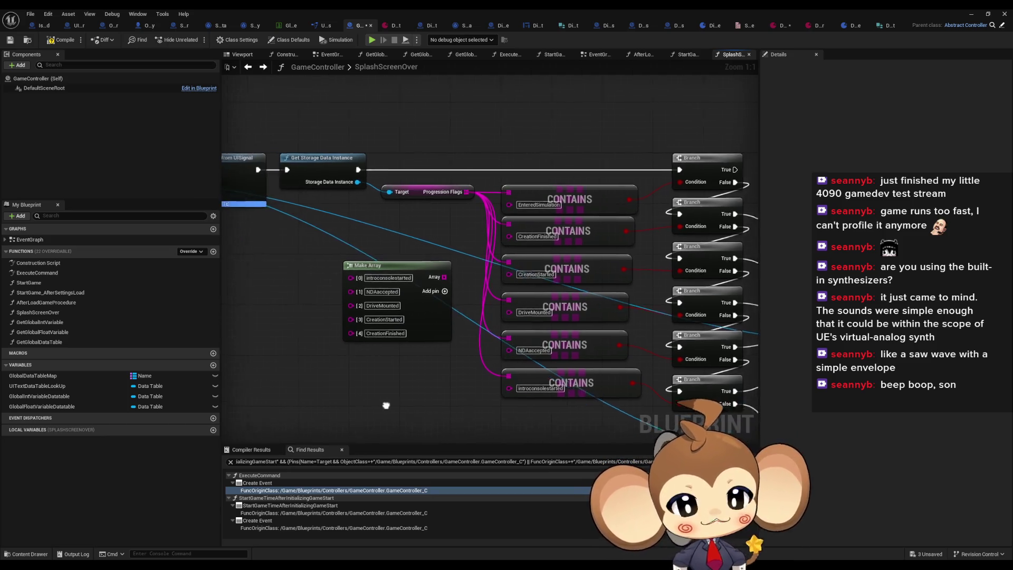
scroll(639, 396, up, 3)
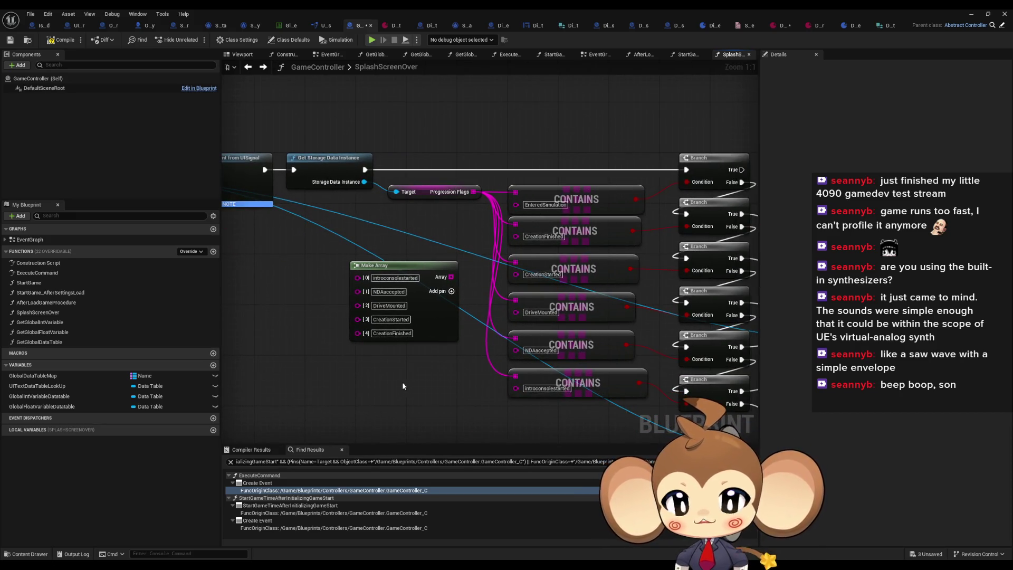
click(413, 331)
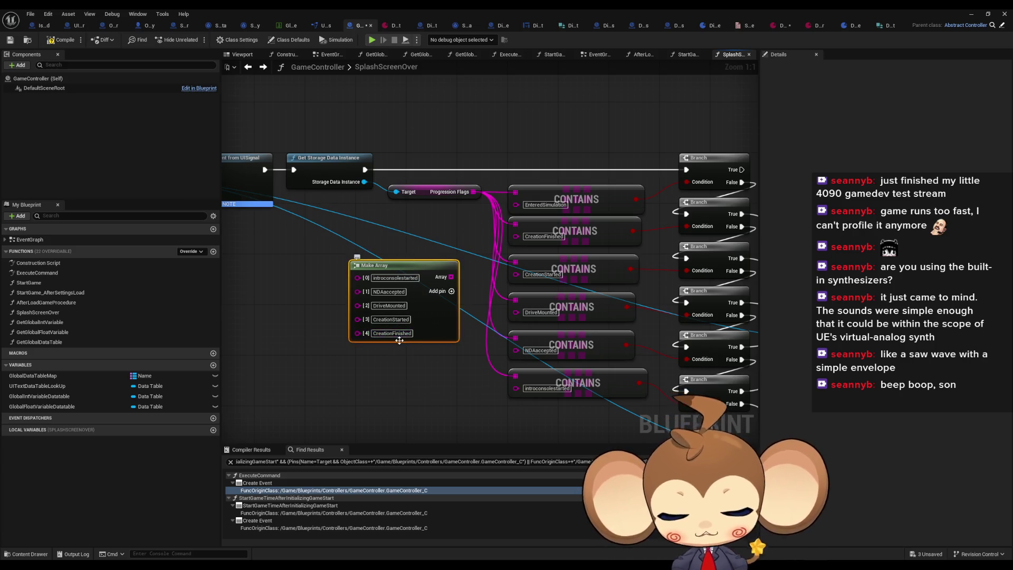
key(Delete)
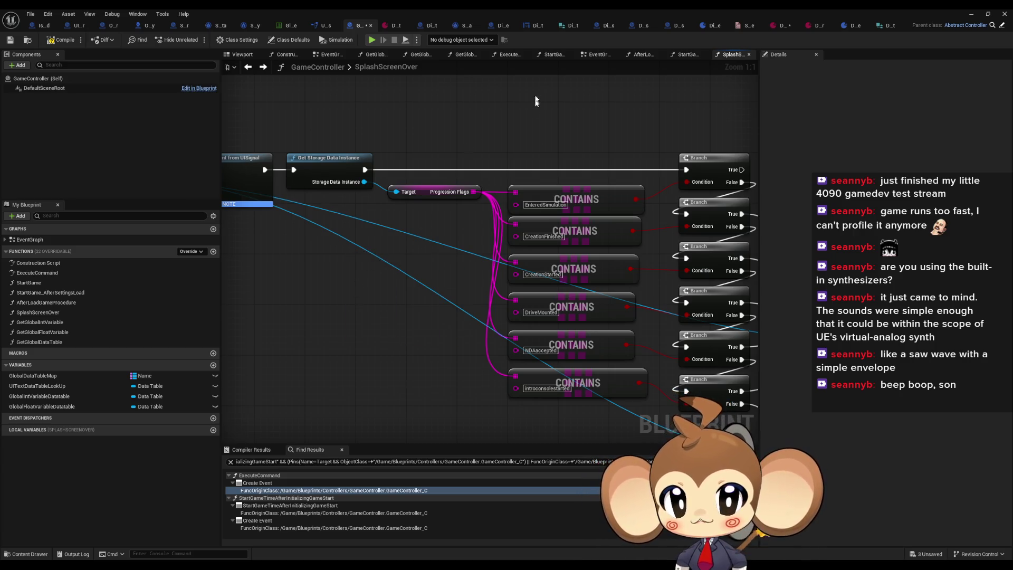
drag(535, 100, 542, 389)
click(432, 308)
mouse_move(439, 312)
mouse_down()
mouse_move(377, 320)
mouse_move(197, 300)
mouse_move(320, 208)
mouse_up()
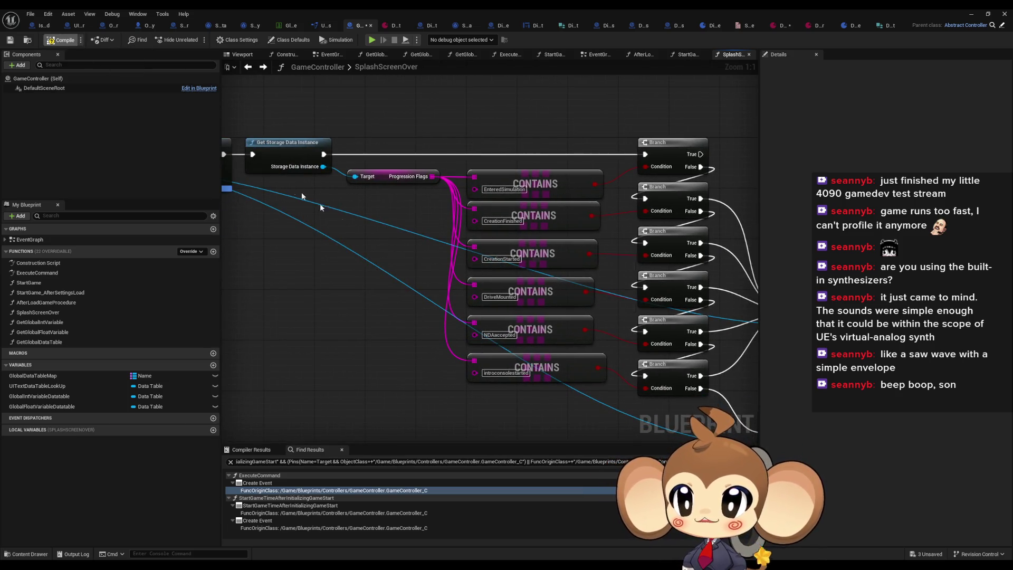
scroll(421, 304, down, 3)
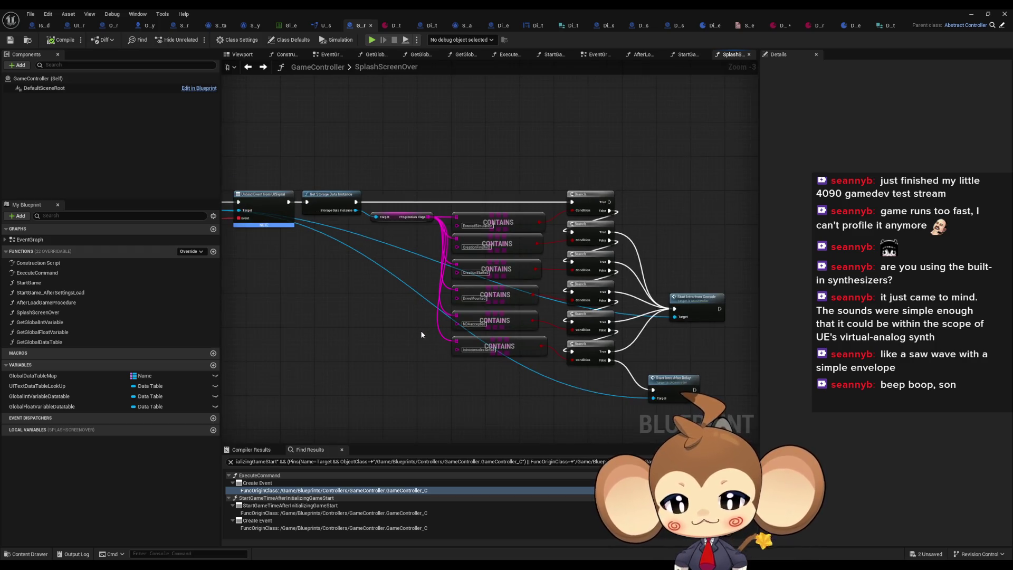
mouse_move(595, 357)
mouse_down()
mouse_move(452, 342)
mouse_move(473, 331)
mouse_up()
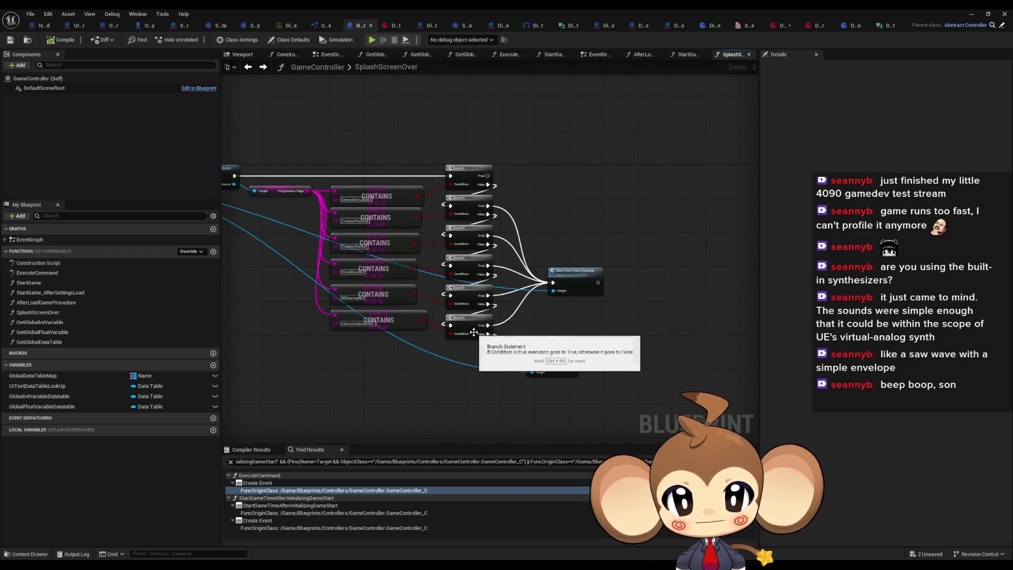
scroll(576, 323, up, 3)
drag(574, 259, 562, 260)
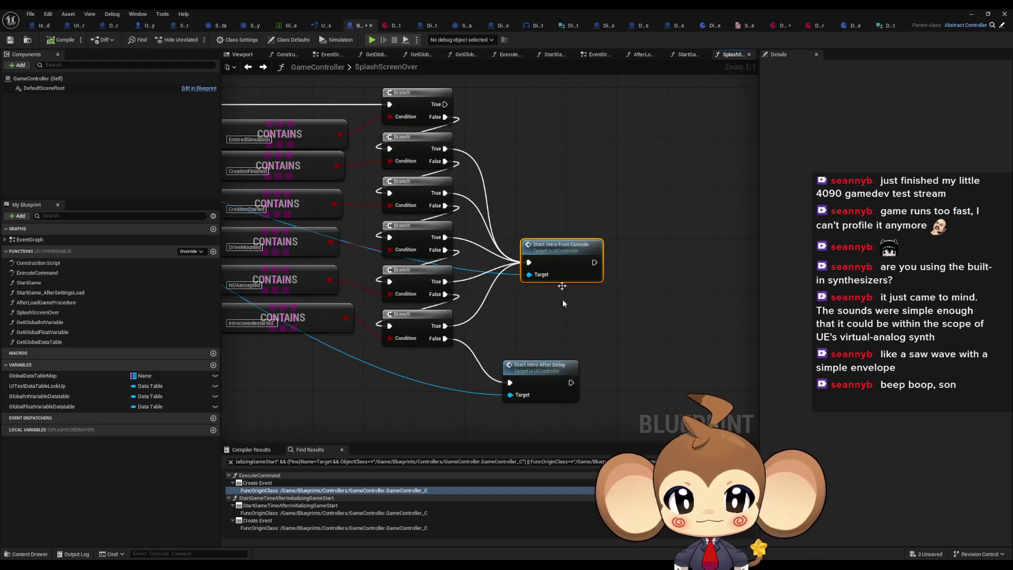
drag(531, 380, 550, 379)
click(606, 312)
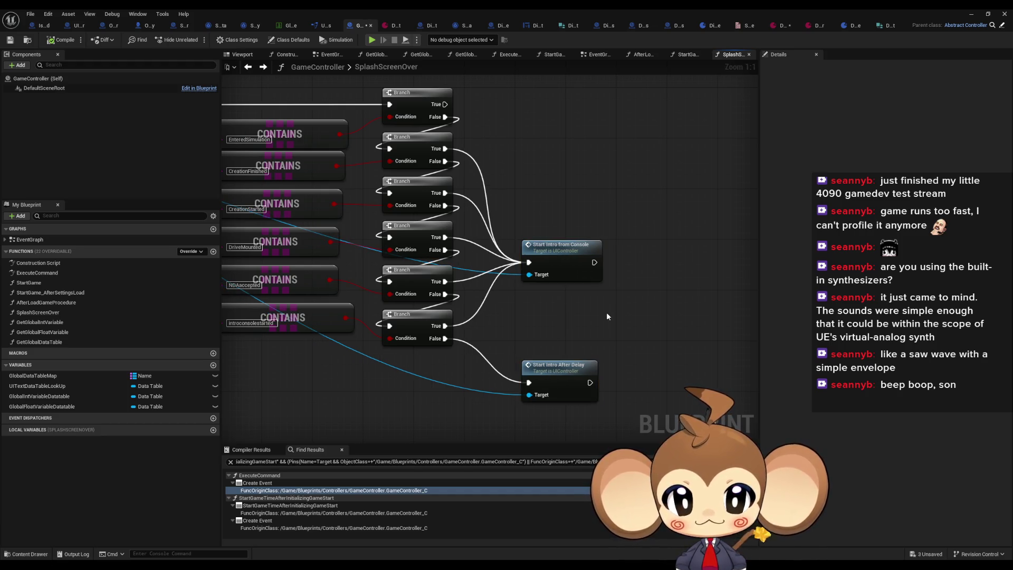
scroll(585, 318, down, 3)
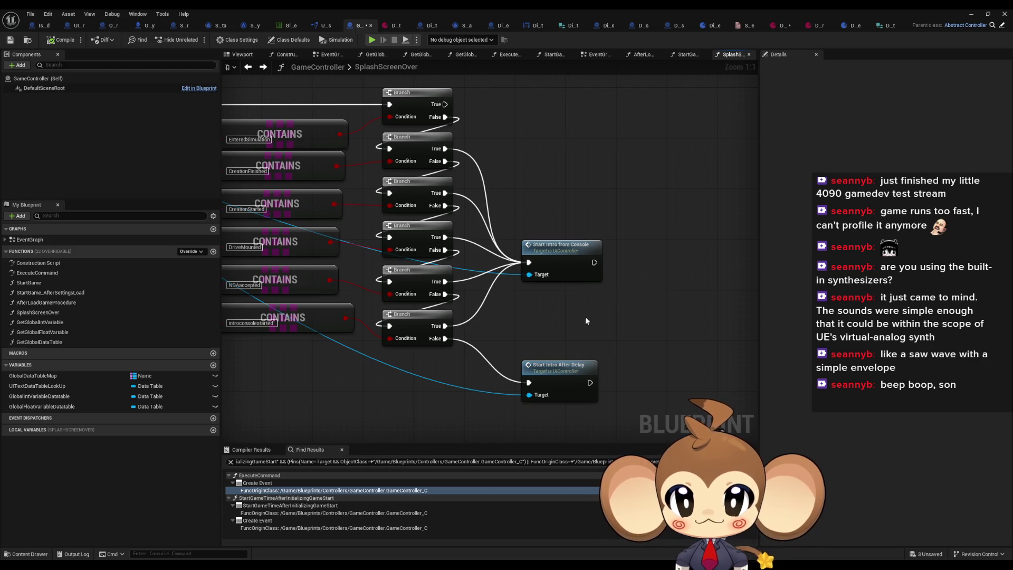
scroll(546, 331, up, 3)
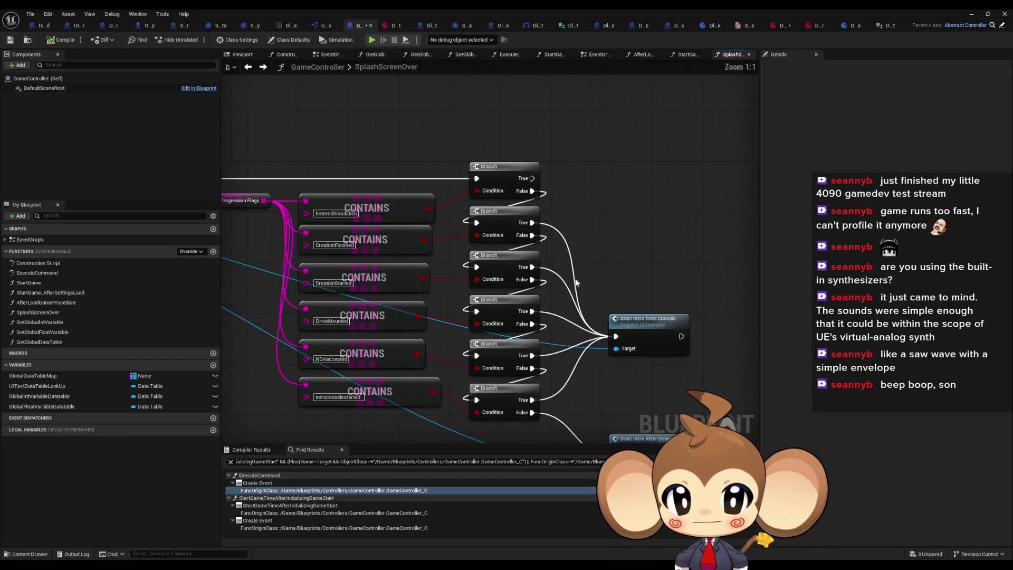
drag(571, 285, 546, 289)
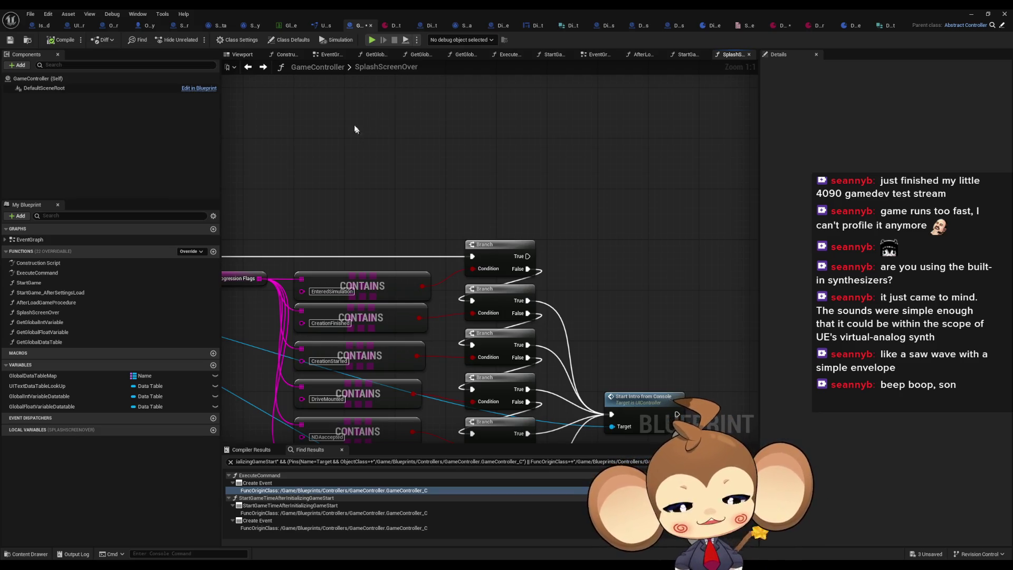
Step: Expand dialogue entry Index [3] > Functions to reveal its VoidLevel payload values
click(389, 26)
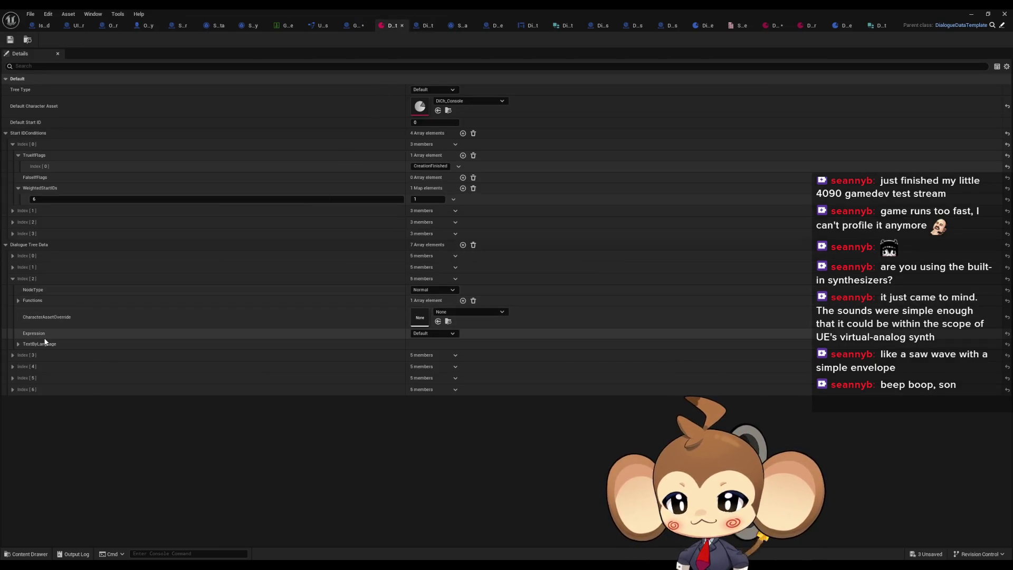
click(12, 279)
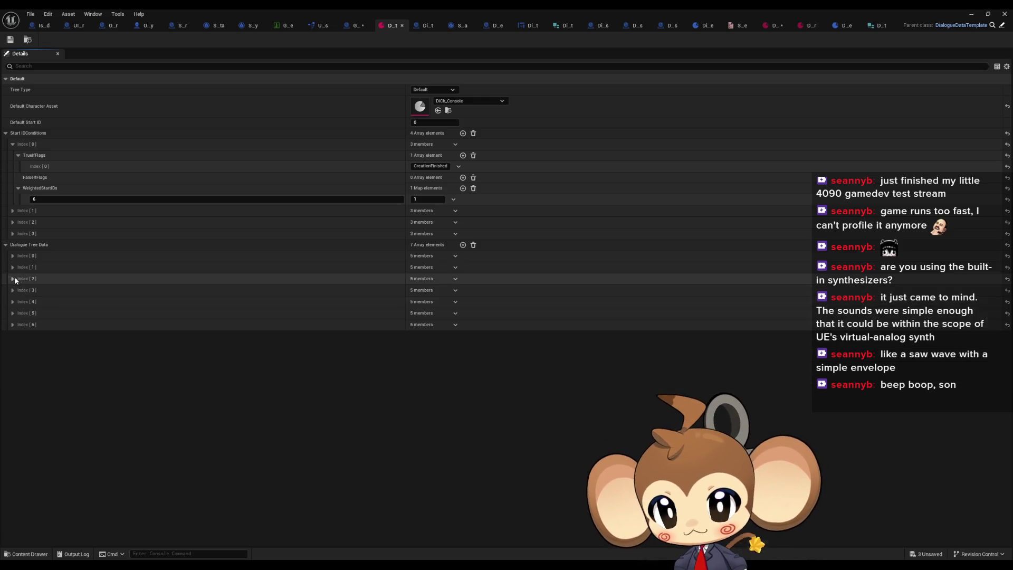
click(13, 290)
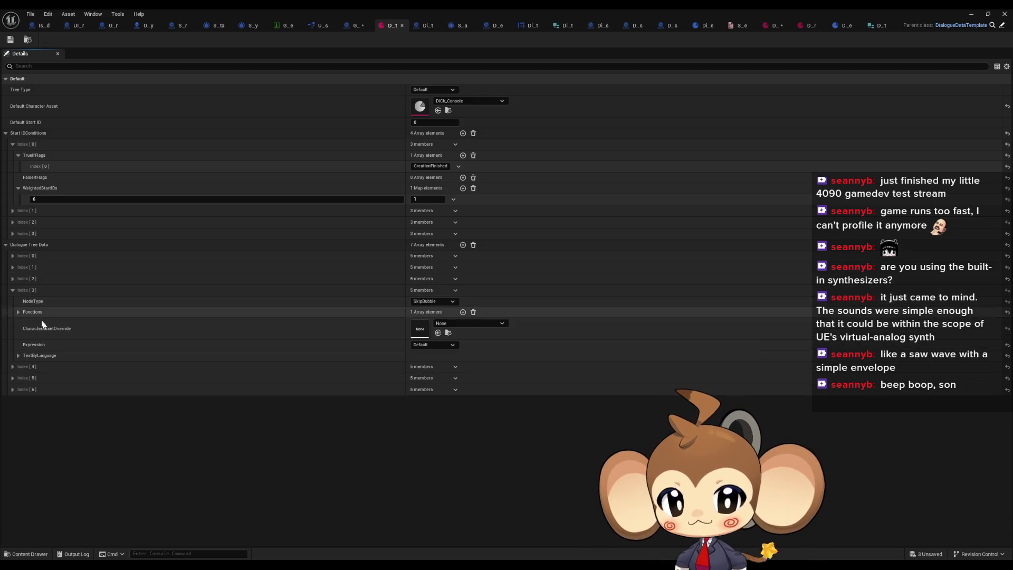
click(18, 355)
click(18, 356)
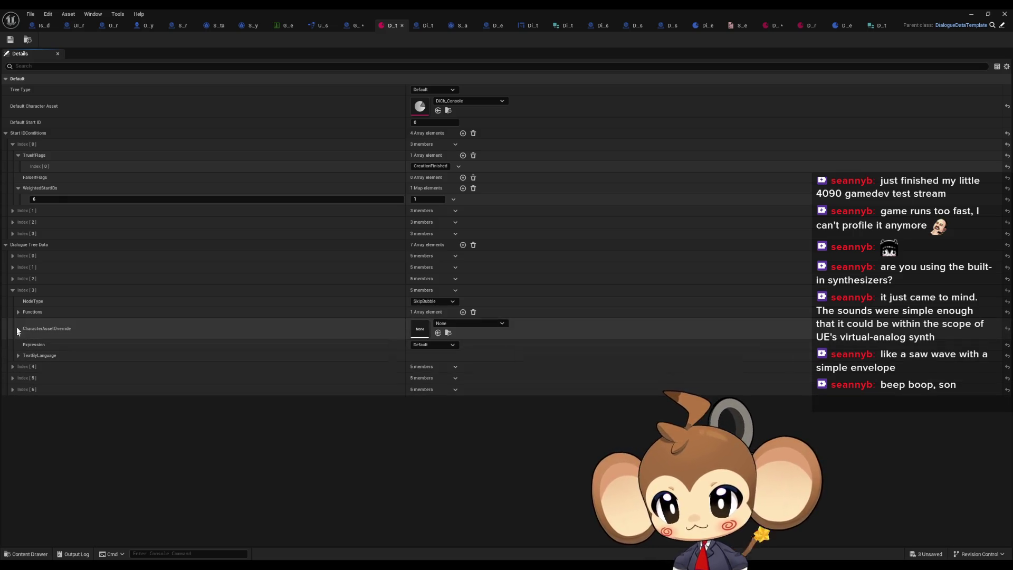
click(18, 312)
click(25, 323)
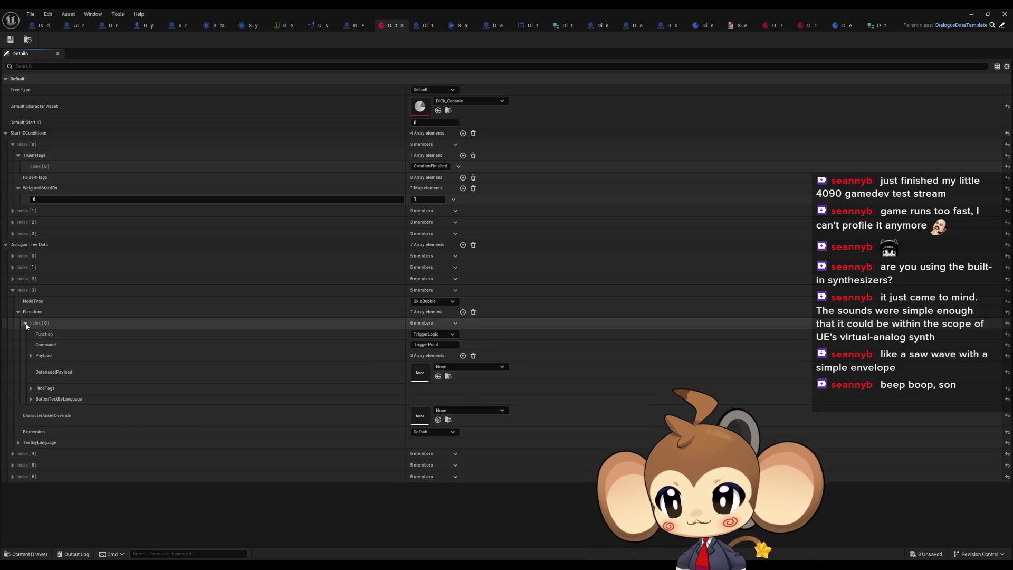
click(30, 356)
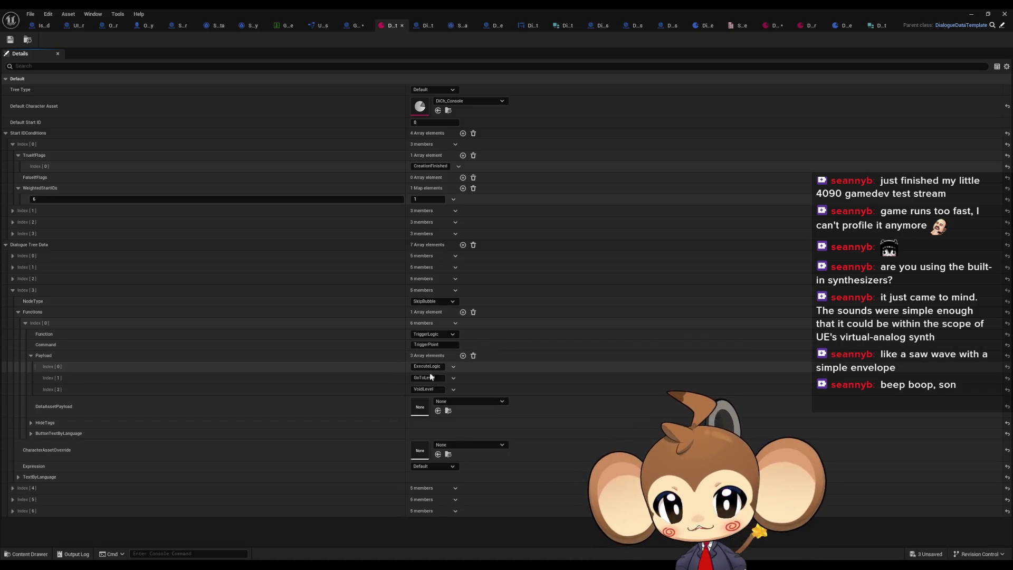
Step: Float the dialogue editor aside and close the Blueprint Debugger and Message Log
double_click(410, 9)
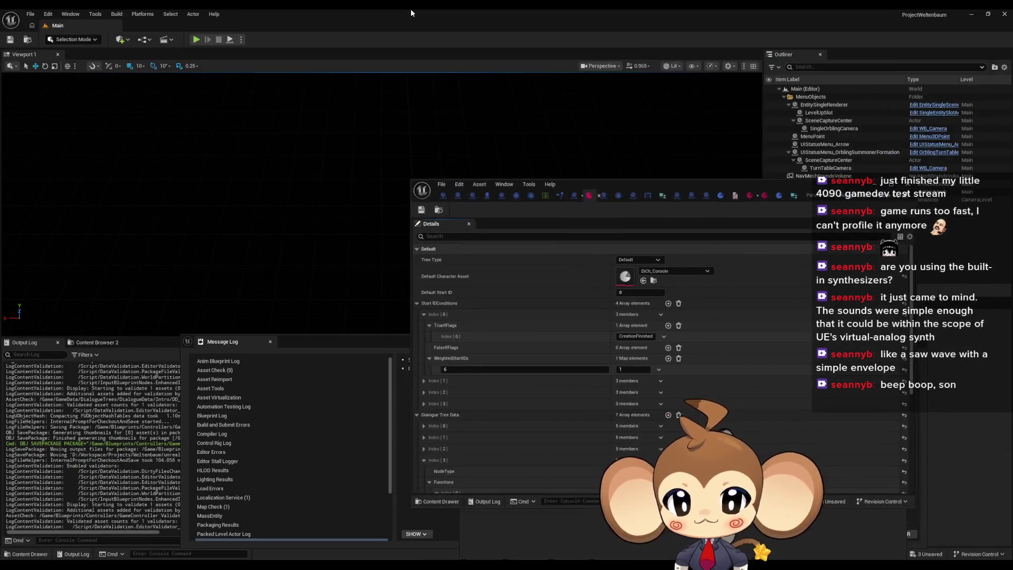
drag(712, 181, 256, 63)
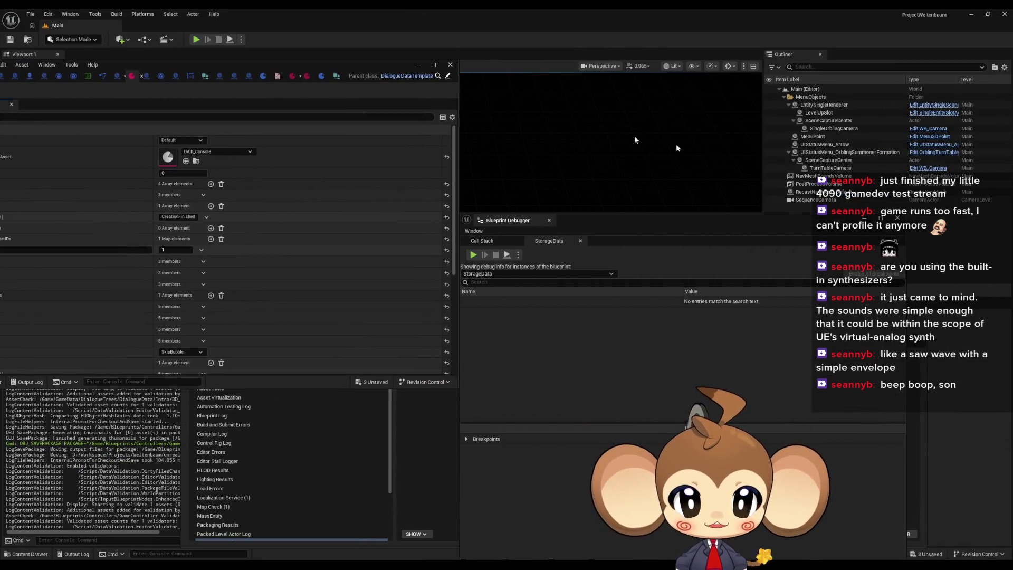
click(863, 218)
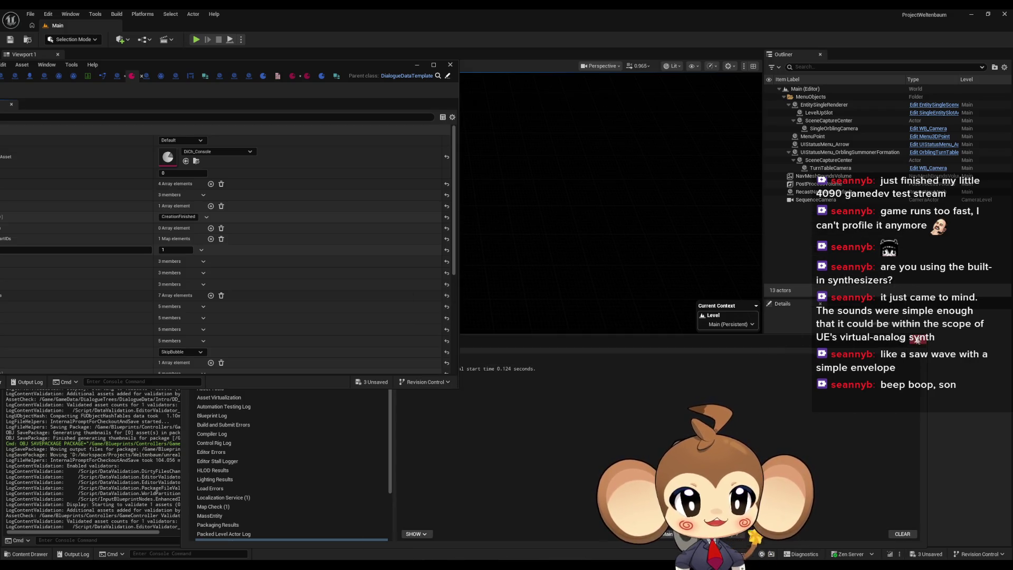
click(916, 339)
Step: Open DialogueFNLogic_TriggerPoint from Content > Blueprints > DialogueSystem > NodeFunctions
click(578, 366)
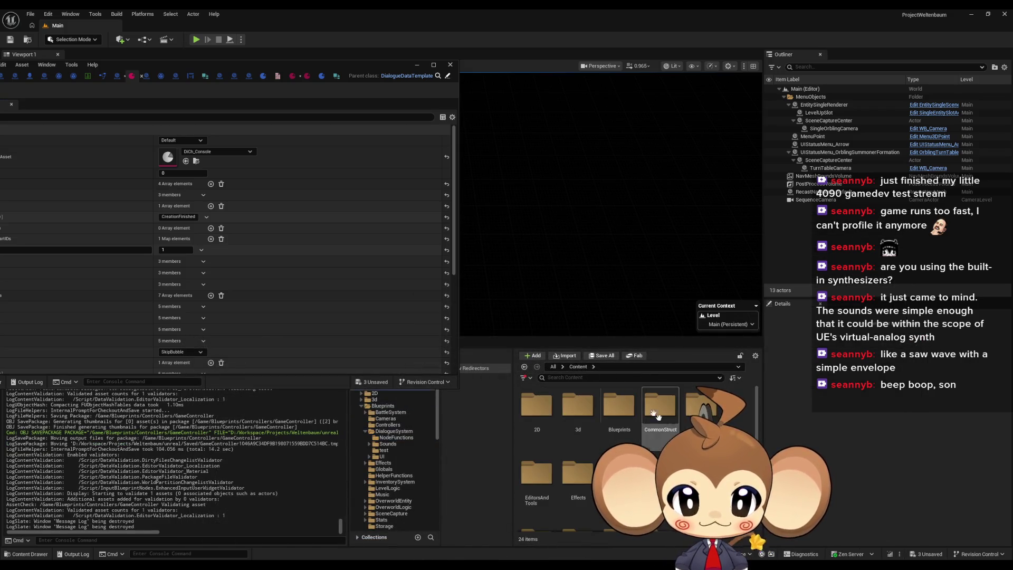
scroll(633, 459, down, 2)
scroll(633, 458, up, 2)
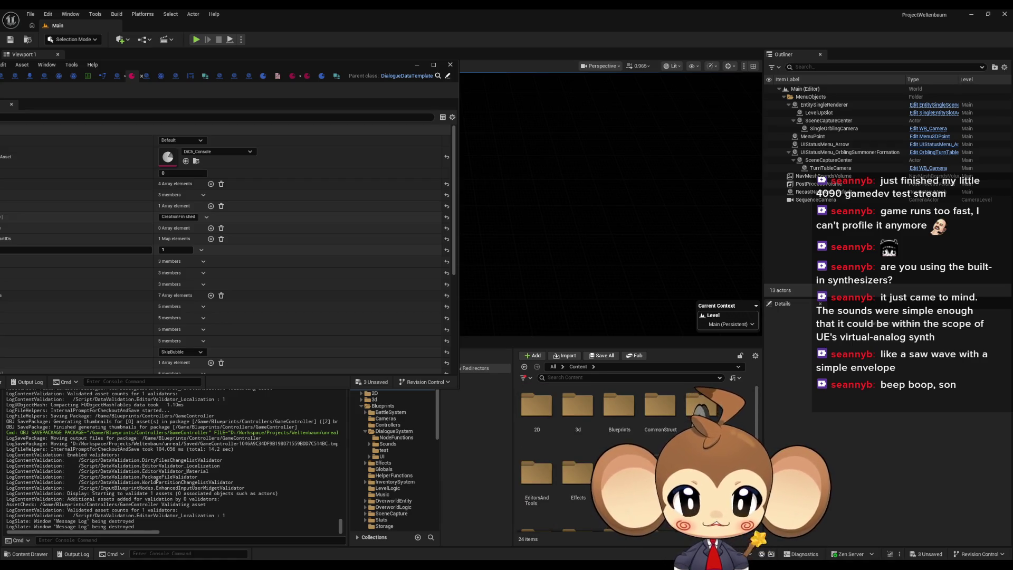
double_click(635, 423)
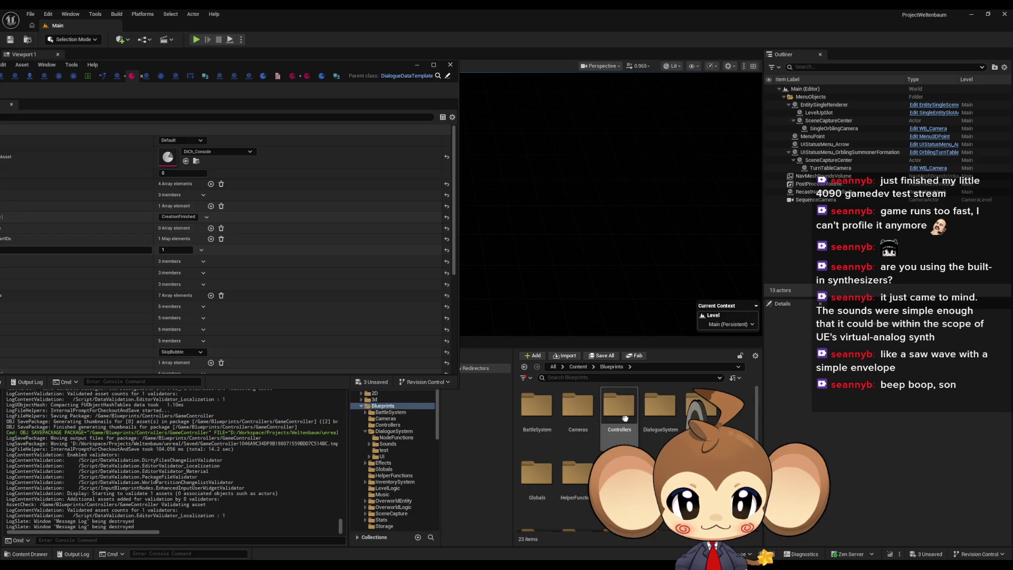
double_click(660, 416)
click(535, 410)
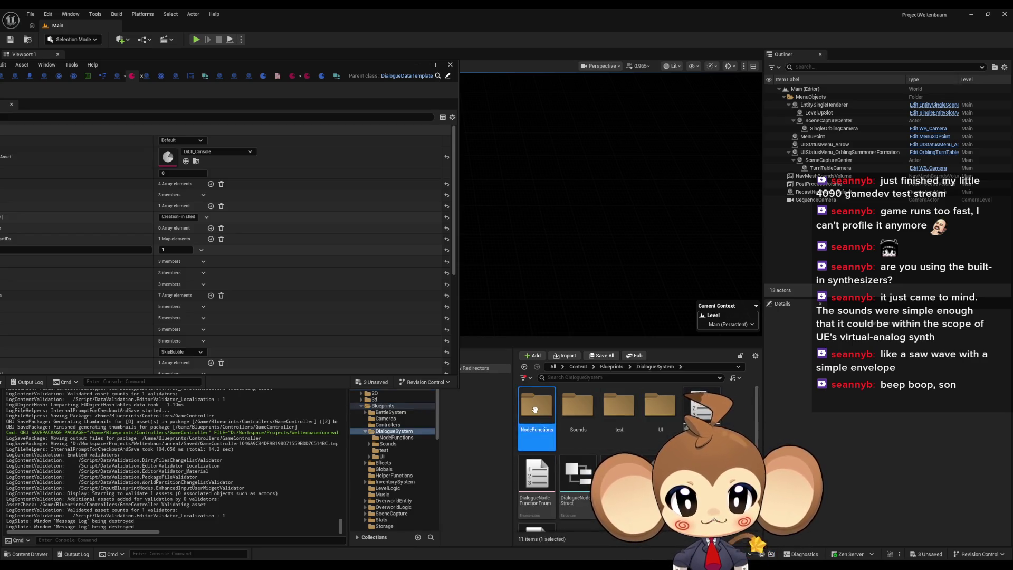
double_click(535, 410)
double_click(704, 411)
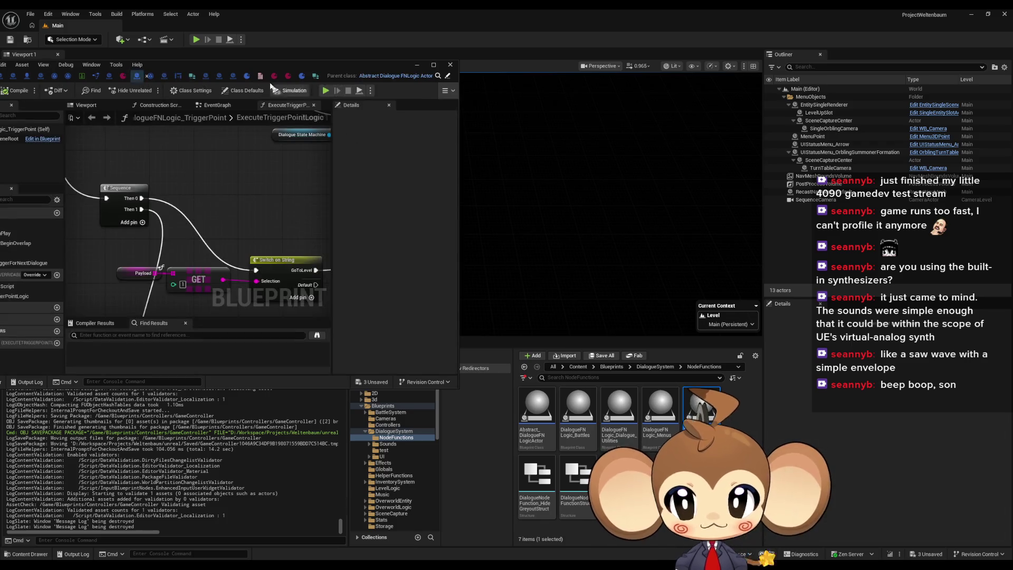
Step: Maximize the TriggerPoint Blueprint and center the VoidLevel Switch on String's command nodes
drag(258, 71, 522, 137)
double_click(522, 137)
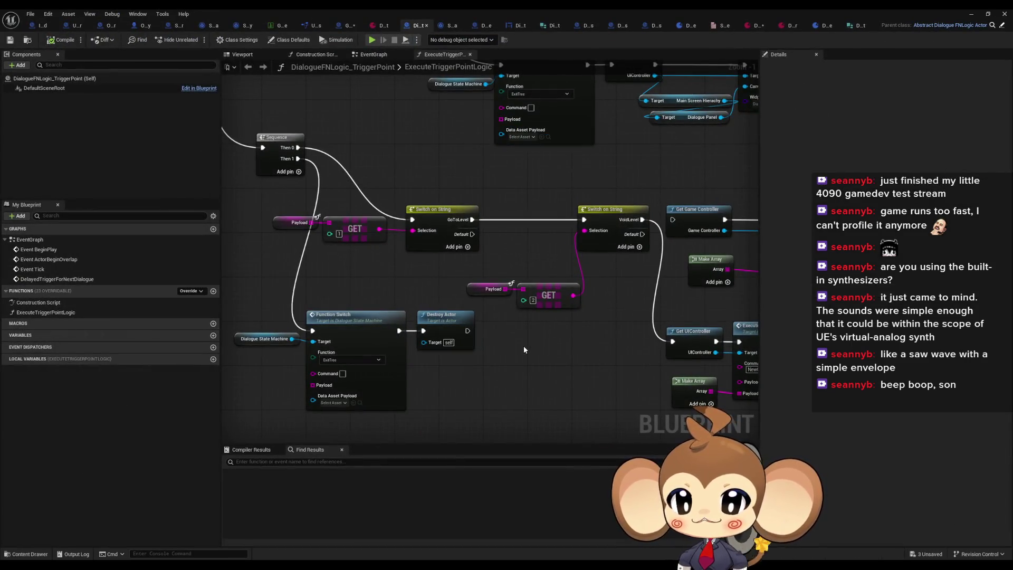
scroll(523, 346, down, 5)
scroll(523, 346, up, 3)
drag(525, 346, 516, 365)
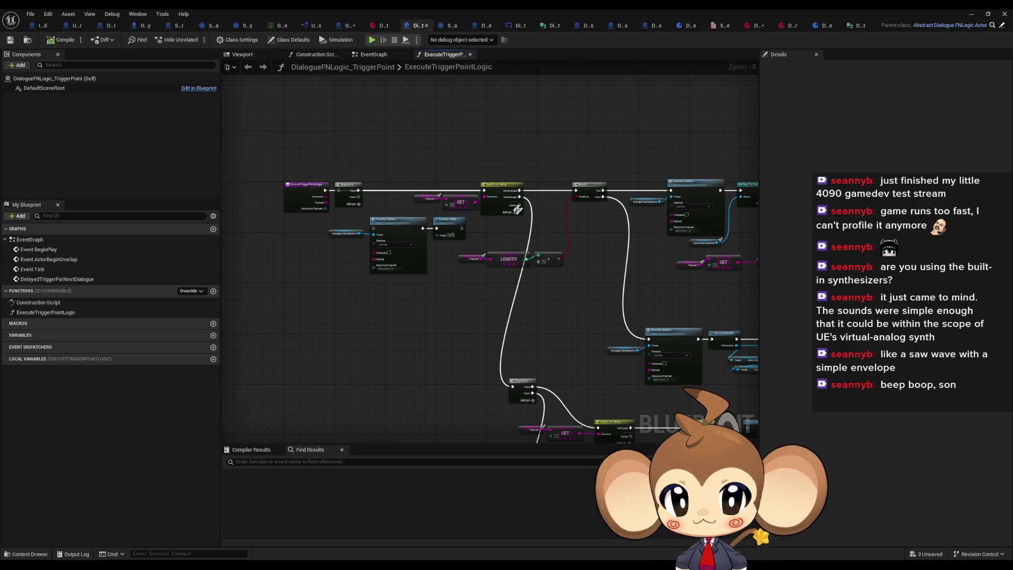
scroll(517, 210, up, 2)
scroll(522, 238, up, 2)
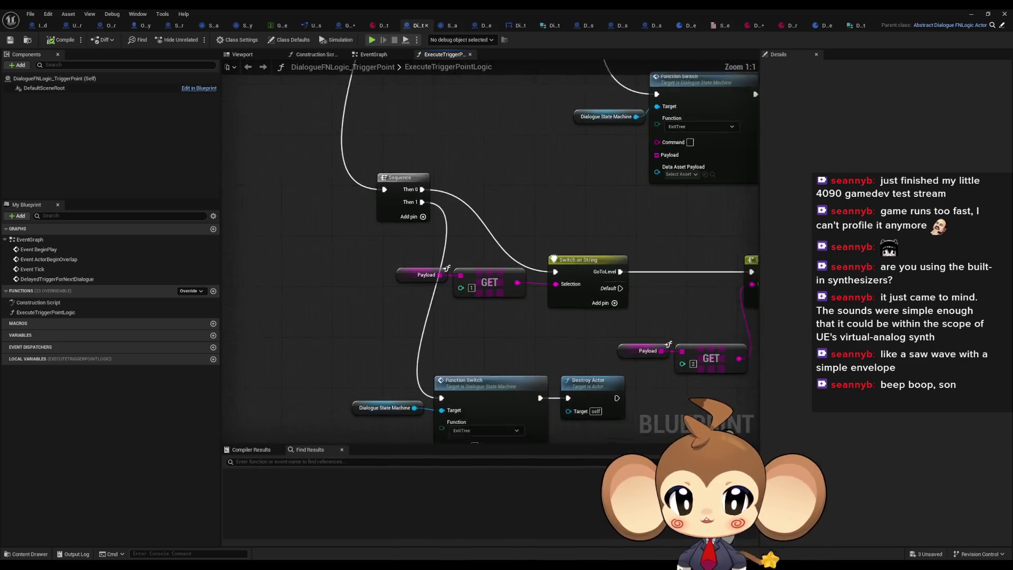
click(486, 186)
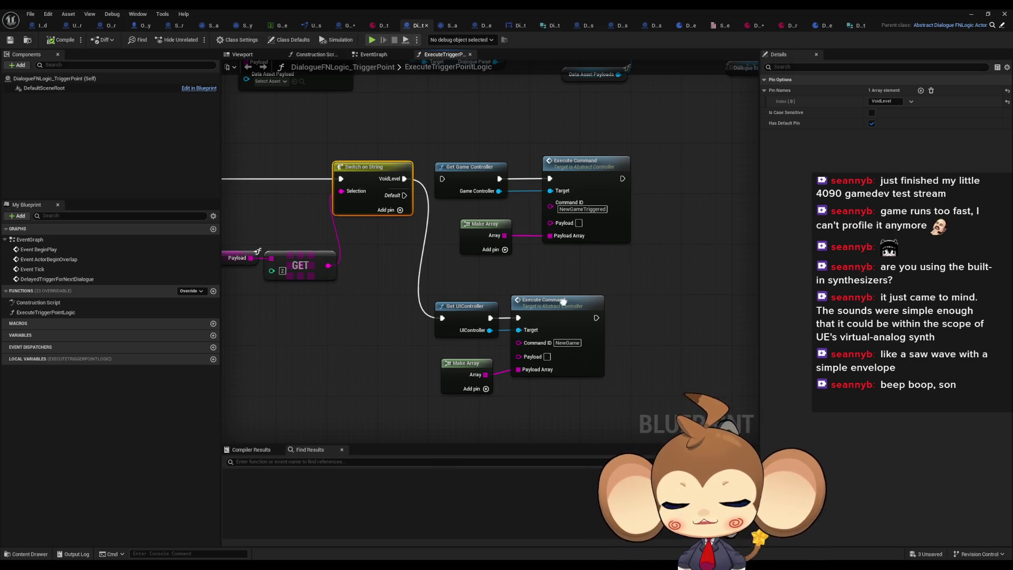
drag(458, 207, 497, 168)
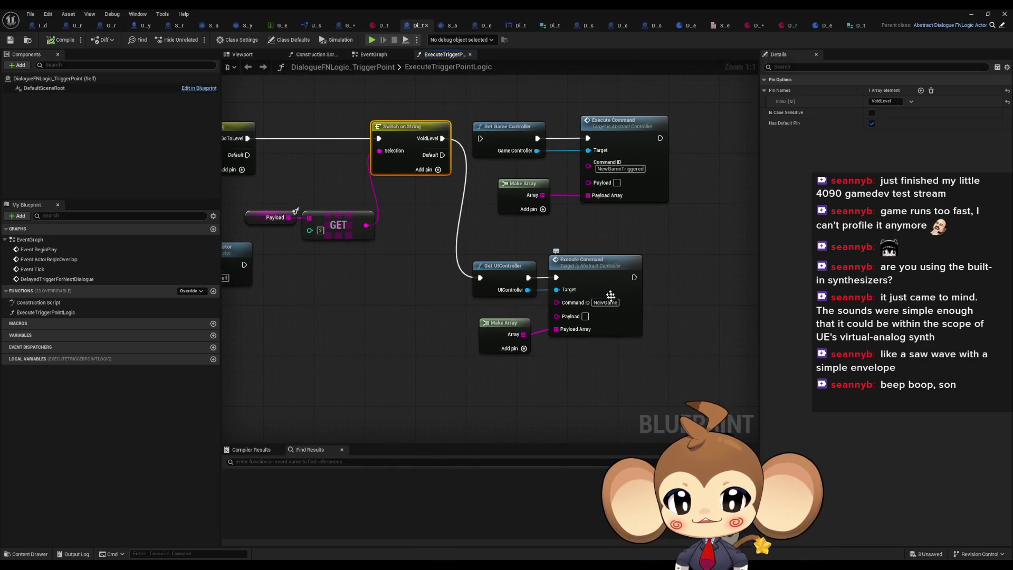
Step: Select the Get UIController node, then move to the UIController Blueprint's EventGraph
click(526, 267)
mouse_move(545, 258)
mouse_down()
mouse_move(471, 290)
mouse_move(473, 280)
mouse_up()
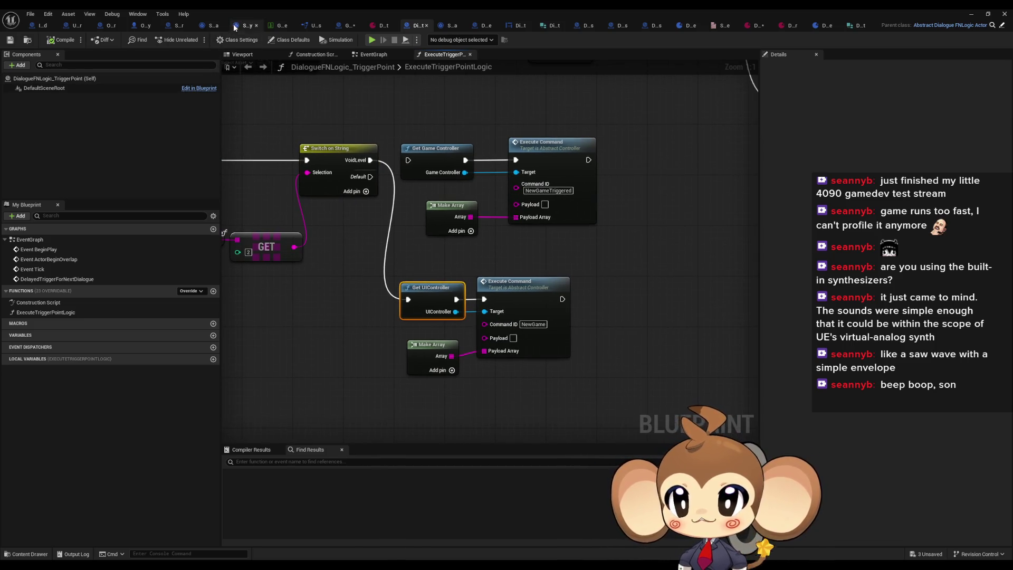
click(67, 28)
scroll(388, 345, down, 4)
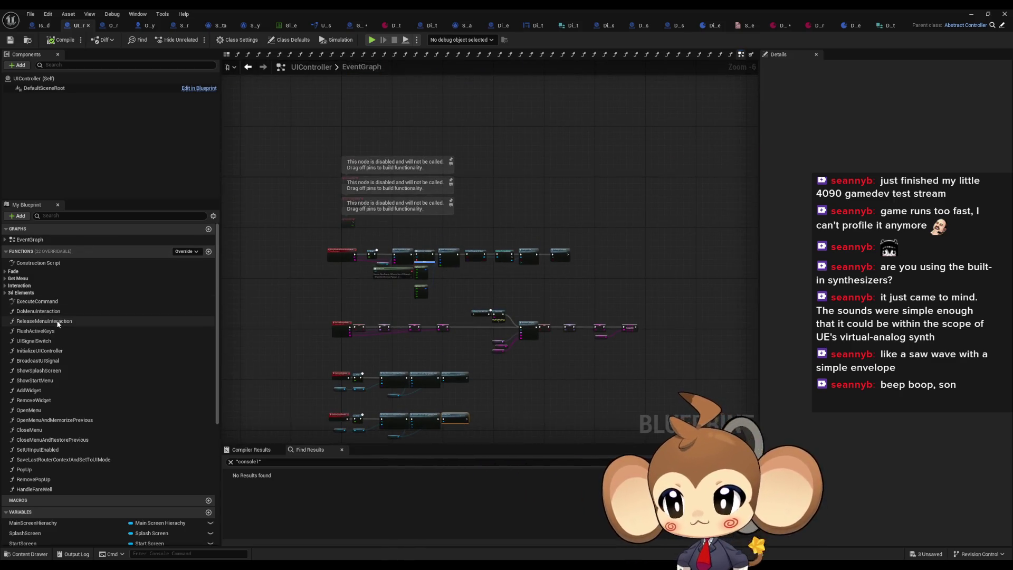
Step: Review the UIController's ExecuteCommand Set Fade Screen node, then return to the GameController blueprint
double_click(36, 301)
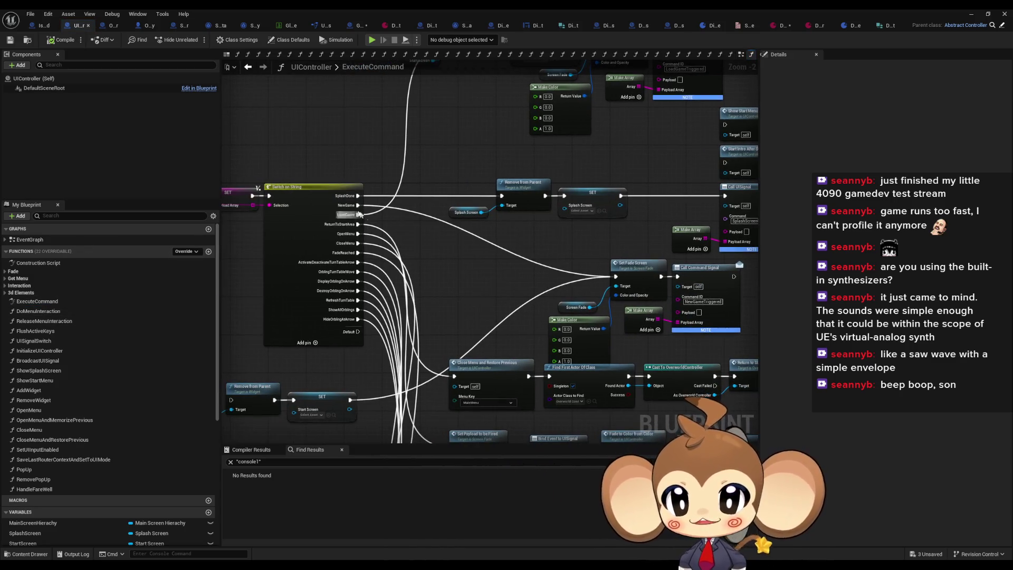
scroll(691, 290, up, 1)
scroll(707, 293, up, 1)
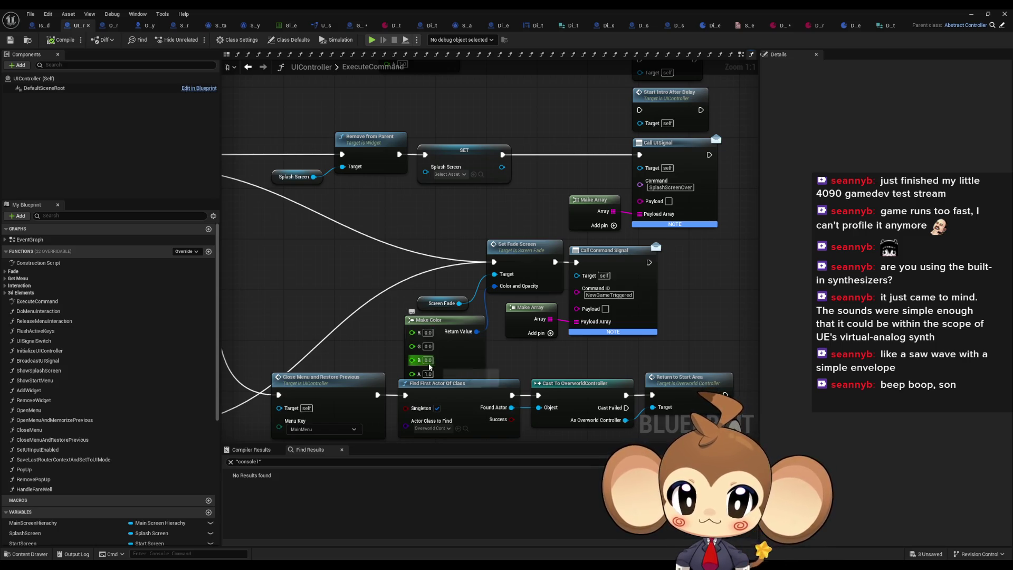
click(522, 266)
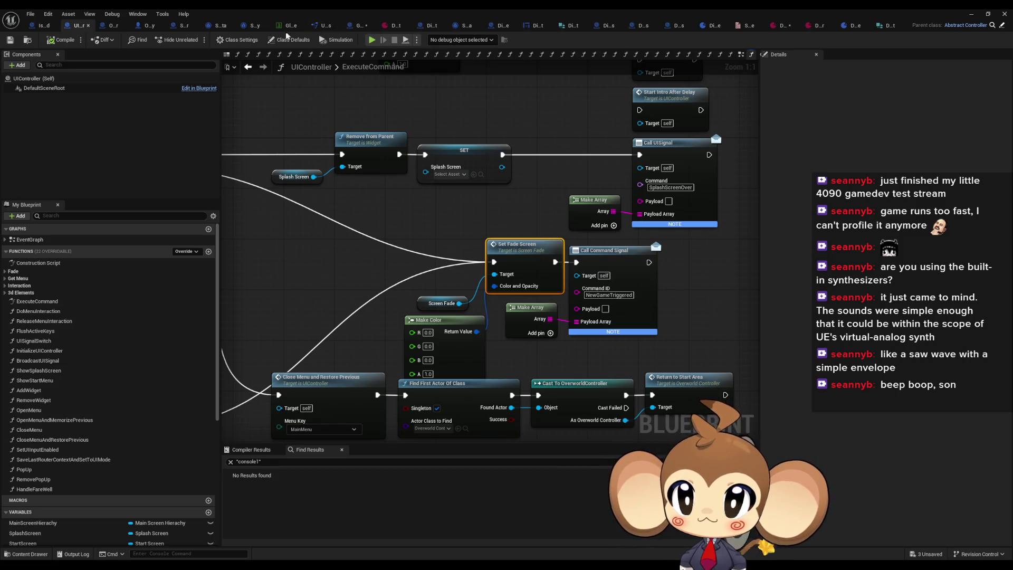
click(359, 25)
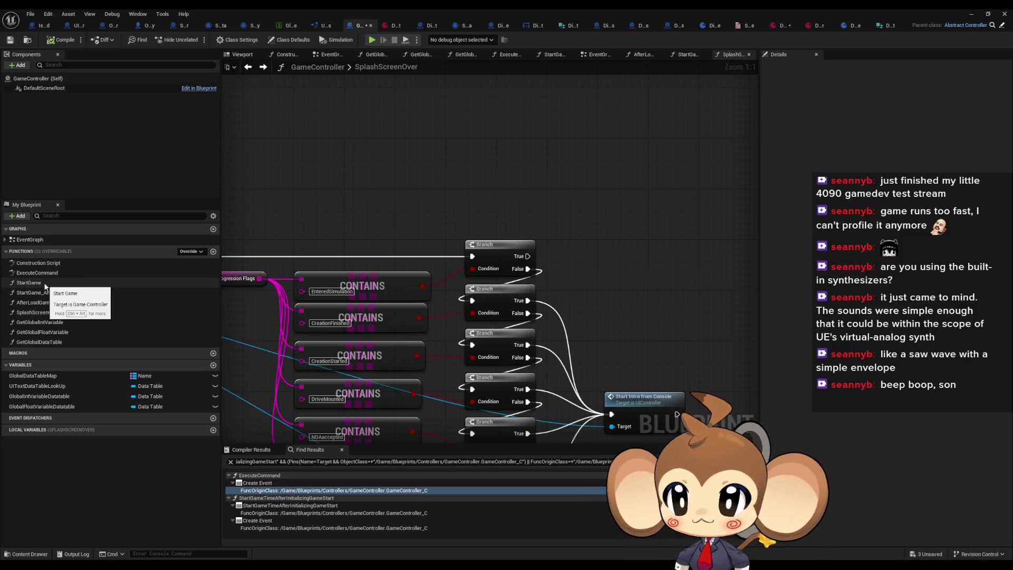
Step: Look over the settings-load nodes in the GameController's StartGame function
double_click(29, 283)
scroll(398, 264, down, 3)
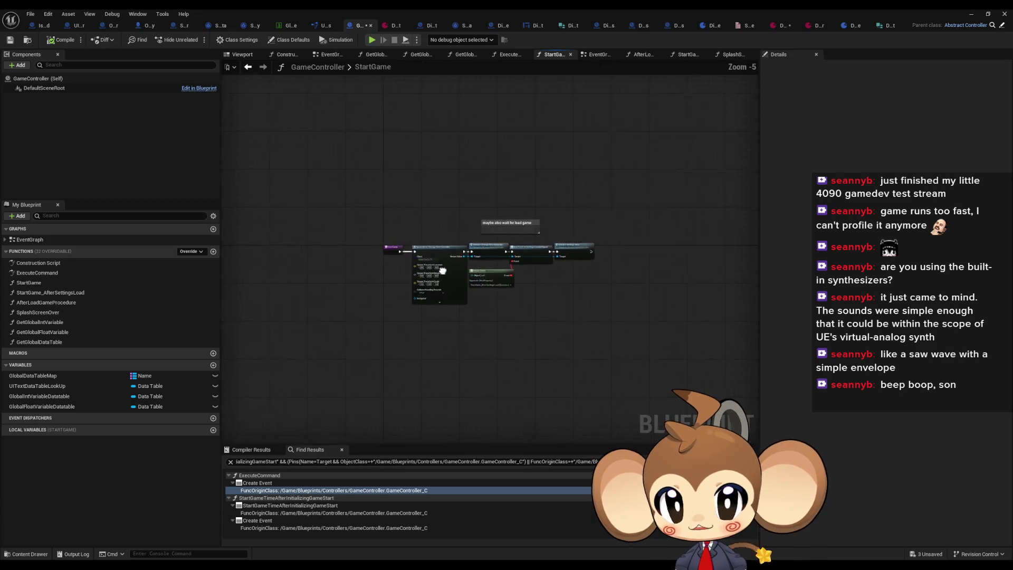
scroll(493, 267, up, 3)
mouse_move(493, 266)
mouse_down()
mouse_move(316, 264)
mouse_move(329, 263)
mouse_up()
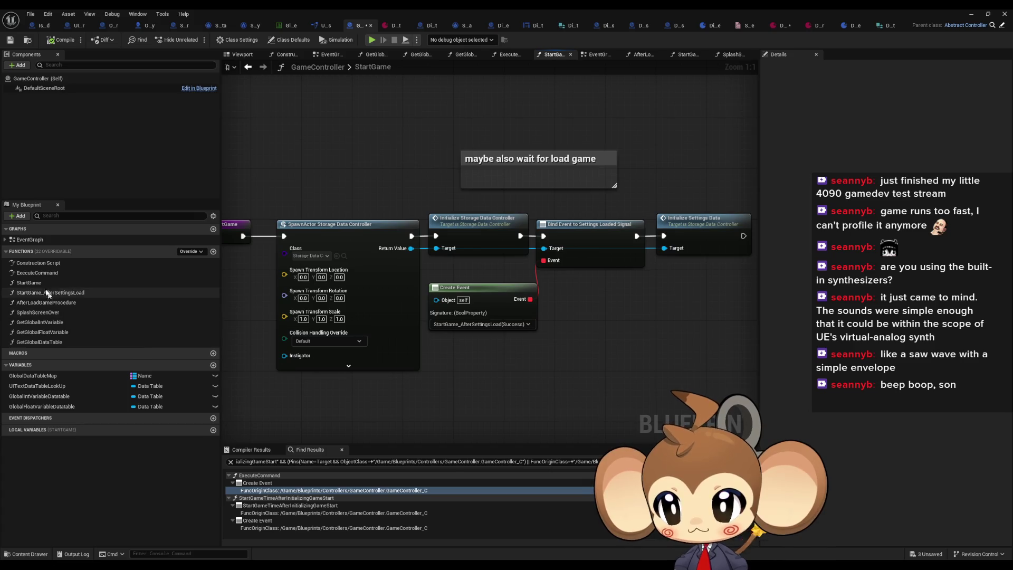
Step: Open GameController's ExecuteCommand function and bring its Switch on String node into view
double_click(37, 272)
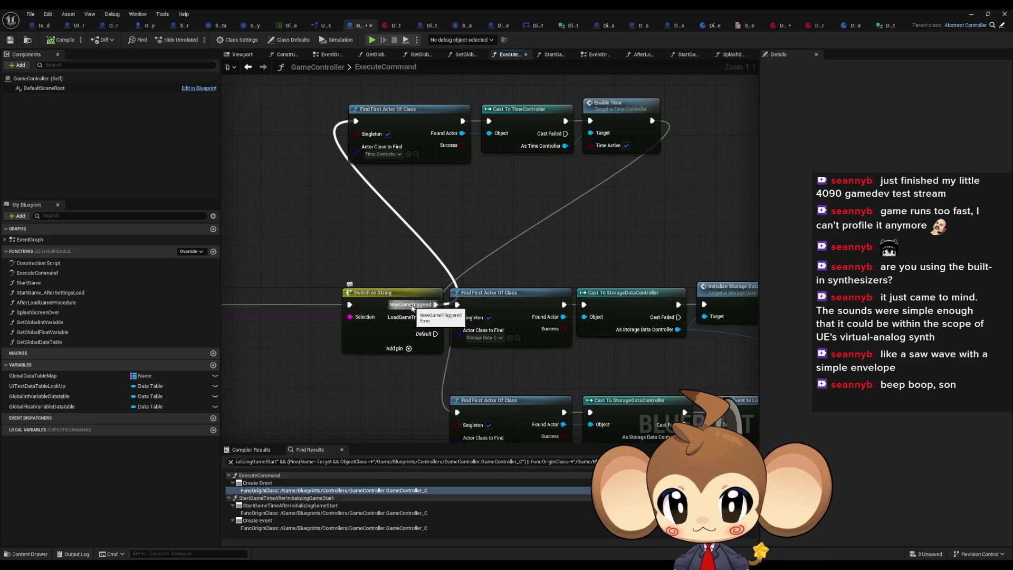
scroll(412, 308, down, 5)
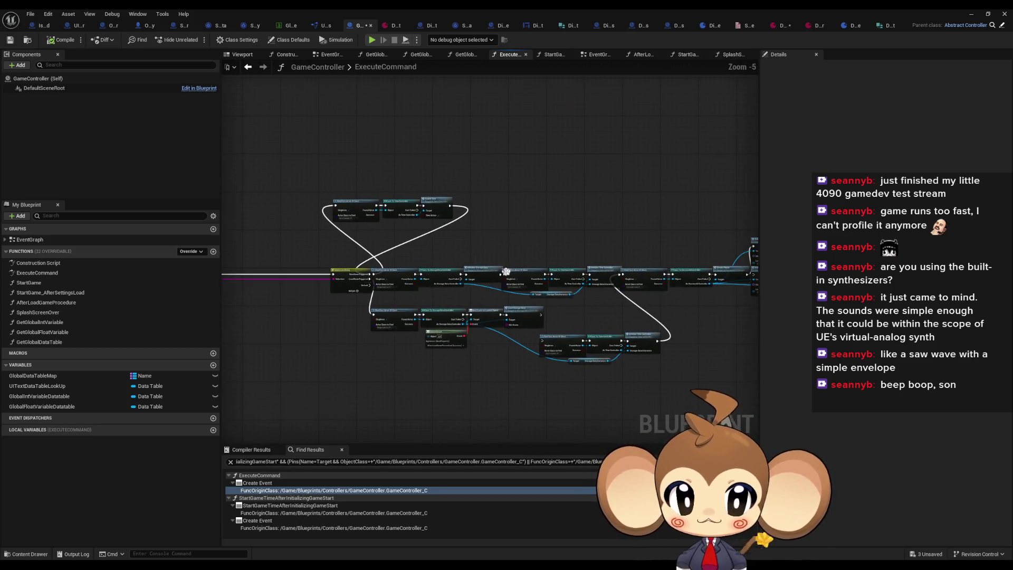
drag(350, 190, 479, 240)
scroll(412, 250, down, 1)
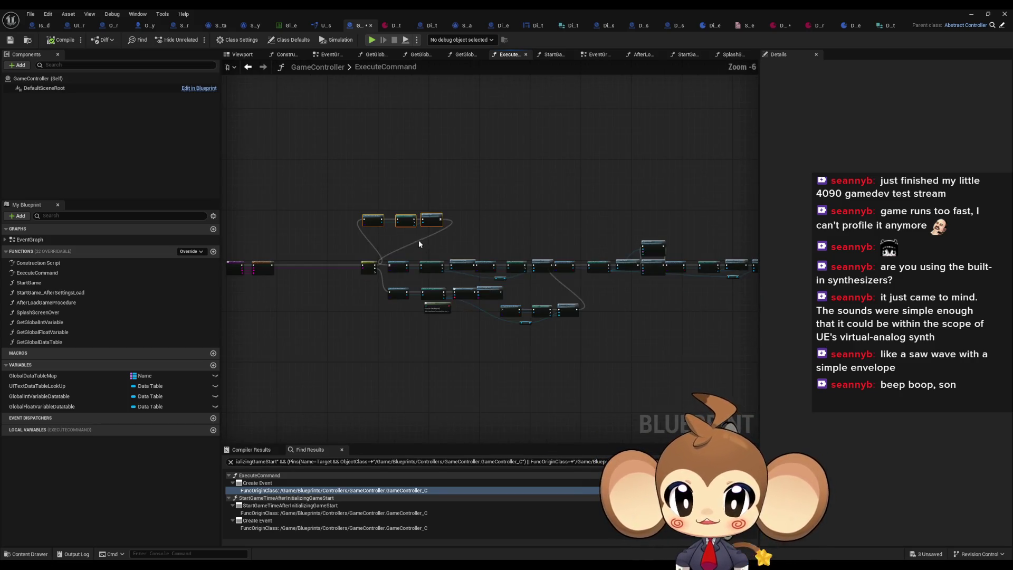
key(ctrl+a)
scroll(405, 246, up, 4)
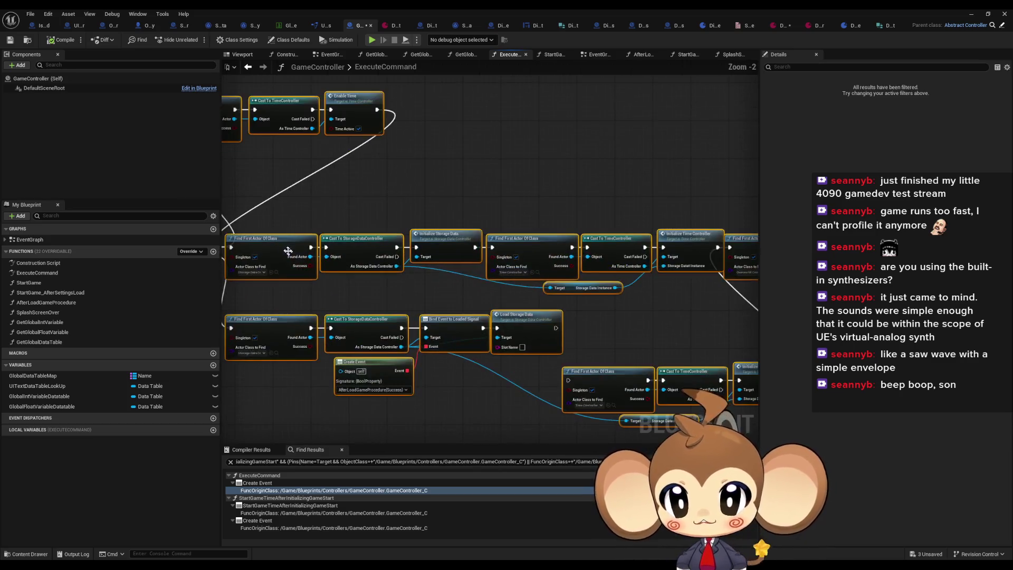
drag(388, 254, 458, 249)
click(323, 211)
mouse_move(323, 211)
mouse_down()
mouse_move(514, 260)
mouse_move(645, 259)
mouse_move(587, 265)
mouse_up()
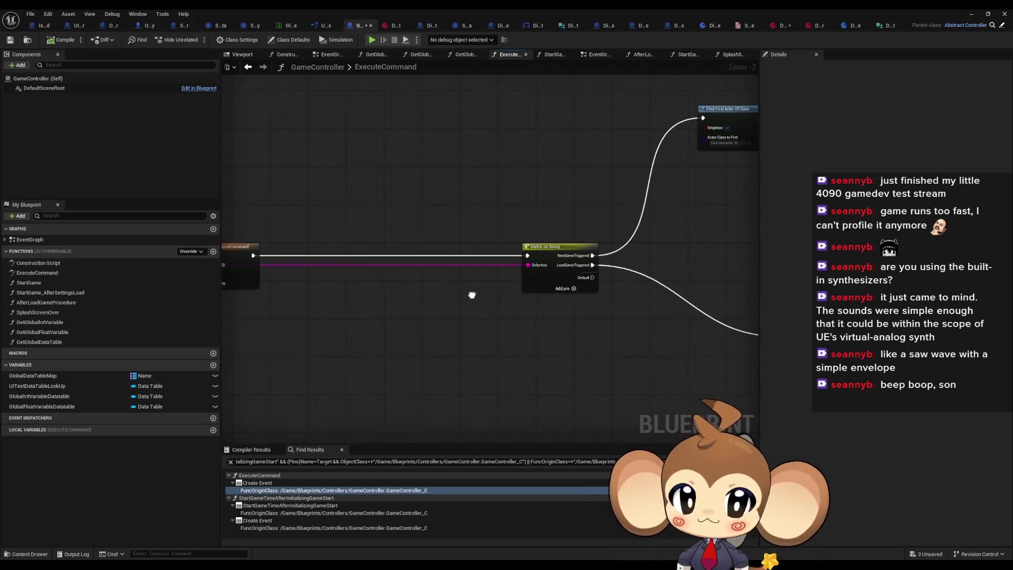
drag(498, 296, 588, 271)
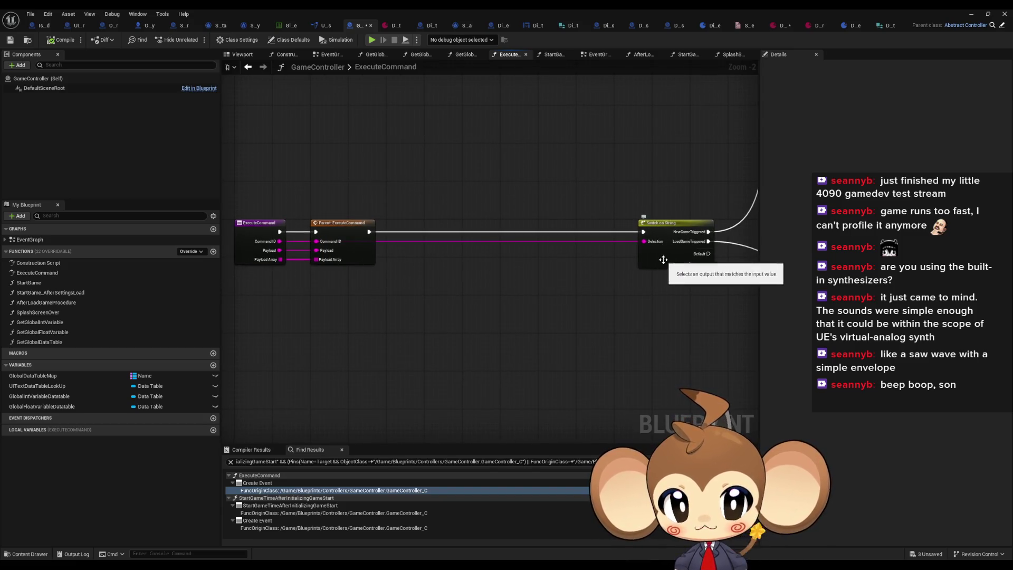
Step: Add a third Switch on String case named EnterSimulationAfterIntro
click(658, 261)
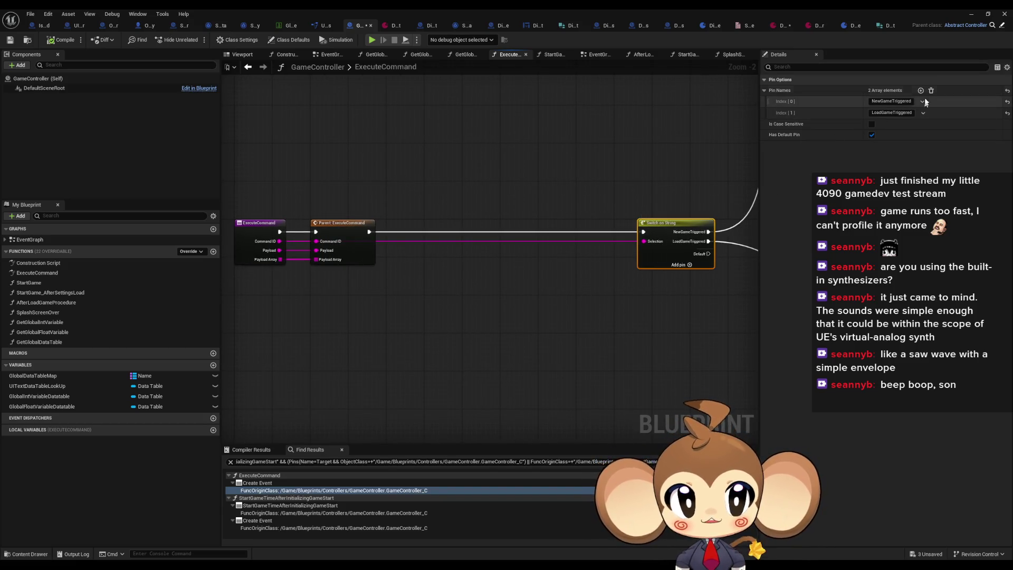
click(920, 91)
click(886, 124)
text(EnterSimulationAfterIni)
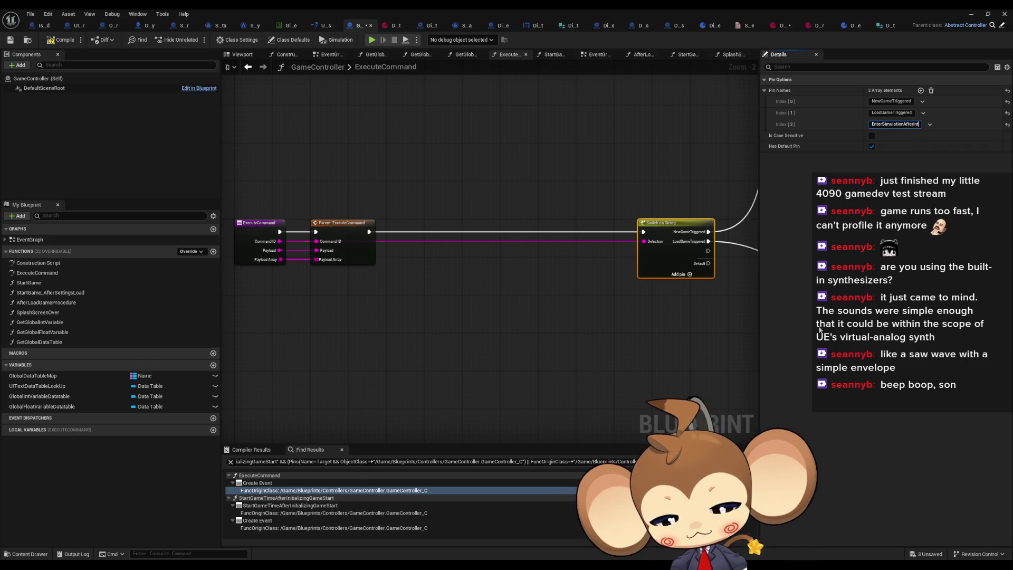
text(ro)
key(Return)
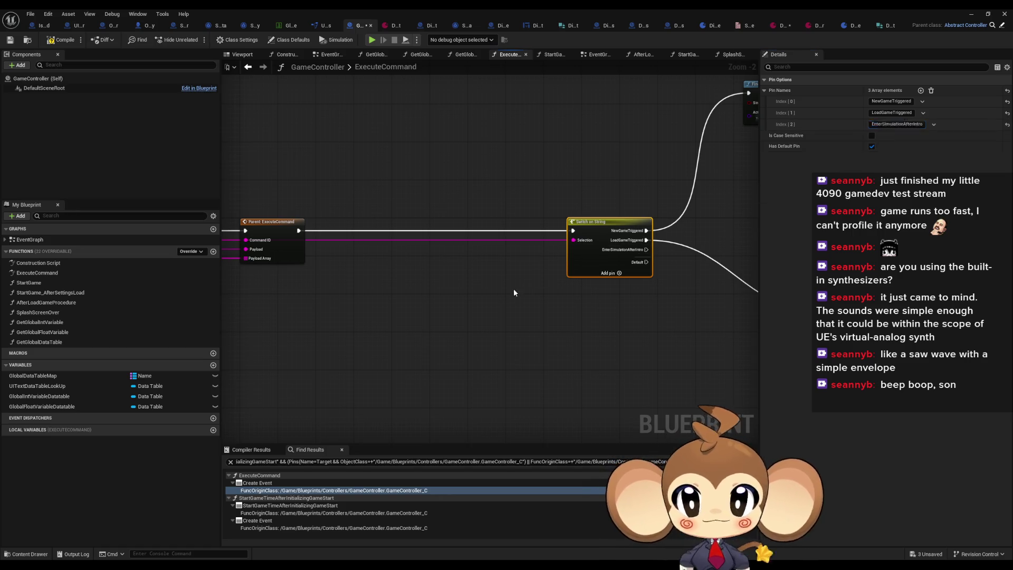
click(321, 115)
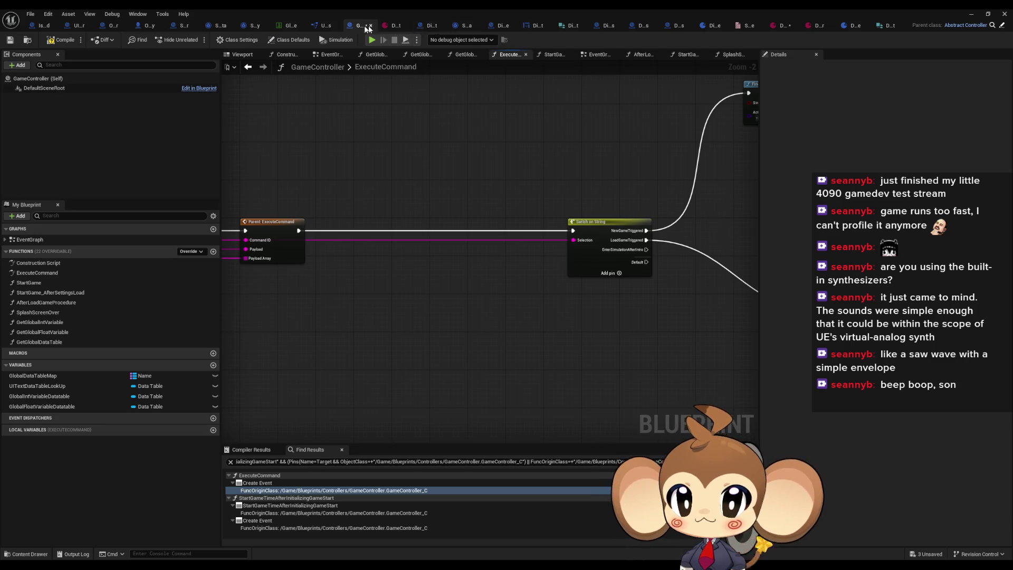
Step: In DialogueFNLogic_TriggerPoint, add a Get Game Controller node near the VoidLevel branch
click(430, 26)
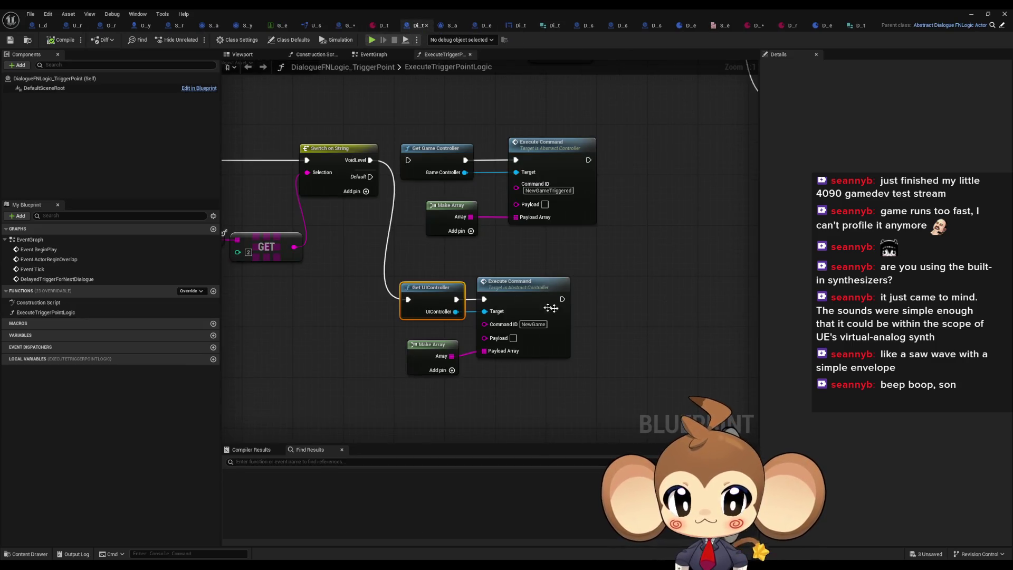
mouse_move(590, 251)
mouse_down()
mouse_move(620, 287)
mouse_move(708, 307)
mouse_up()
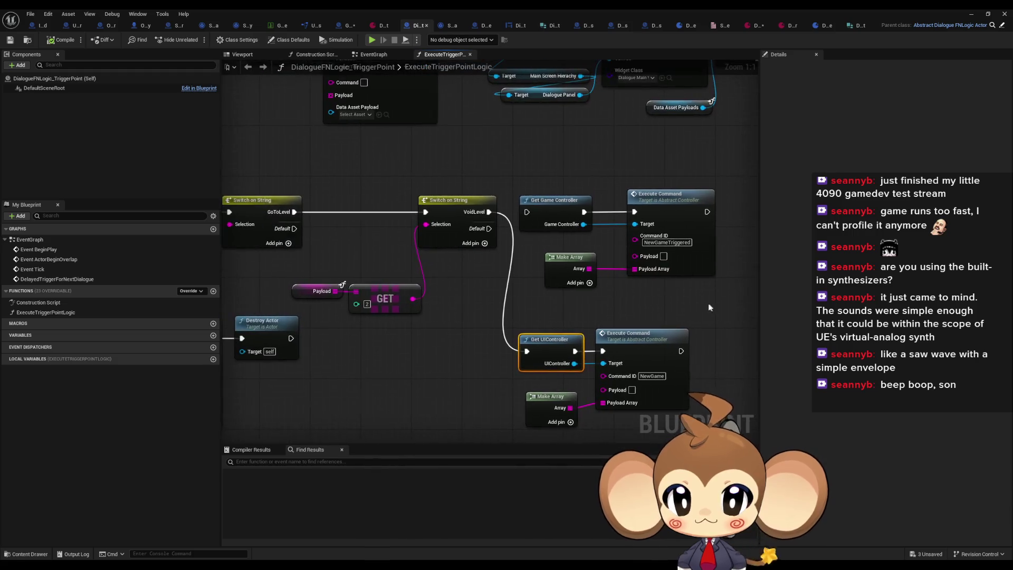
drag(623, 328, 582, 269)
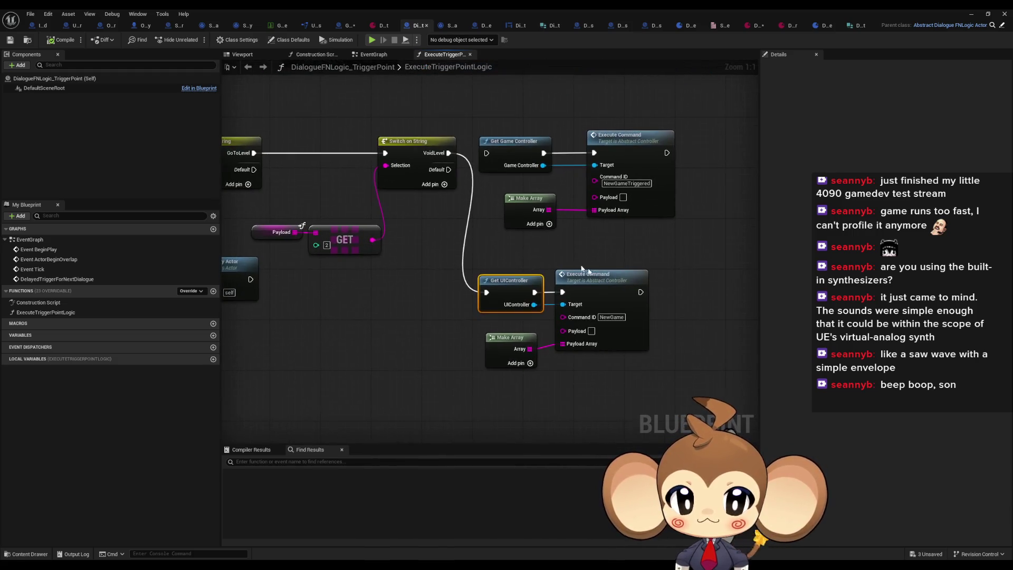
click(369, 313)
right_click(368, 312)
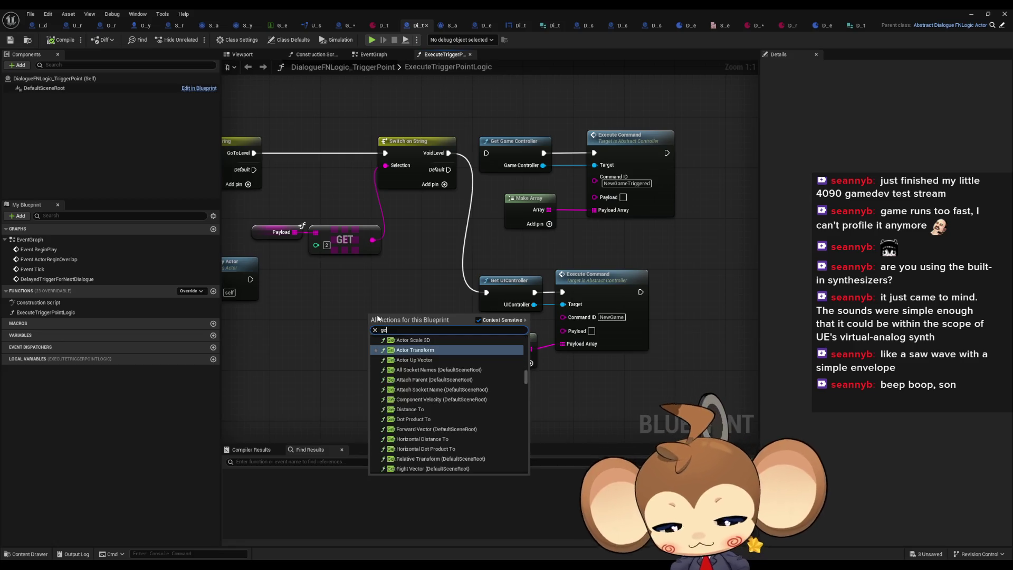
text(get game cont)
key(Return)
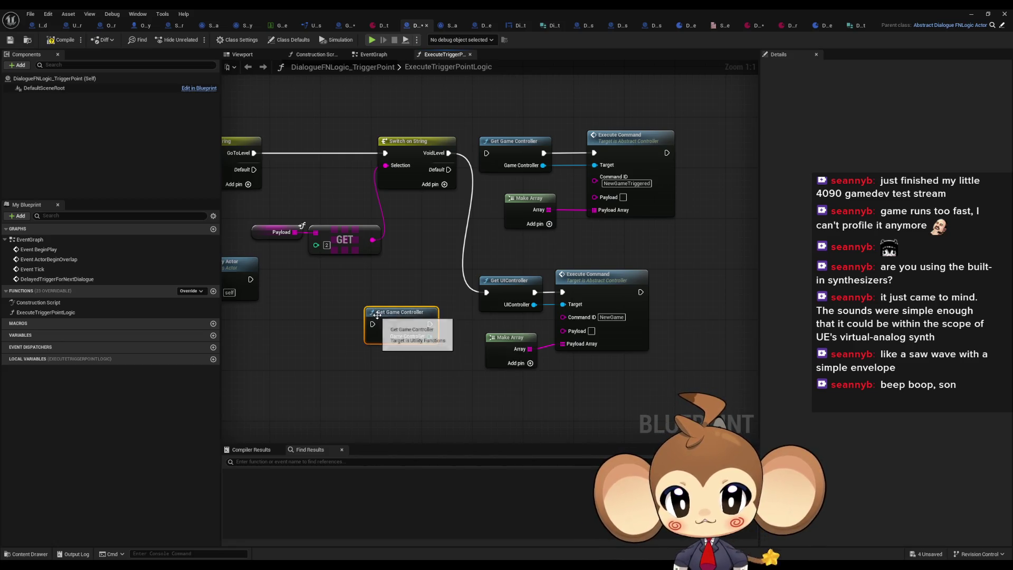
Step: Add an Execute Command with ID EnterSimulationAfterIntro and wire the VoidLevel branch into it
mouse_move(408, 312)
mouse_down()
mouse_move(378, 312)
mouse_move(398, 381)
mouse_up()
text(exe)
key(Return)
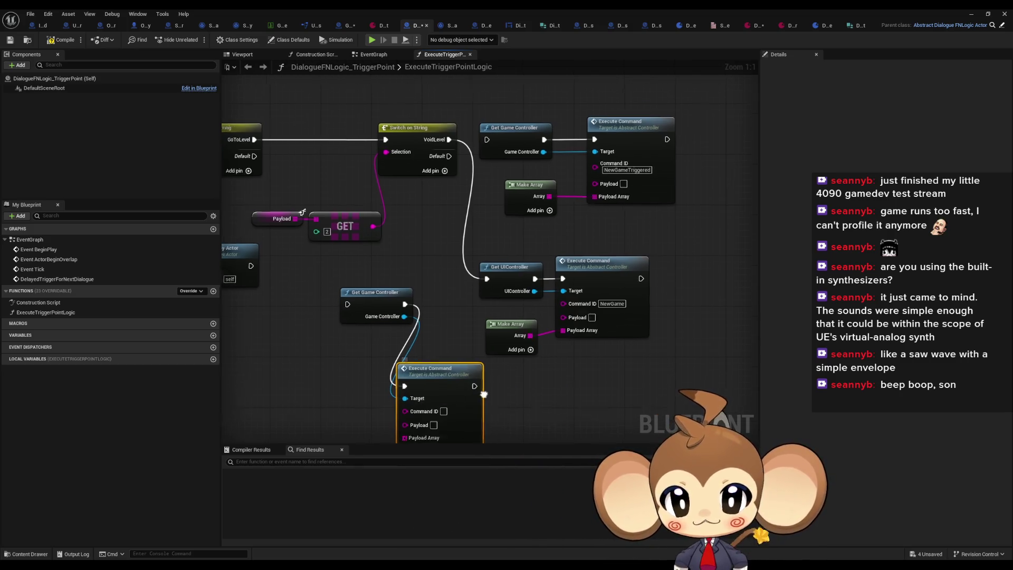
scroll(448, 369, down, 1)
text(EnterSimulationAfterIntro)
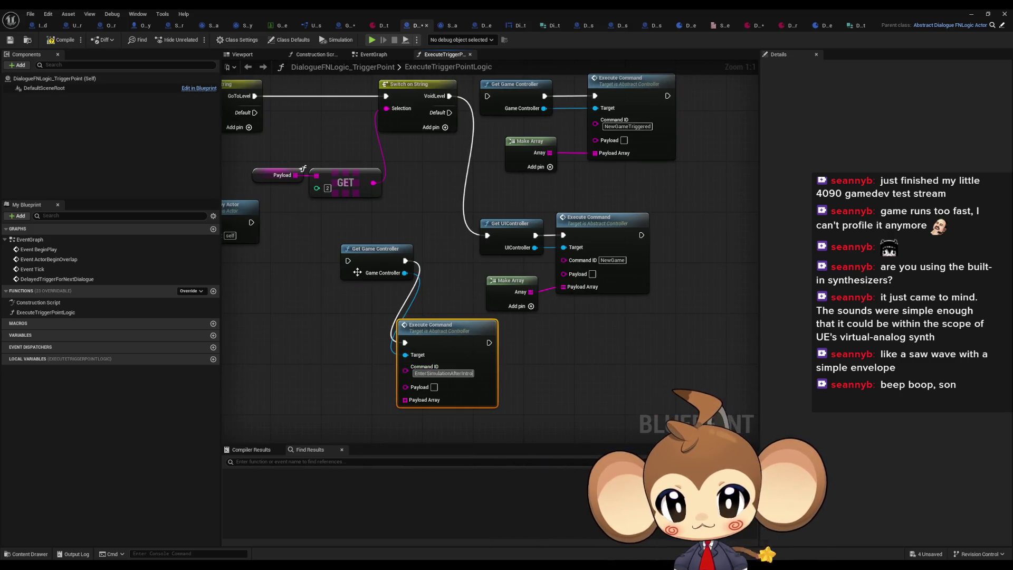
mouse_move(348, 261)
mouse_down()
mouse_move(453, 174)
mouse_move(449, 96)
mouse_up()
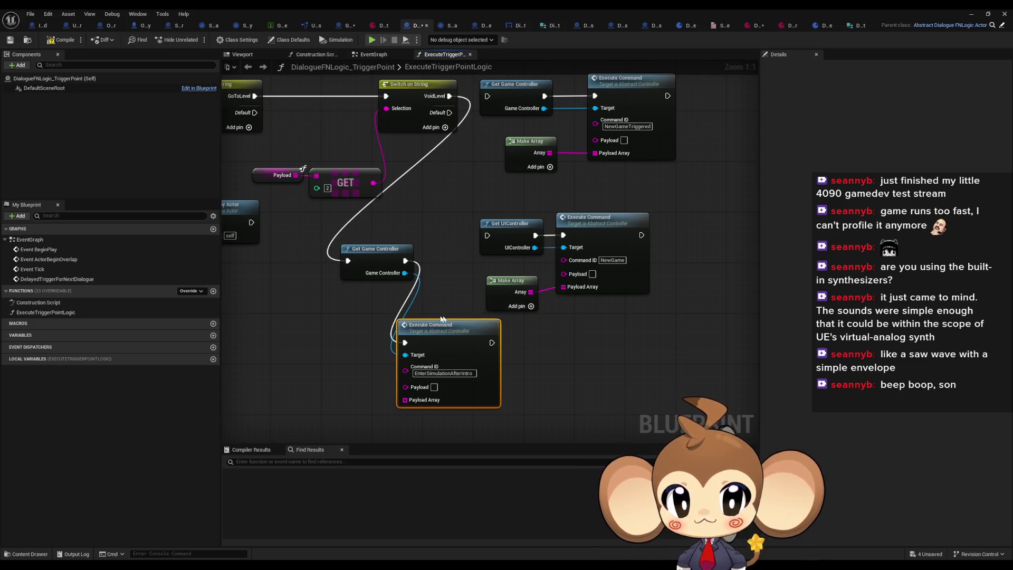
drag(496, 324, 478, 325)
Step: Duplicate the Make Array node and connect it to Execute Command's Payload Array
click(522, 280)
key(ctrl+c)
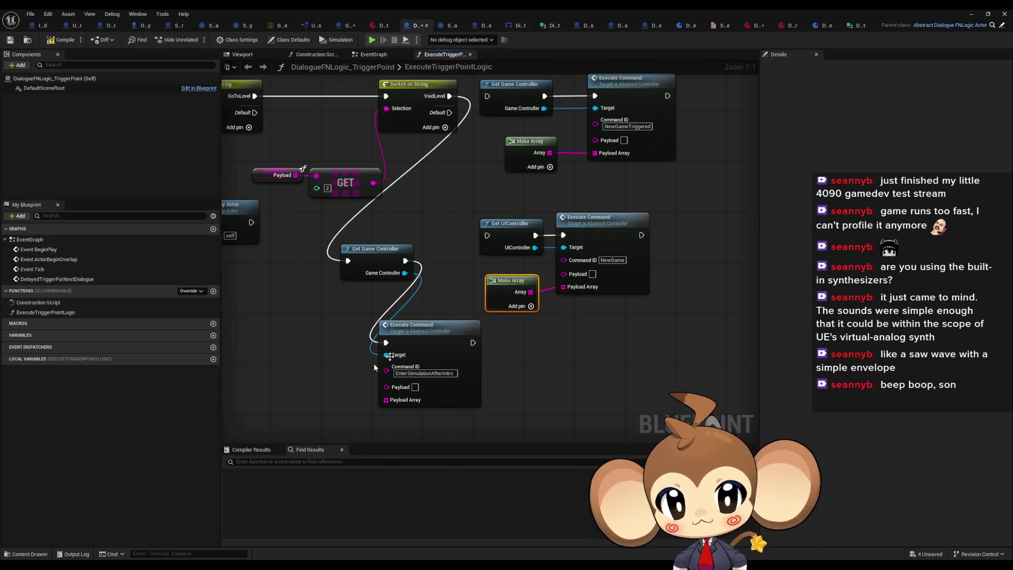
key(ctrl+v)
drag(386, 399, 340, 412)
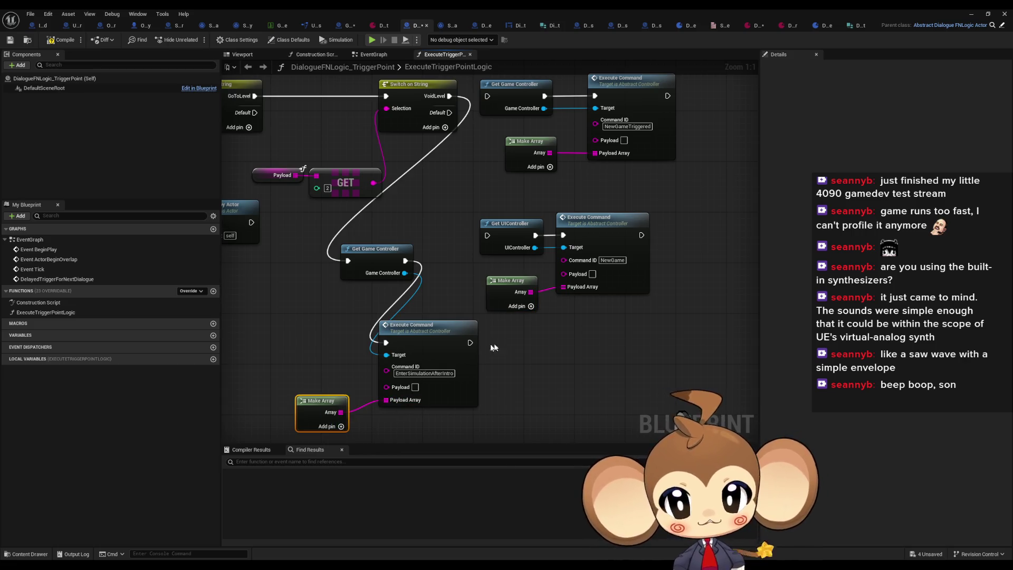
mouse_move(555, 336)
mouse_down()
mouse_move(561, 369)
mouse_move(575, 315)
mouse_up()
drag(347, 395, 360, 363)
click(528, 338)
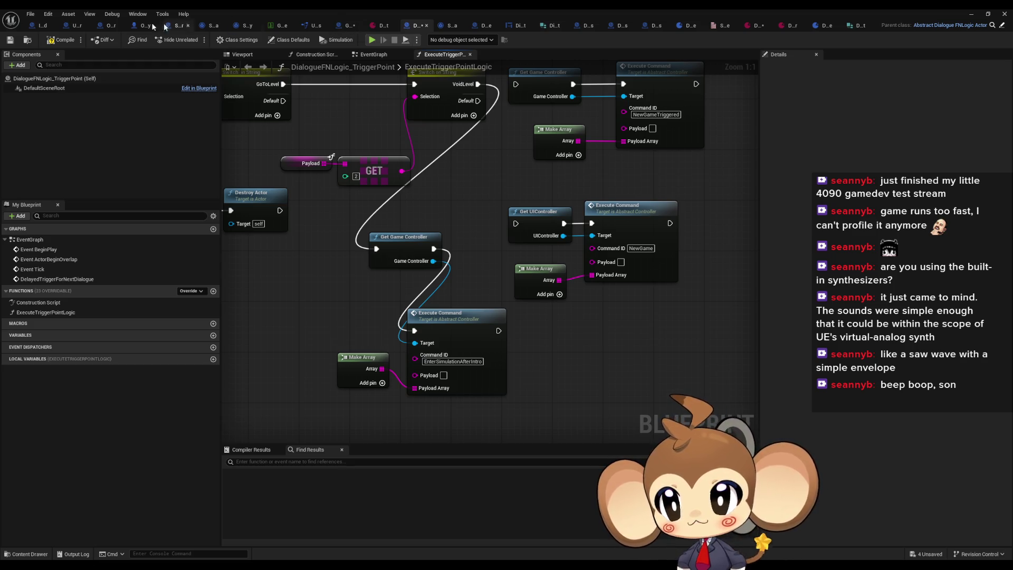
Step: Inspect UIController's Set Fade Screen and Make Color nodes, then return to GameController's ExecuteCommand graph
click(71, 26)
click(415, 276)
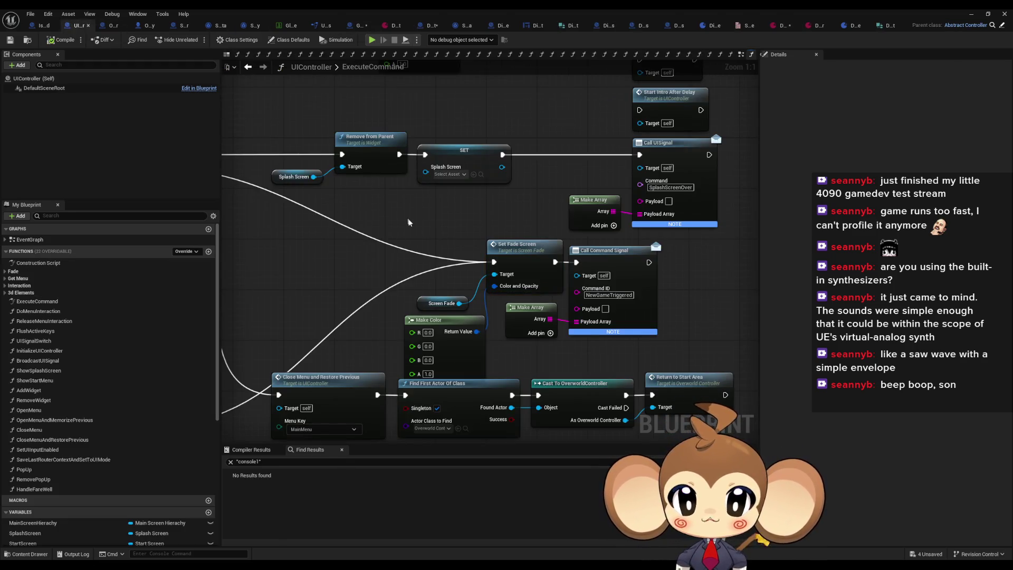
click(514, 257)
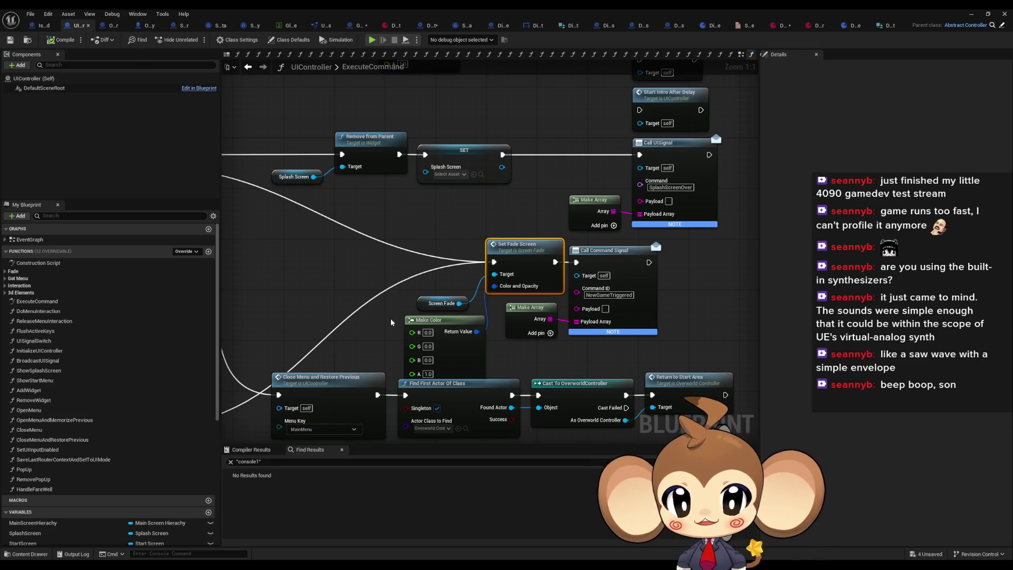
click(412, 321)
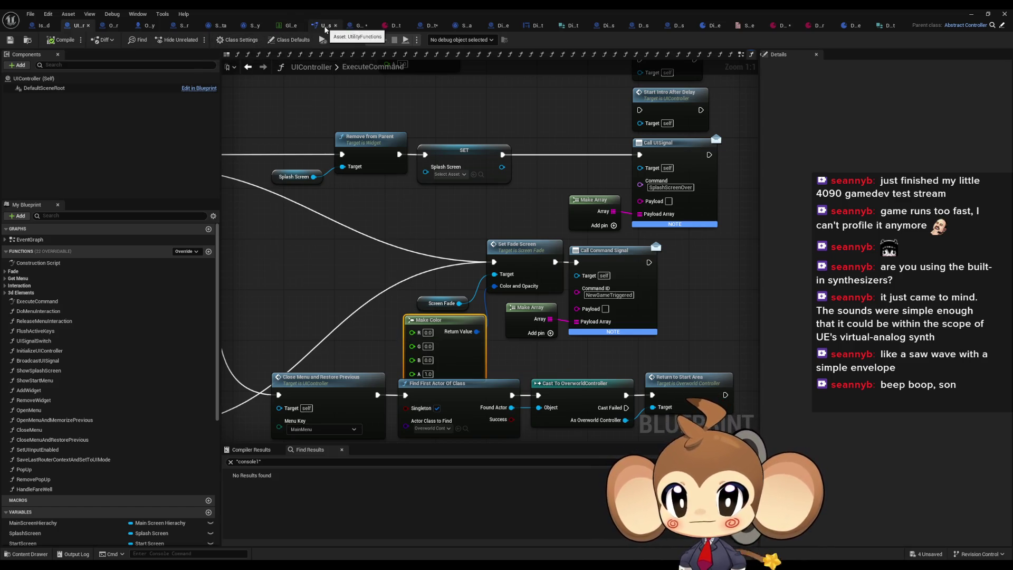
click(352, 26)
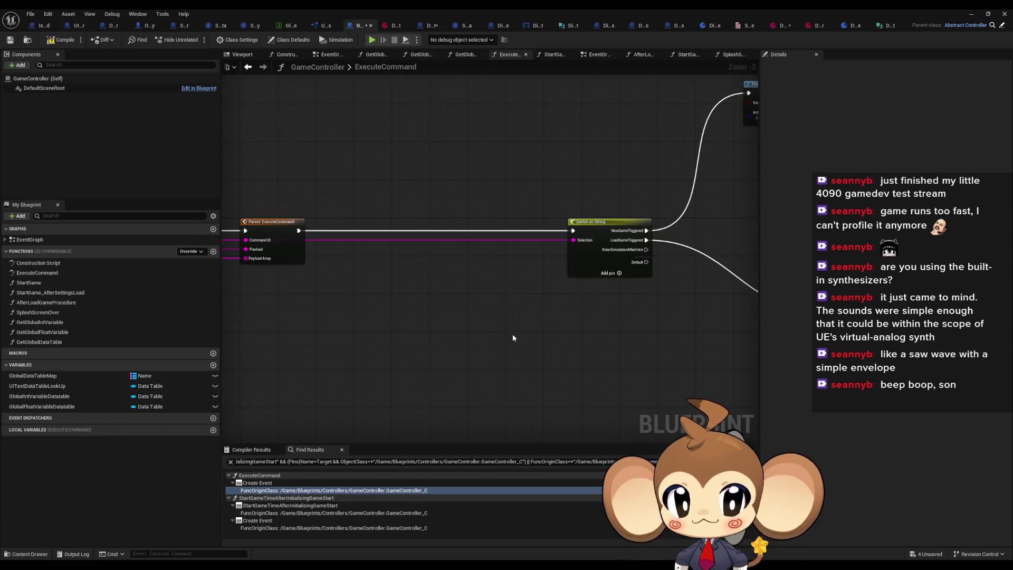
scroll(513, 337, down, 3)
scroll(553, 346, up, 3)
drag(418, 212, 395, 327)
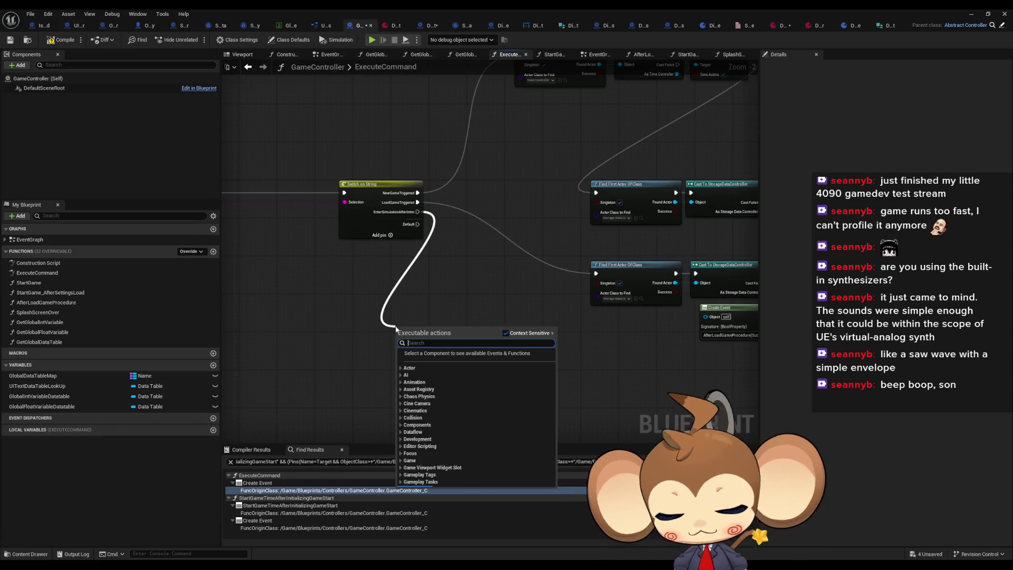
text(get uicontroller)
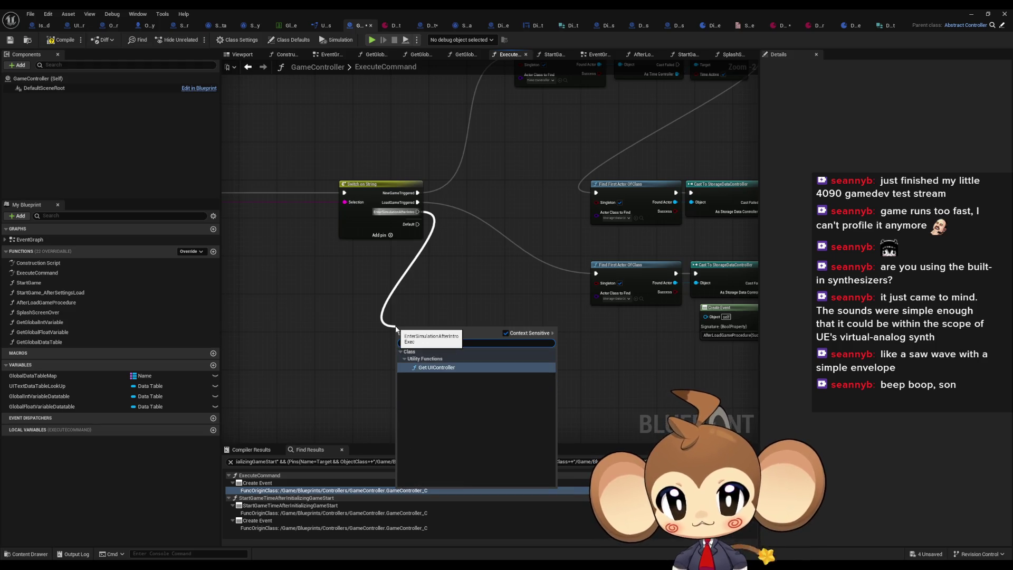
key(Return)
drag(432, 344, 473, 364)
text(set fade)
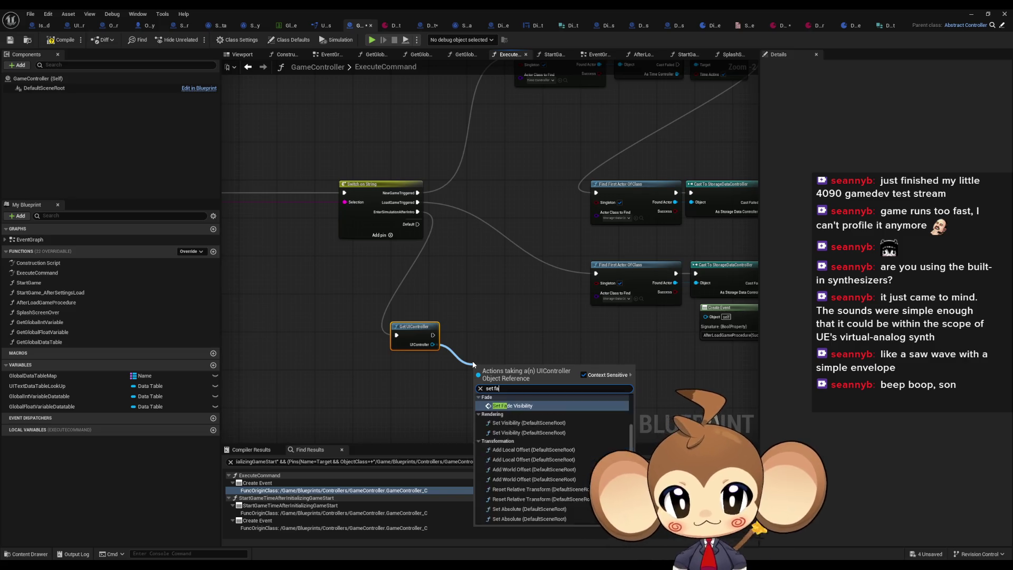
key(BackSpace)
key(BackSpace)
key(BackSpace)
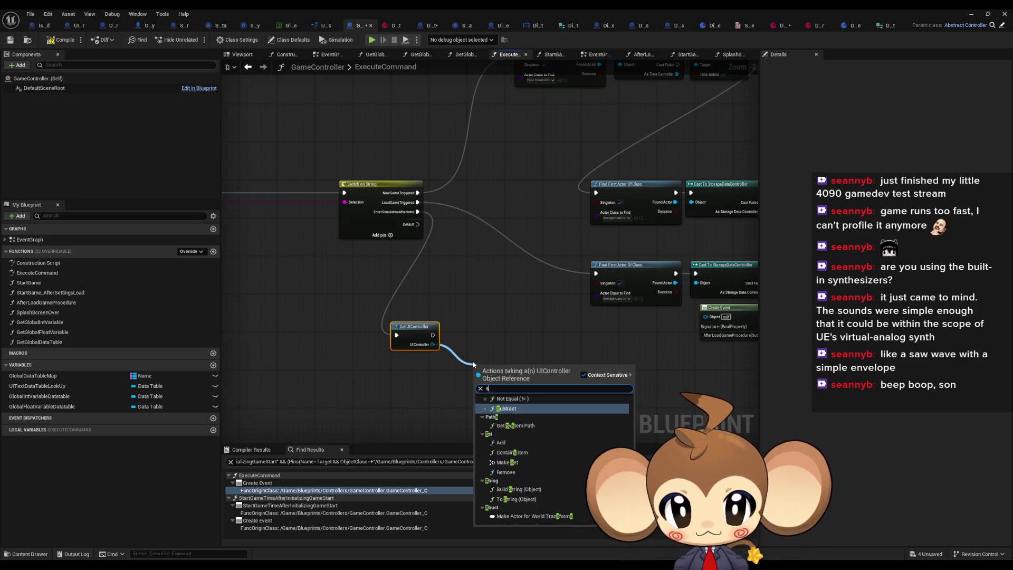
text(ade scre)
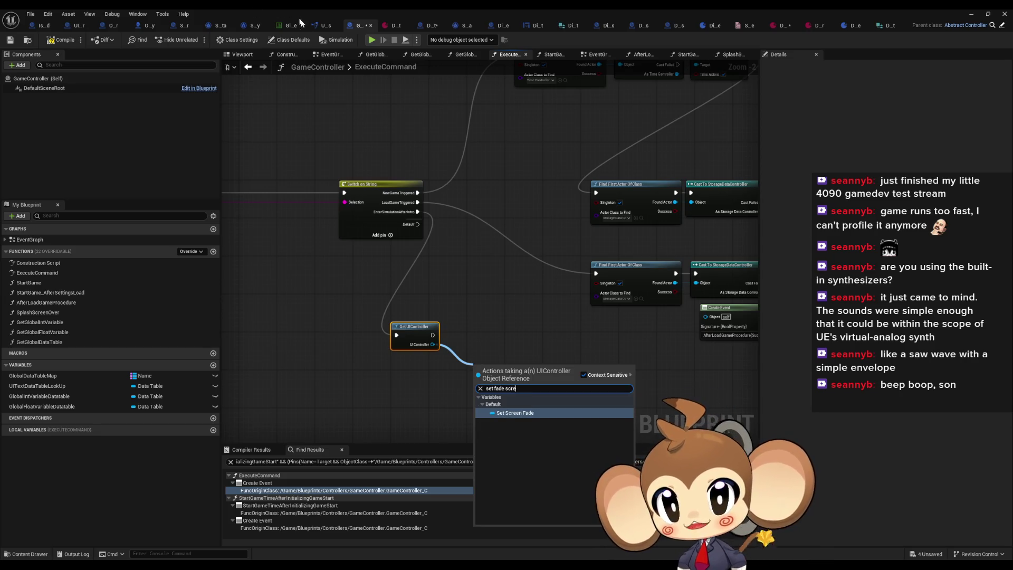
click(75, 25)
click(75, 24)
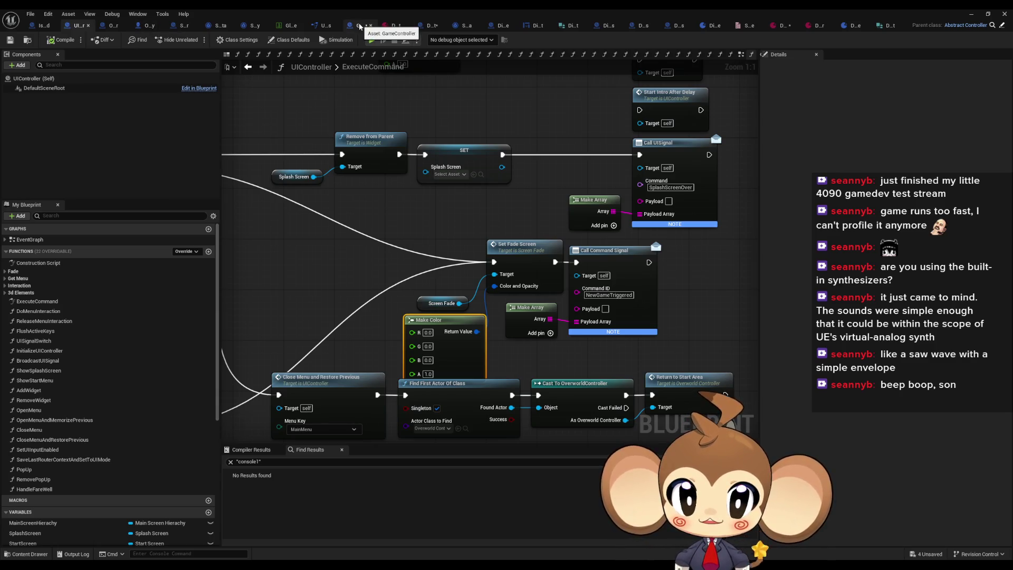
click(361, 27)
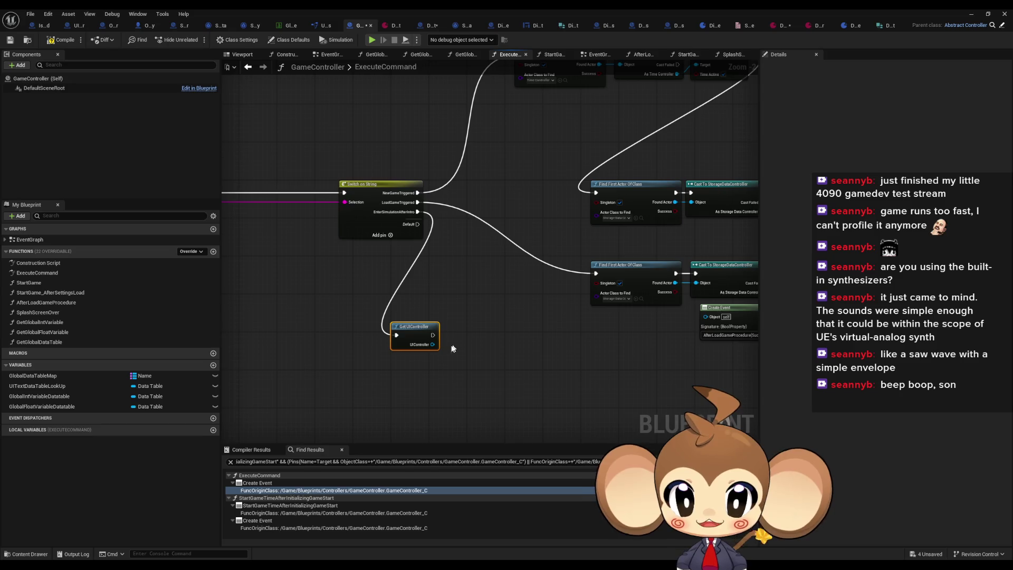
drag(433, 345, 441, 376)
text(scree fade)
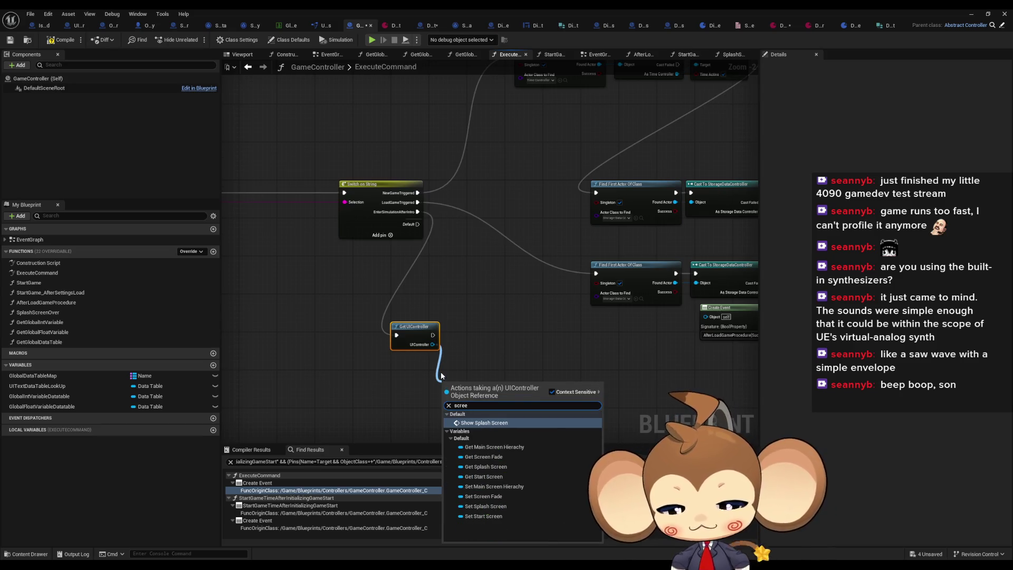
key(Return)
drag(498, 385, 514, 341)
text(set fade)
key(Return)
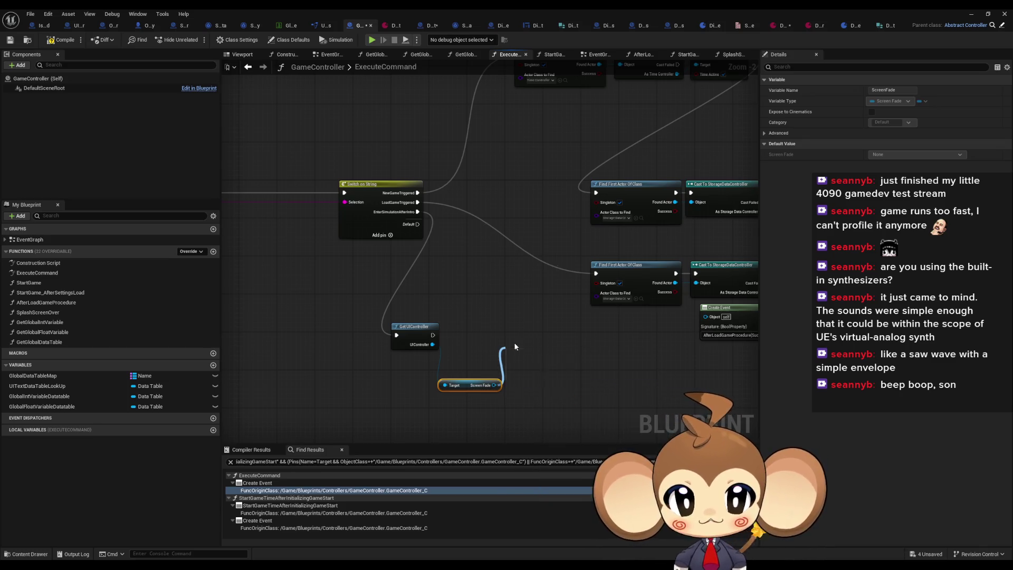
drag(515, 345, 524, 275)
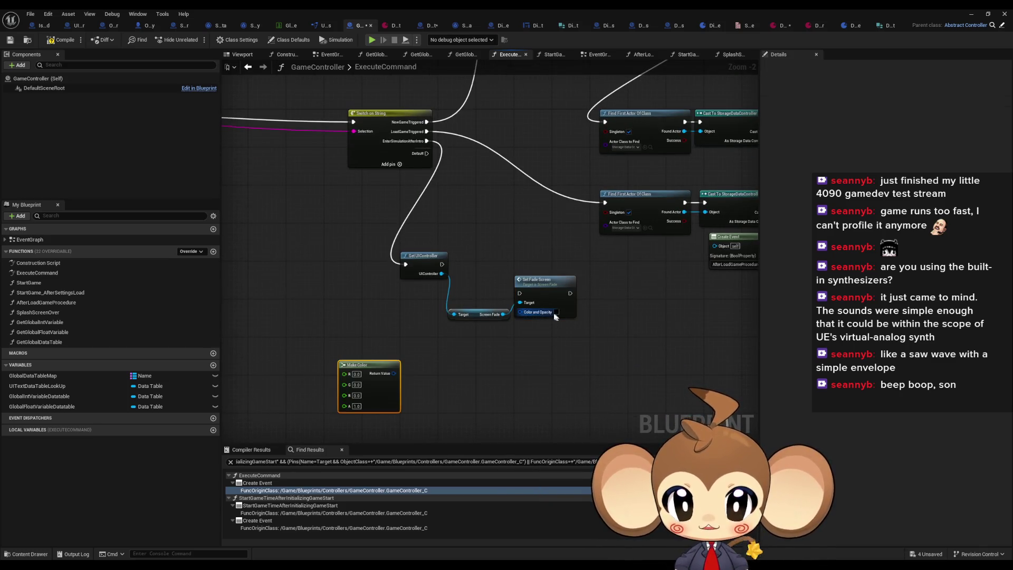
drag(520, 314, 393, 373)
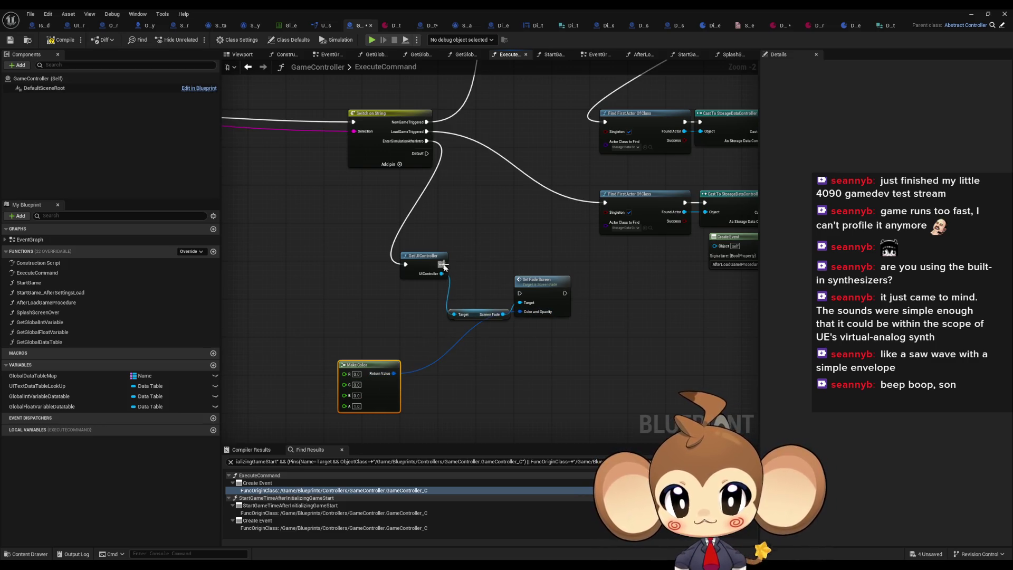
drag(442, 264, 520, 293)
click(582, 357)
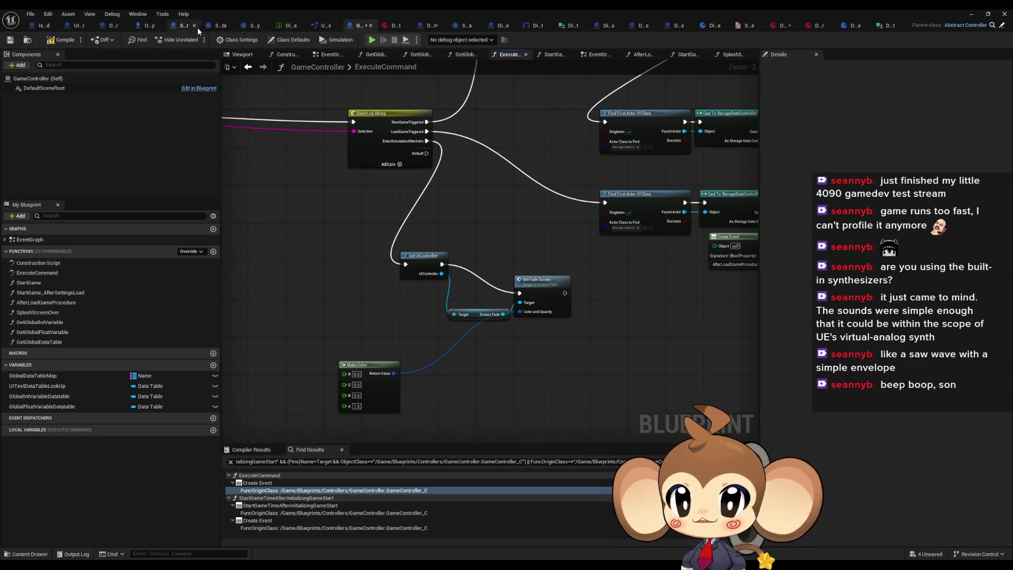
click(67, 26)
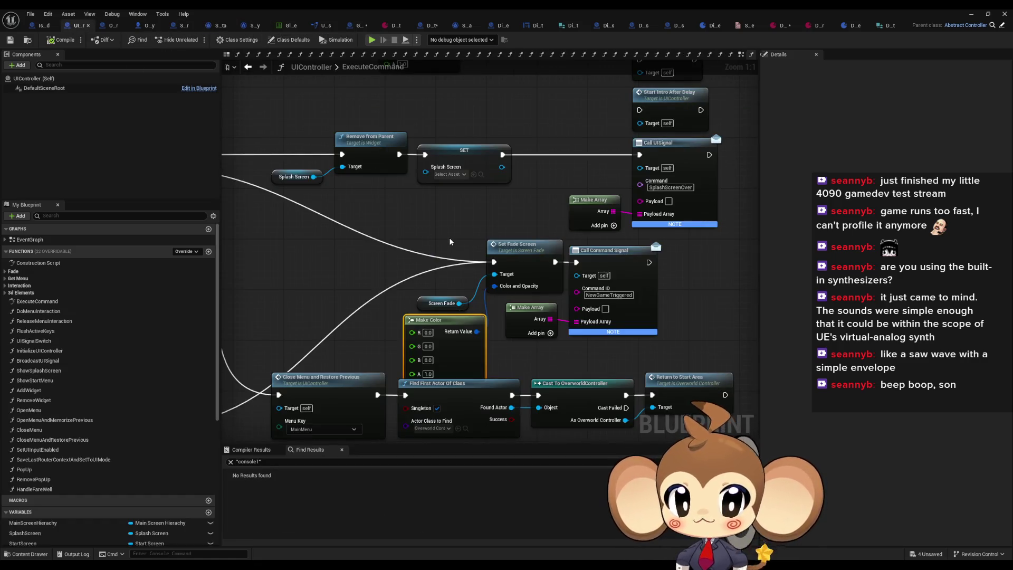
drag(448, 238, 427, 260)
scroll(526, 207, up, 2)
drag(512, 146, 653, 167)
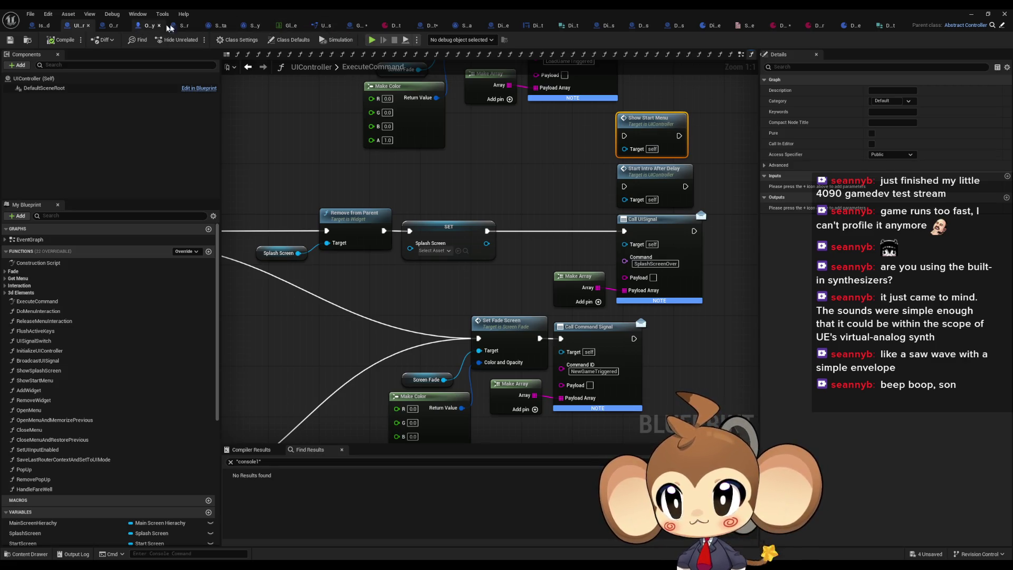
click(362, 26)
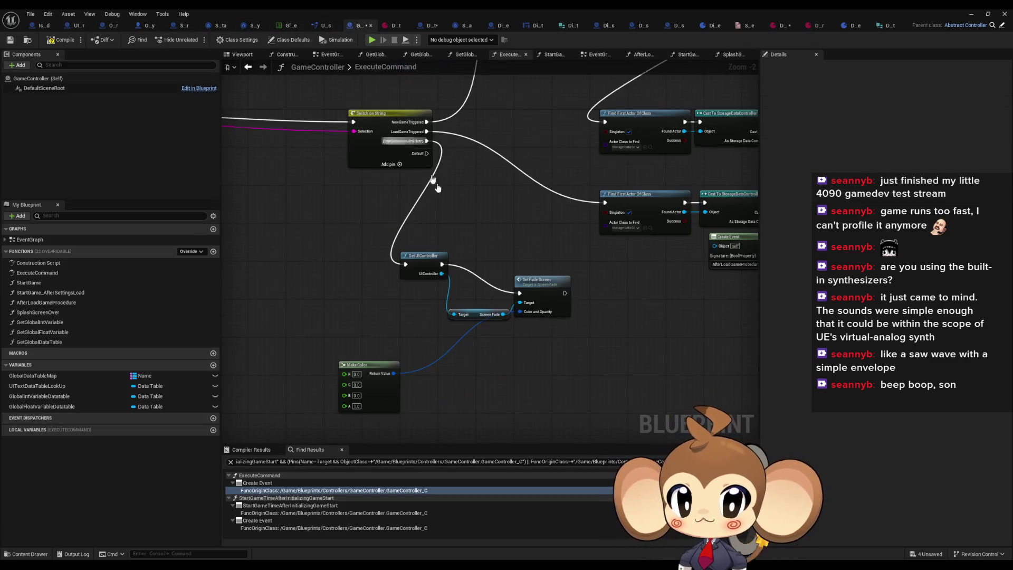
Step: Survey GameController's Enable Time, storage data and time controller initialization chains
scroll(481, 262, down, 5)
scroll(430, 219, up, 5)
mouse_move(397, 262)
mouse_down()
mouse_move(522, 200)
mouse_move(590, 217)
mouse_up()
drag(475, 162, 472, 154)
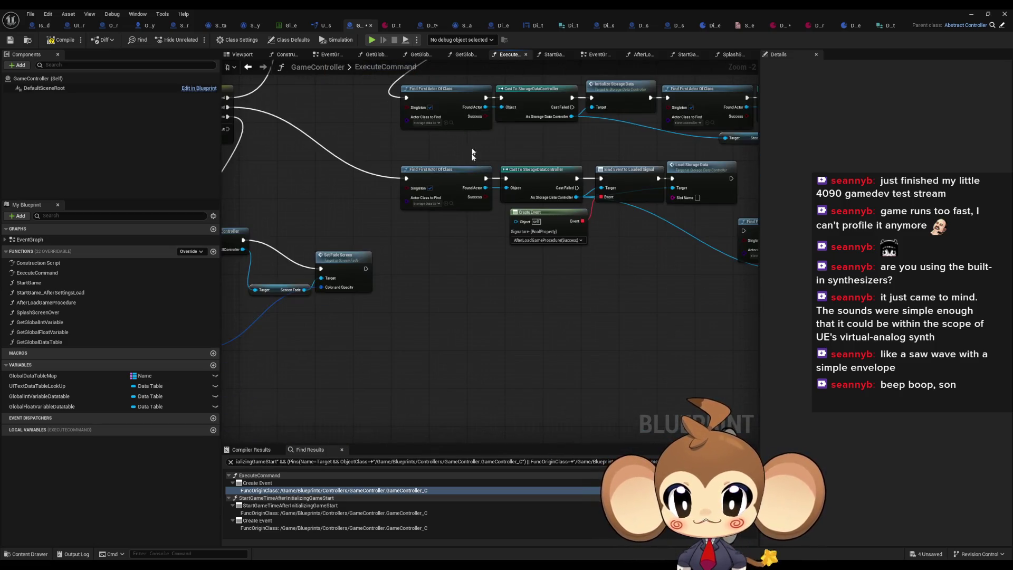
mouse_move(400, 401)
mouse_down()
mouse_move(470, 214)
mouse_move(349, 211)
mouse_up()
scroll(470, 213, up, 2)
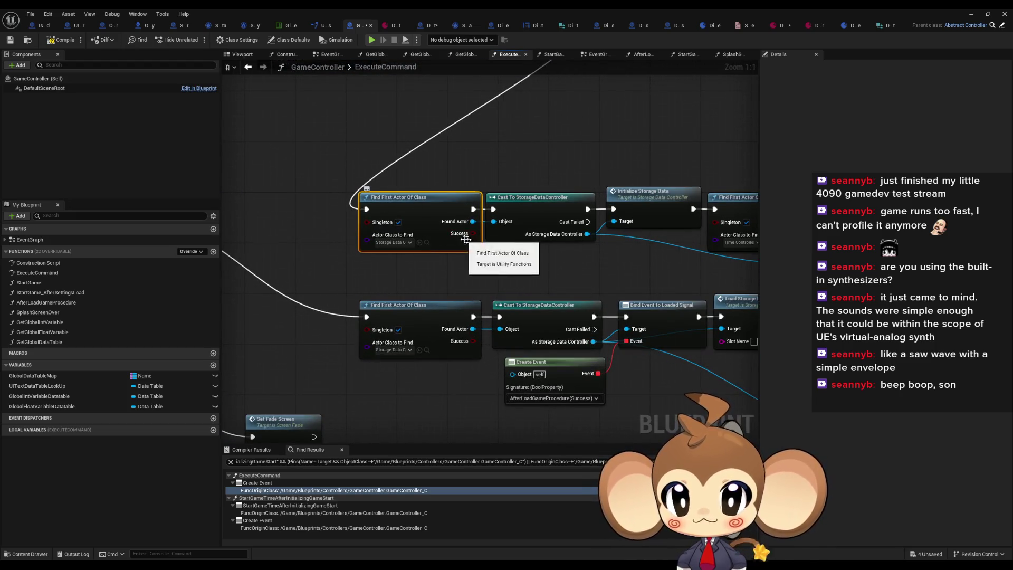
drag(448, 248, 362, 252)
click(507, 219)
drag(596, 227, 370, 202)
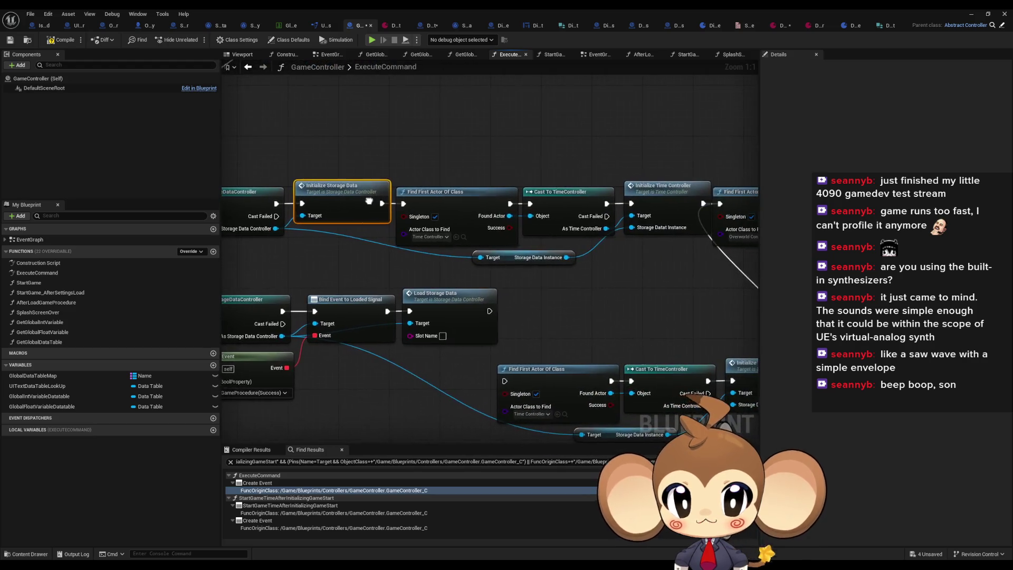
drag(457, 143, 635, 213)
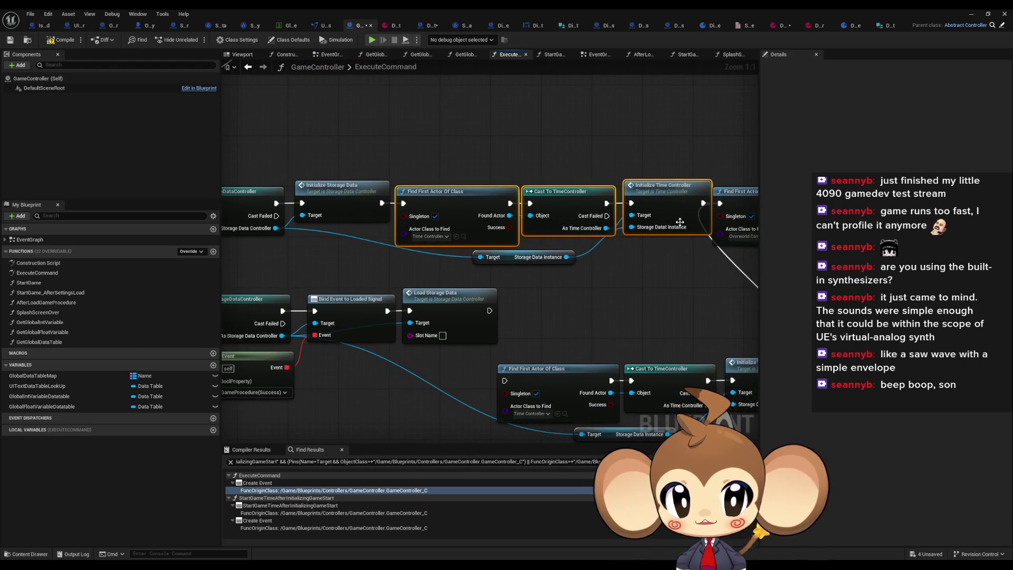
scroll(548, 263, down, 3)
mouse_move(549, 262)
mouse_down()
mouse_move(789, 121)
mouse_move(503, 302)
mouse_up()
scroll(505, 296, up, 3)
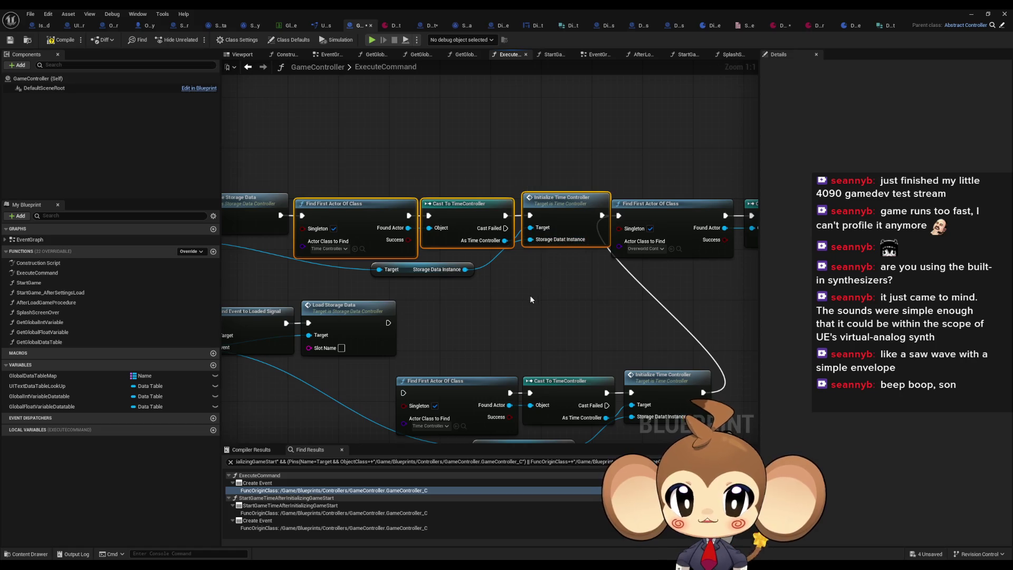
mouse_move(547, 297)
mouse_down()
mouse_move(587, 280)
mouse_move(536, 286)
mouse_up()
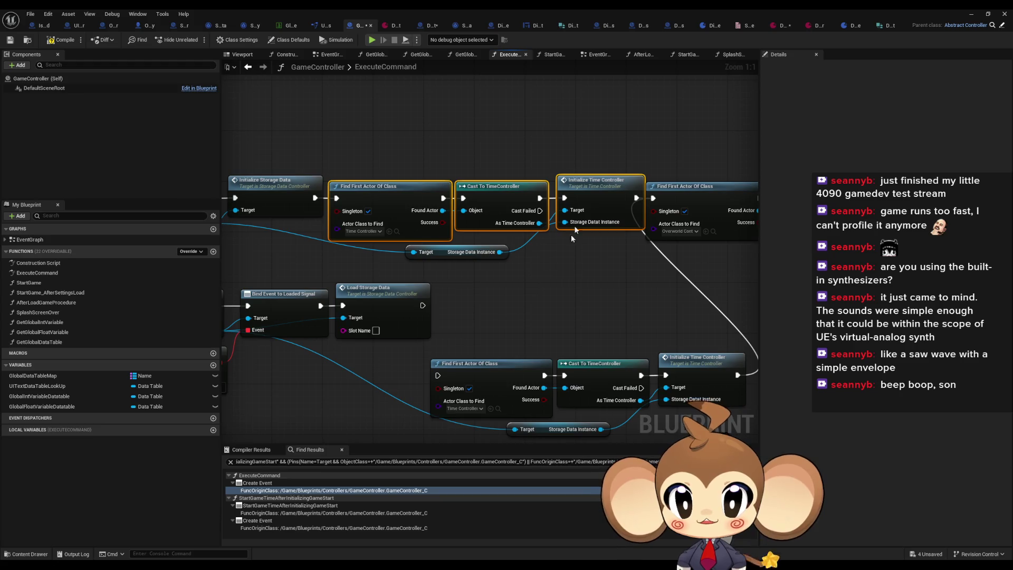
drag(581, 194, 579, 197)
Step: Find references to Initialize Time Controller by class member
right_click(579, 197)
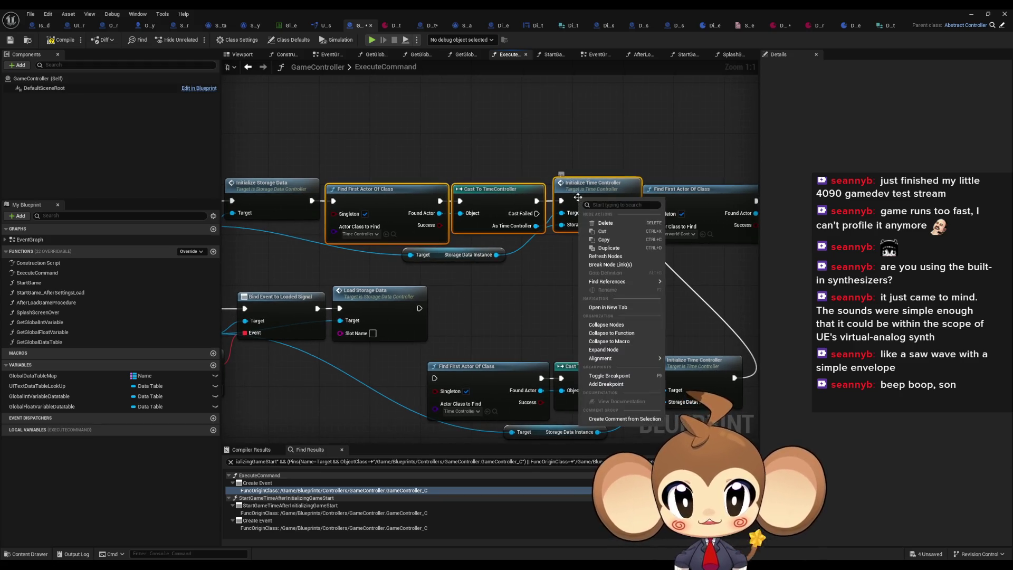
mouse_move(625, 283)
click(580, 196)
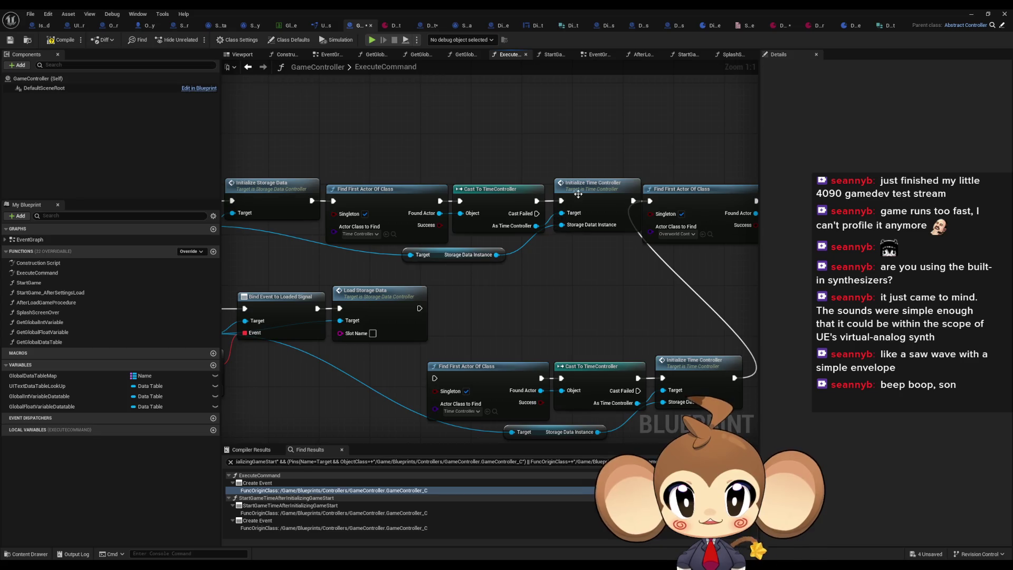
right_click(581, 194)
click(683, 299)
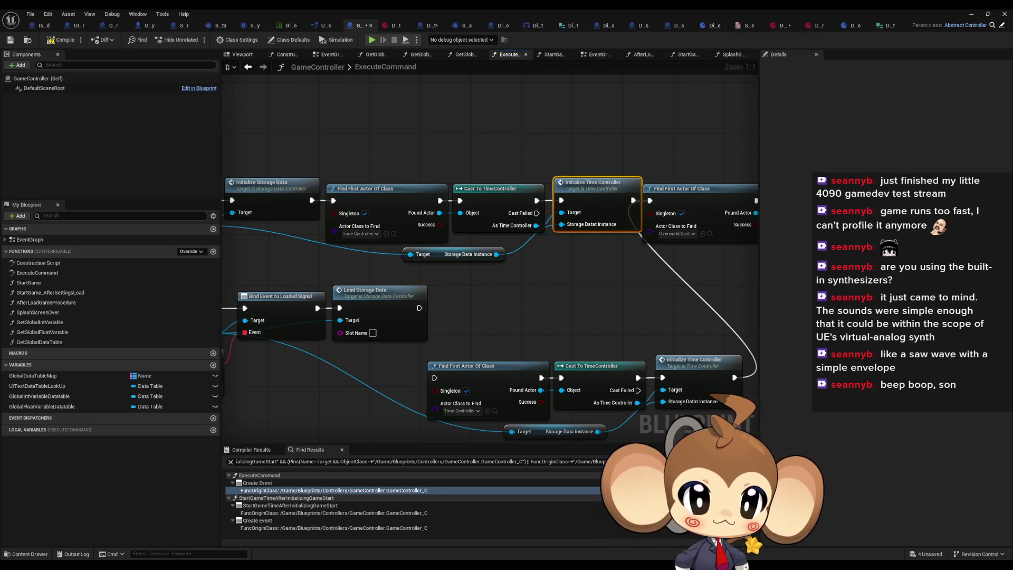
mouse_move(559, 317)
mouse_down()
mouse_move(397, 336)
mouse_move(572, 326)
mouse_up()
scroll(572, 326, down, 4)
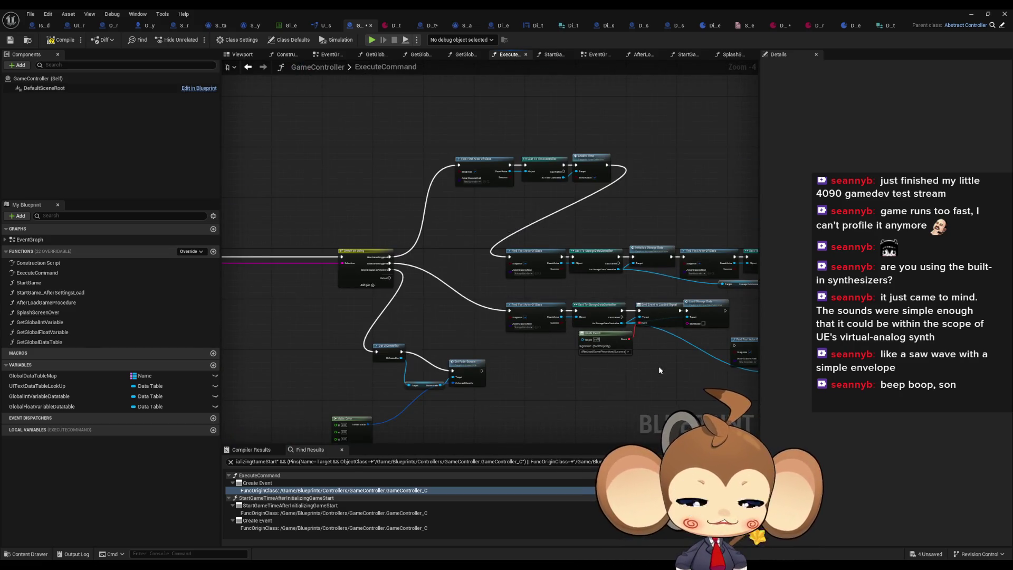
drag(658, 366, 493, 356)
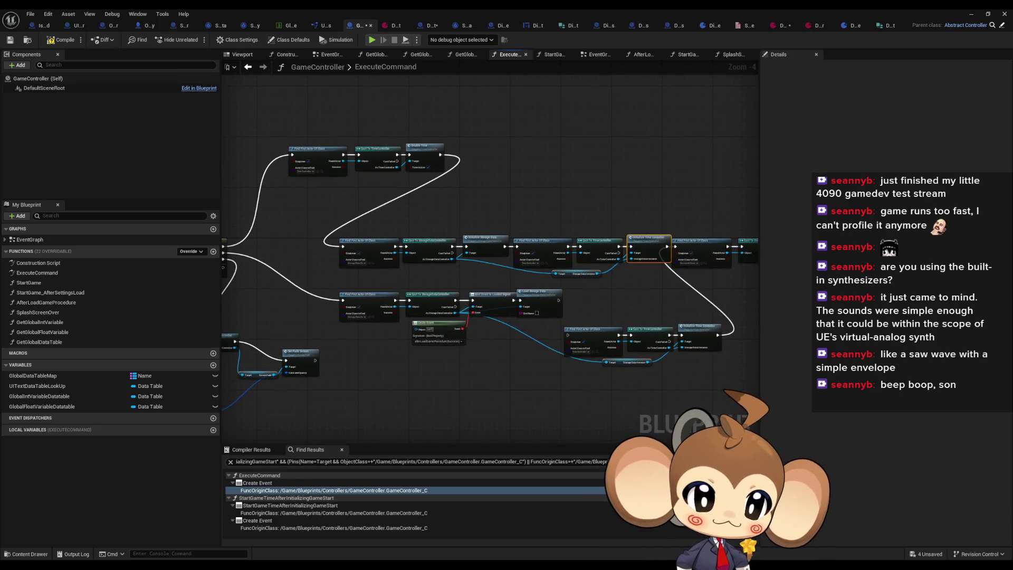
Step: Centre on the Initialize Time Controller chain and open its TimeController function
key(Home)
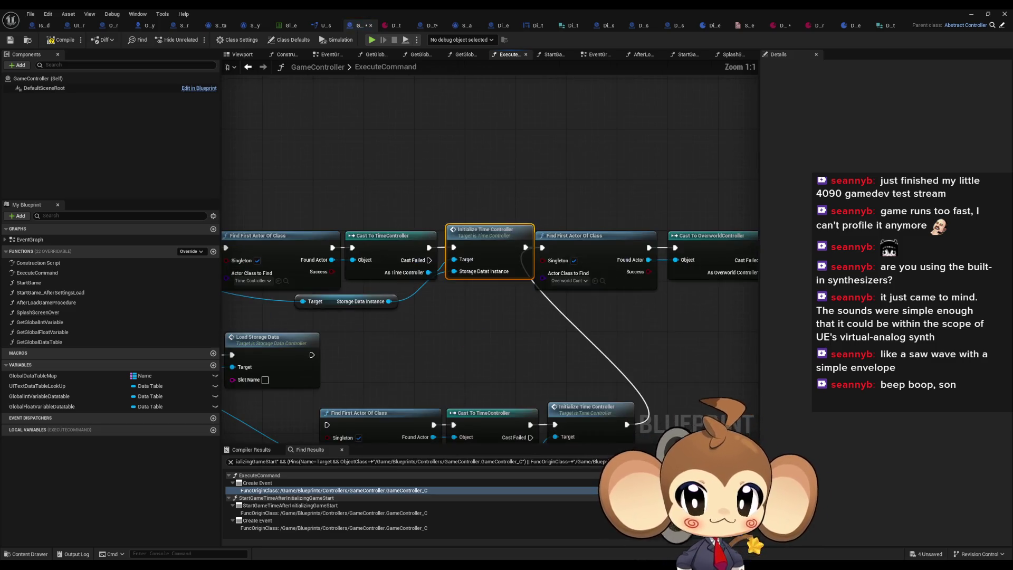
scroll(604, 314, down, 3)
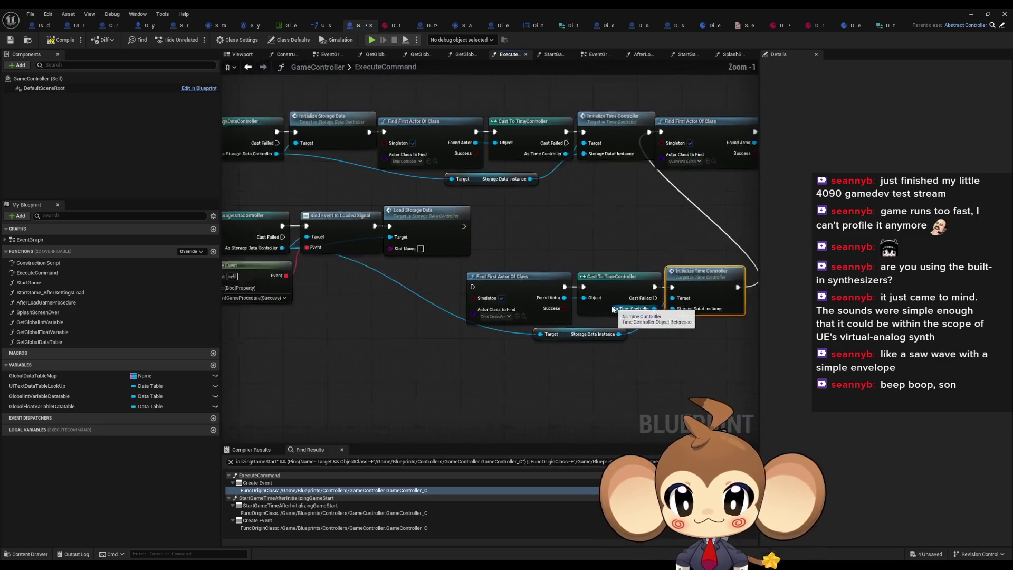
mouse_move(605, 313)
mouse_down()
mouse_move(622, 273)
mouse_move(845, 179)
mouse_up()
scroll(457, 354, up, 3)
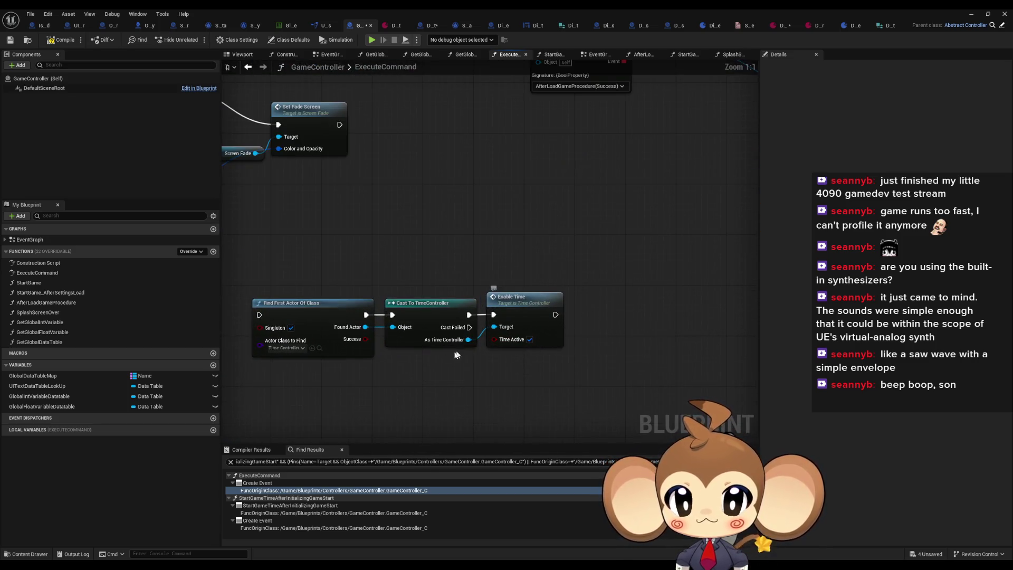
scroll(464, 338, down, 3)
drag(464, 338, 449, 215)
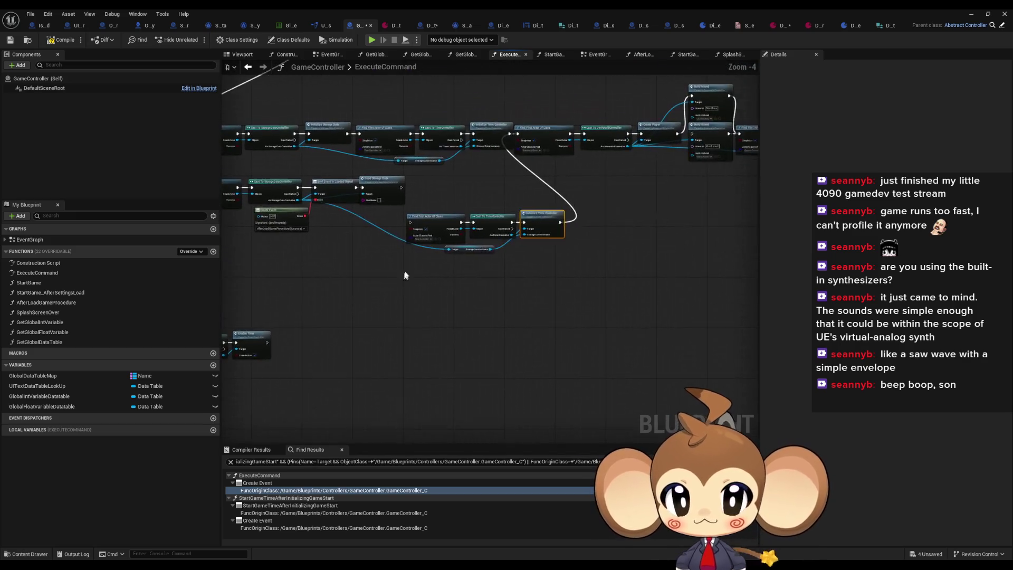
scroll(449, 215, up, 3)
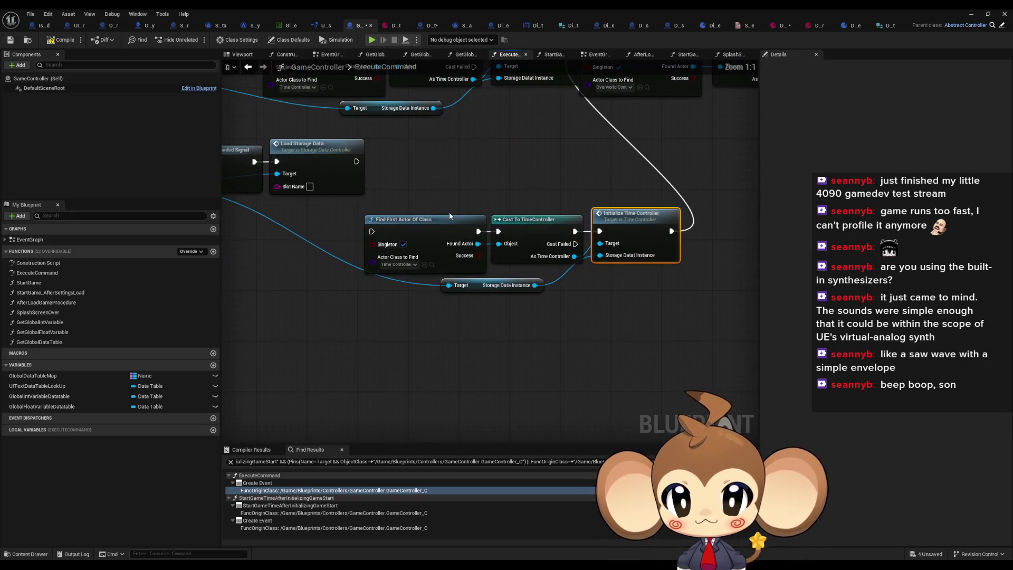
double_click(643, 235)
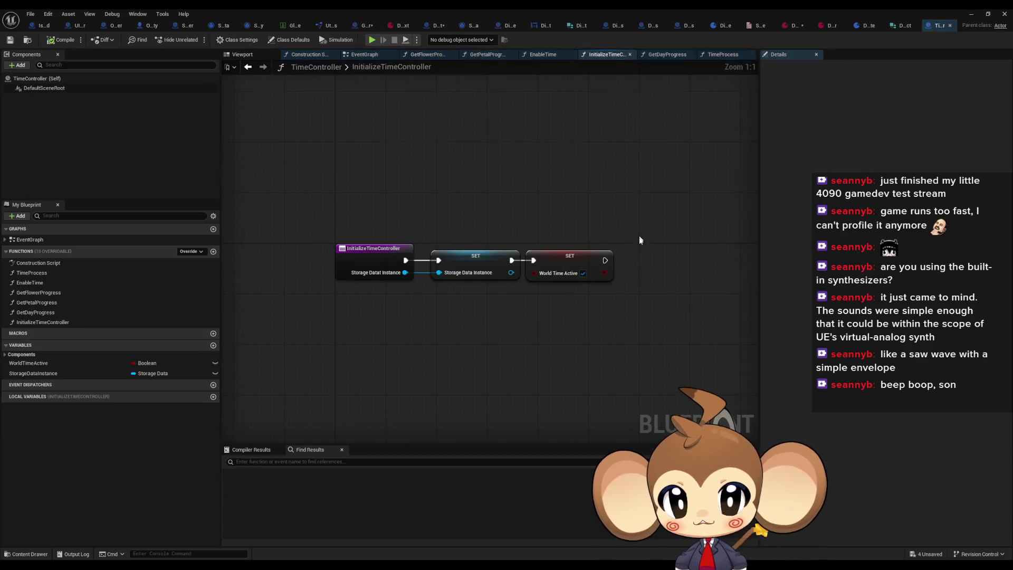
Step: Inspect InitializeTimeController's two SET nodes, then switch to GameController's ExecuteCommand graph
drag(458, 220, 606, 288)
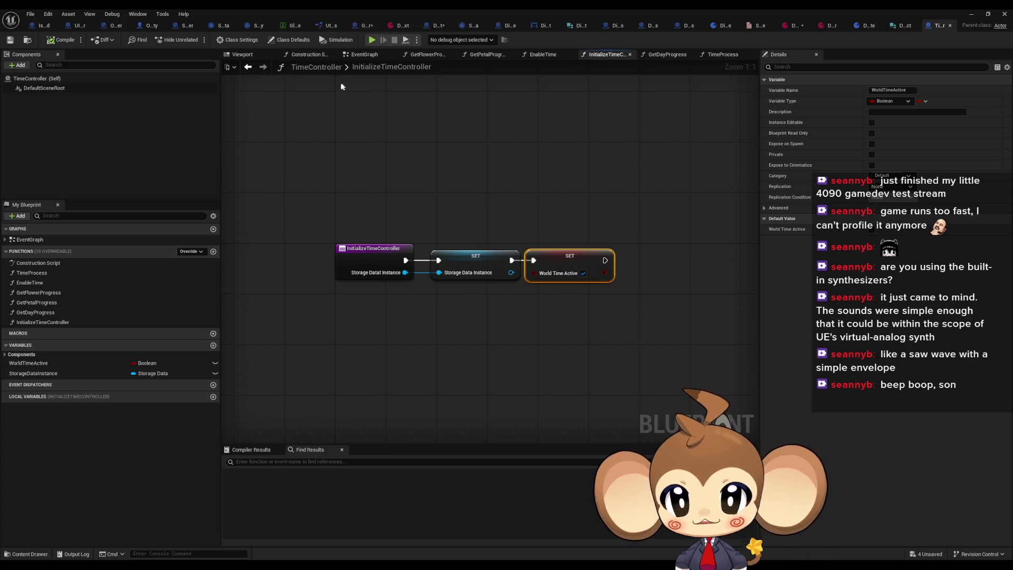
click(248, 70)
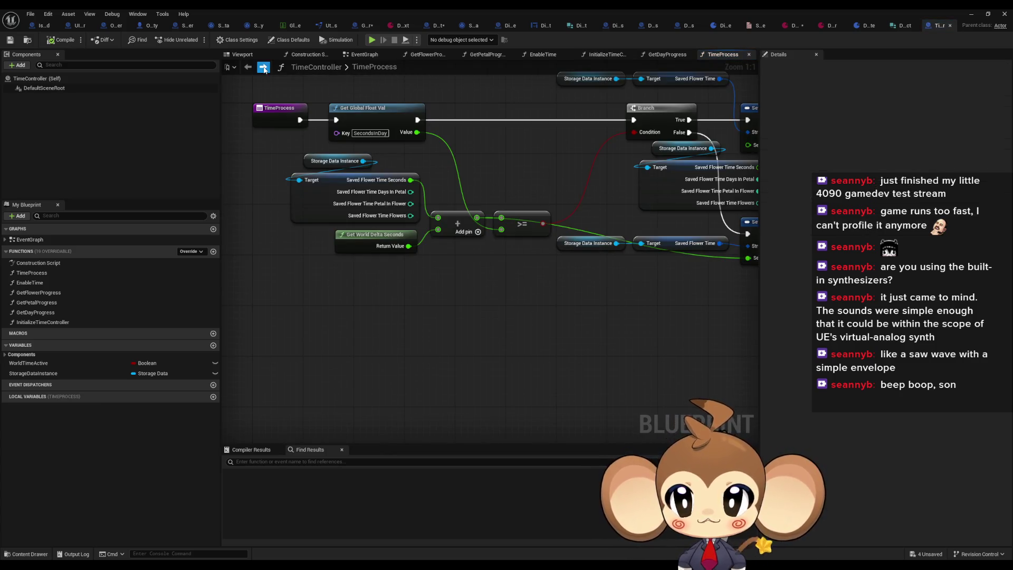
click(267, 69)
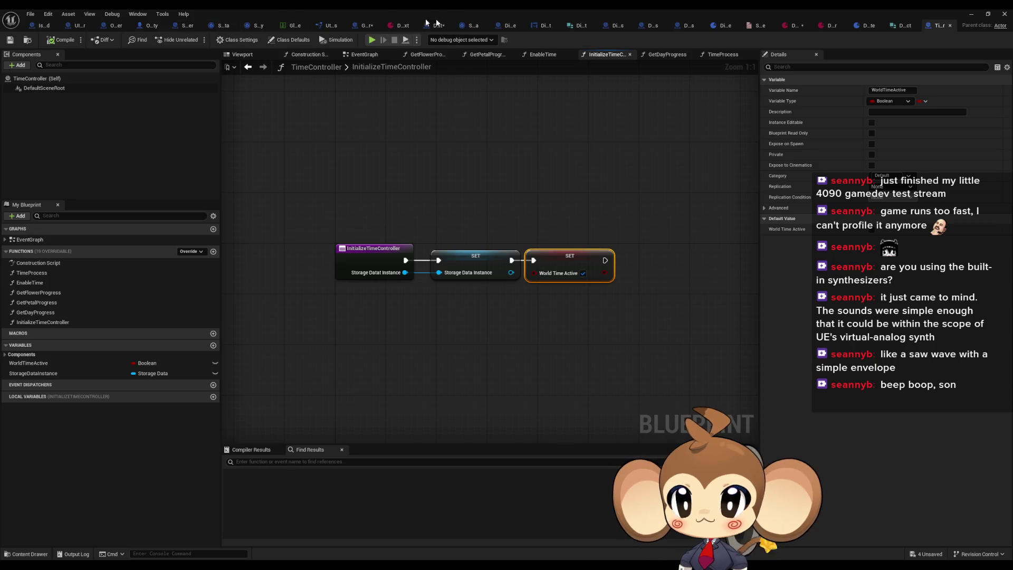
click(371, 26)
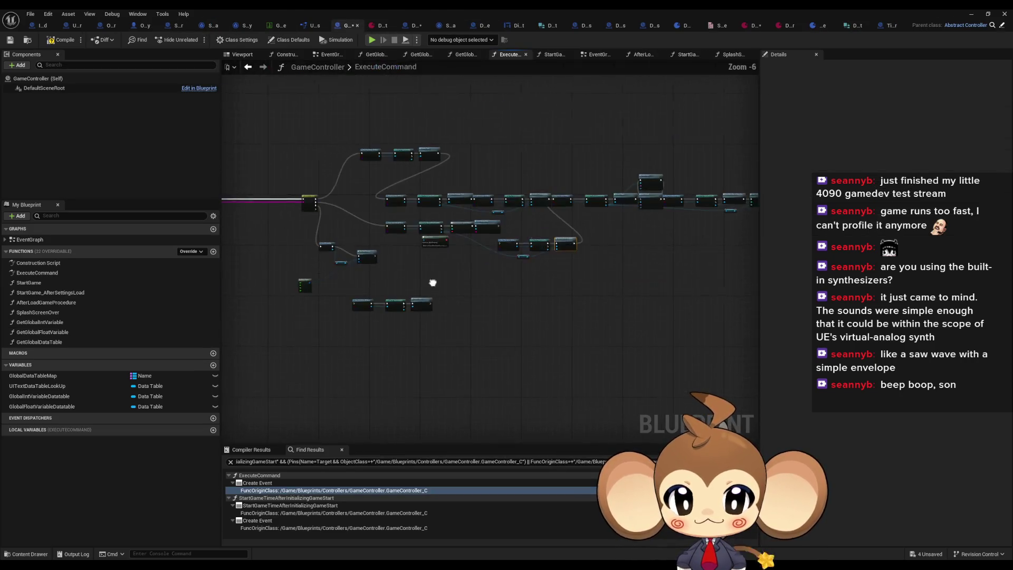
Step: Open the Enable Time function to review it, then return to ExecuteCommand
double_click(484, 286)
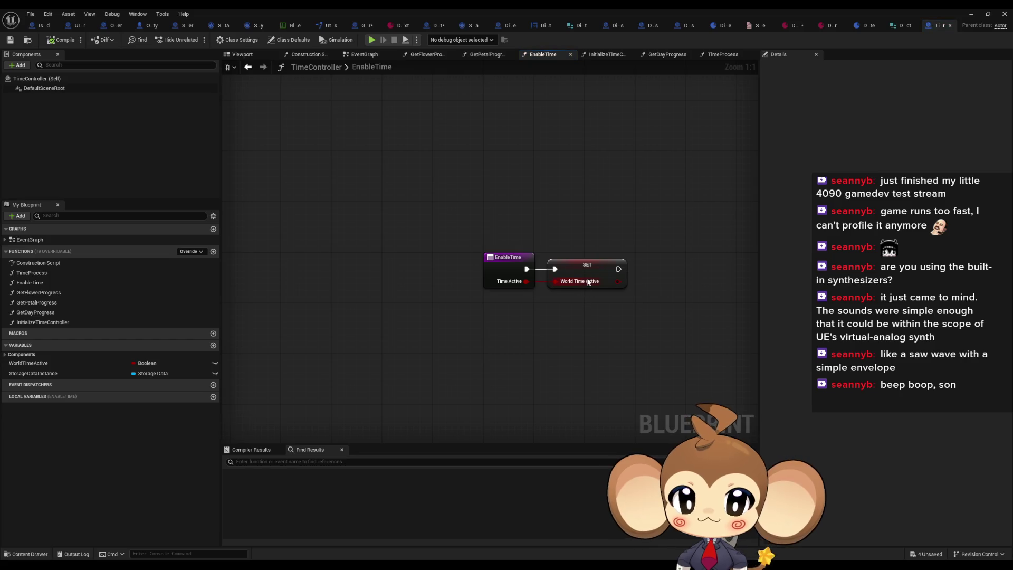
click(248, 67)
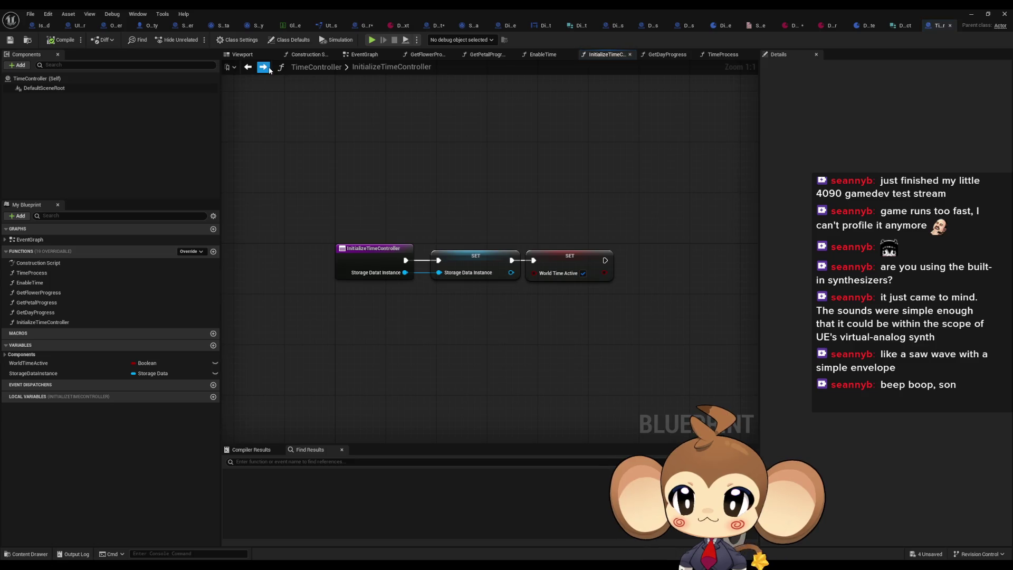
click(263, 66)
click(350, 25)
Step: Recheck Initialize Time Controller, then survey ExecuteCommand's time controller and storage chains
scroll(532, 198, down, 4)
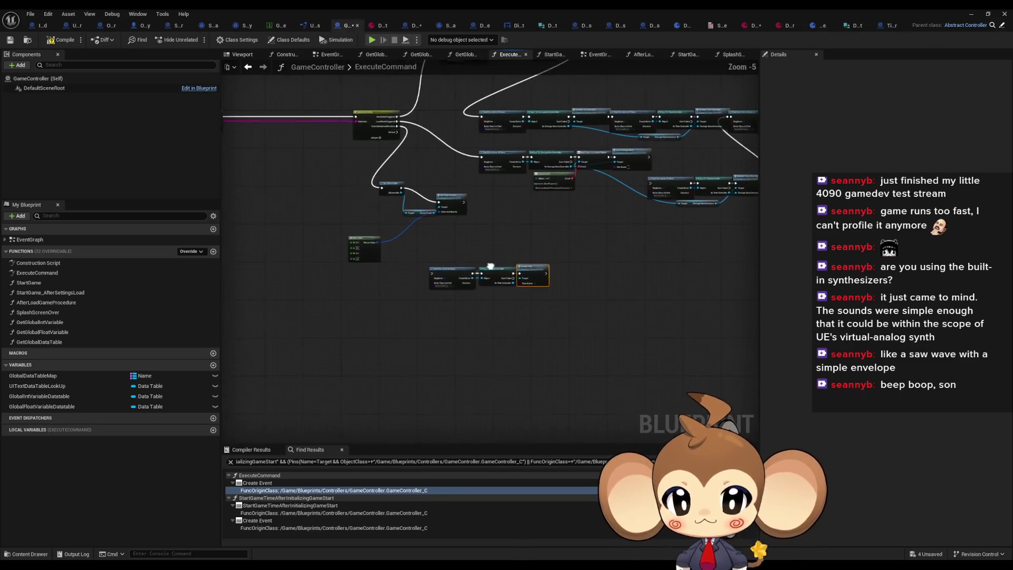
scroll(532, 198, up, 2)
drag(299, 257, 304, 273)
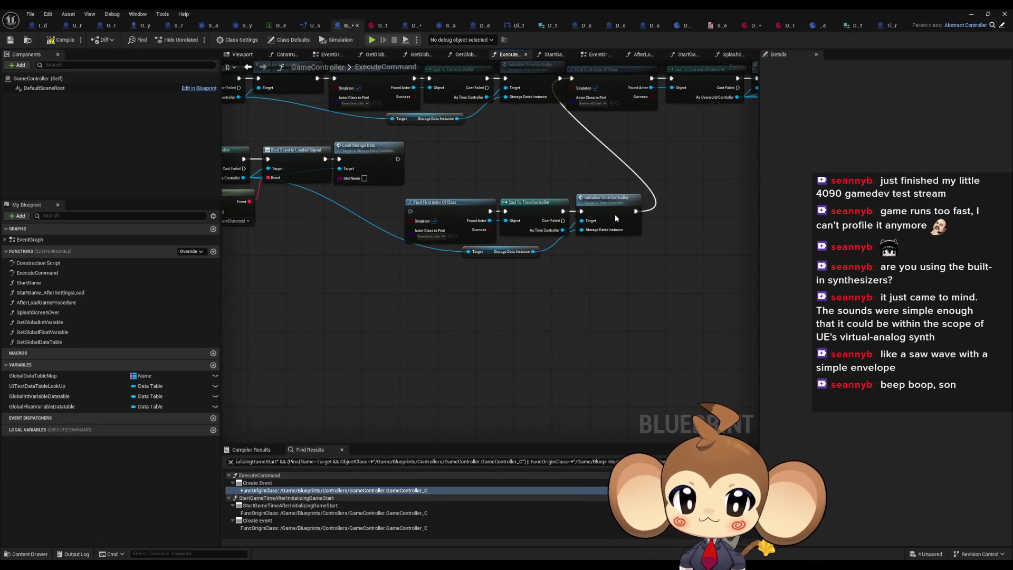
double_click(615, 214)
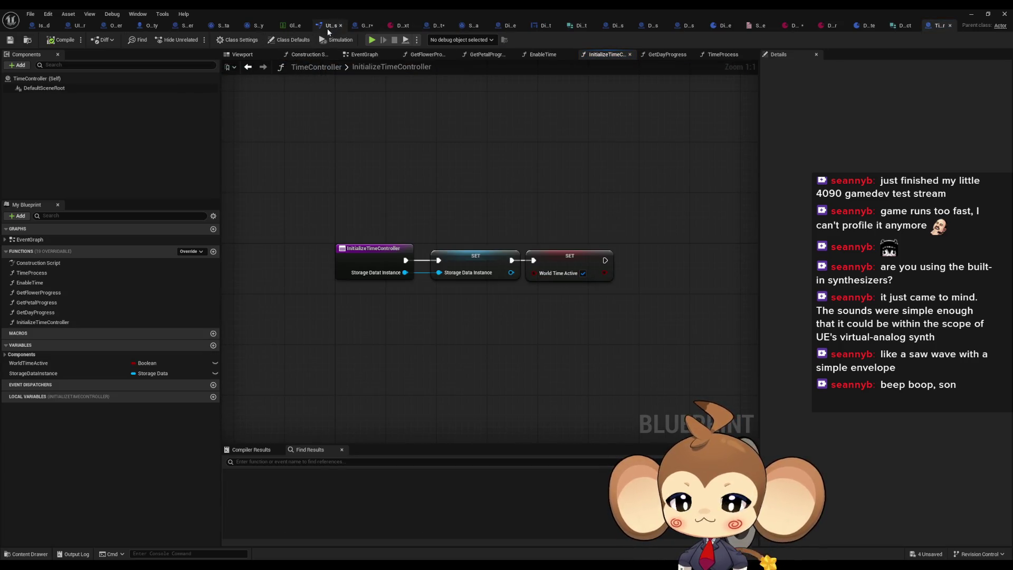
click(363, 27)
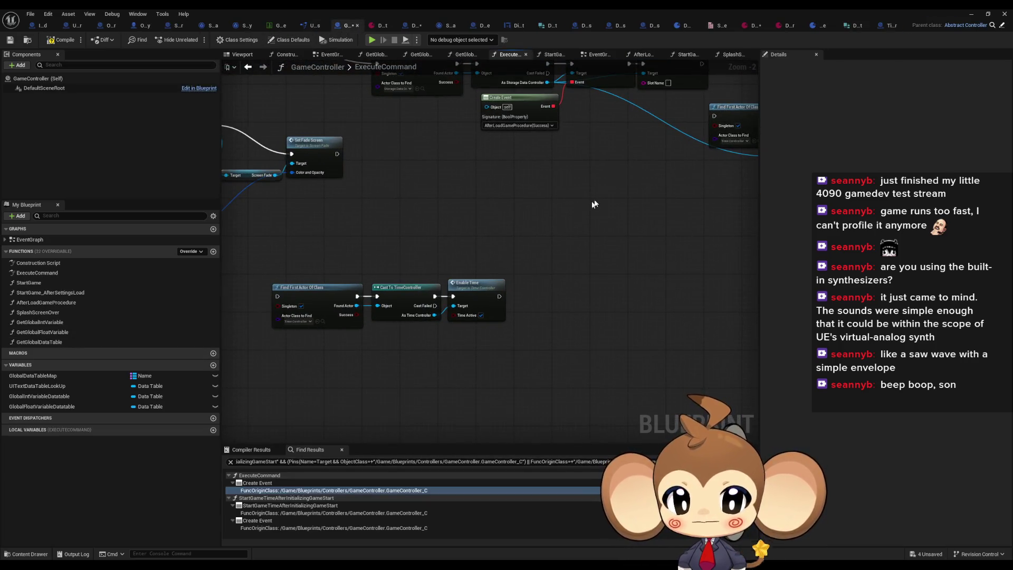
drag(595, 204, 375, 334)
drag(519, 211, 701, 311)
mouse_move(537, 327)
mouse_down()
mouse_move(520, 320)
mouse_move(728, 245)
mouse_move(752, 313)
mouse_up()
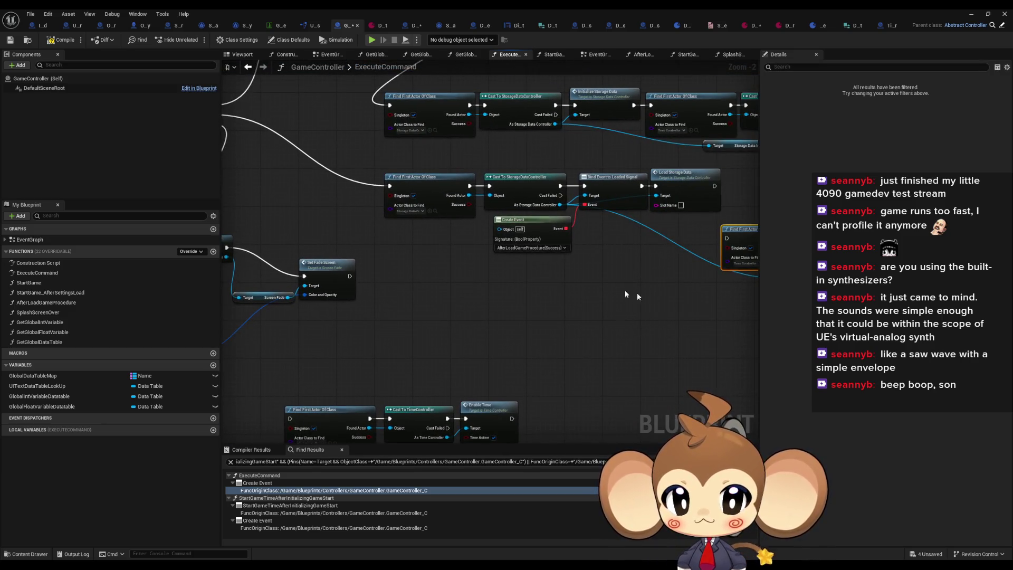
scroll(625, 294, down, 2)
drag(432, 293, 489, 248)
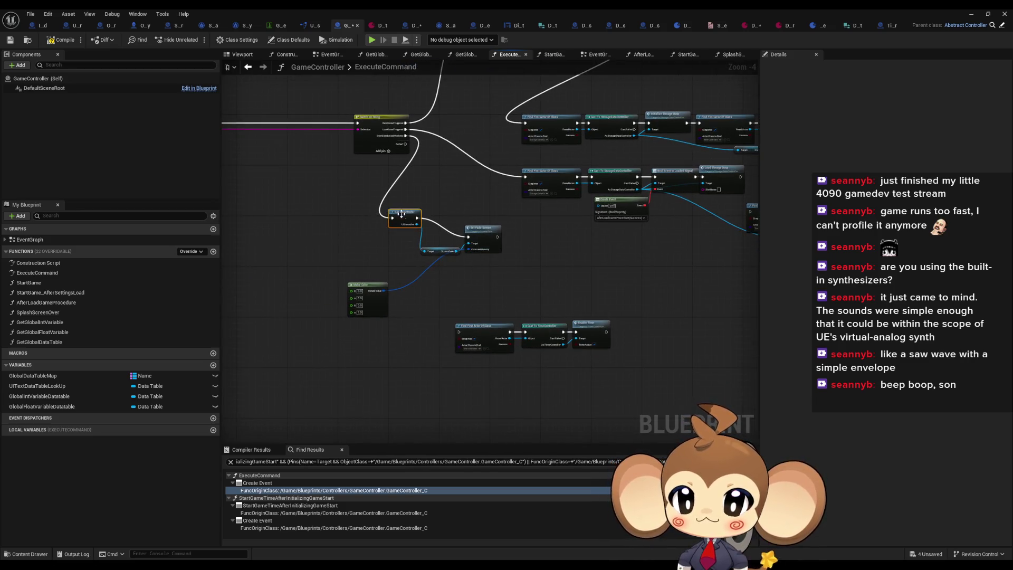
Step: Paste a copy of the Find First Actor/Cast To TimeController nodes and delete Enable Time
mouse_move(401, 213)
mouse_down()
mouse_move(238, 200)
mouse_move(369, 158)
mouse_up()
scroll(632, 192, up, 1)
scroll(586, 305, up, 1)
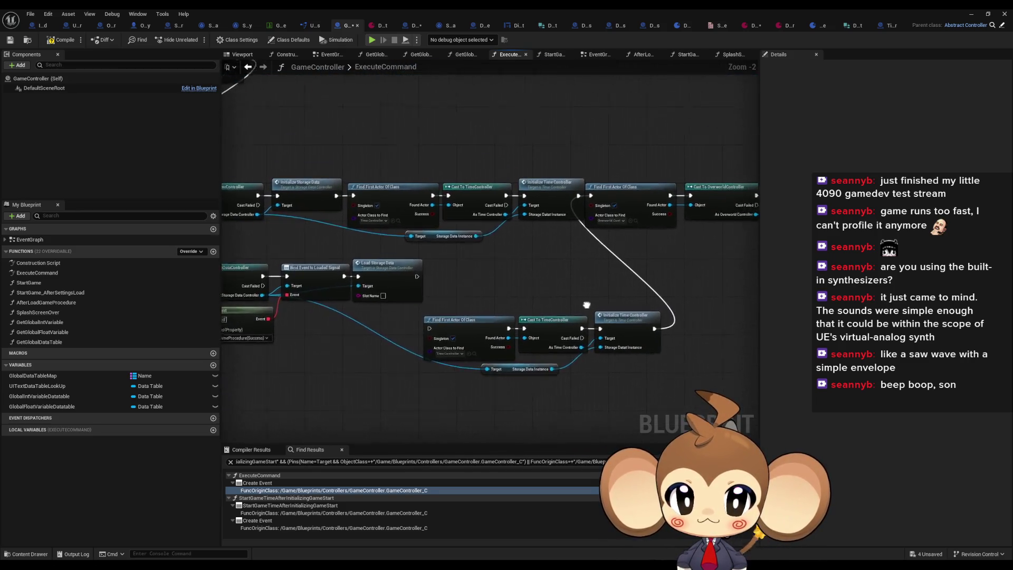
mouse_move(586, 305)
mouse_down()
mouse_move(496, 266)
mouse_move(634, 329)
mouse_move(721, 316)
mouse_up()
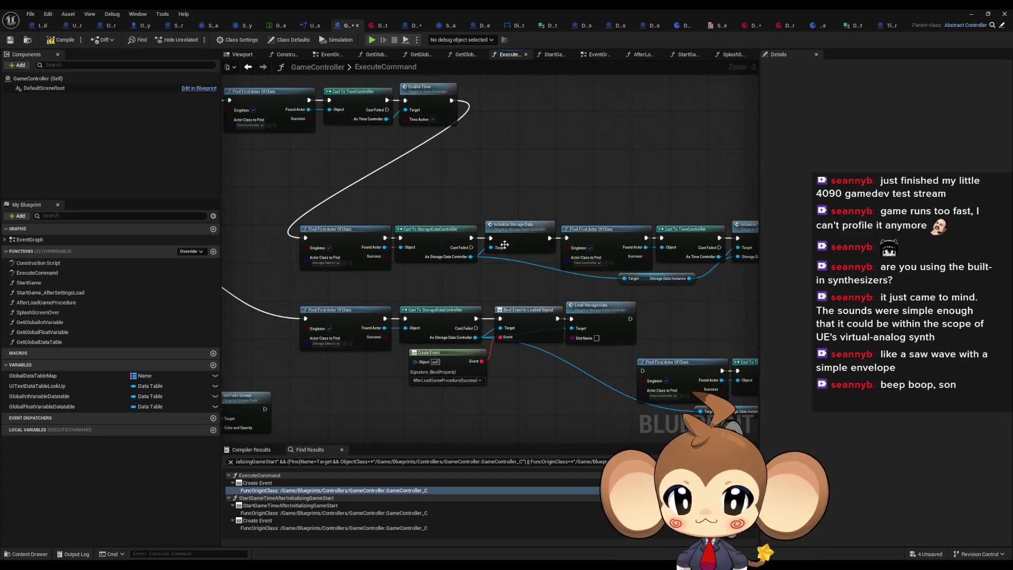
scroll(504, 245, up, 2)
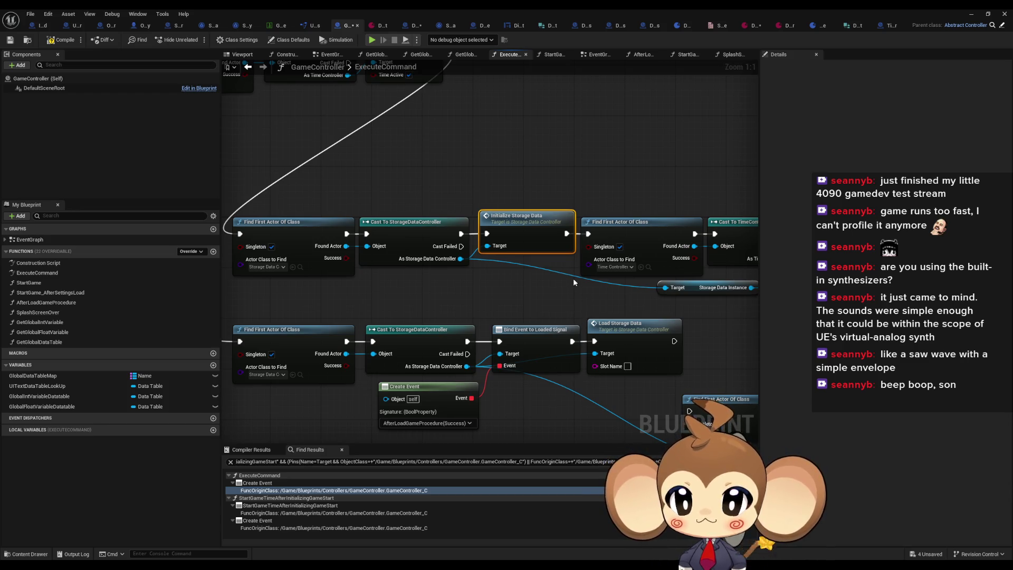
scroll(520, 148, down, 3)
mouse_move(370, 177)
mouse_down()
mouse_move(468, 242)
mouse_move(483, 130)
mouse_up()
drag(366, 433, 433, 343)
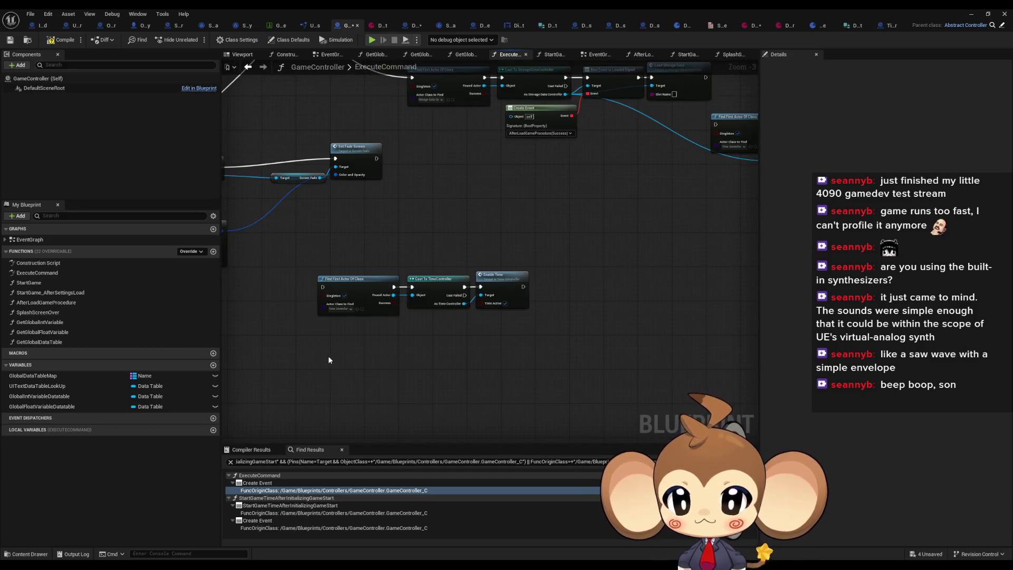
key(ctrl+v)
drag(538, 268, 315, 316)
key(Delete)
Step: Wire the copied time controller lookup into Initialize Time Controller's Target
mouse_move(647, 136)
mouse_down()
mouse_move(444, 198)
mouse_move(675, 223)
mouse_up()
drag(551, 351, 743, 272)
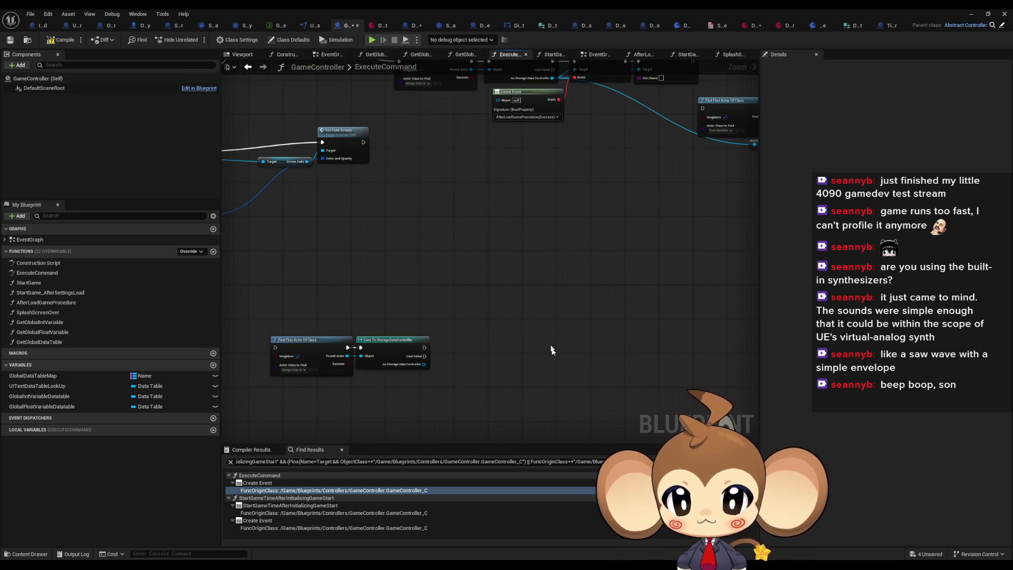
scroll(551, 351, up, 3)
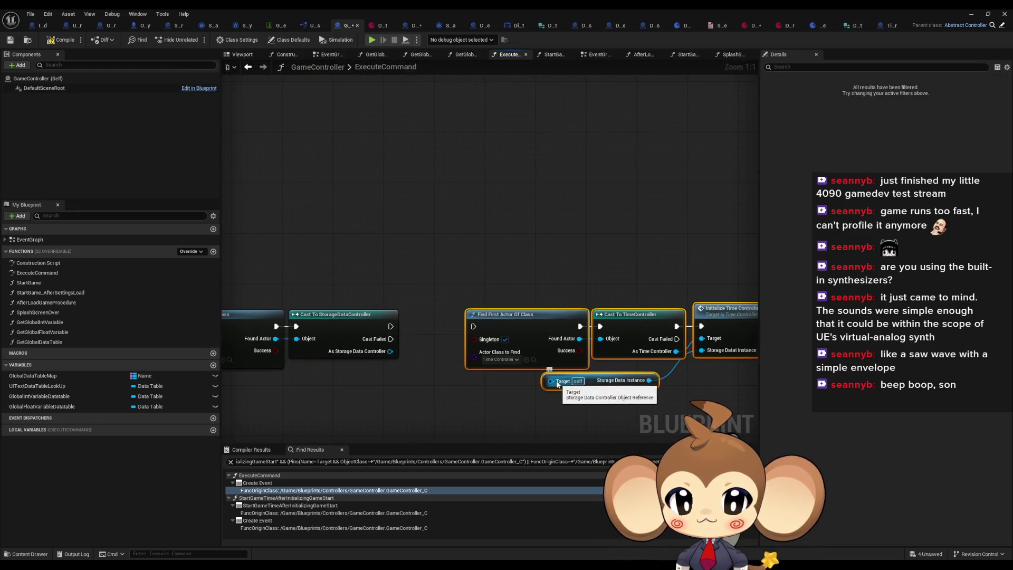
mouse_move(550, 381)
mouse_down()
mouse_move(391, 352)
mouse_move(473, 326)
mouse_up()
click(401, 404)
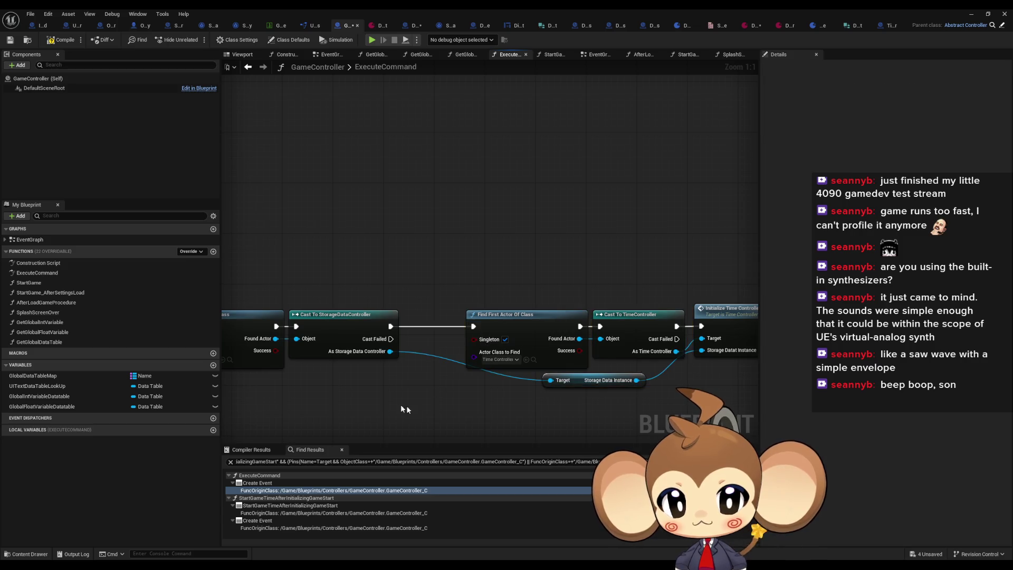
Step: Add a Get Storage Data Instance node feeding Initialize Time Controller's Storage Data Instance
right_click(388, 396)
click(362, 370)
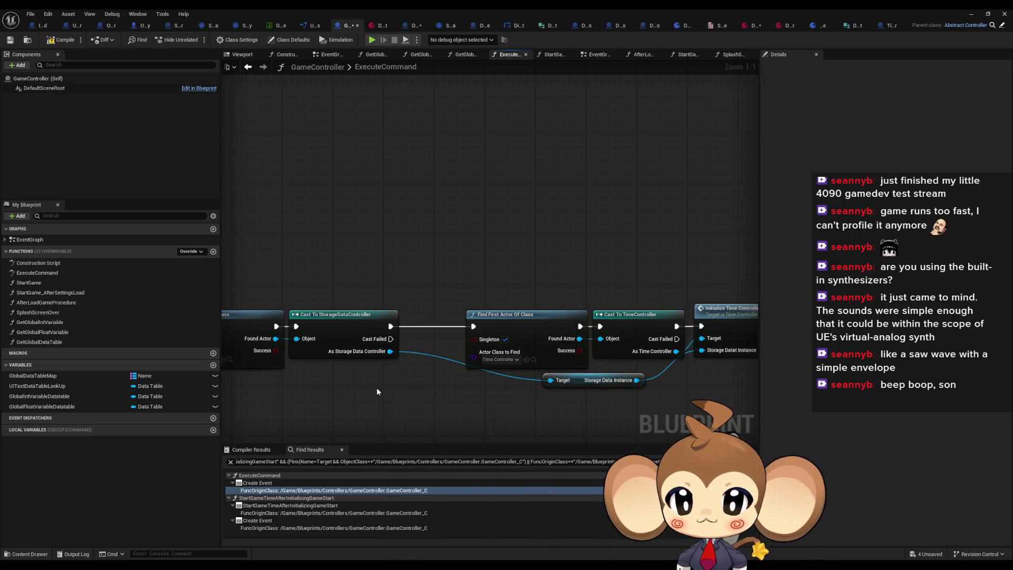
right_click(379, 392)
text(ge)
text(t storage)
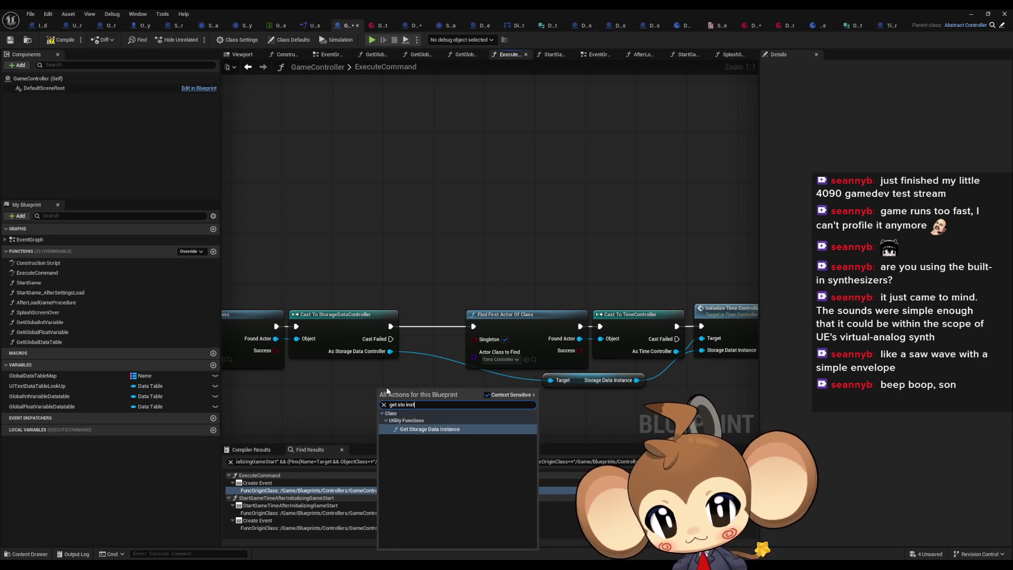
key(Return)
drag(448, 414, 551, 381)
click(460, 405)
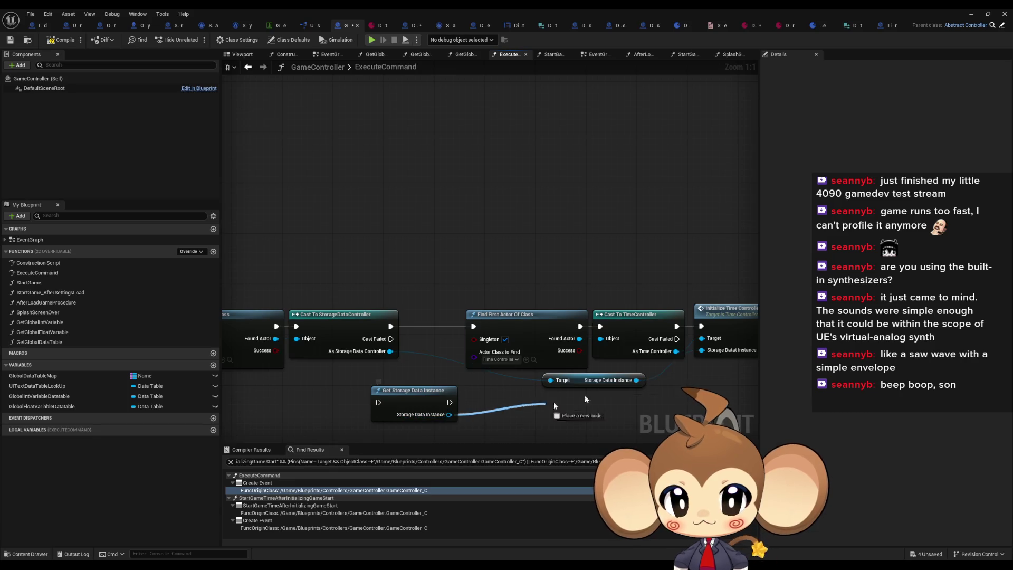
drag(637, 380, 709, 350)
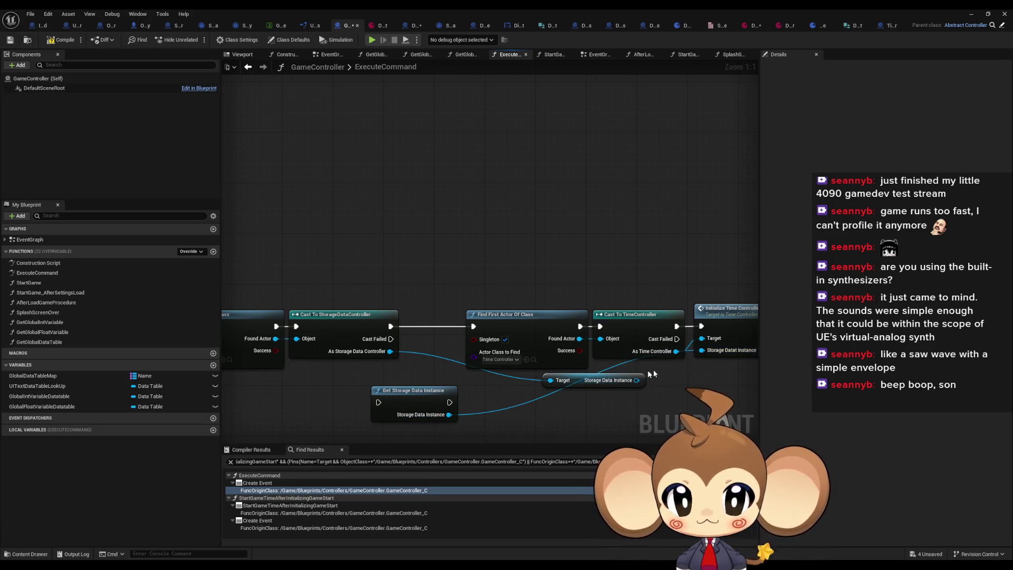
mouse_move(653, 369)
mouse_down()
mouse_move(470, 295)
mouse_move(470, 370)
mouse_move(502, 318)
mouse_up()
drag(453, 366, 449, 291)
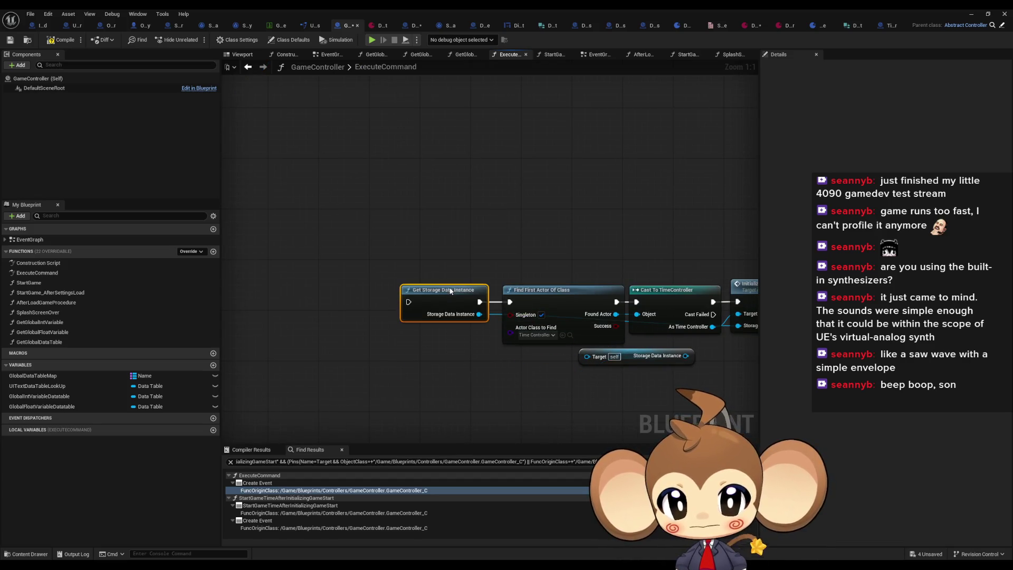
scroll(580, 306, down, 2)
click(631, 346)
scroll(669, 312, down, 3)
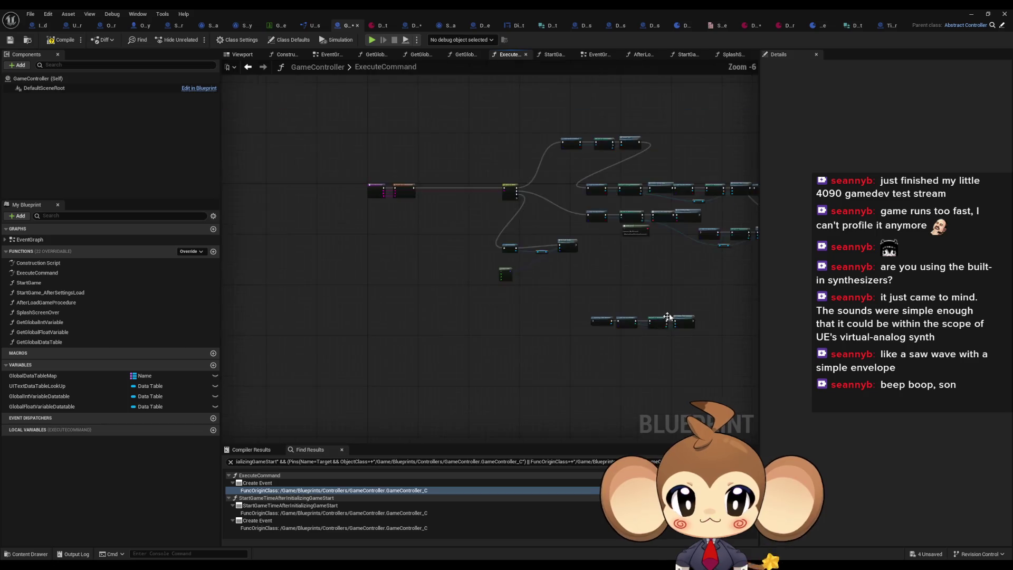
Step: Marquee-select the upper node chains and shift the Overworld controller chain up and left
scroll(522, 296, up, 3)
mouse_move(399, 272)
mouse_down()
mouse_move(524, 319)
mouse_move(433, 260)
mouse_up()
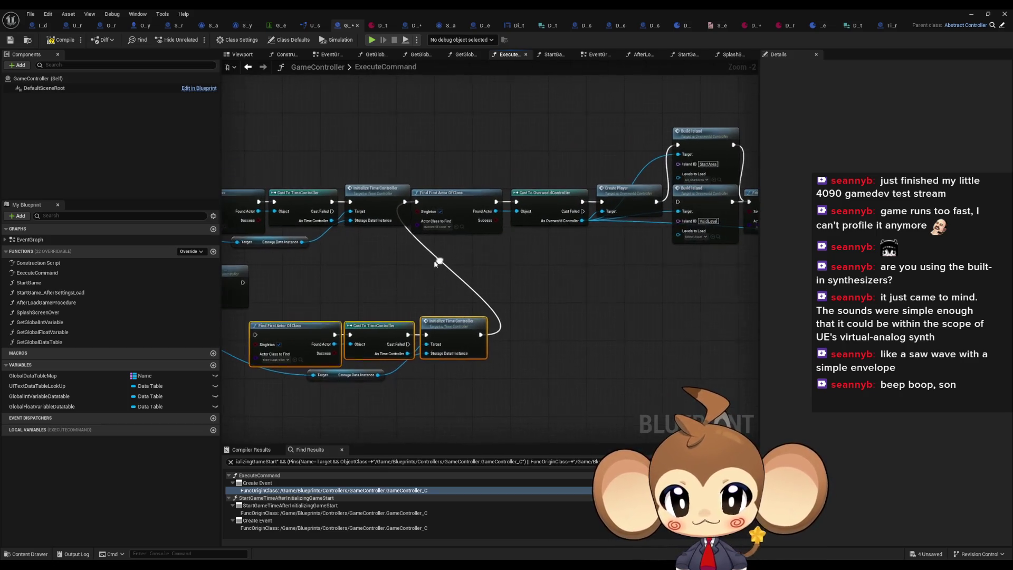
scroll(342, 180, down, 3)
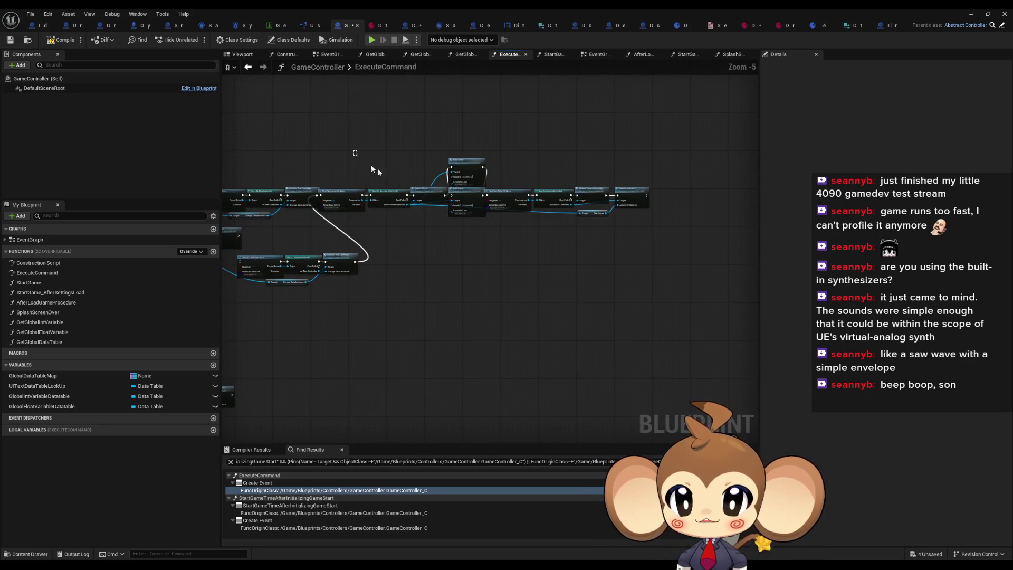
drag(355, 153, 653, 222)
scroll(599, 239, up, 5)
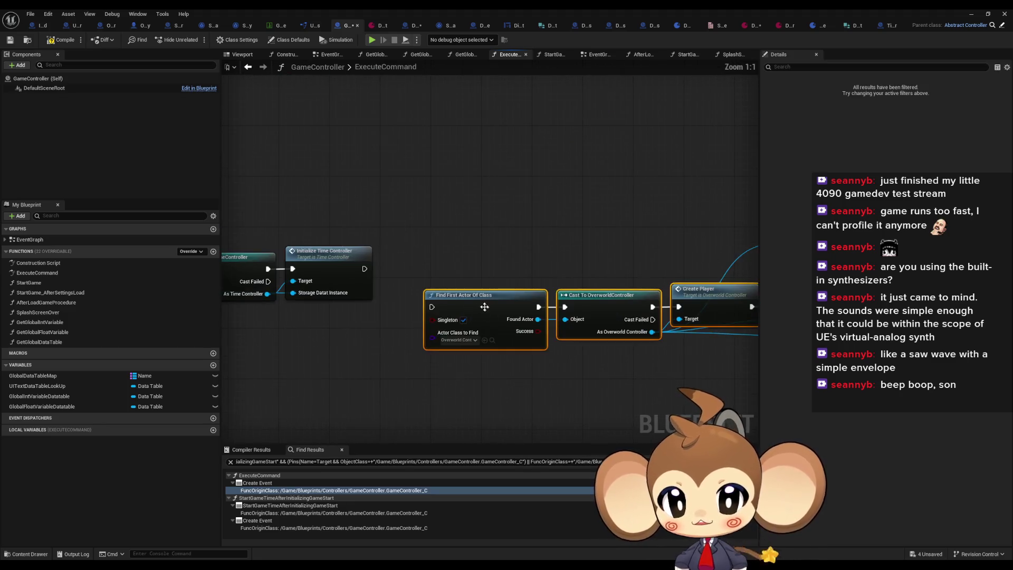
drag(484, 306, 447, 268)
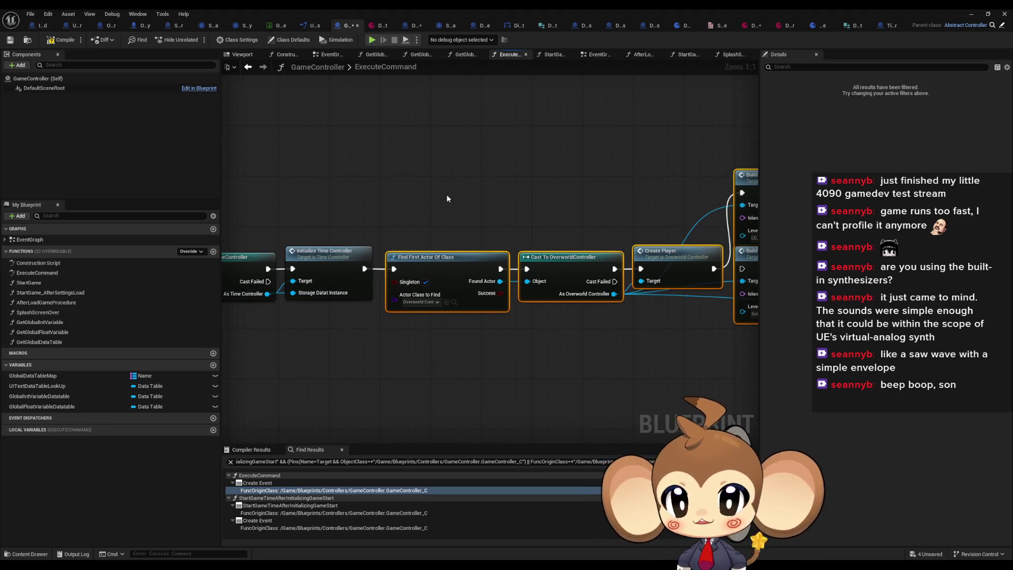
drag(446, 198, 573, 316)
mouse_move(703, 302)
mouse_down()
mouse_move(491, 315)
mouse_move(415, 303)
mouse_up()
click(475, 295)
Step: Stack the VoidLevel Build Island node below the StartArea one, then return to the main editor
drag(525, 192, 396, 140)
click(494, 264)
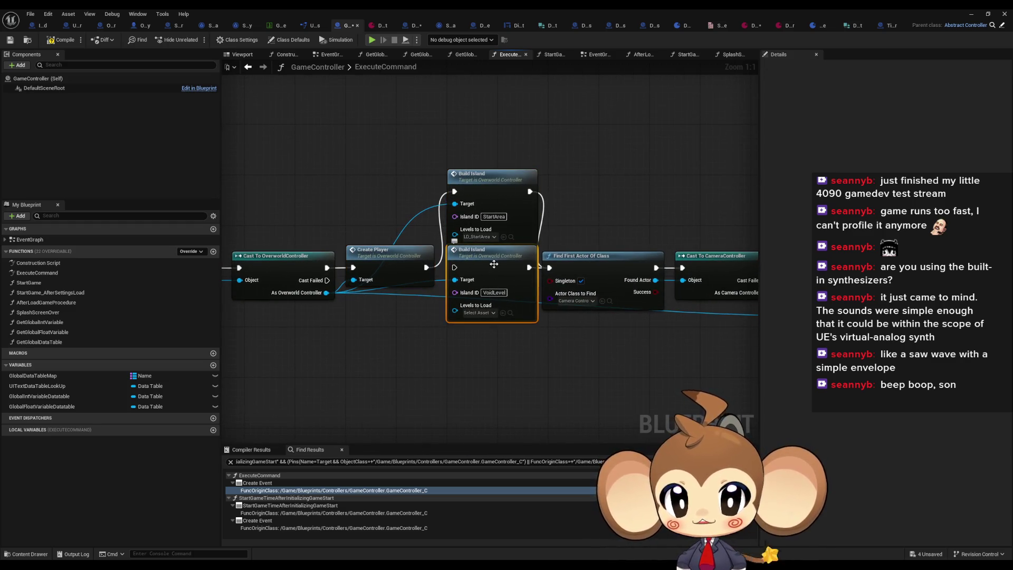
drag(494, 264, 469, 365)
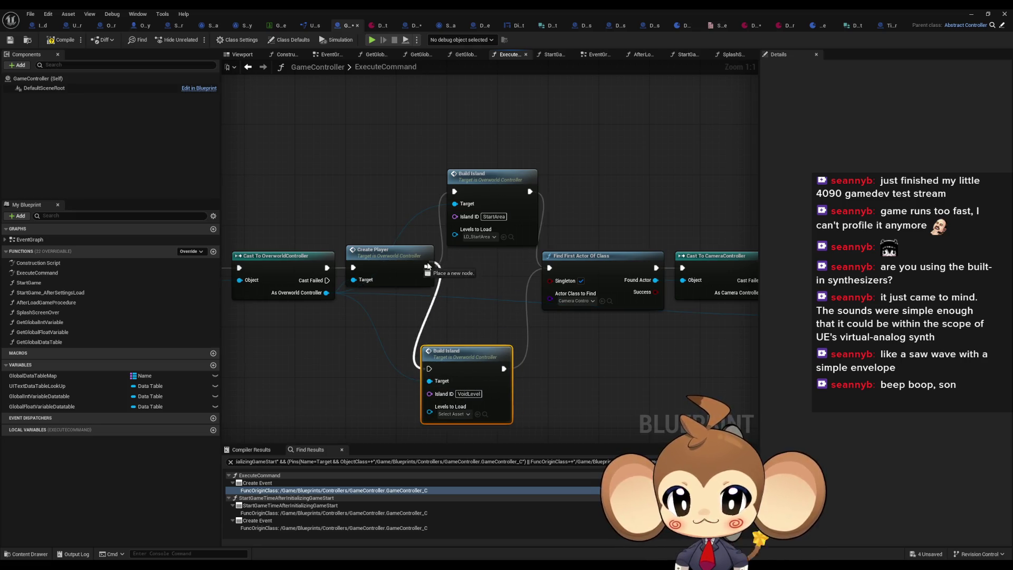
drag(547, 323, 489, 312)
click(490, 313)
mouse_move(354, 312)
mouse_down()
mouse_move(369, 274)
mouse_move(442, 264)
mouse_move(347, 254)
mouse_up()
click(517, 275)
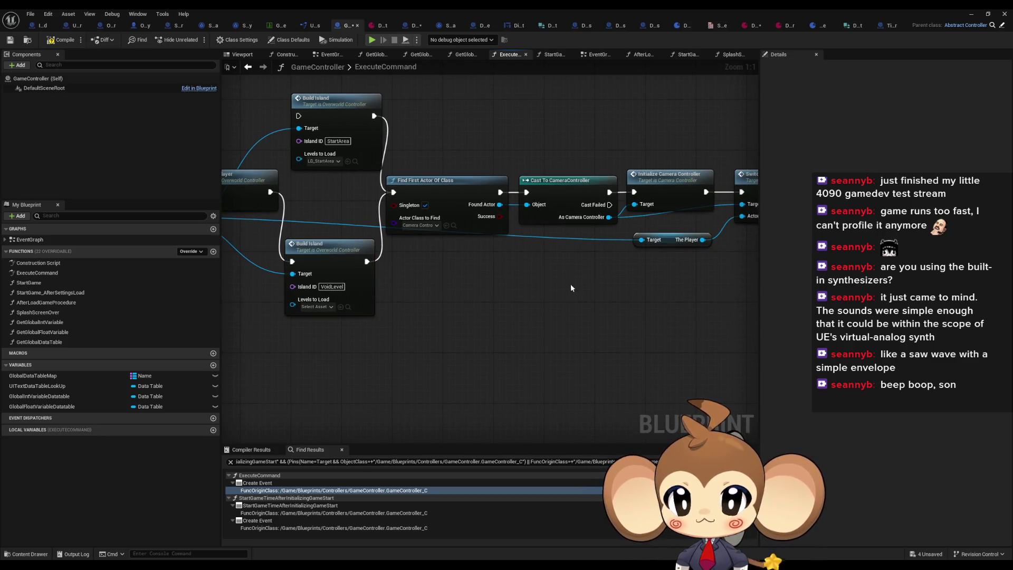
mouse_move(571, 287)
mouse_down()
mouse_move(604, 295)
mouse_move(490, 316)
mouse_move(425, 301)
mouse_up()
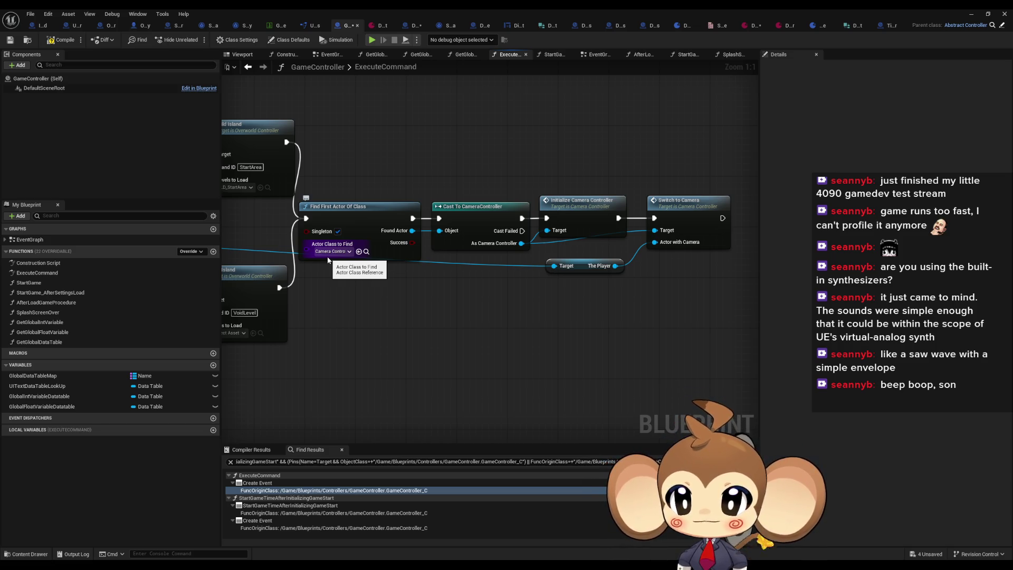
mouse_move(328, 259)
mouse_down()
mouse_move(207, 258)
mouse_move(561, 262)
mouse_up()
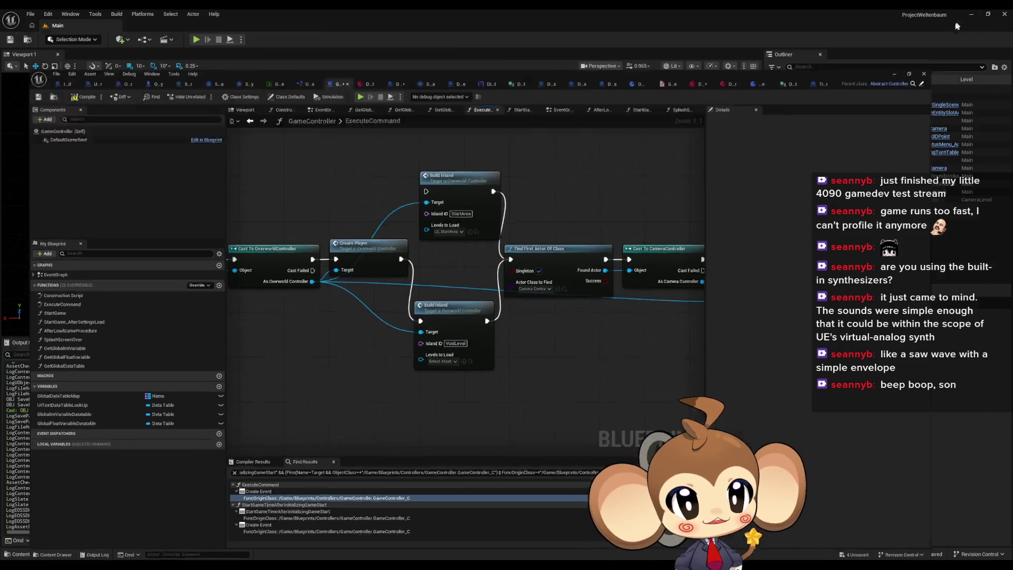
click(971, 14)
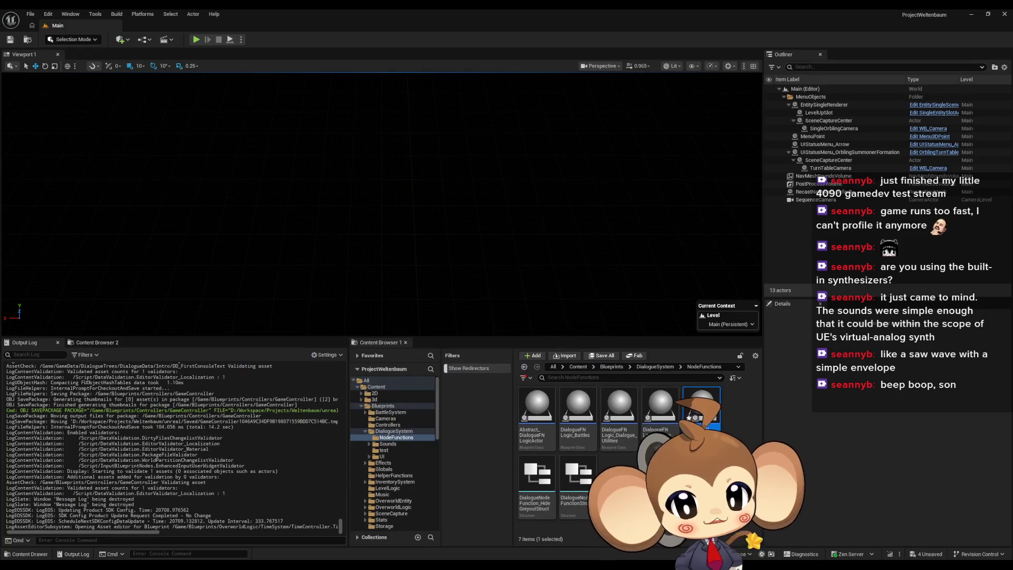
Step: Navigate the Content Browser to Content > GameData > LevelData
click(576, 367)
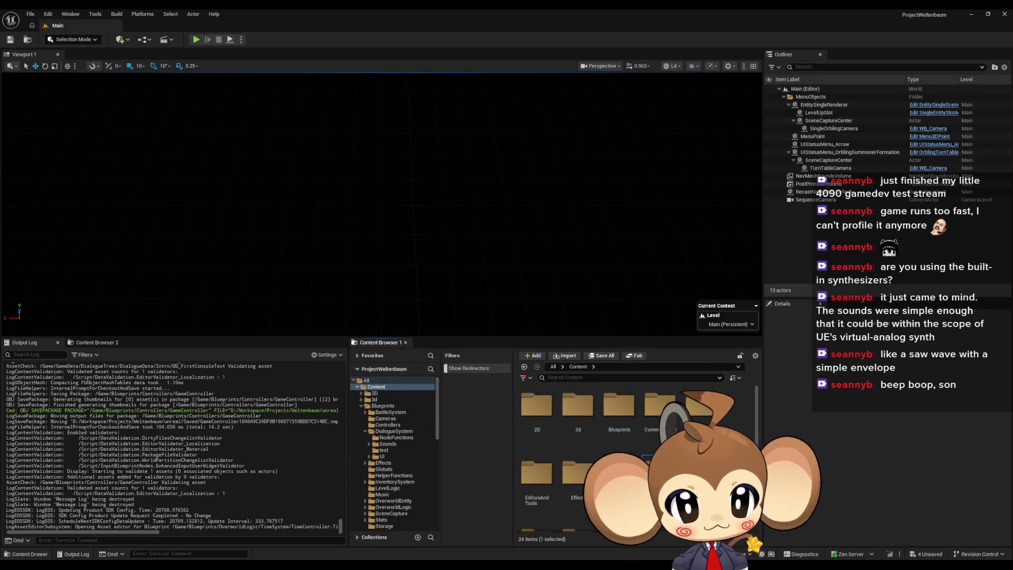
double_click(577, 409)
double_click(586, 422)
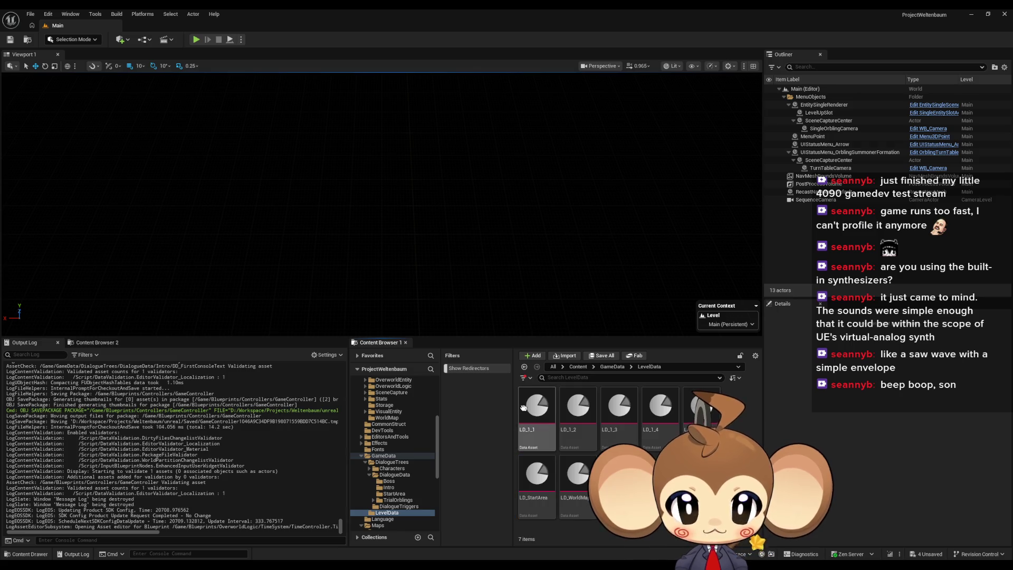
Step: Duplicate LD_StartArea as LD_IntroVoid and open the new asset
key(ctrl+d)
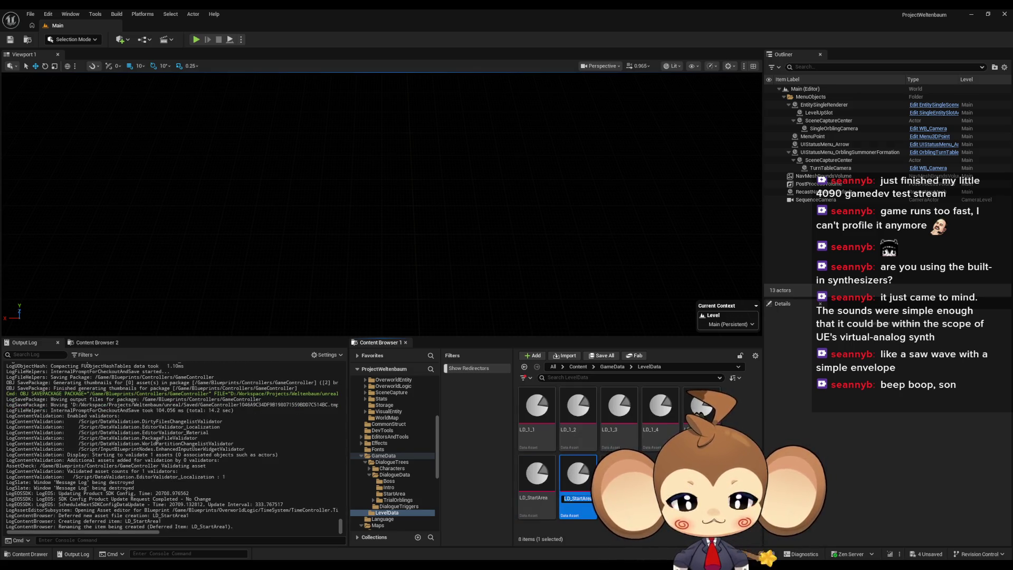
key(End)
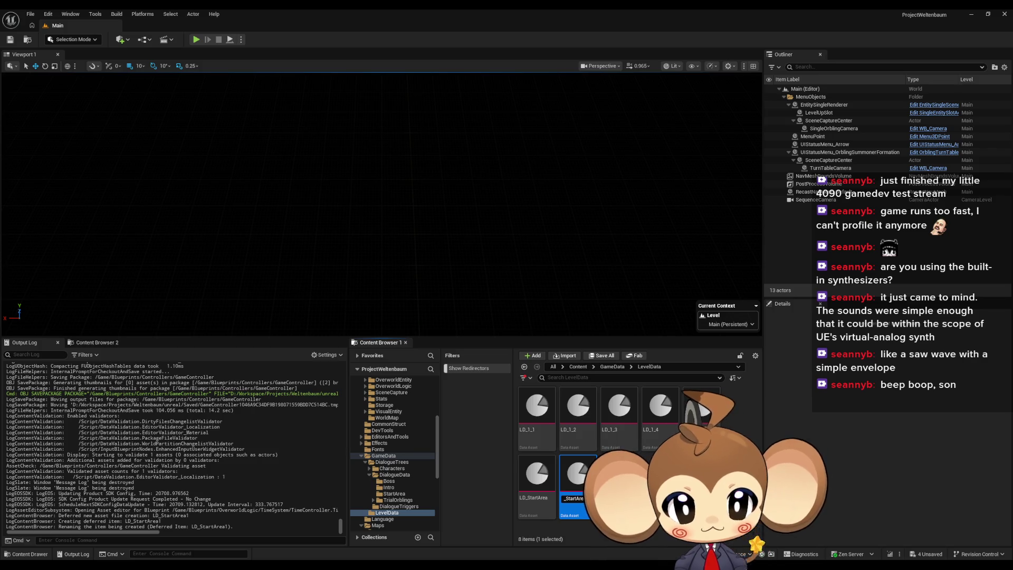
text(LD_Void)
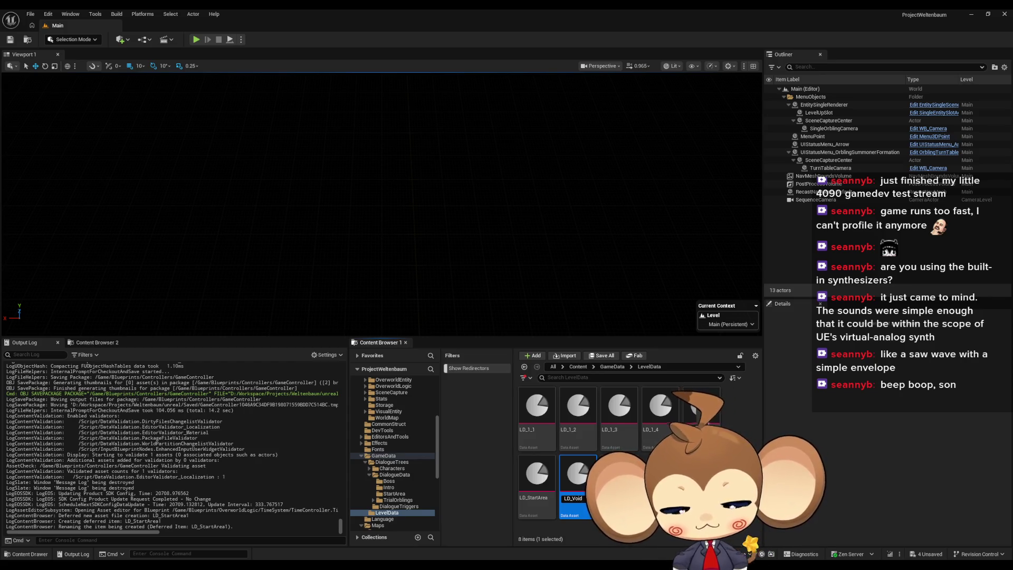
key(Return)
double_click(537, 475)
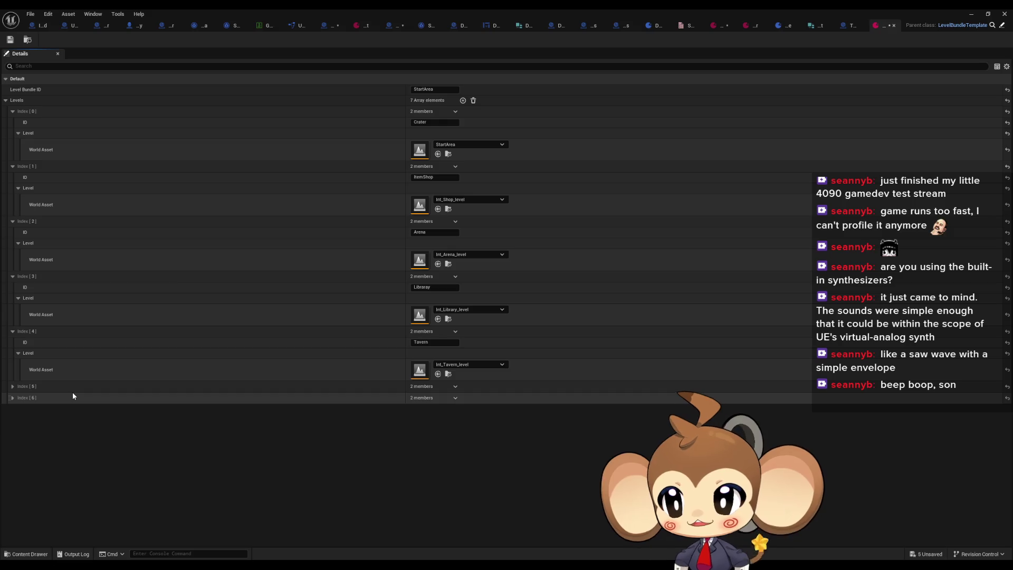
Step: Clear the copied Levels array, removing the Crater entry and the others
click(457, 112)
click(463, 133)
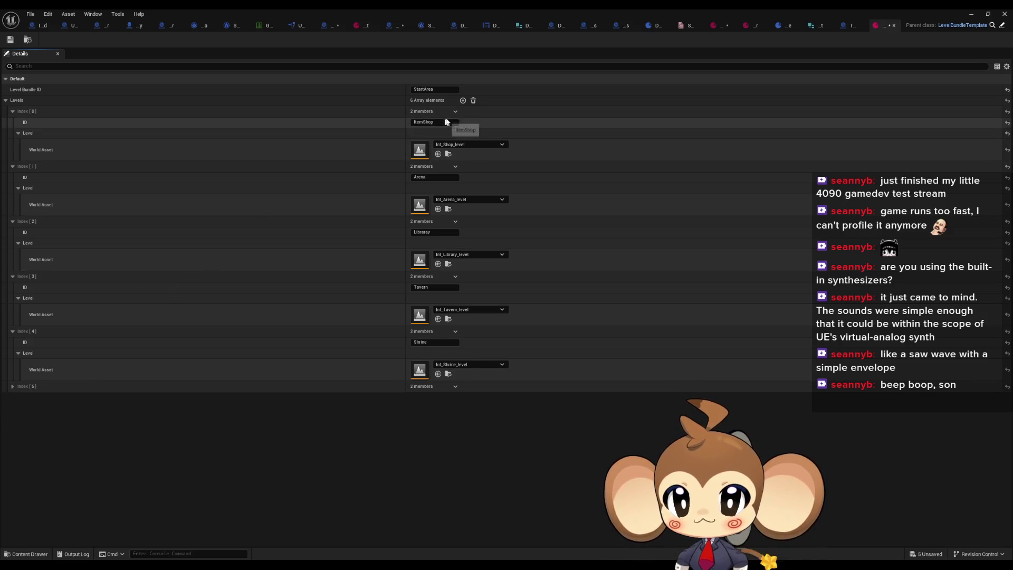
click(474, 101)
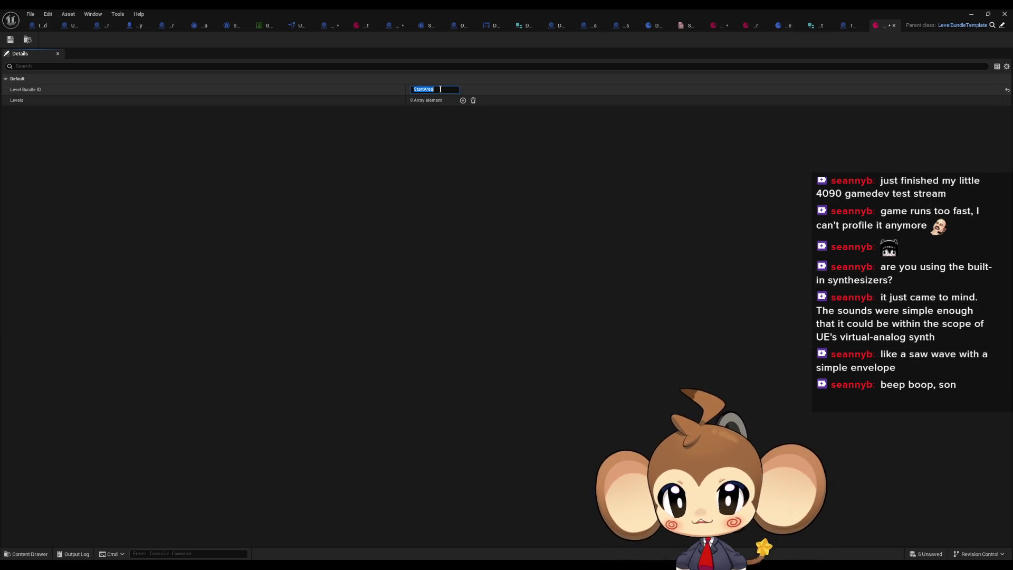
click(328, 26)
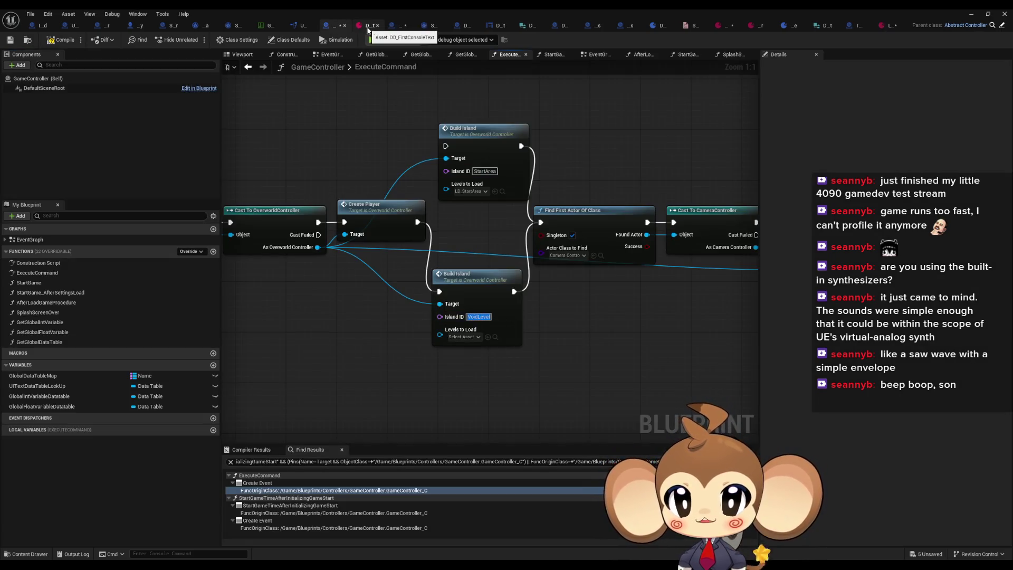
click(881, 25)
Step: Set bundle ID VoidLevel, add a VoidLevel entry using the VoidLevel world, and save
click(430, 89)
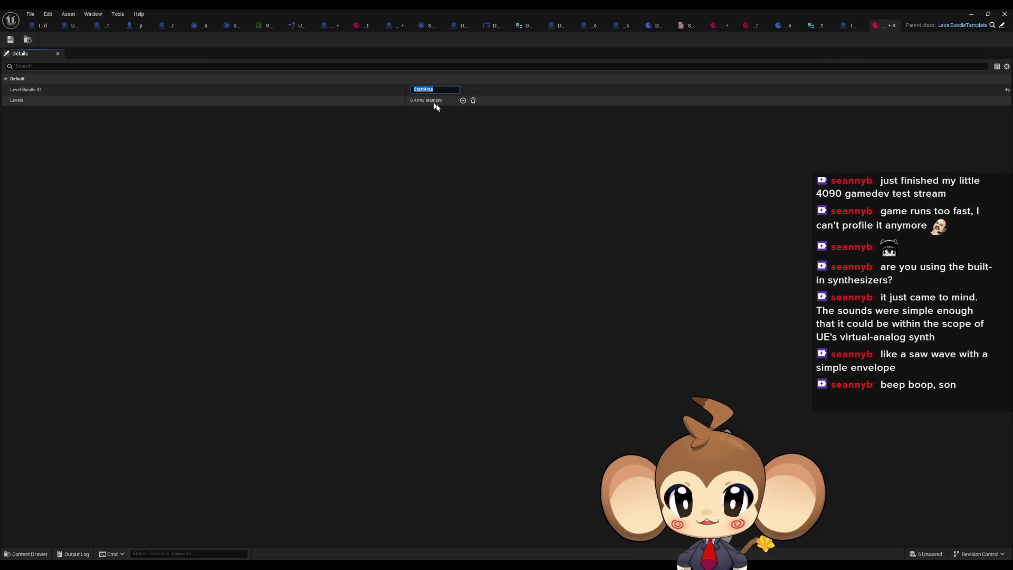
click(462, 100)
click(426, 120)
text(VoidLevel)
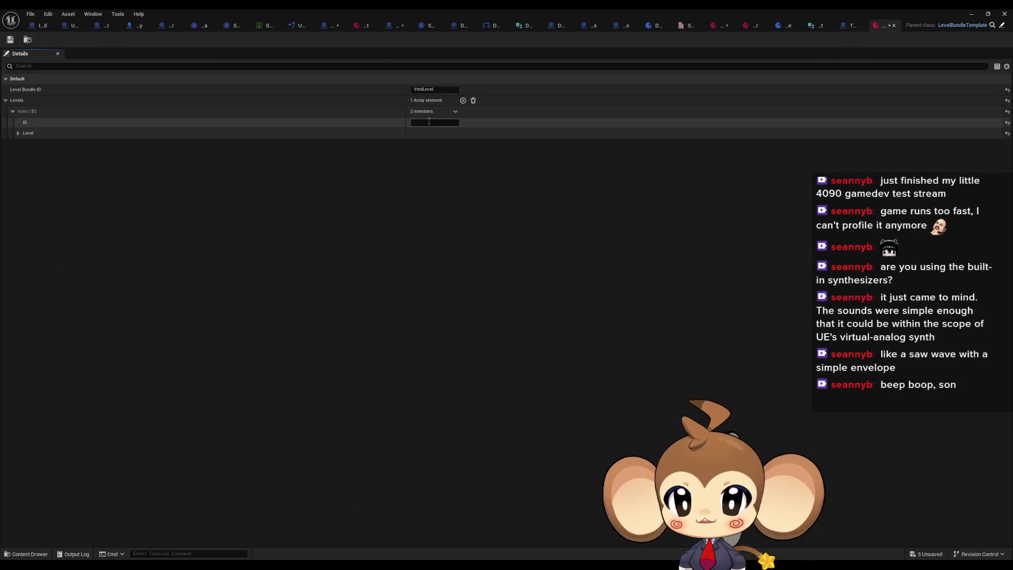
click(17, 133)
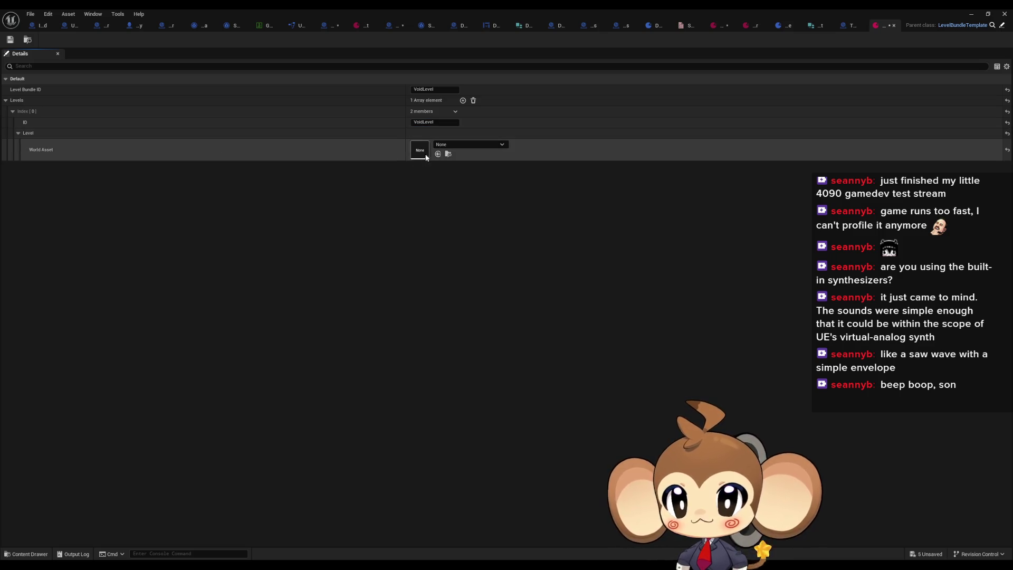
click(445, 145)
text(void)
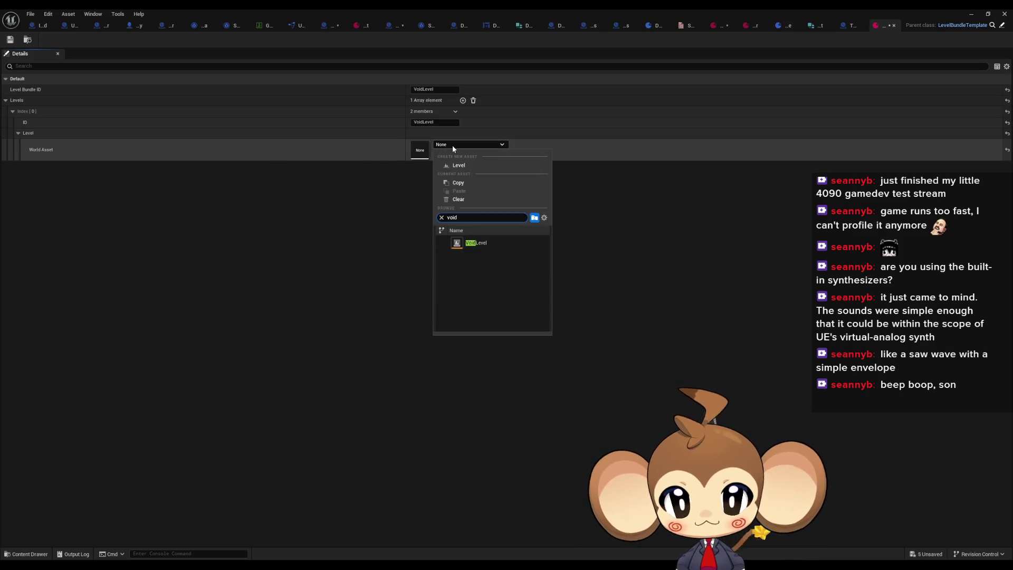
click(478, 243)
key(ctrl+s)
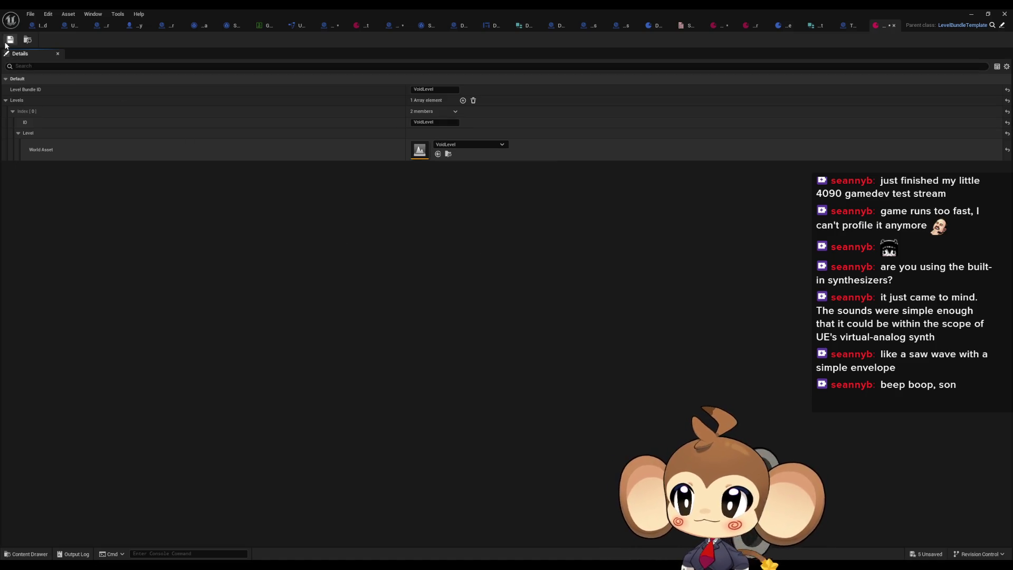
click(972, 13)
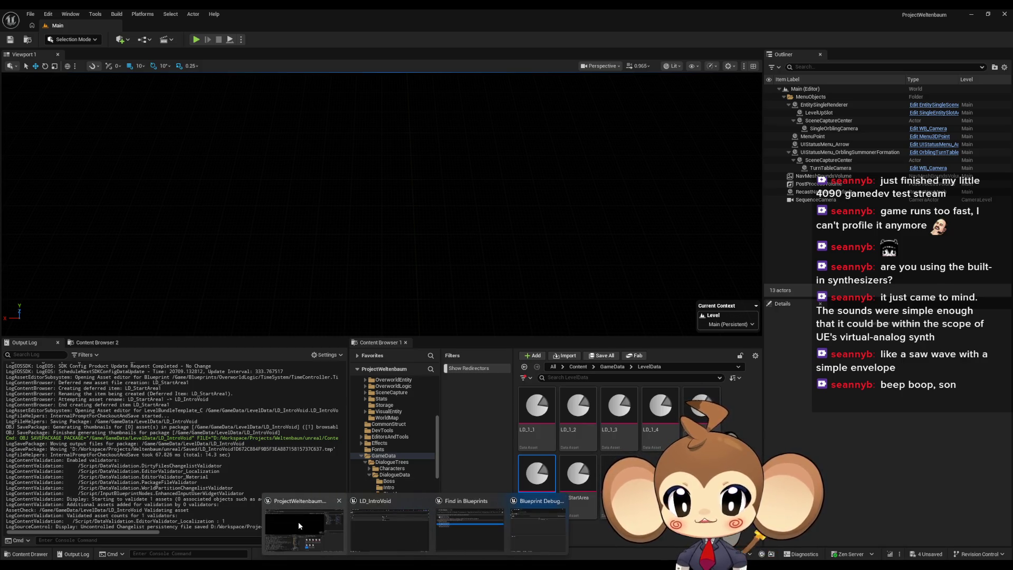
Step: Inspect and collapse DialogueData's Dialogue Tree Data Index [3], then go back to GameController
click(299, 521)
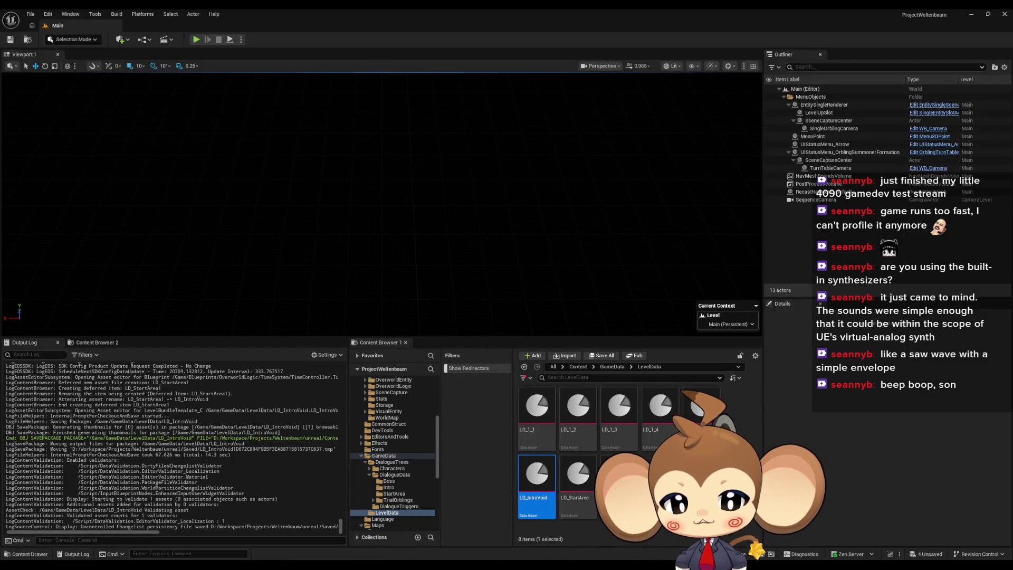
mouse_move(416, 564)
mouse_move(534, 532)
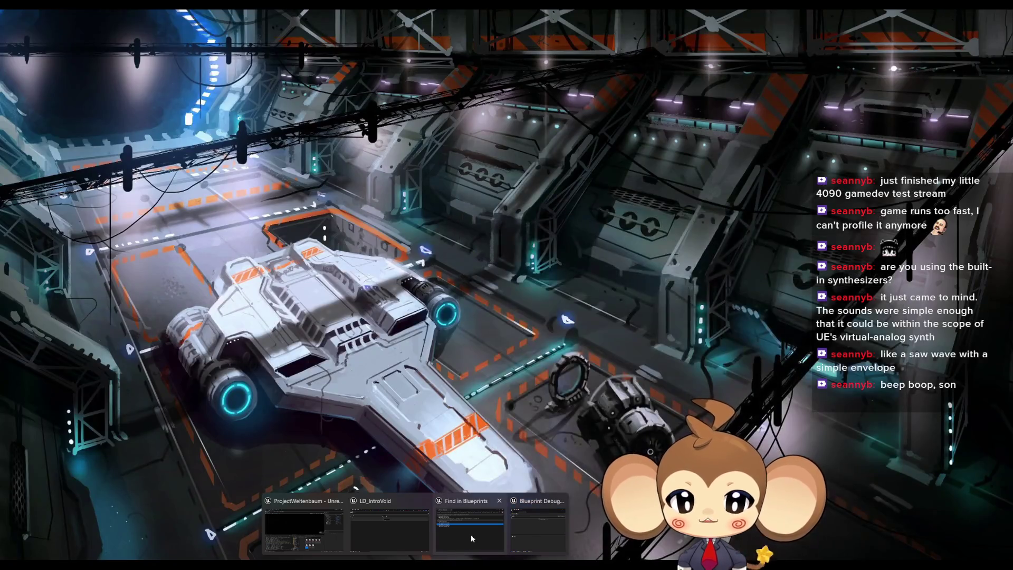
mouse_move(398, 534)
click(358, 25)
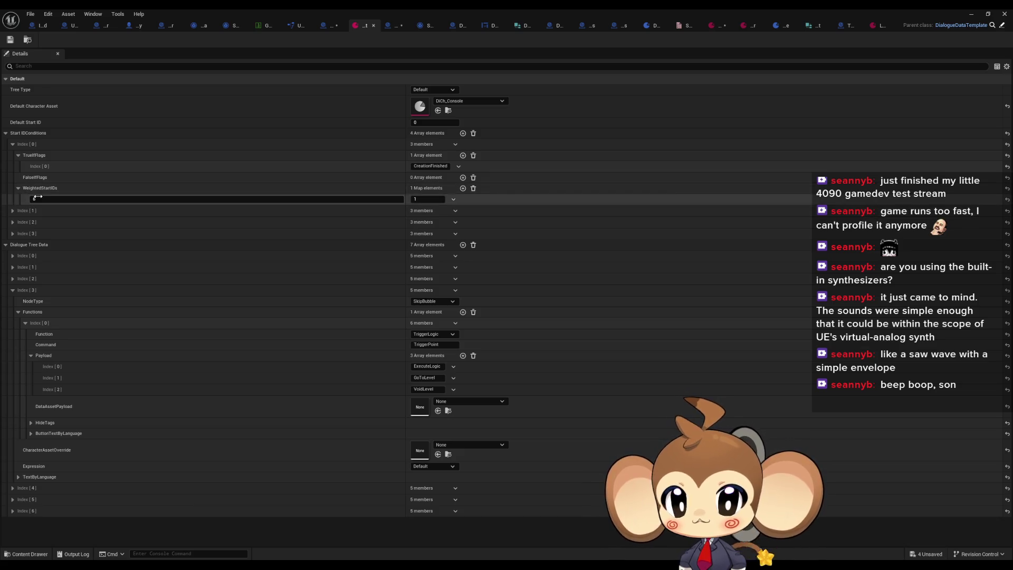
click(12, 290)
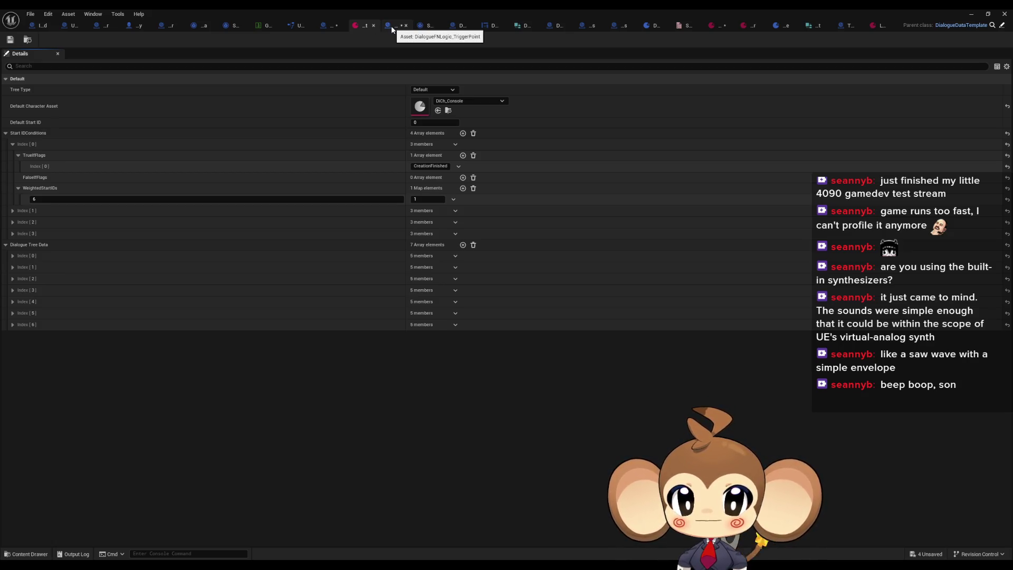
click(324, 26)
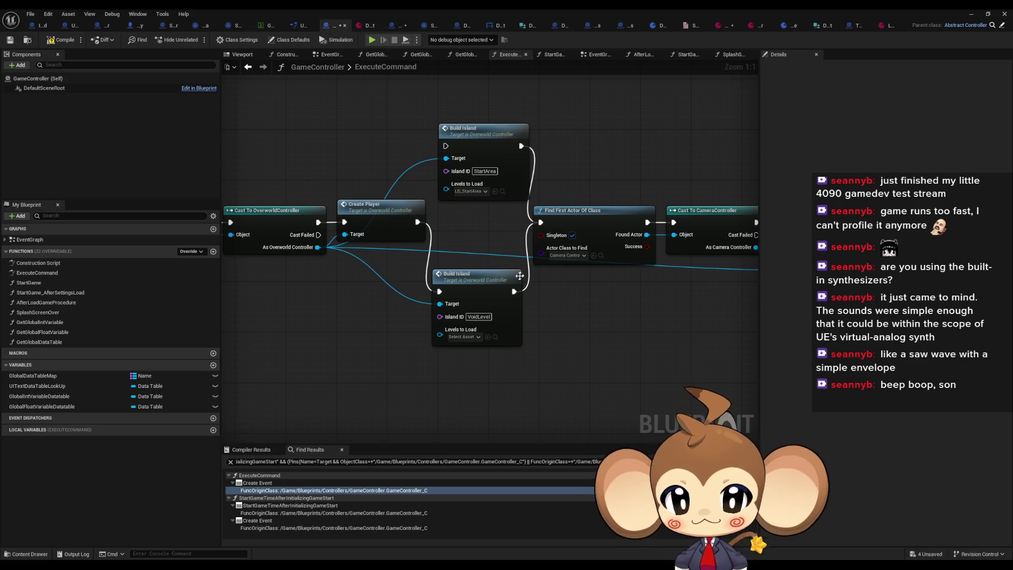
Step: Assign a level bundle to the VoidLevel Build Island's Levels to Load
click(457, 337)
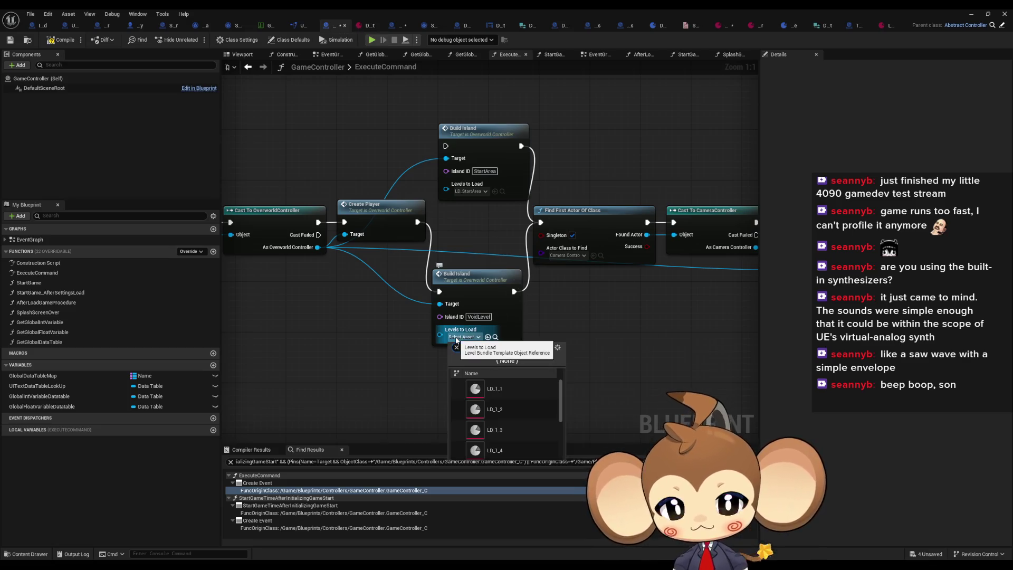
click(517, 390)
scroll(548, 314, down, 4)
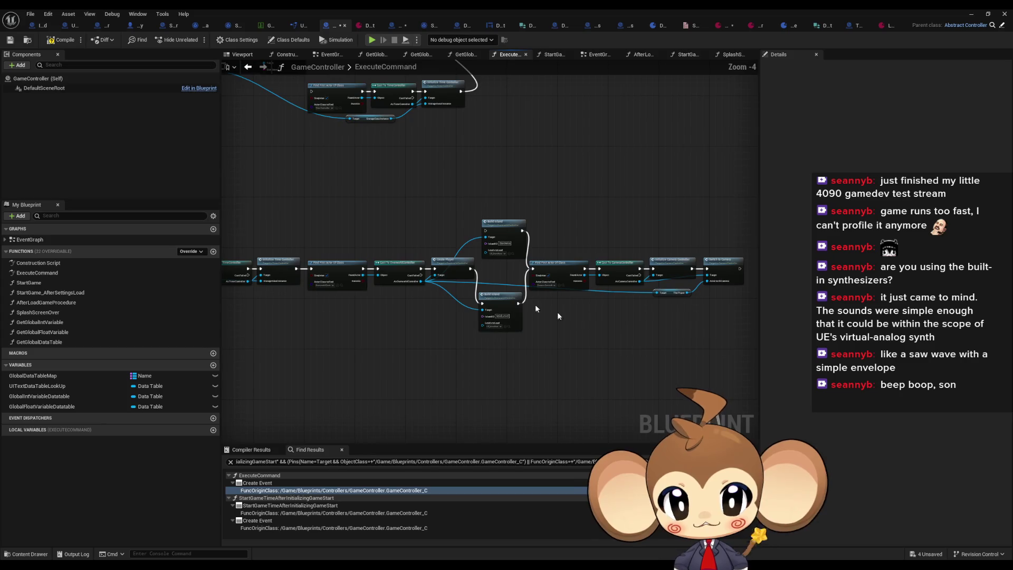
scroll(557, 315, down, 2)
scroll(285, 225, up, 4)
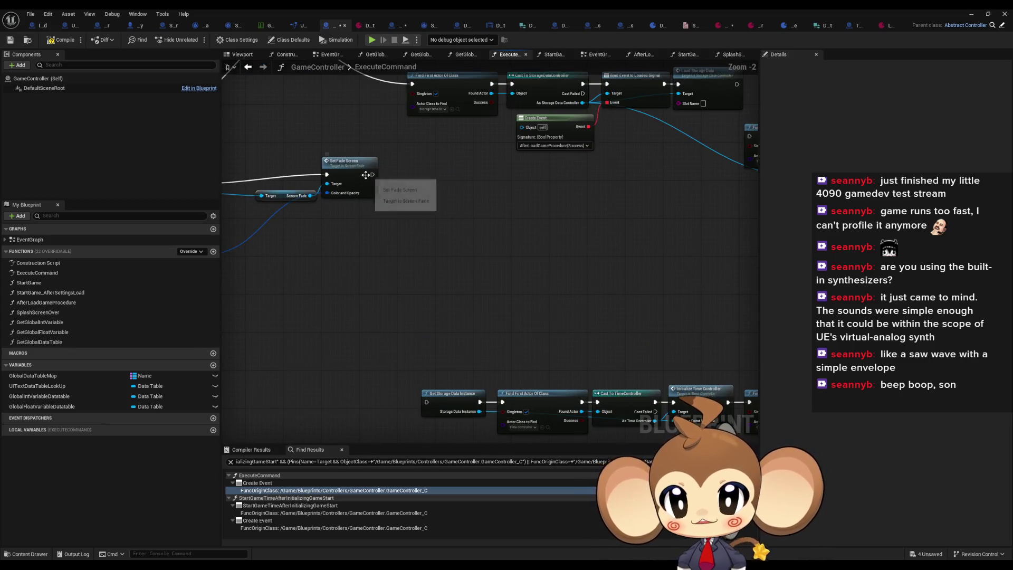
Step: Wire Set Fade Screen's exec into Get Storage Data Instance and start Play in Editor
mouse_move(371, 175)
mouse_down()
mouse_move(418, 253)
mouse_move(426, 402)
mouse_up()
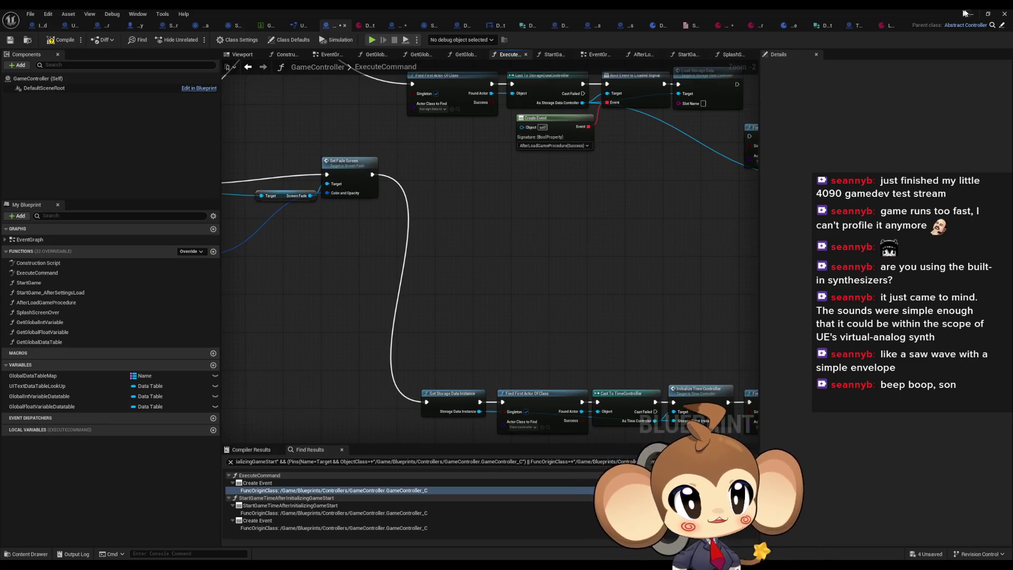
click(968, 13)
click(200, 39)
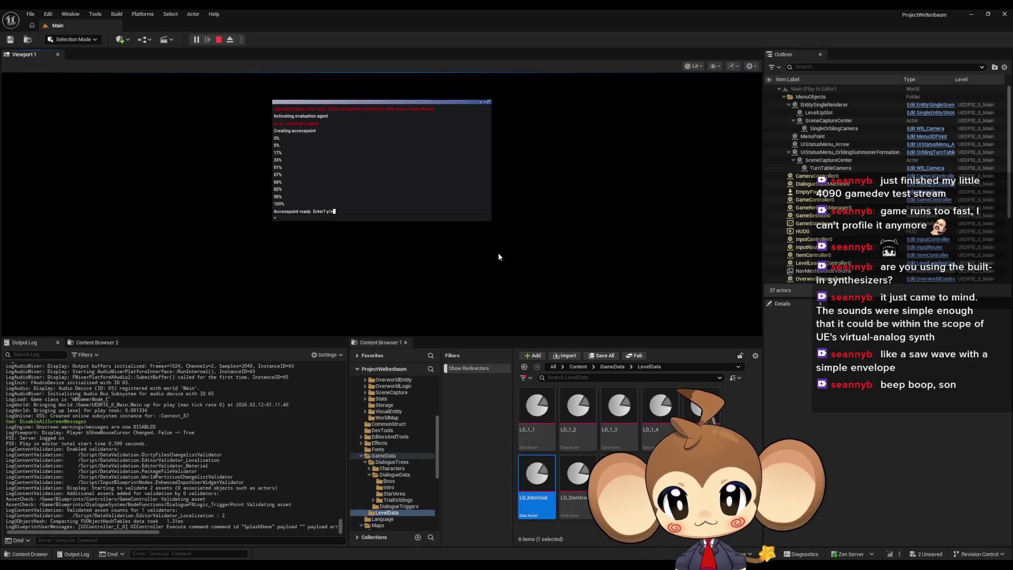
Step: Confirm the in-game terminal prompt and focus the viewport so the character spawns in the white void
key(Return)
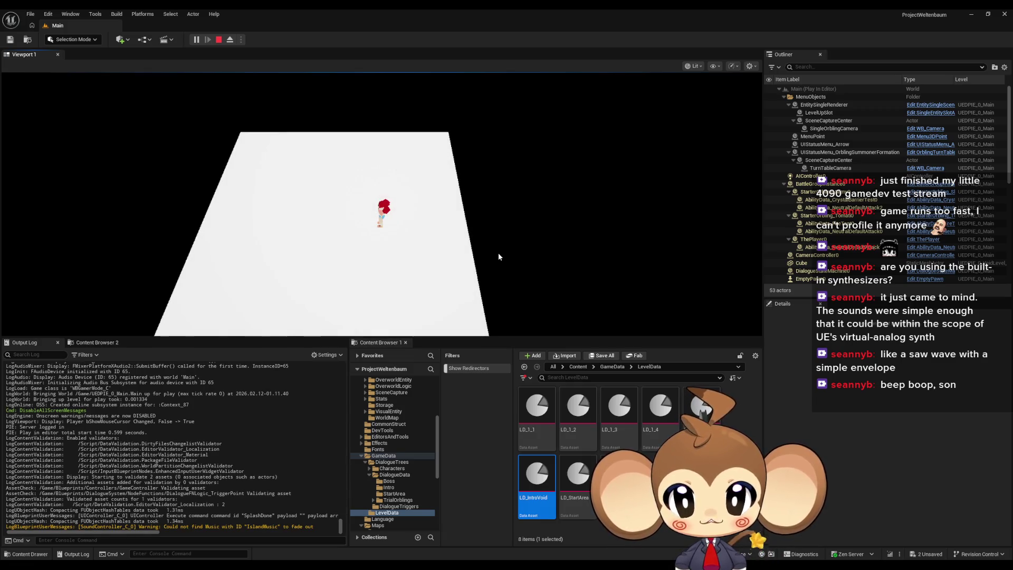
click(454, 219)
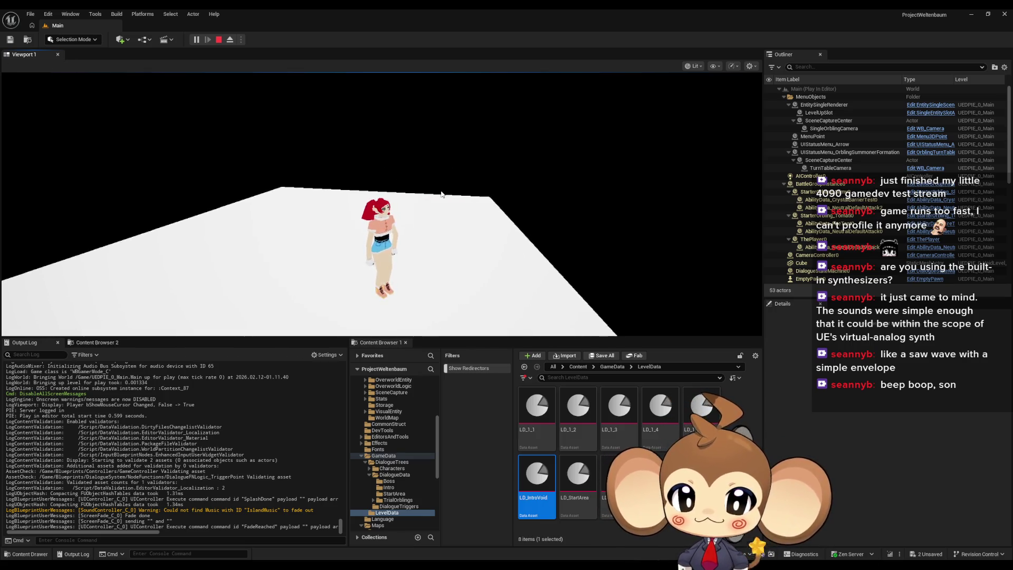
Step: Stop the play session and bring the GameController blueprint graph back
click(216, 41)
click(371, 528)
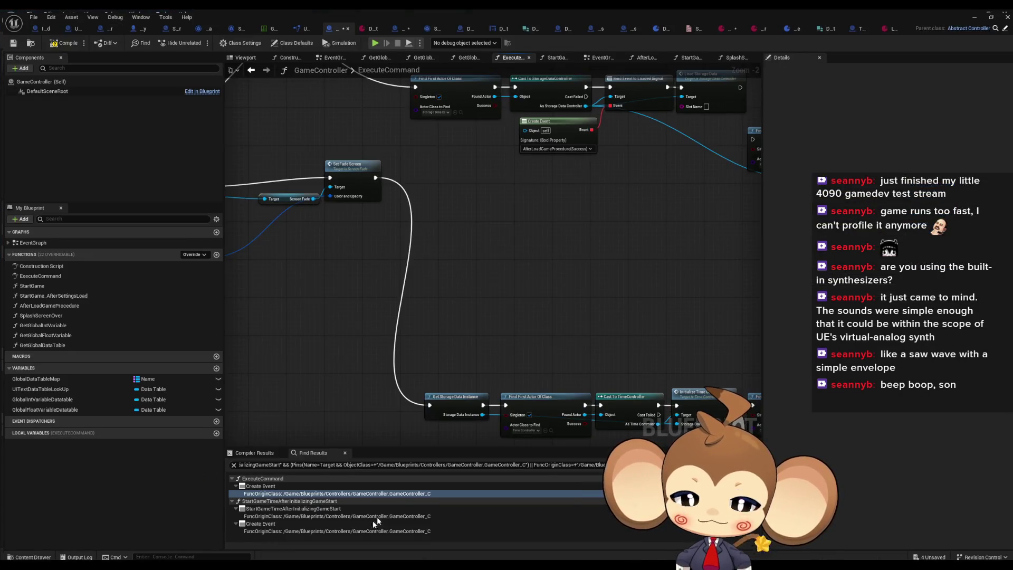
scroll(325, 277, down, 2)
scroll(320, 256, up, 4)
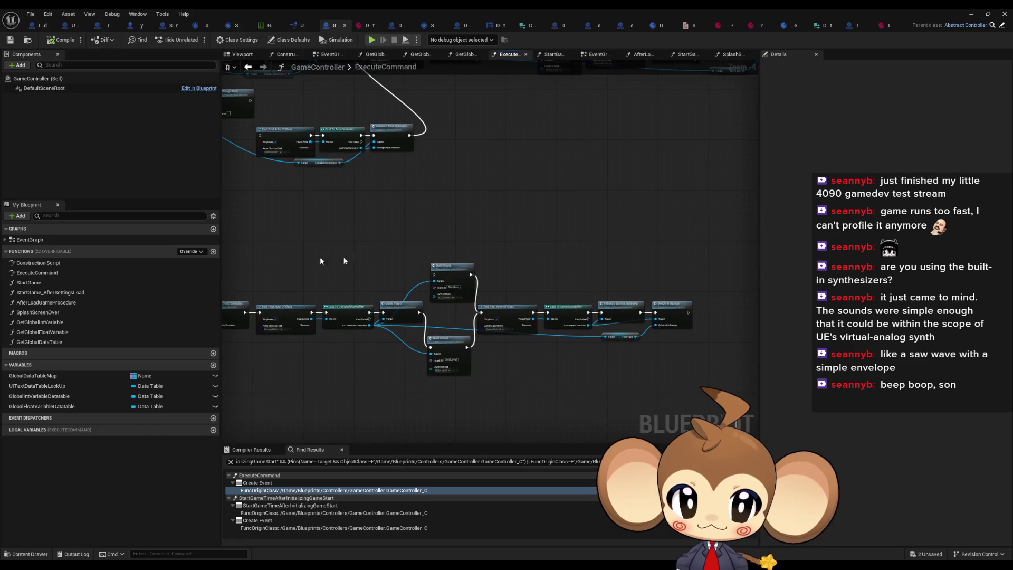
Step: Delete the StartArea Build Island and move the VoidLevel one up into the main chain
click(538, 264)
key(Delete)
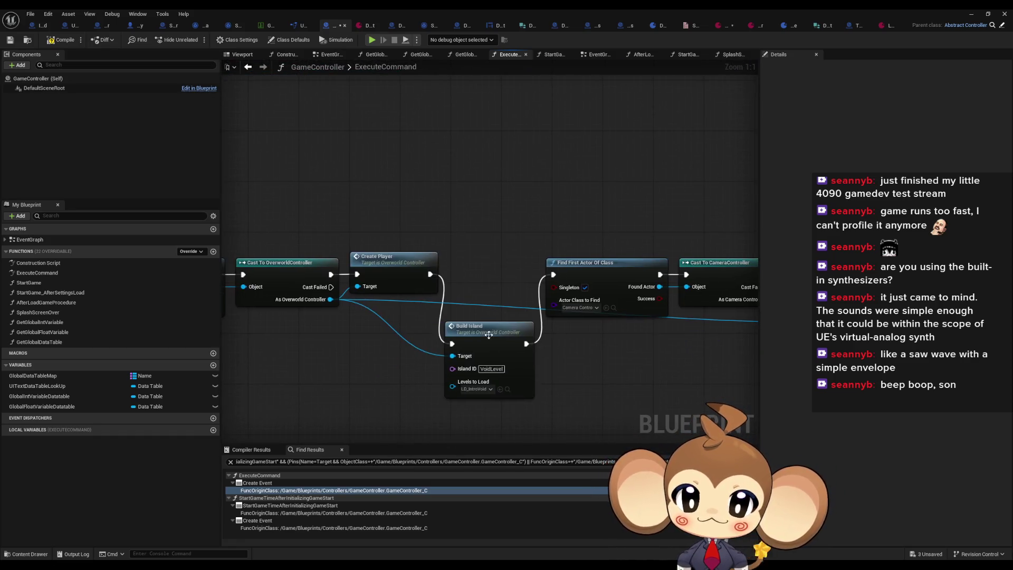
mouse_move(489, 333)
mouse_down()
mouse_move(482, 262)
mouse_move(492, 263)
mouse_up()
click(491, 212)
scroll(486, 216, down, 6)
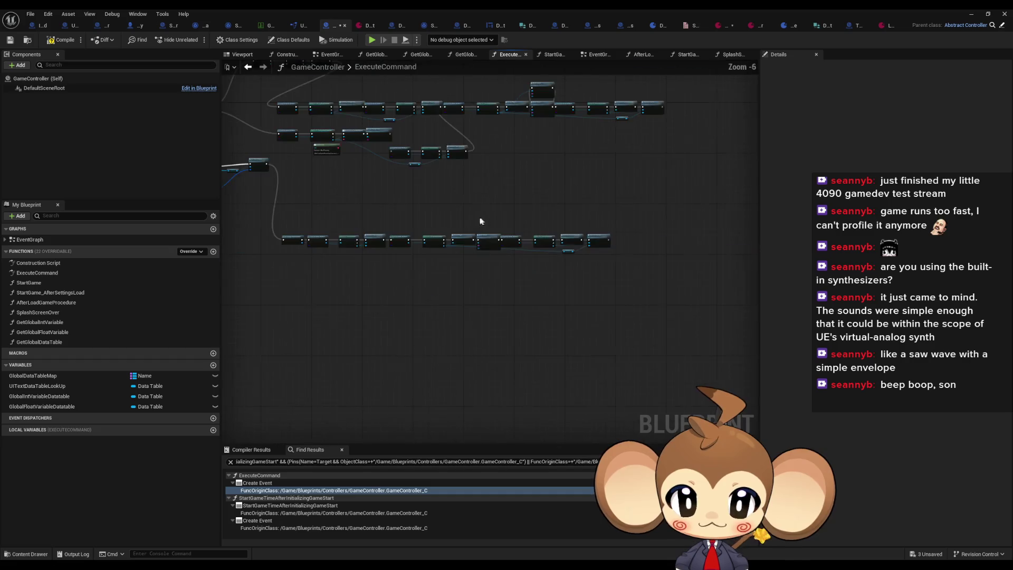
scroll(395, 253, up, 3)
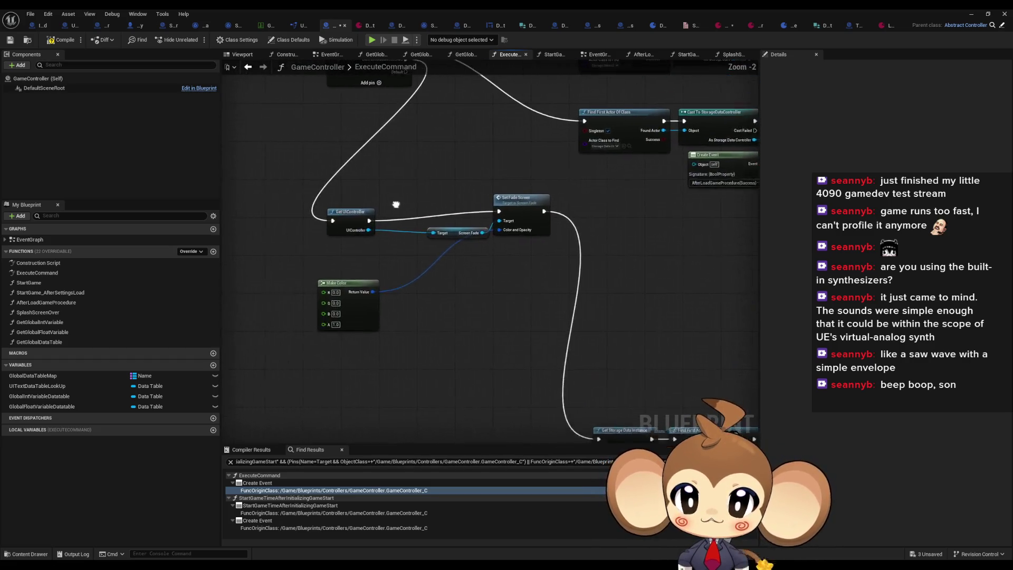
scroll(396, 204, down, 2)
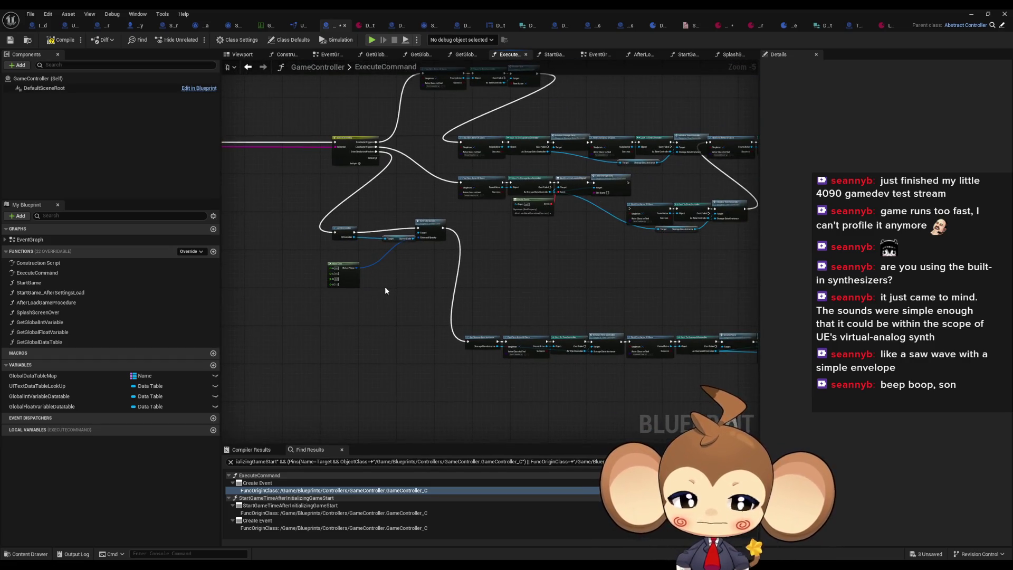
scroll(389, 280, up, 3)
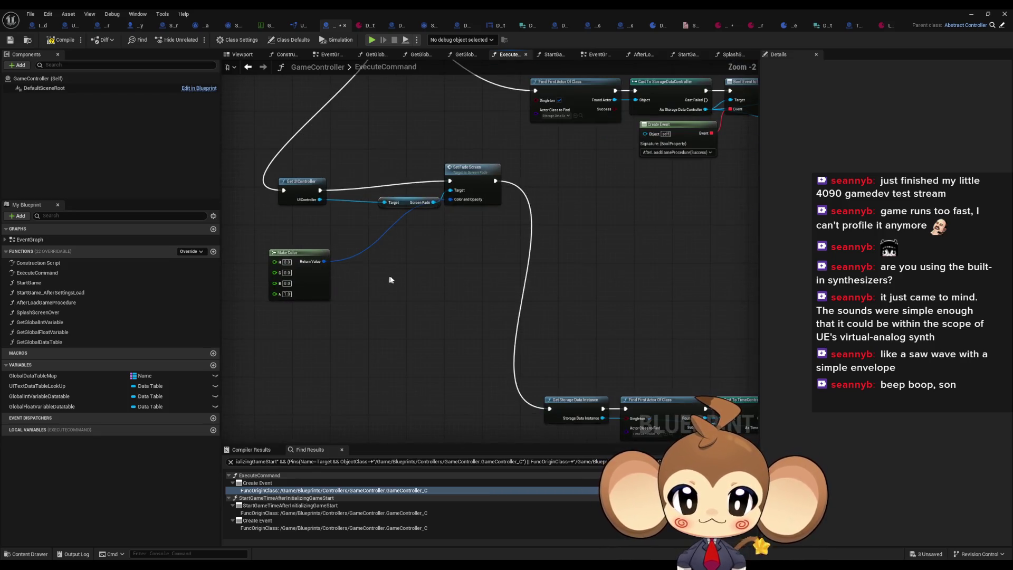
scroll(399, 279, down, 4)
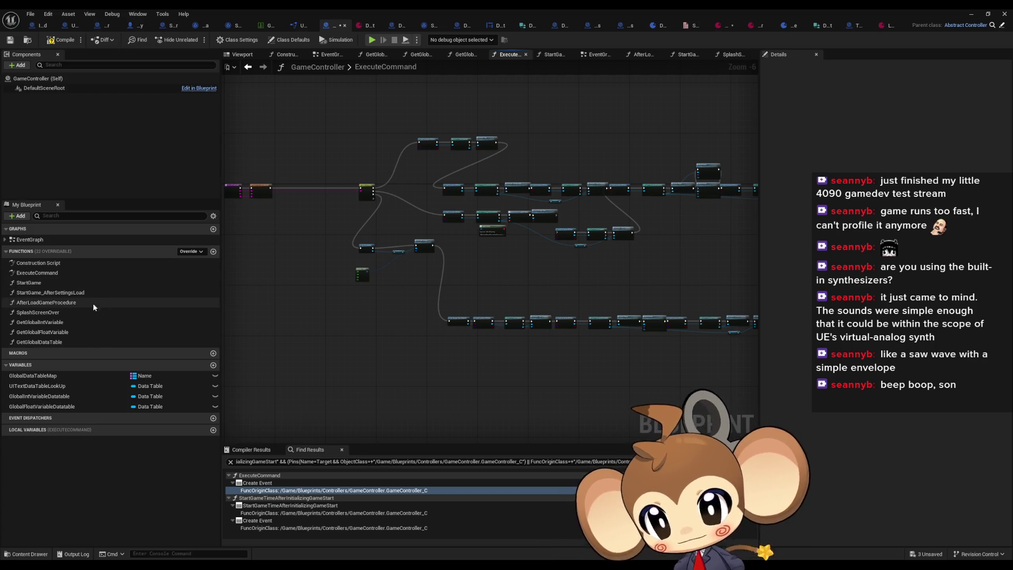
Step: Look through the StartGame_AfterSettingsLoad and AfterLoadGameProcedure function graphs
double_click(59, 294)
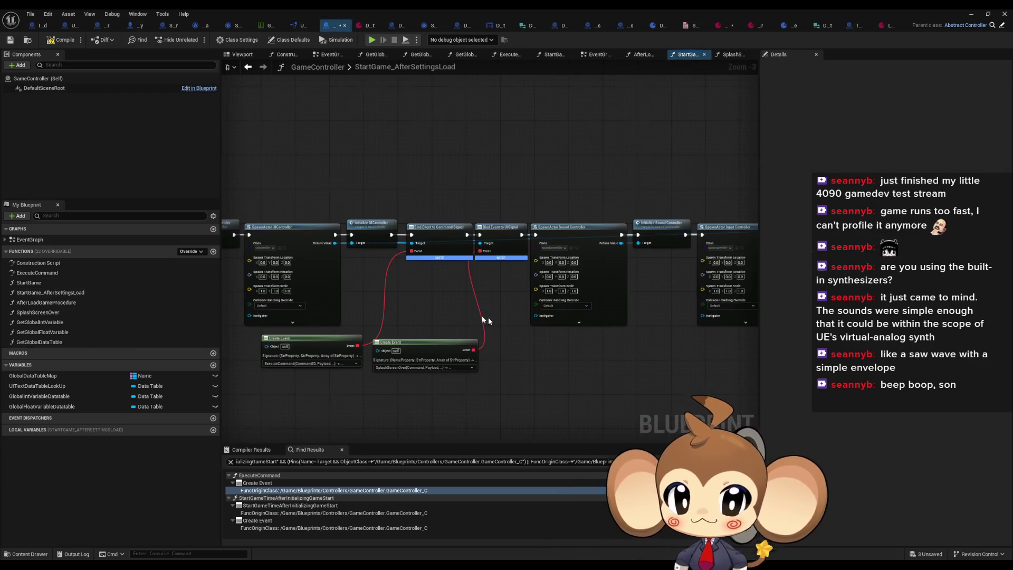
scroll(488, 317, down, 2)
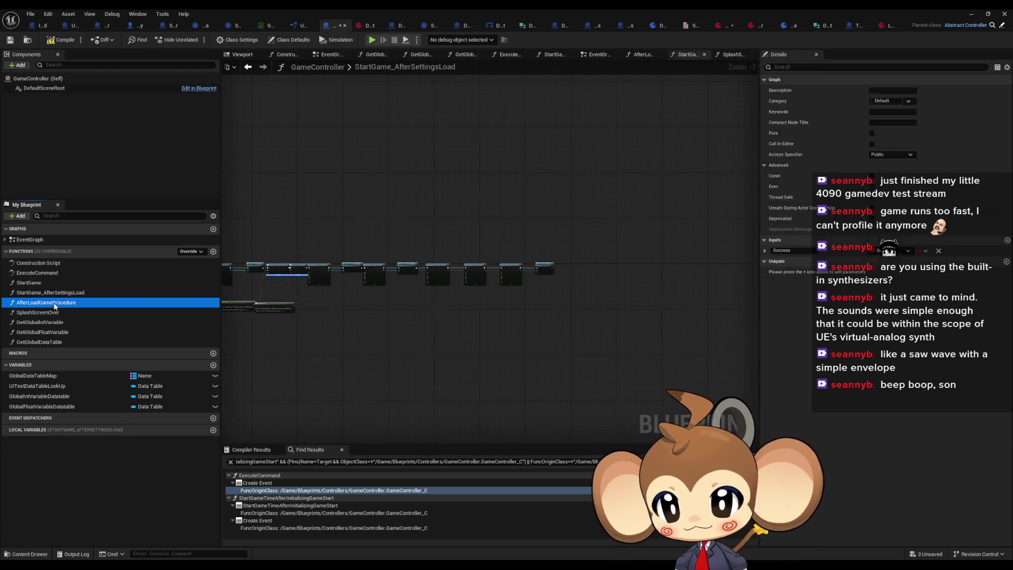
double_click(46, 302)
scroll(582, 311, down, 4)
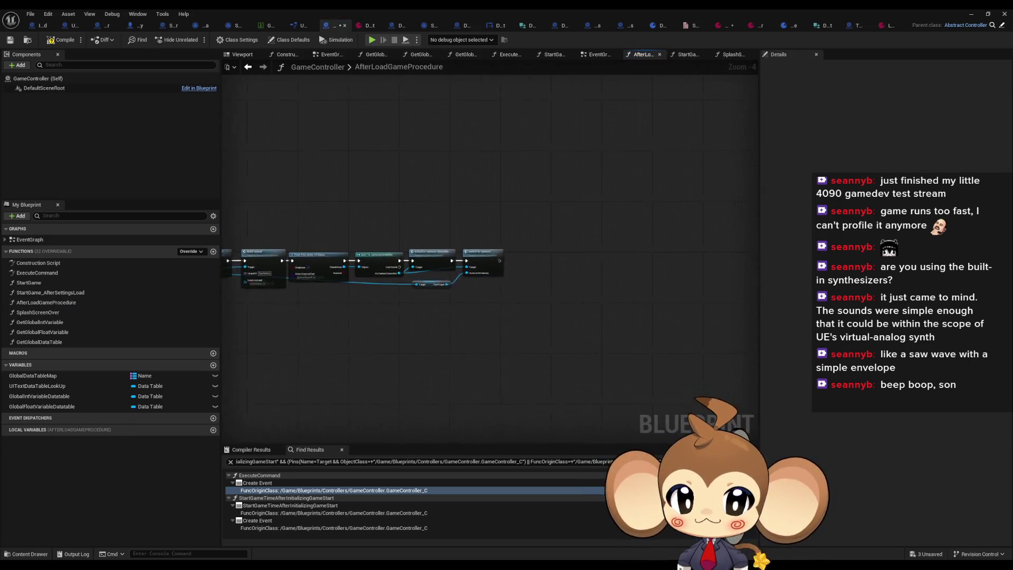
scroll(579, 236, up, 2)
scroll(580, 235, down, 4)
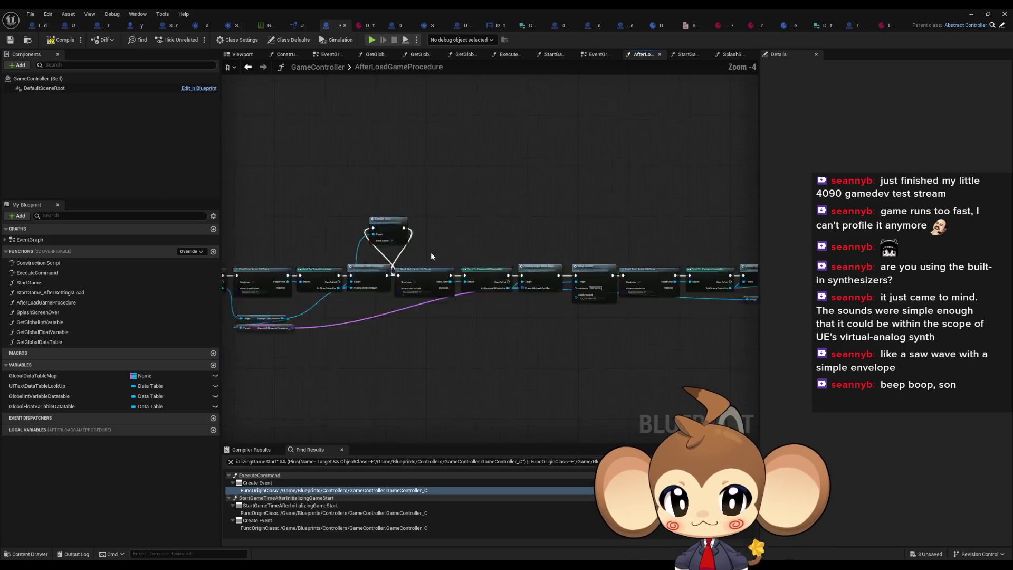
Step: Shift Find First Actor and its following nodes right and slot Enable Time into the gap
drag(470, 259, 548, 282)
scroll(480, 274, up, 6)
mouse_move(480, 330)
mouse_down()
mouse_move(507, 248)
mouse_move(568, 330)
mouse_up()
drag(441, 241, 490, 336)
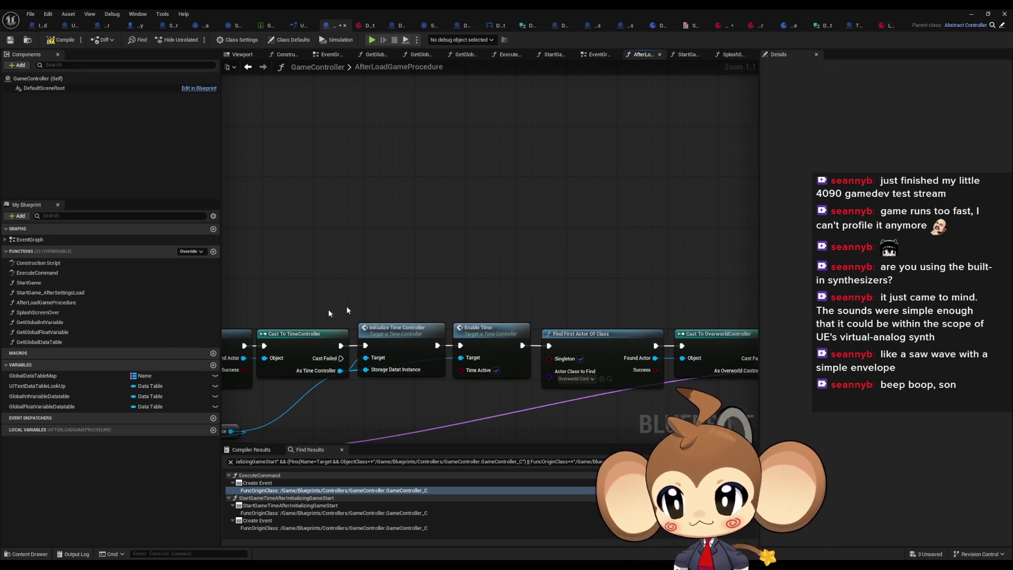
Step: Open SplashScreenOver and bring its CONTAINS checks and branches into view
double_click(59, 313)
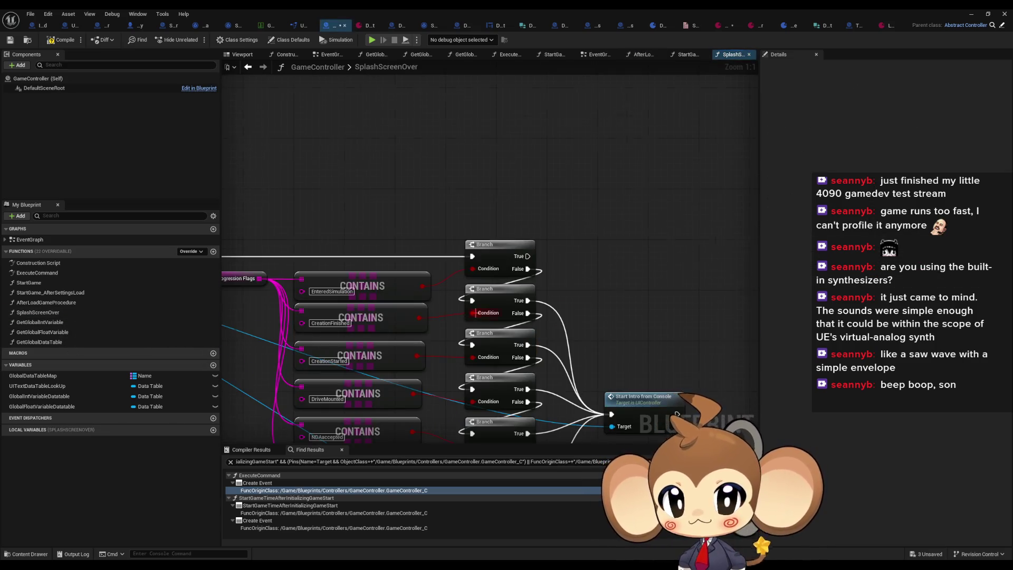
scroll(485, 159, down, 4)
scroll(378, 294, up, 2)
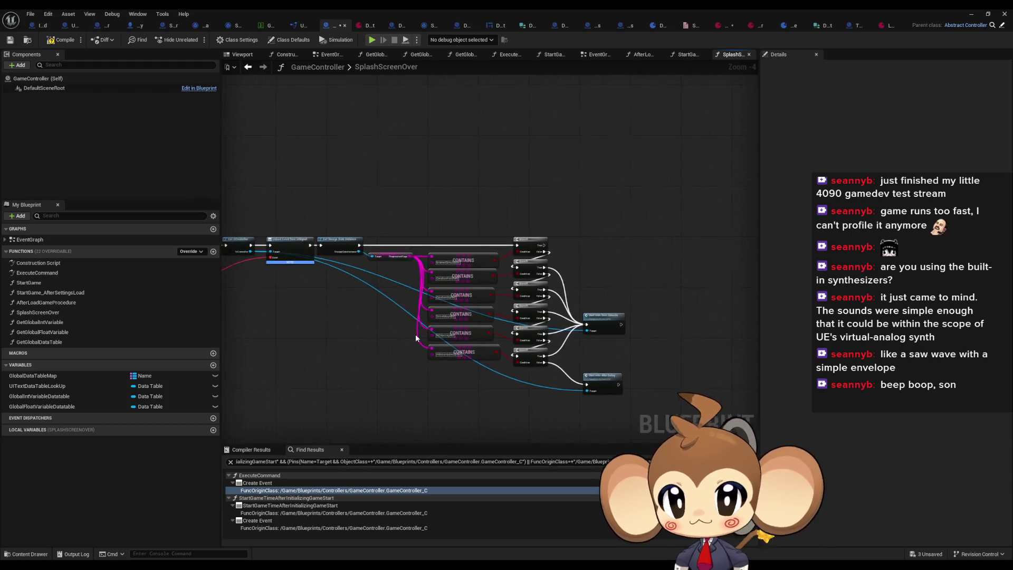
drag(596, 326, 531, 332)
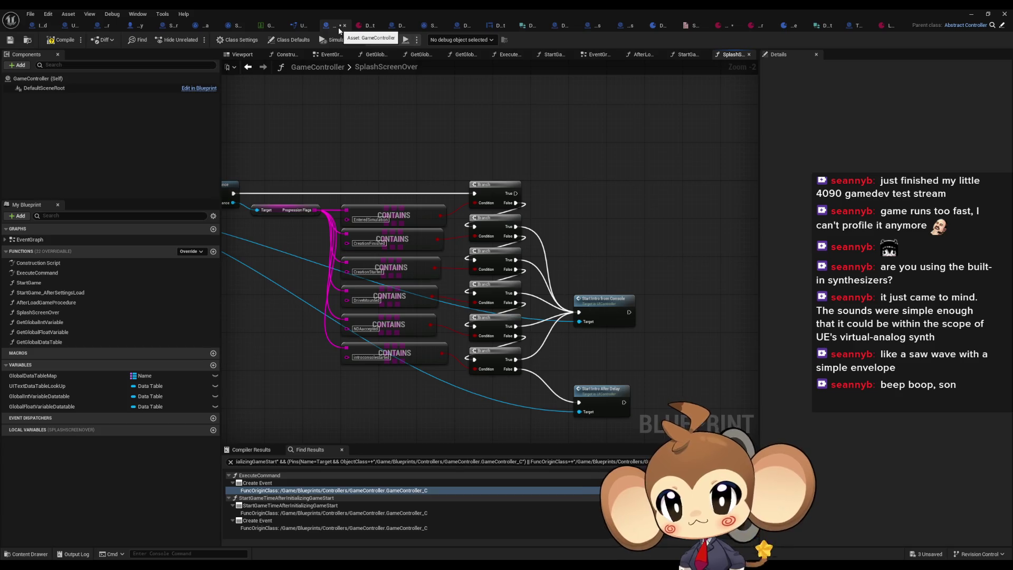
click(363, 24)
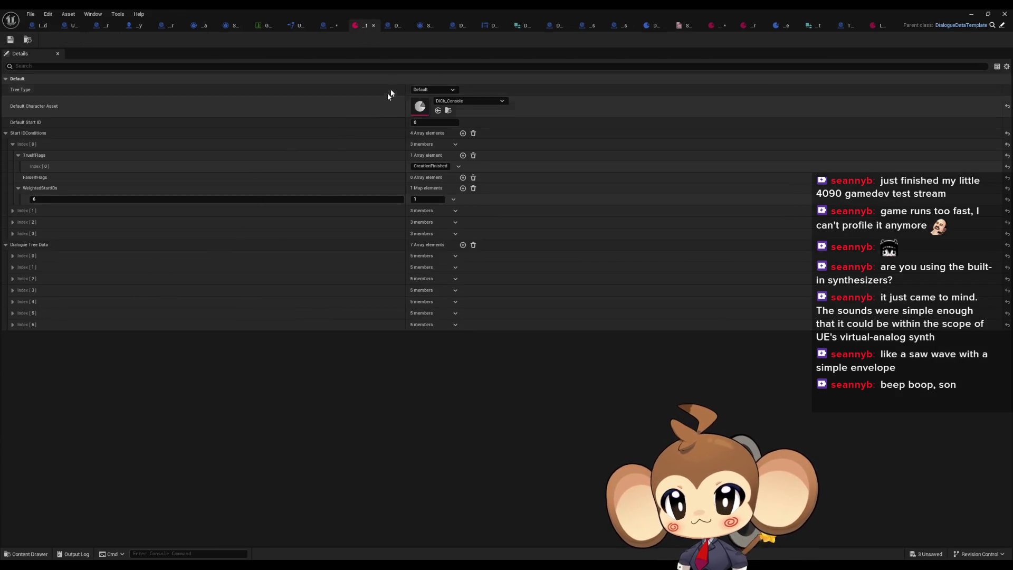
Step: In DialogueFNLogic_TriggerPoint, select the VoidLevel branch's EnterSimulationAfterIntro Execute Command node
click(396, 26)
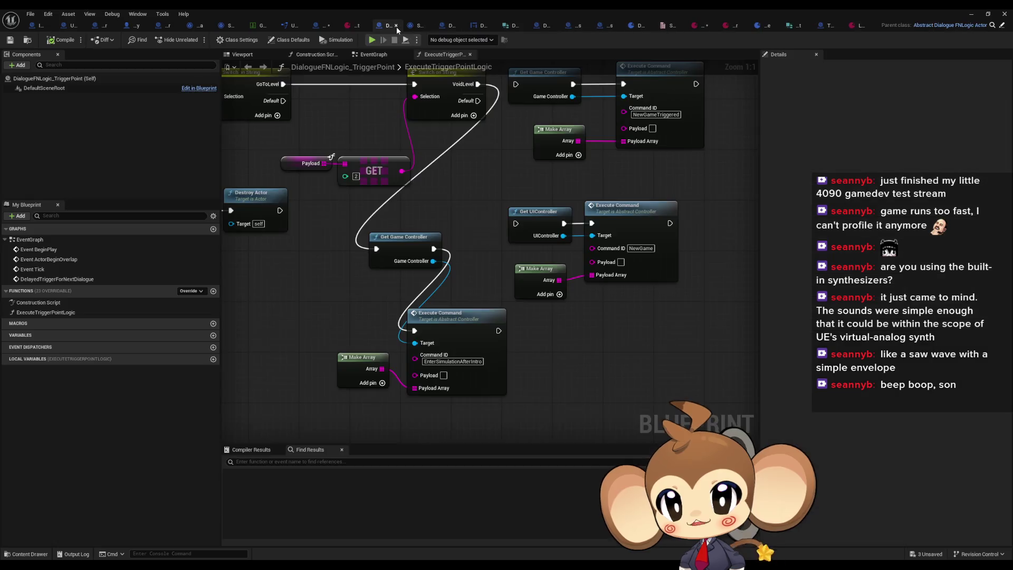
scroll(590, 322, down, 5)
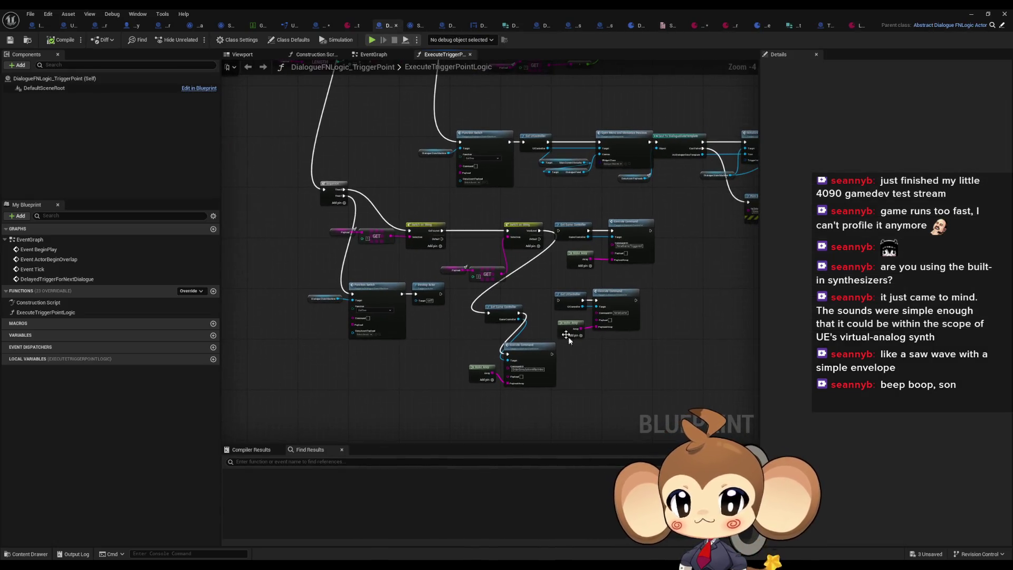
scroll(547, 251, up, 4)
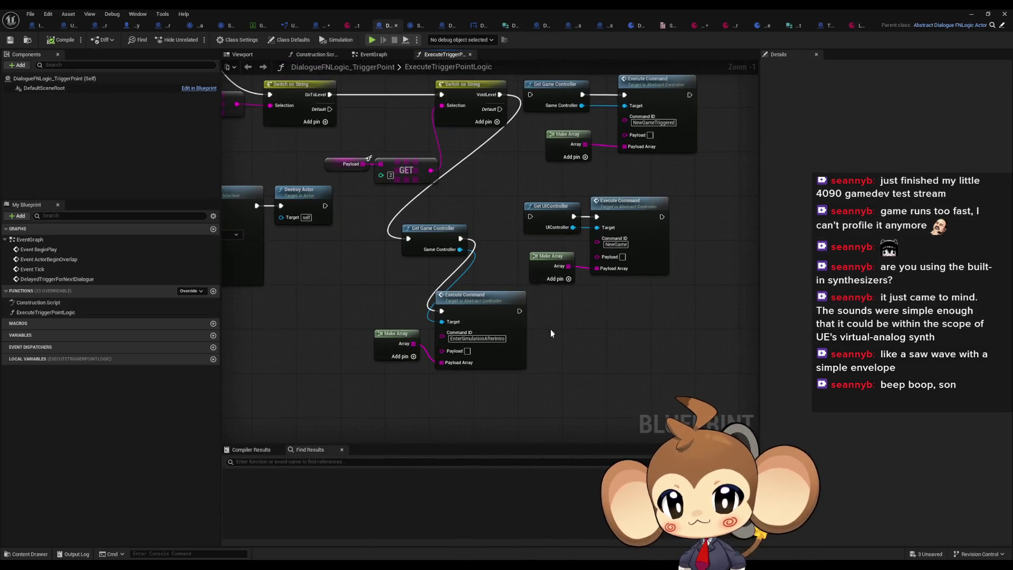
mouse_move(545, 325)
mouse_down()
mouse_move(546, 368)
mouse_move(540, 353)
mouse_up()
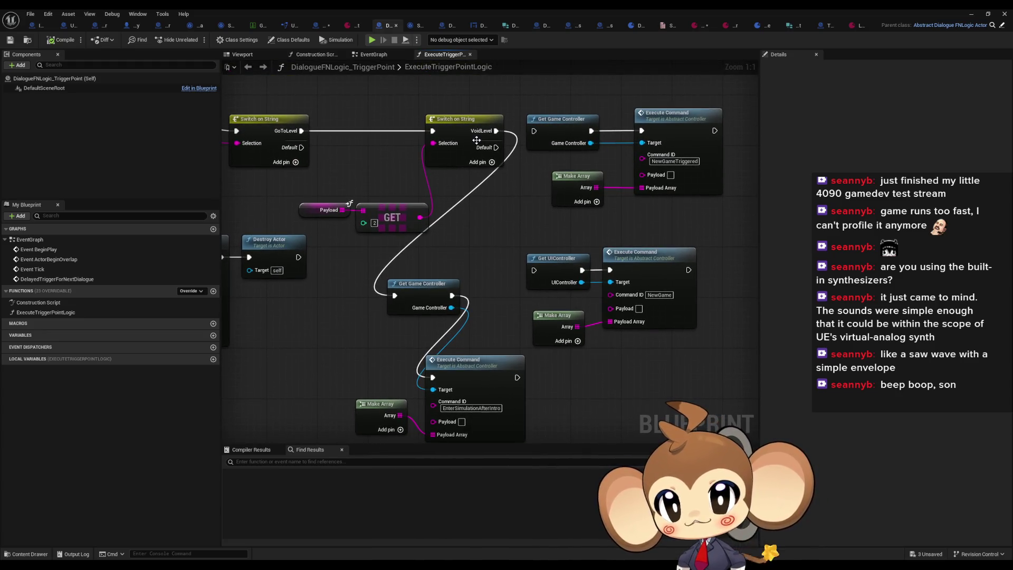
mouse_move(494, 163)
mouse_down()
mouse_move(481, 265)
mouse_move(535, 320)
mouse_move(516, 294)
mouse_up()
click(515, 294)
mouse_move(657, 410)
mouse_down()
mouse_move(583, 372)
mouse_move(577, 329)
mouse_move(579, 370)
mouse_move(607, 416)
mouse_move(439, 331)
mouse_up()
scroll(438, 330, down, 1)
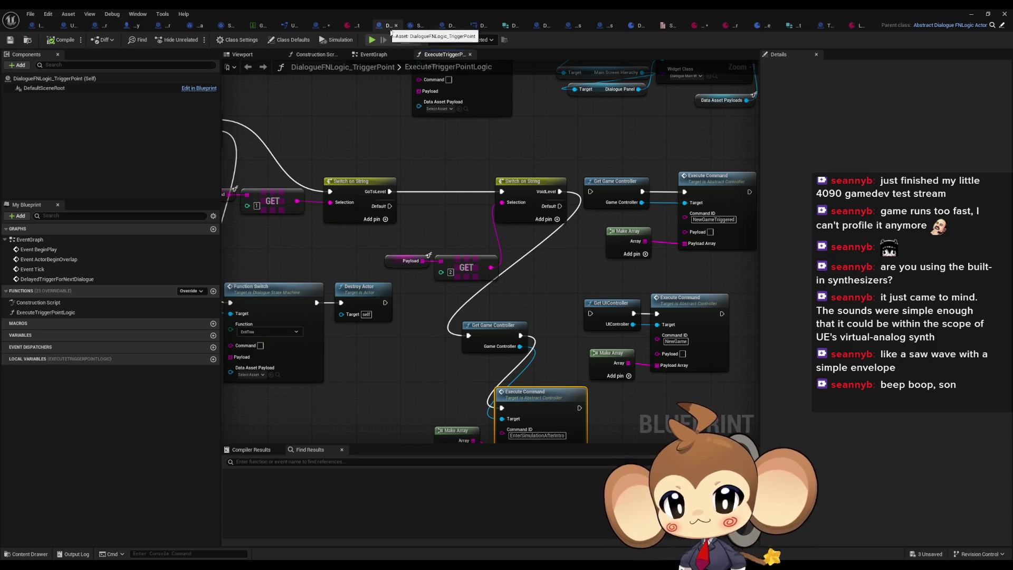
scroll(588, 330, down, 4)
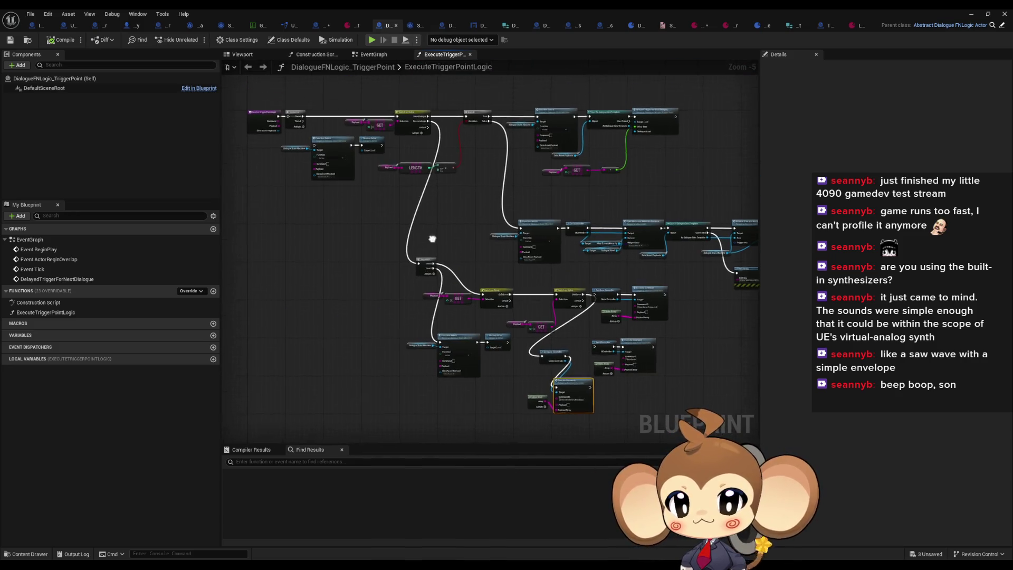
scroll(463, 304, up, 3)
scroll(481, 390, up, 2)
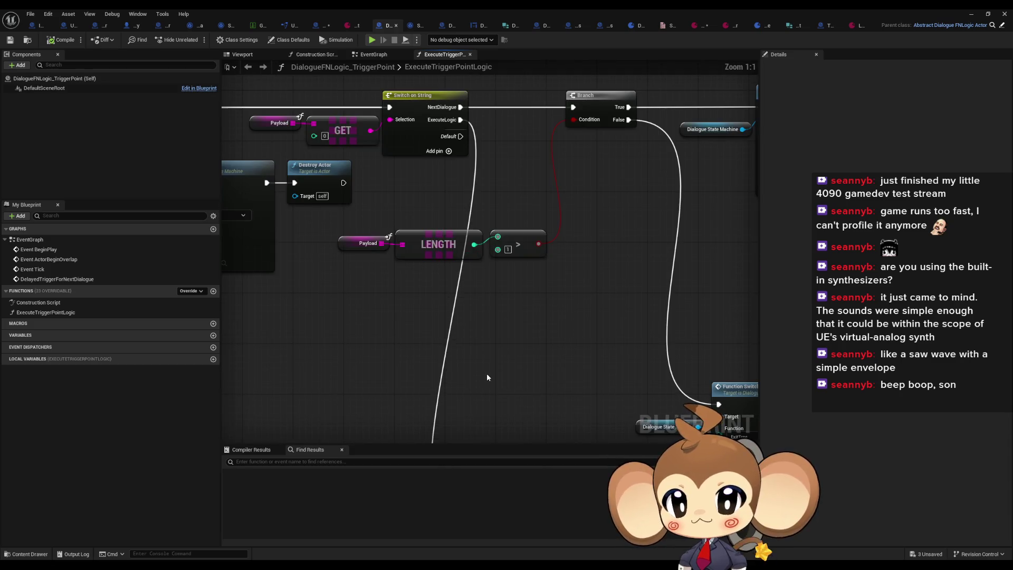
mouse_move(496, 376)
mouse_down()
mouse_move(496, 301)
mouse_move(578, 273)
mouse_move(495, 317)
mouse_move(463, 281)
mouse_move(495, 253)
mouse_up()
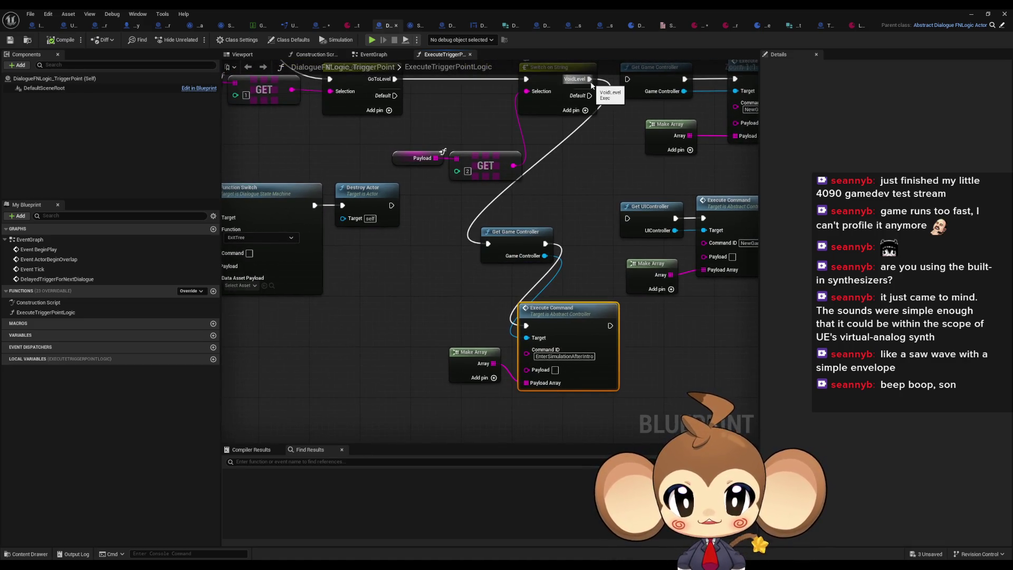
Step: Add a Get Storage Controller node off the VoidLevel exec pin via 'get stora' and move it lower left
mouse_move(589, 79)
mouse_down()
mouse_move(588, 121)
mouse_move(464, 274)
mouse_move(366, 344)
mouse_up()
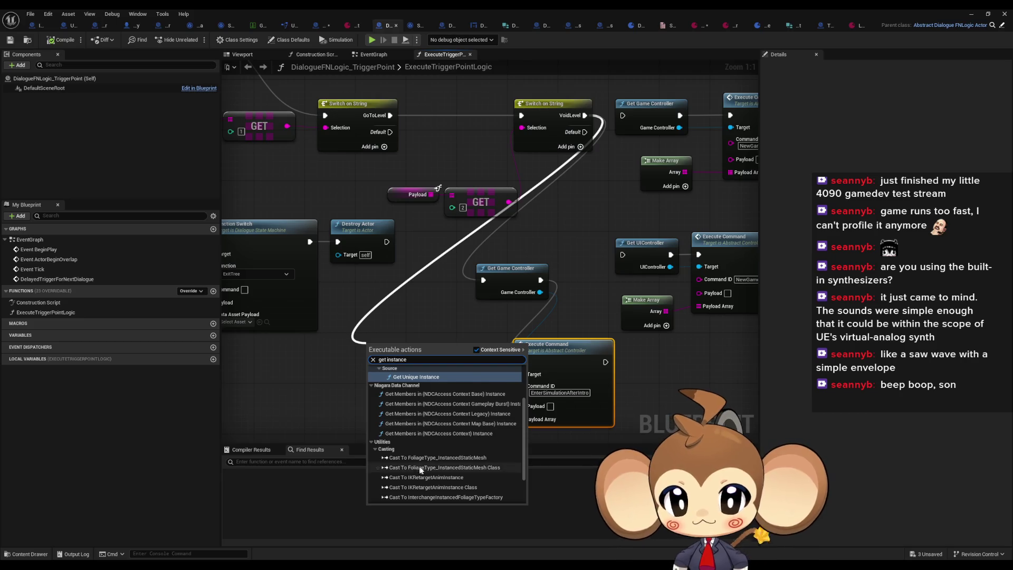
scroll(425, 470, down, 2)
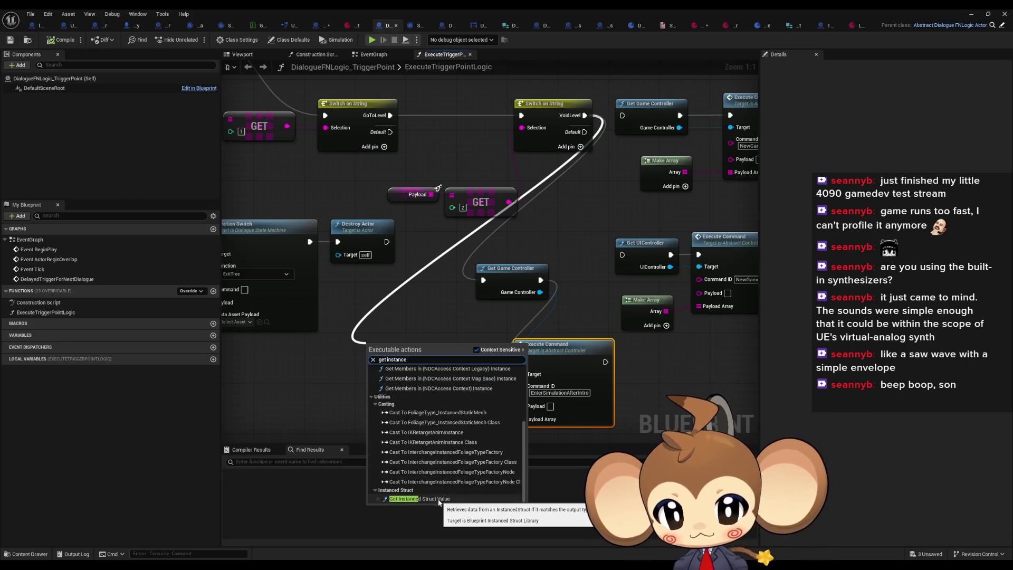
text(get)
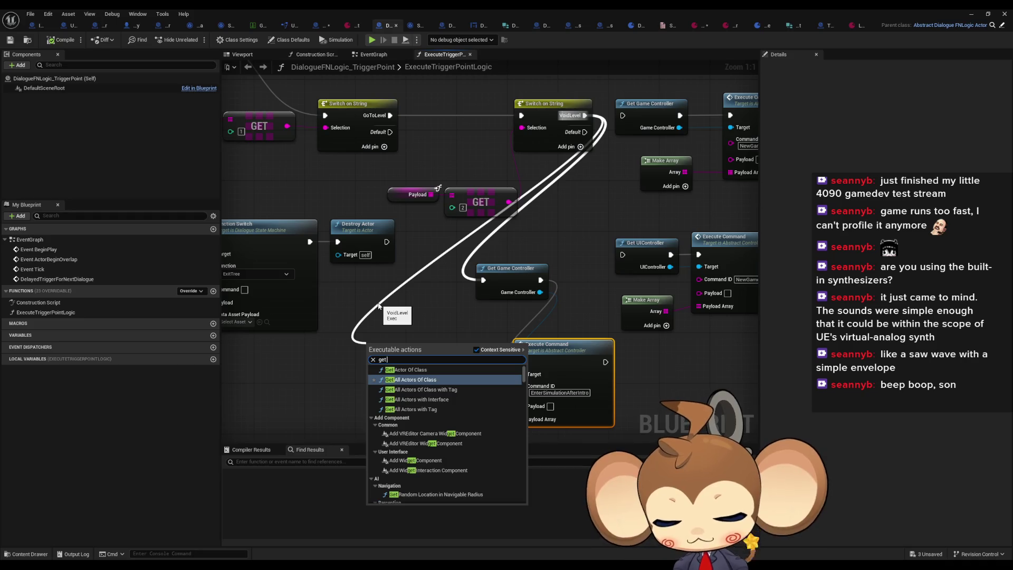
text( stora)
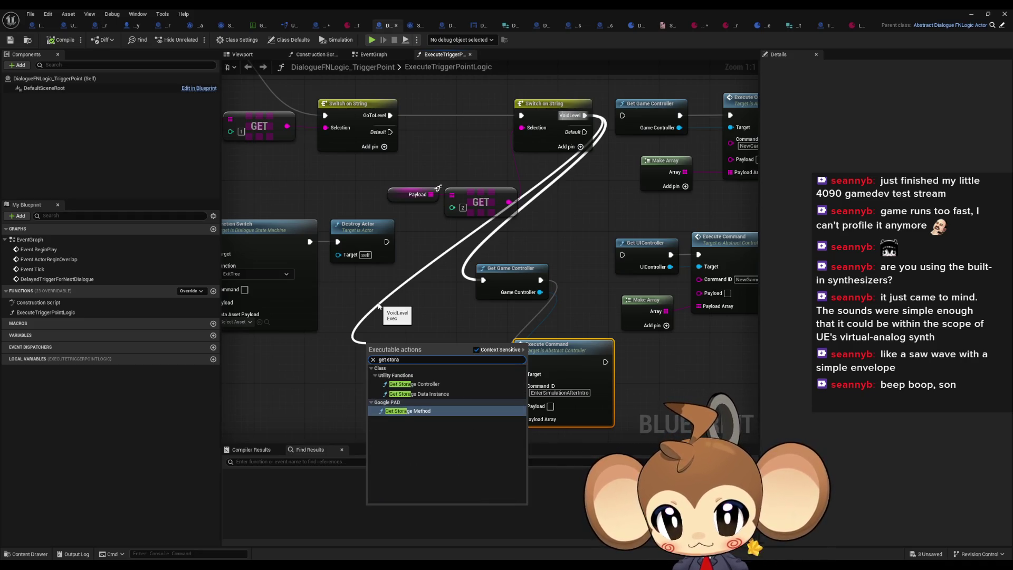
key(Up)
key(Up)
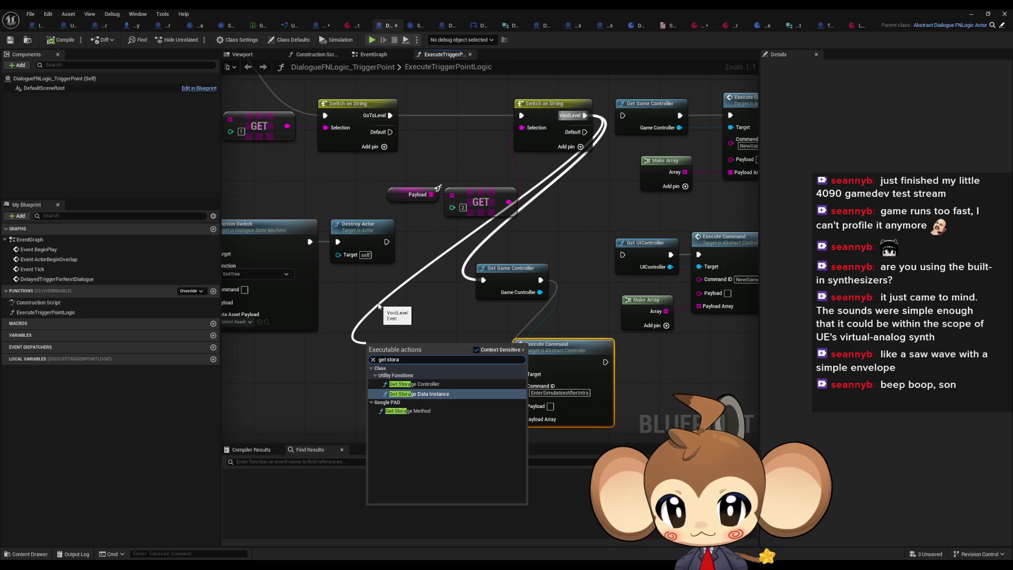
key(Up)
key(Return)
drag(409, 345, 295, 395)
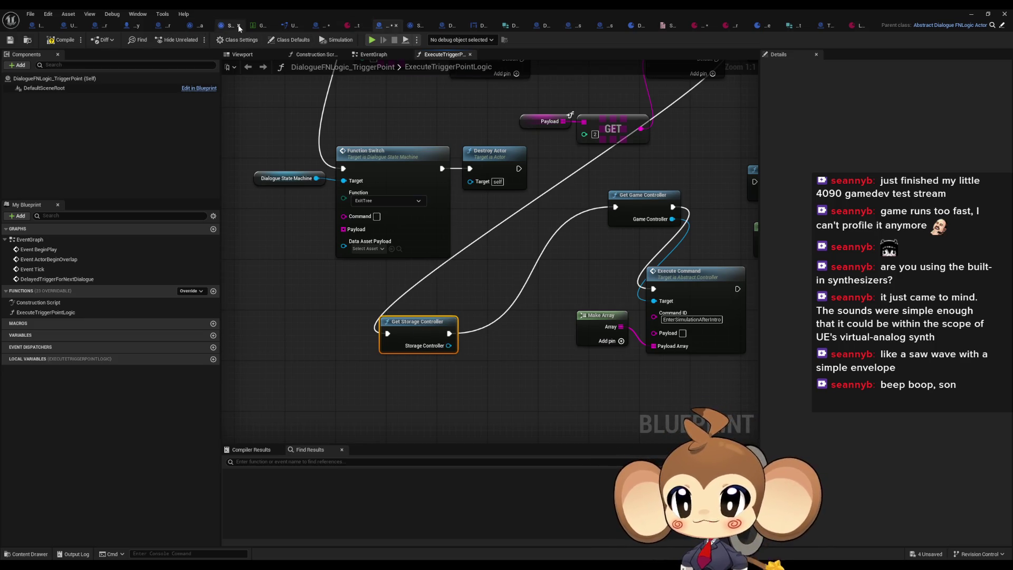
click(161, 27)
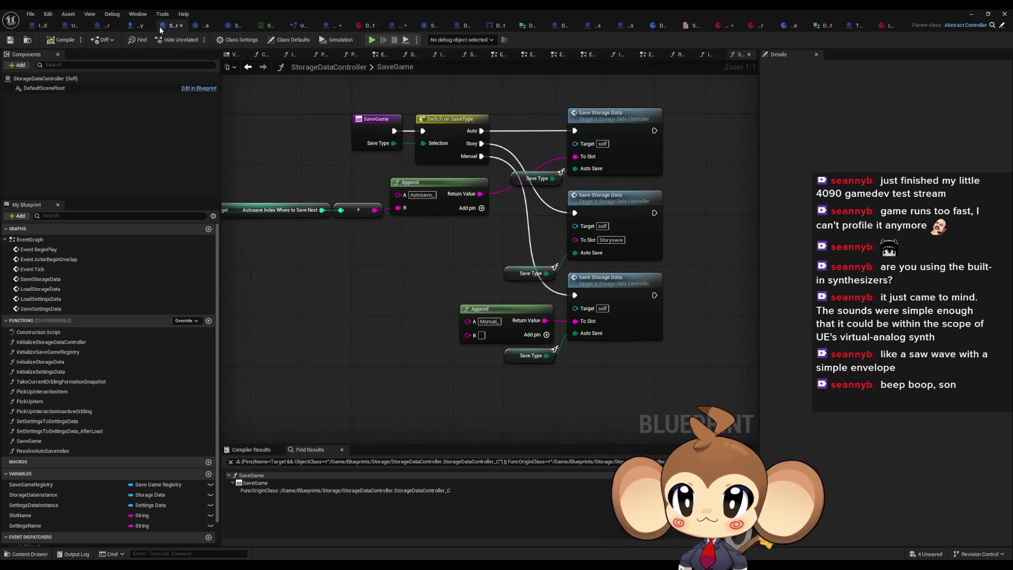
Step: Inspect the Story branch of StorageDataController's SaveGame function, then return to DialogueFNLogic_TriggerPoint
scroll(407, 344, down, 4)
scroll(417, 300, up, 3)
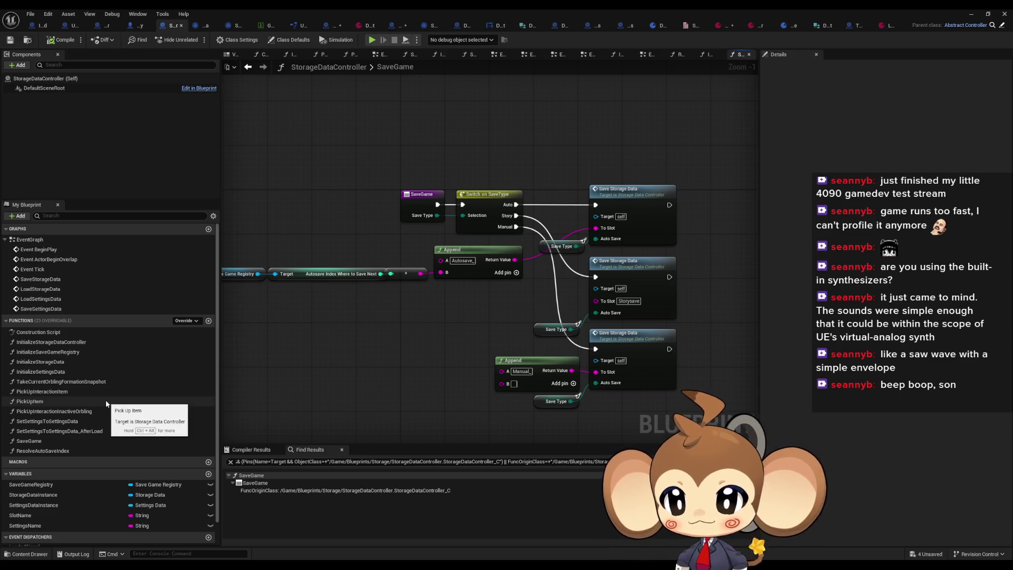
double_click(38, 441)
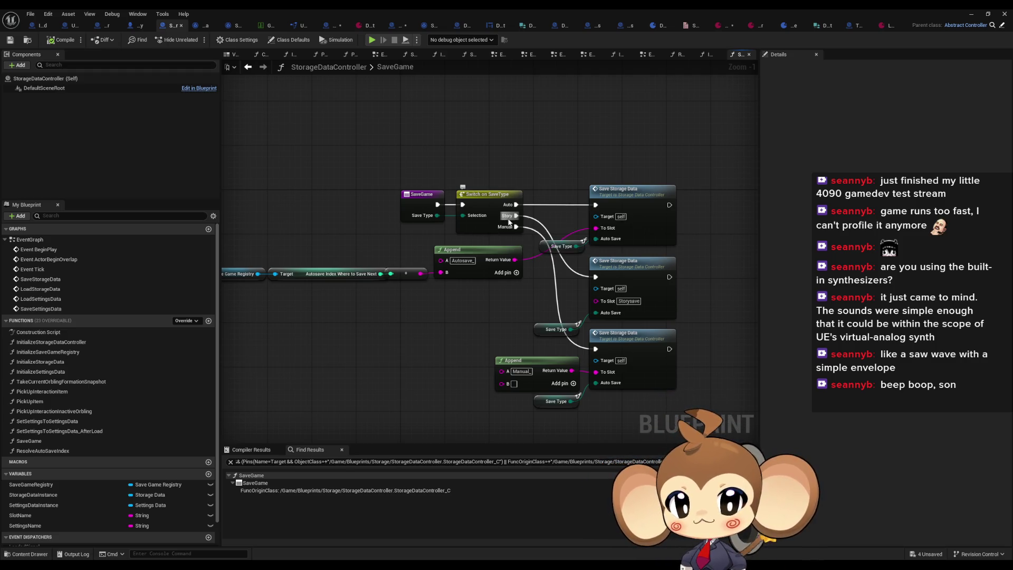
drag(442, 183, 382, 170)
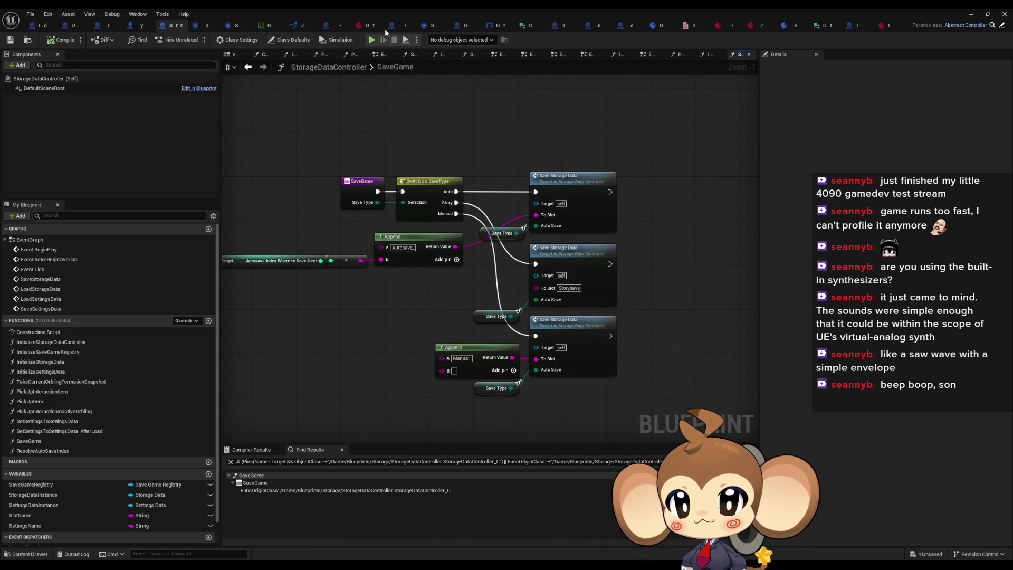
click(397, 26)
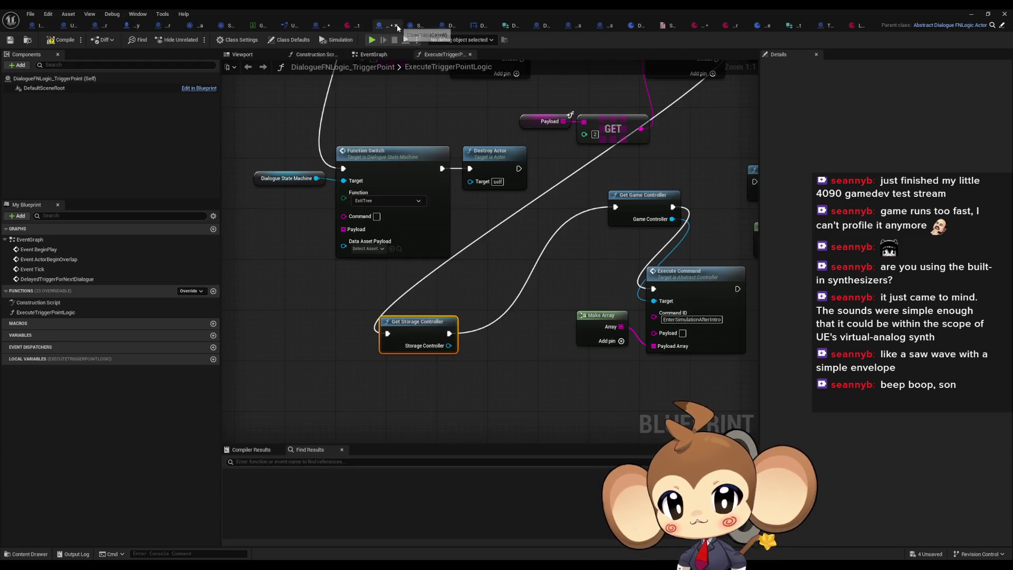
Step: Add a Save Game node from Get Storage Controller's output with Save Type set to Story
mouse_move(418, 328)
mouse_down()
mouse_move(355, 341)
mouse_move(434, 379)
mouse_up()
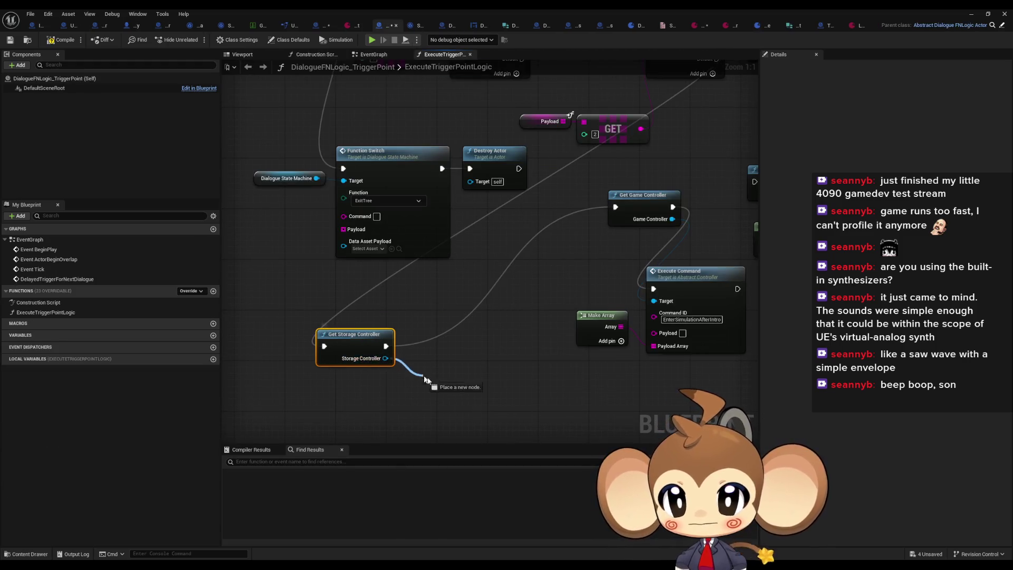
text(save)
key(Return)
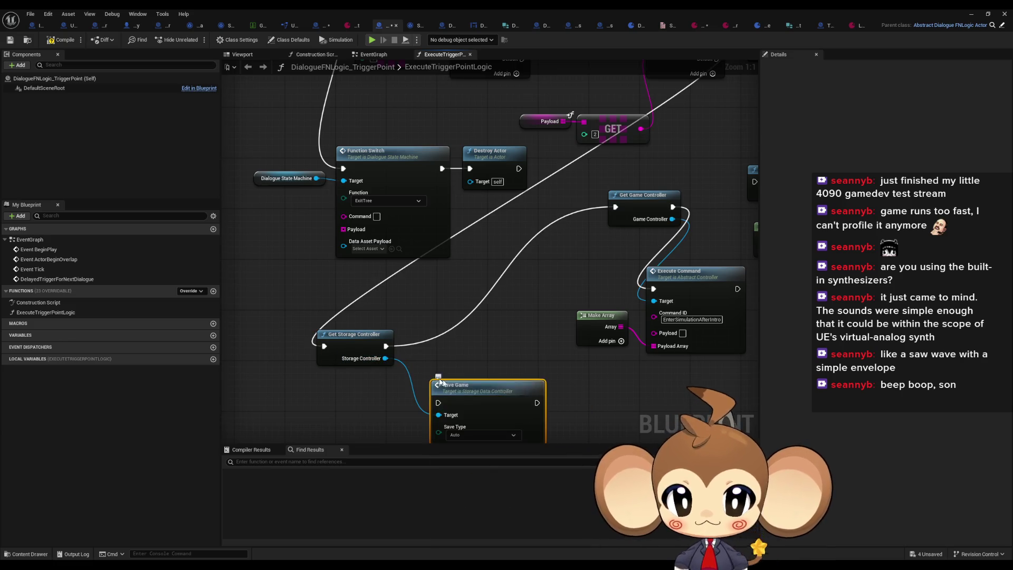
click(483, 371)
click(477, 390)
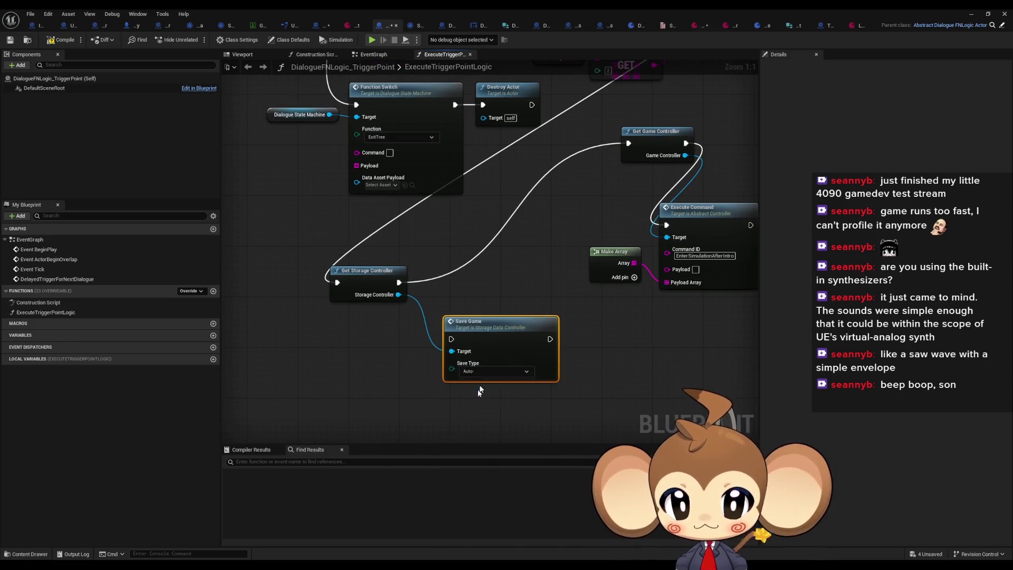
Step: Connect the Storage Controller output to the Save Game Target, then revisit StorageDataController's SaveGame graph
drag(486, 332, 535, 332)
drag(399, 294, 391, 346)
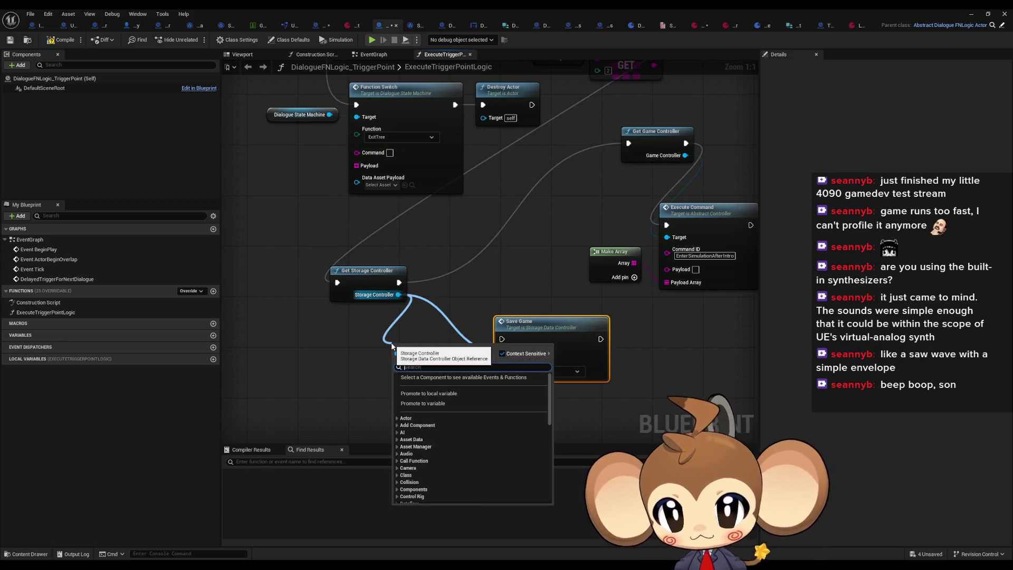
click(450, 239)
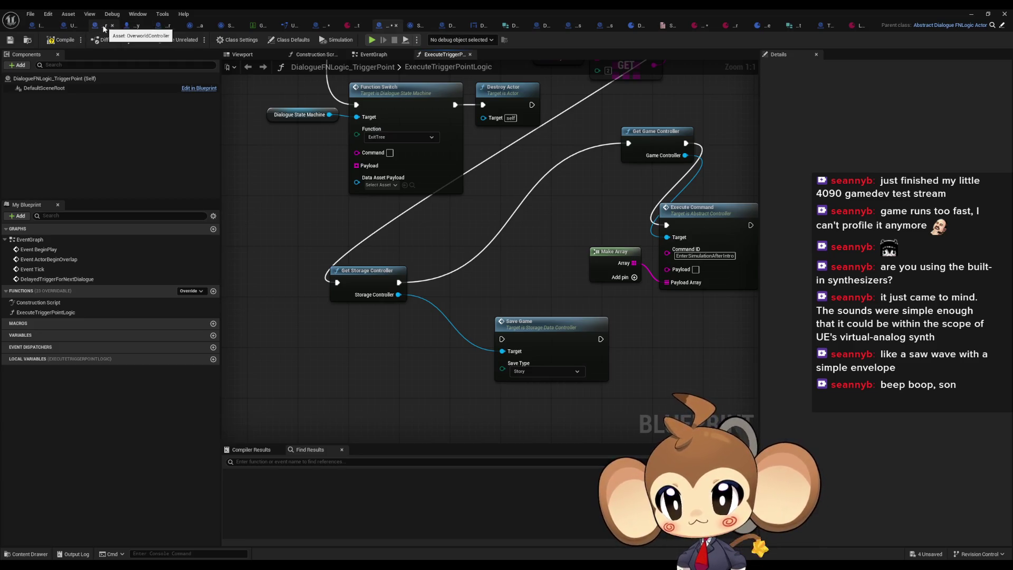
click(167, 25)
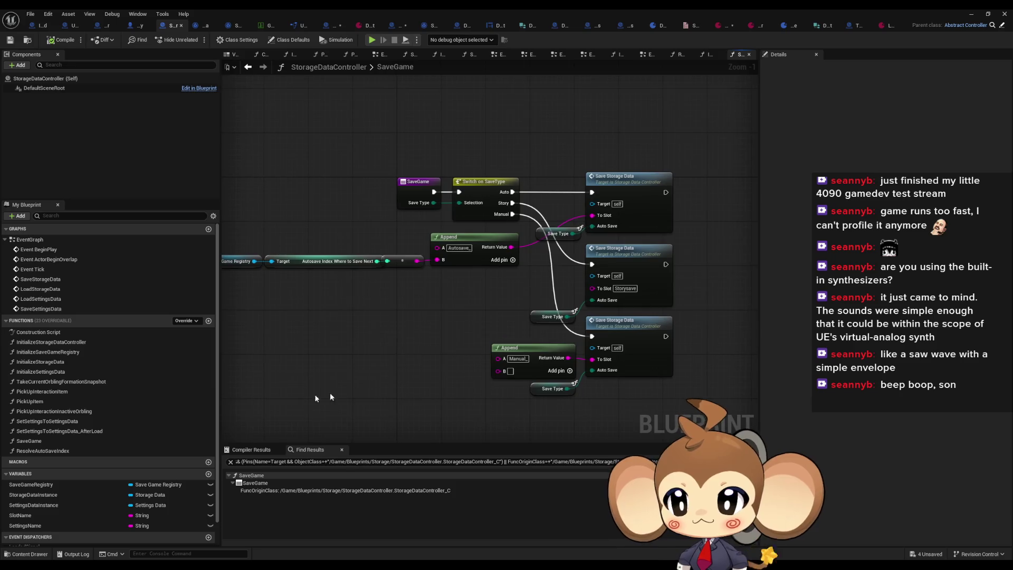
scroll(71, 495, down, 1)
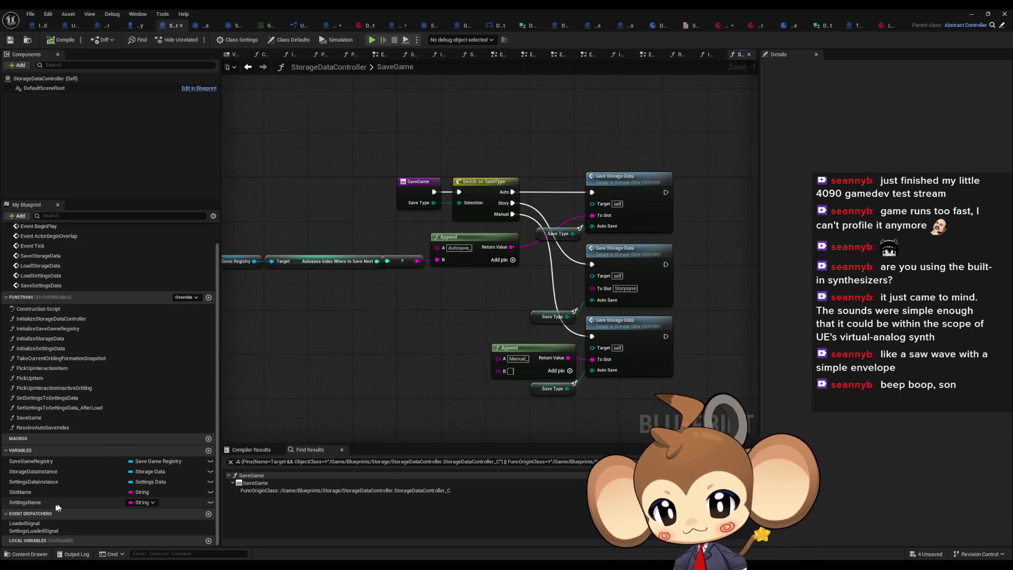
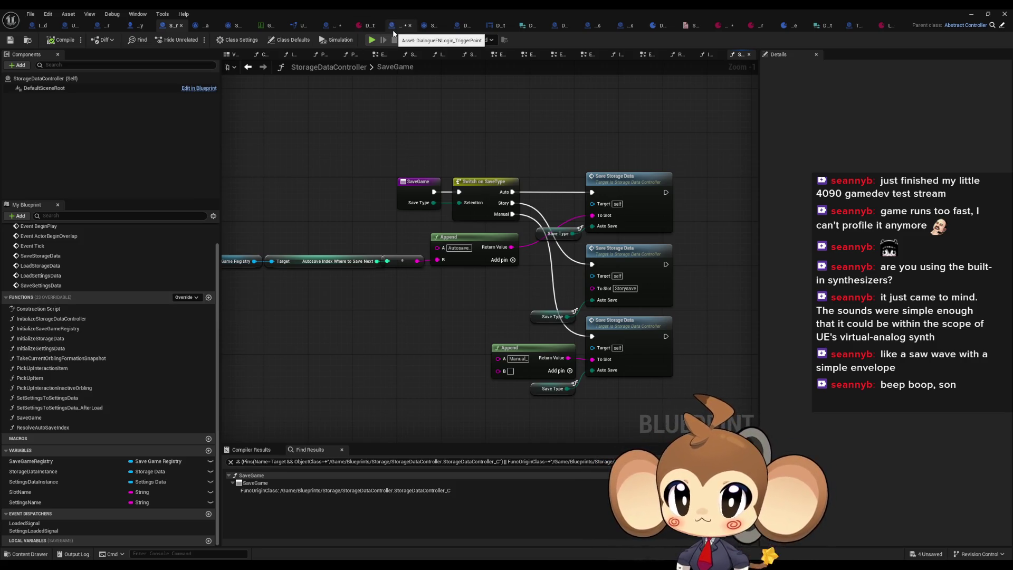
Step: Switch from GameController to the DialogueFNLogic_TriggerPoint ExecuteTriggerPointLogic graph with Get Storage Controller and Save Game
click(332, 25)
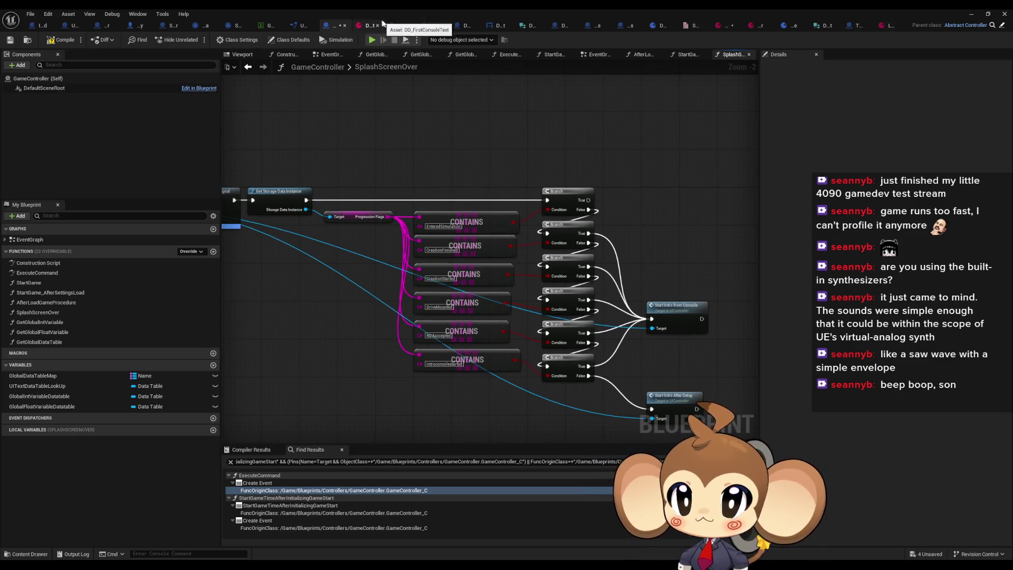
click(396, 26)
scroll(477, 256, down, 2)
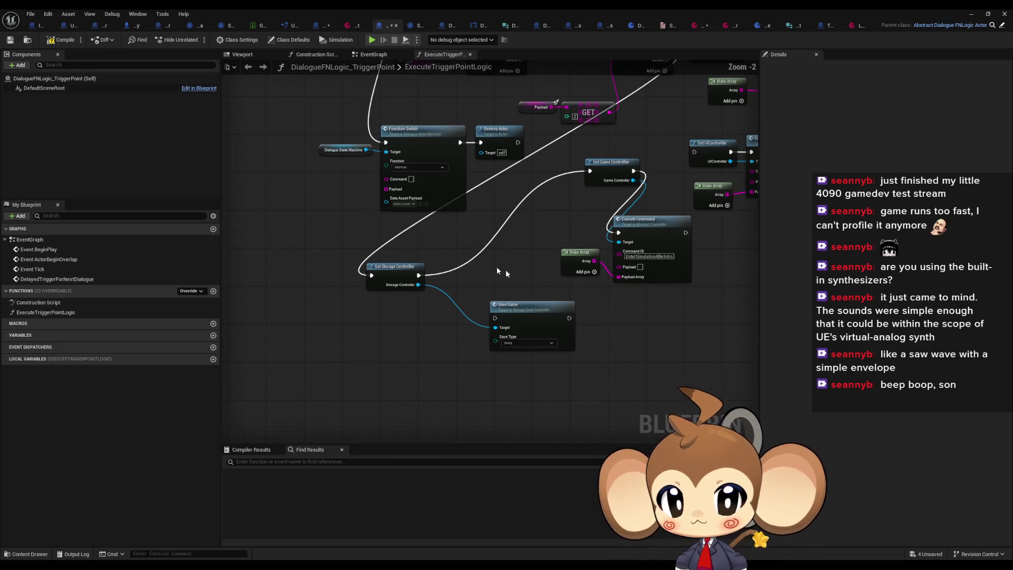
Step: Add a Get Settings Data Instance node from the storage controller and move it aside
mouse_move(417, 284)
mouse_down()
mouse_move(432, 296)
mouse_move(392, 338)
mouse_up()
text(insta)
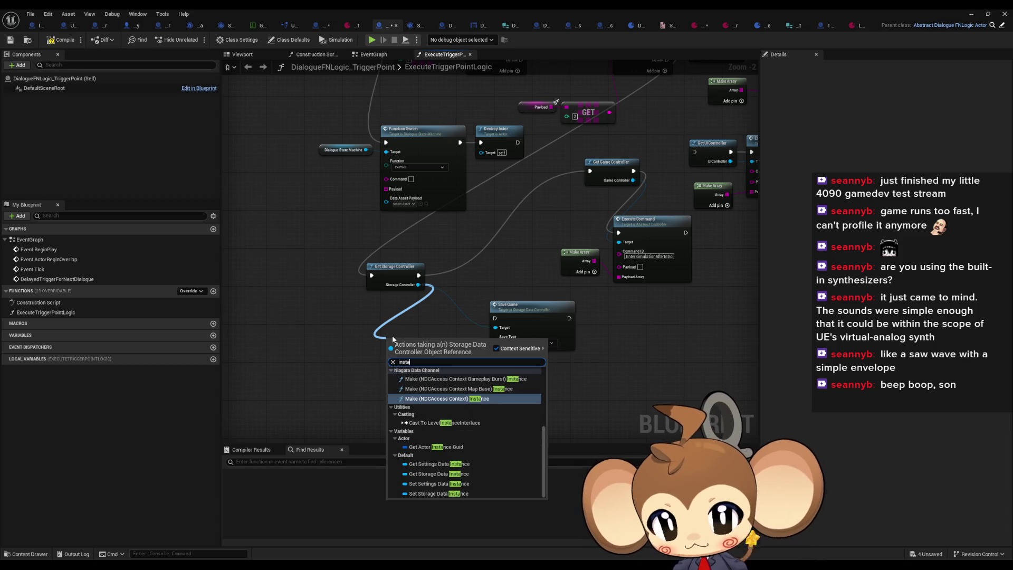
text(n get)
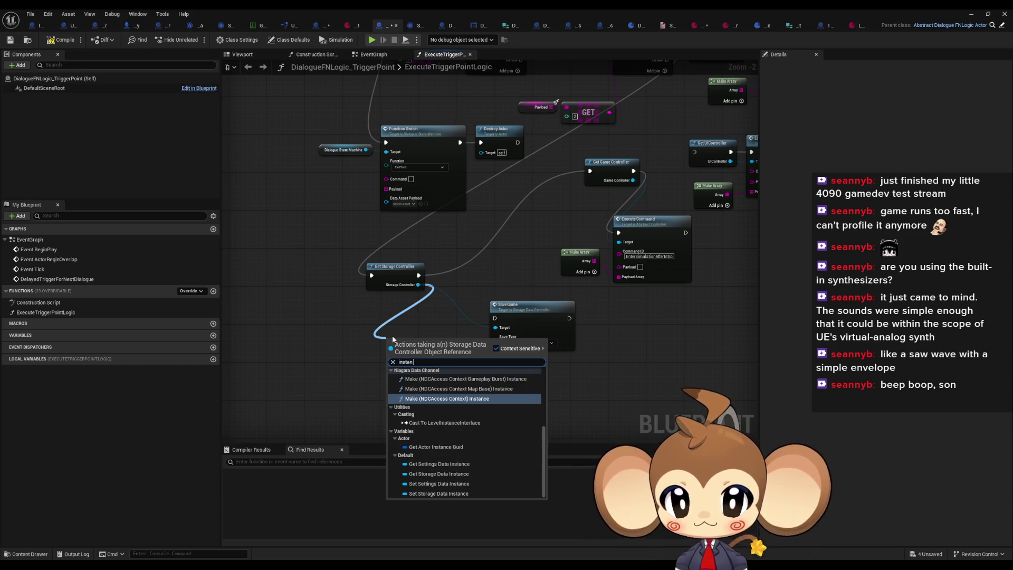
key(Return)
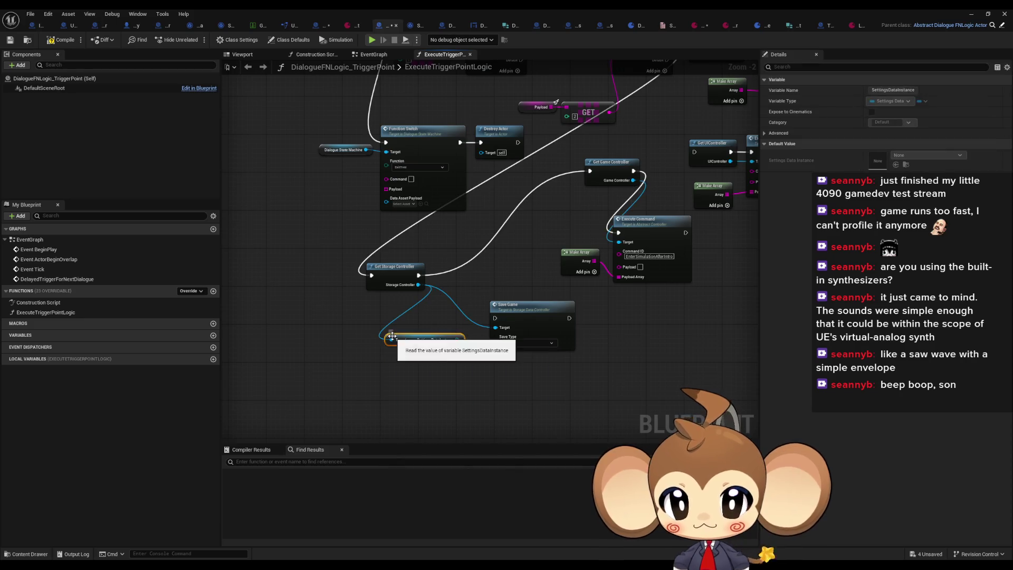
scroll(390, 336, up, 2)
drag(472, 342, 408, 328)
text(prog)
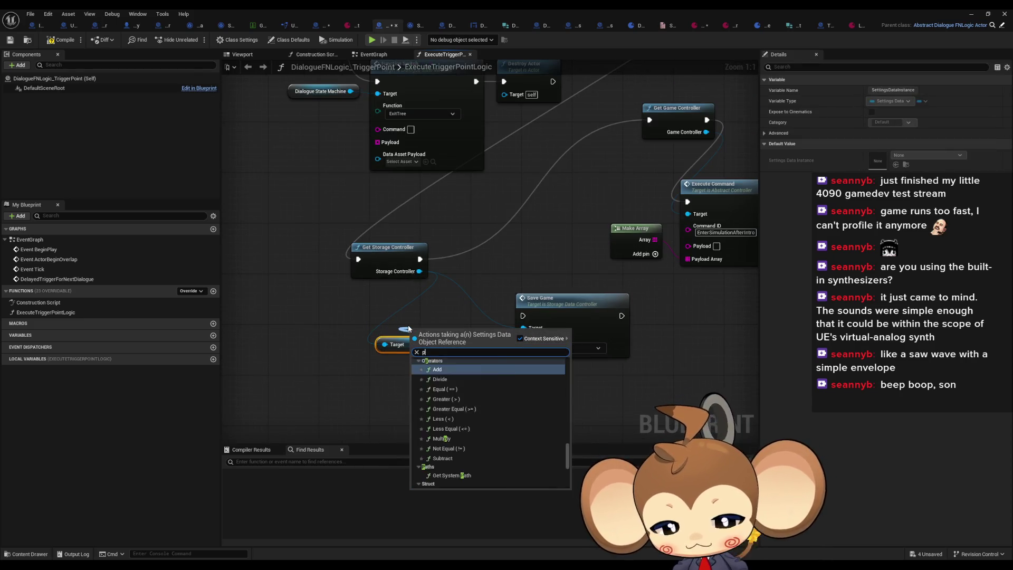
key(BackSpace)
key(BackSpace)
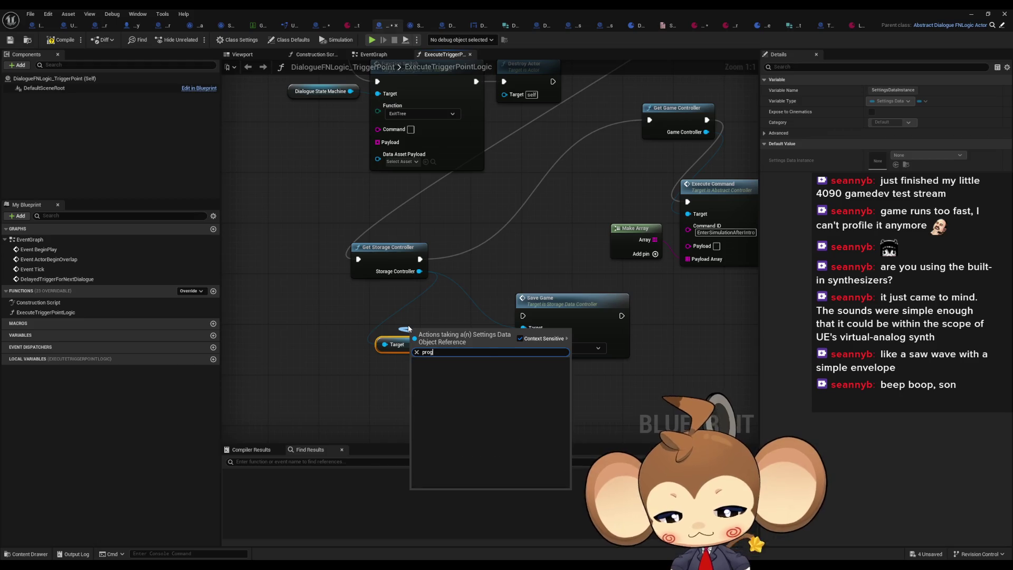
key(ctrl+a)
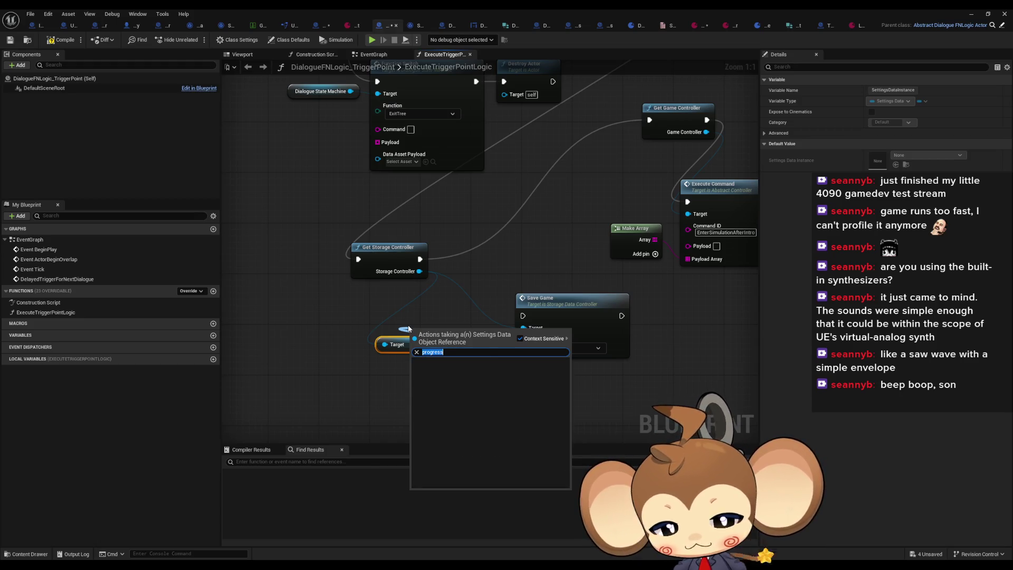
text(prog)
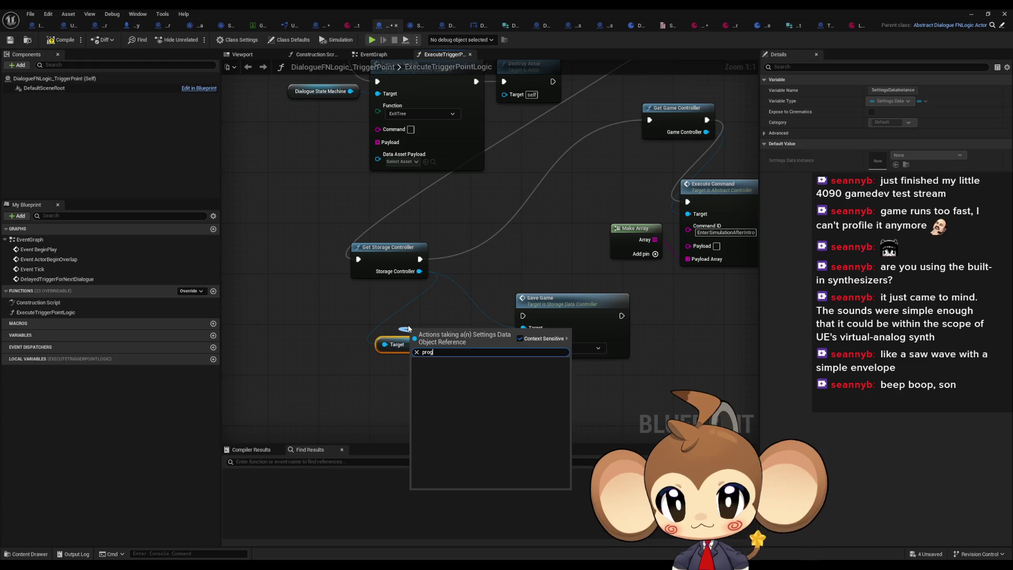
key(Escape)
drag(401, 339, 349, 357)
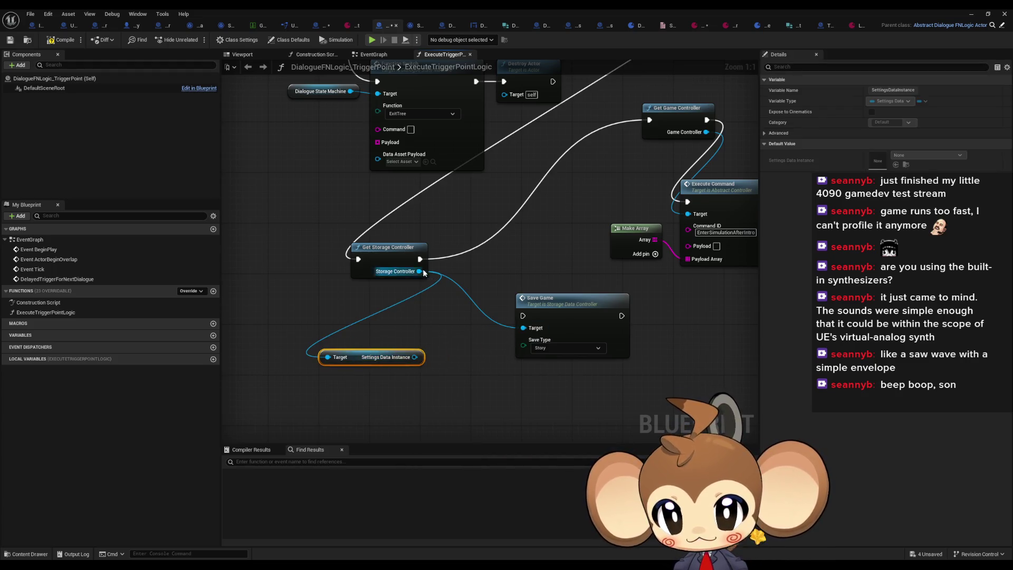
Step: Add Get Storage Data Instance and its Progression Flags getter from the storage controller
drag(420, 271, 395, 304)
text(sto inst)
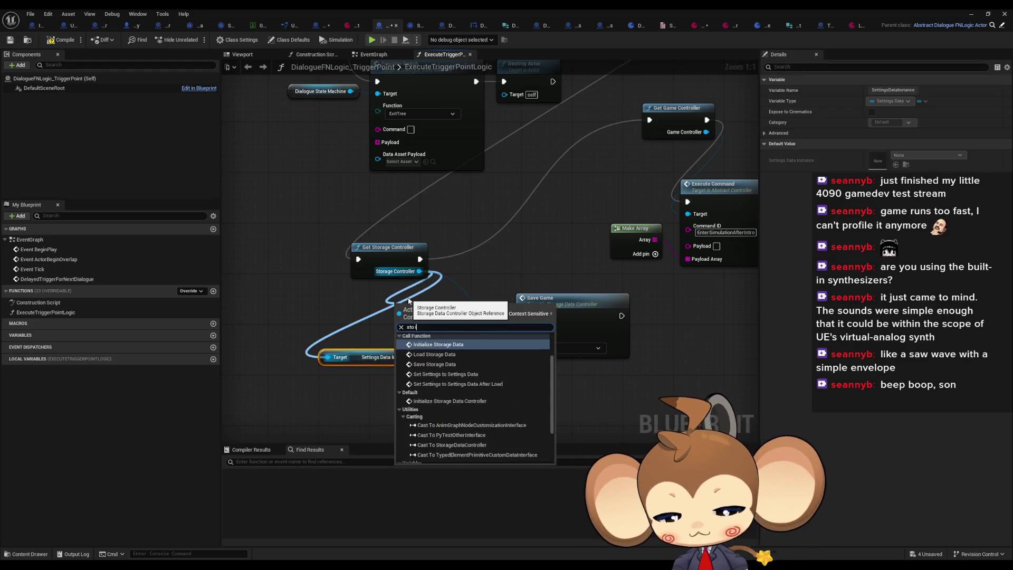
key(Return)
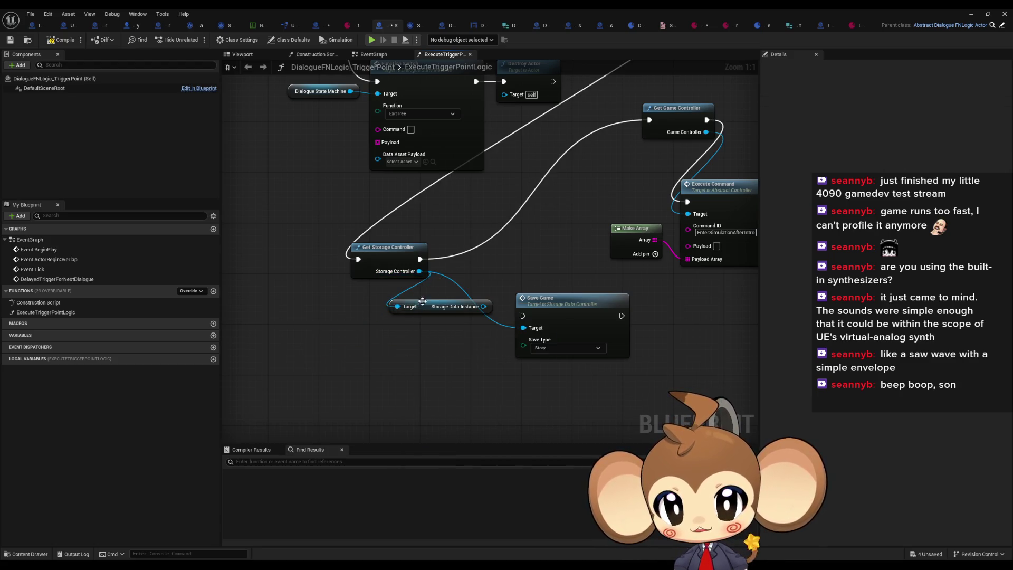
mouse_move(482, 301)
mouse_down()
mouse_move(393, 351)
mouse_move(403, 314)
mouse_up()
text(pro)
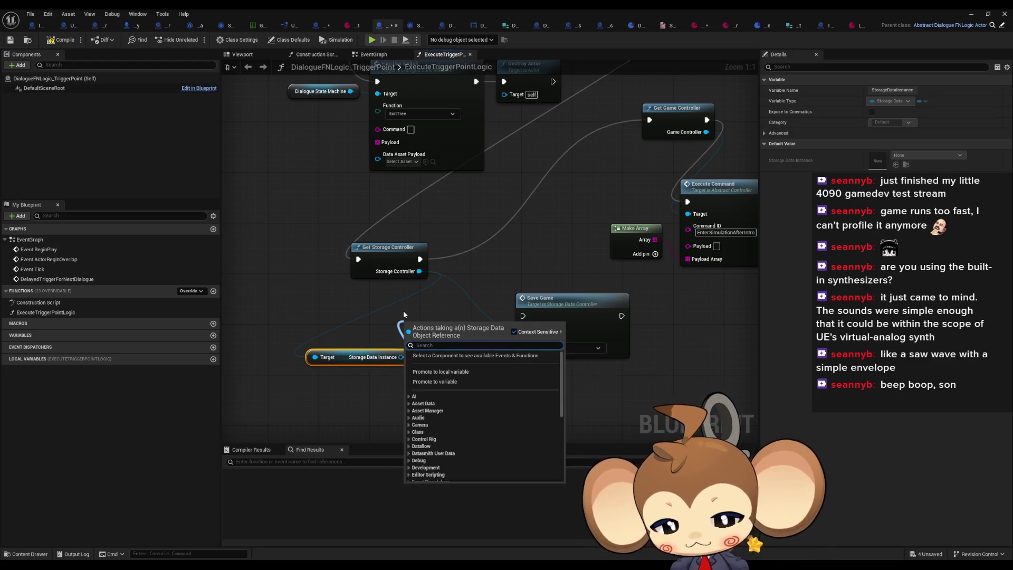
text(g)
key(Return)
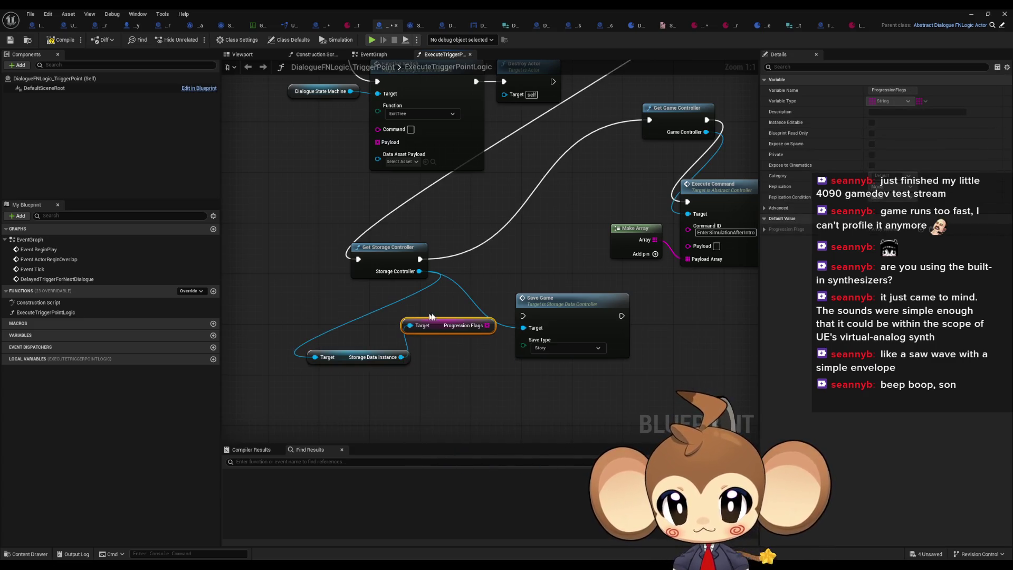
Step: Add an Add Unique array node fed by Progression Flags
mouse_move(438, 328)
mouse_down()
mouse_move(356, 334)
mouse_move(430, 320)
mouse_up()
text(add un)
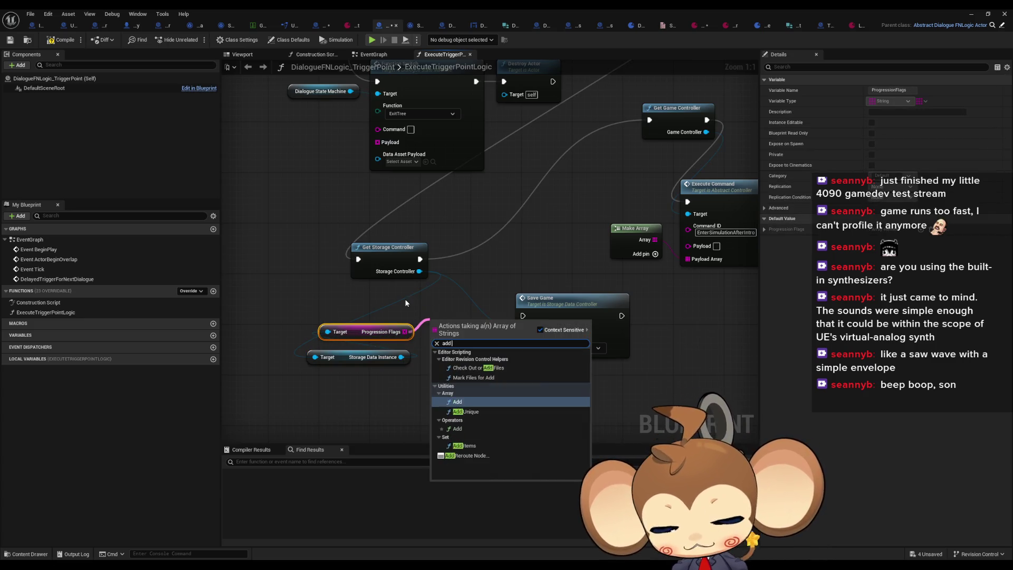
key(Return)
scroll(497, 238, down, 4)
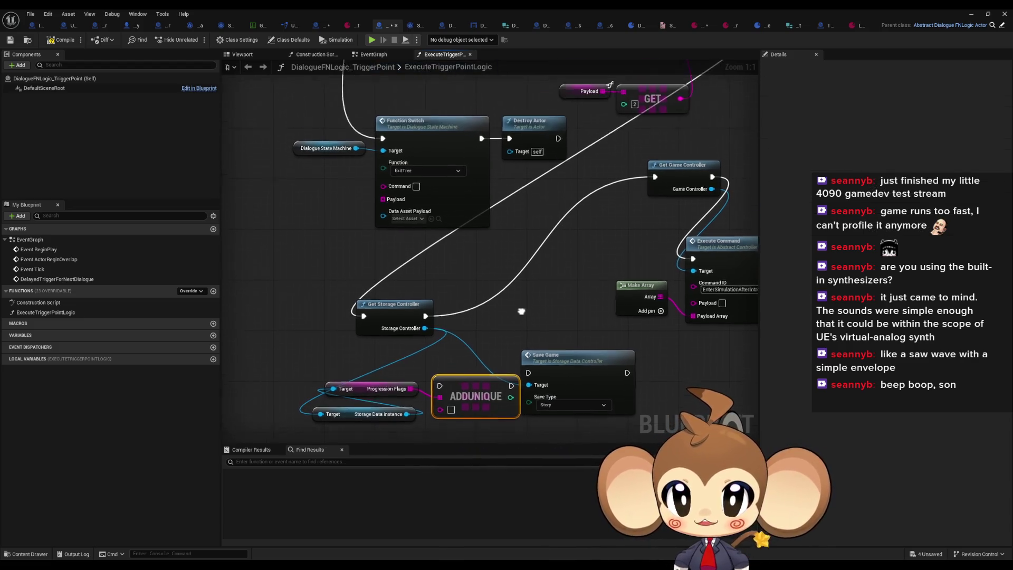
drag(514, 328, 476, 302)
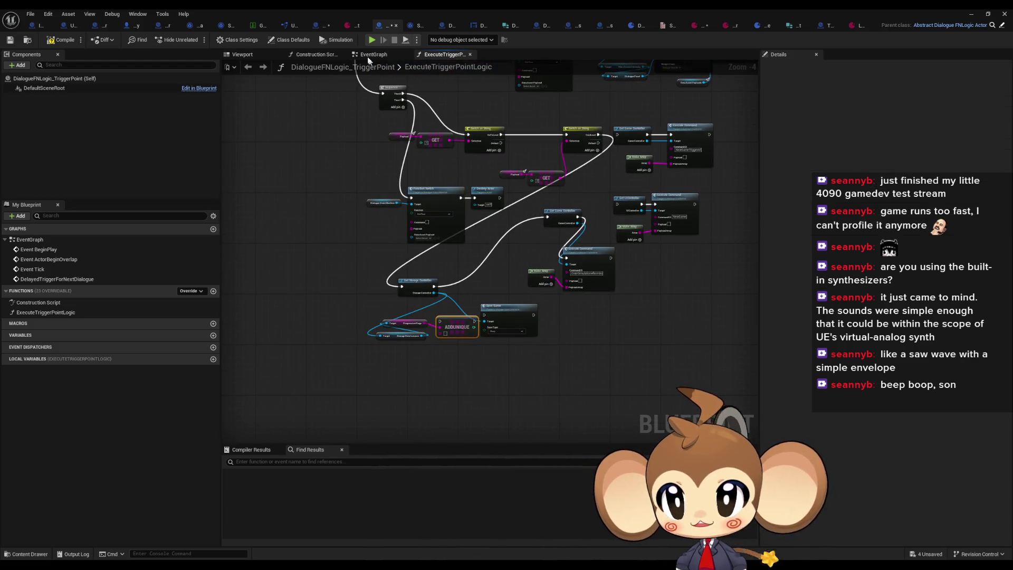
Step: Wire execution from Get Storage Controller through Add Unique into Save Game, then Get Game Controller
click(321, 27)
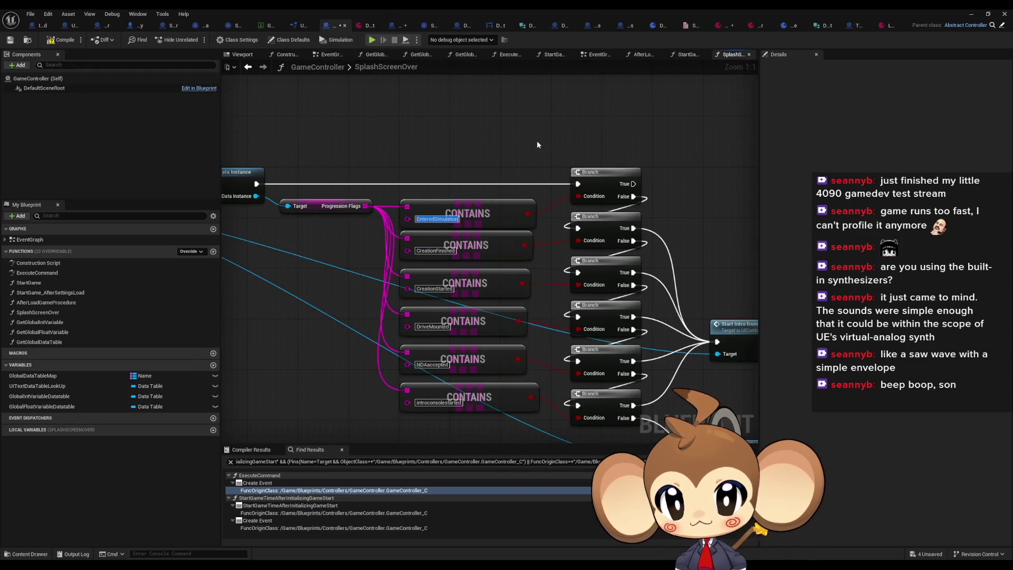
click(395, 26)
scroll(471, 350, up, 3)
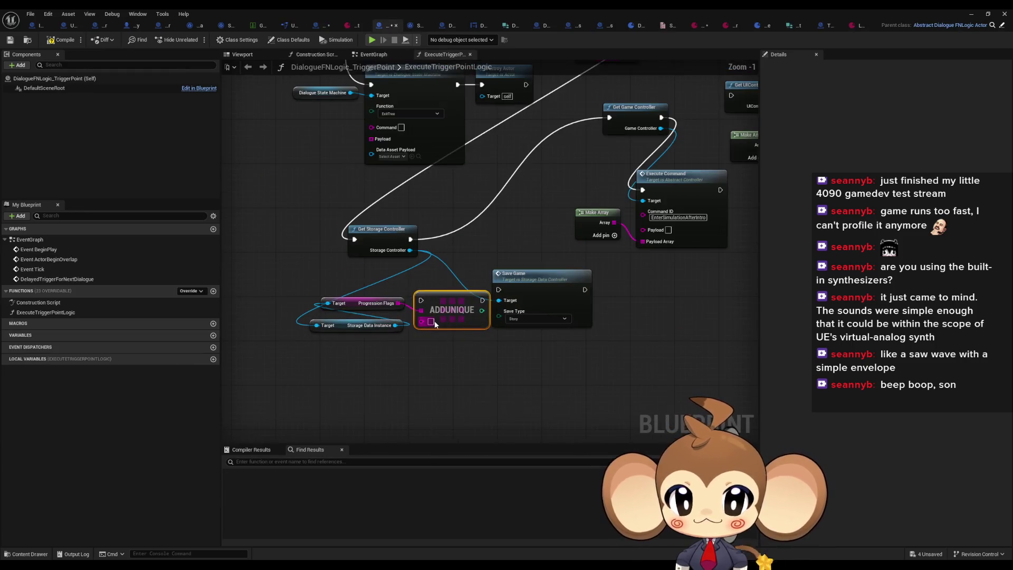
scroll(423, 302, up, 1)
mouse_move(423, 301)
mouse_down()
mouse_move(407, 230)
mouse_move(491, 237)
mouse_move(405, 231)
mouse_up()
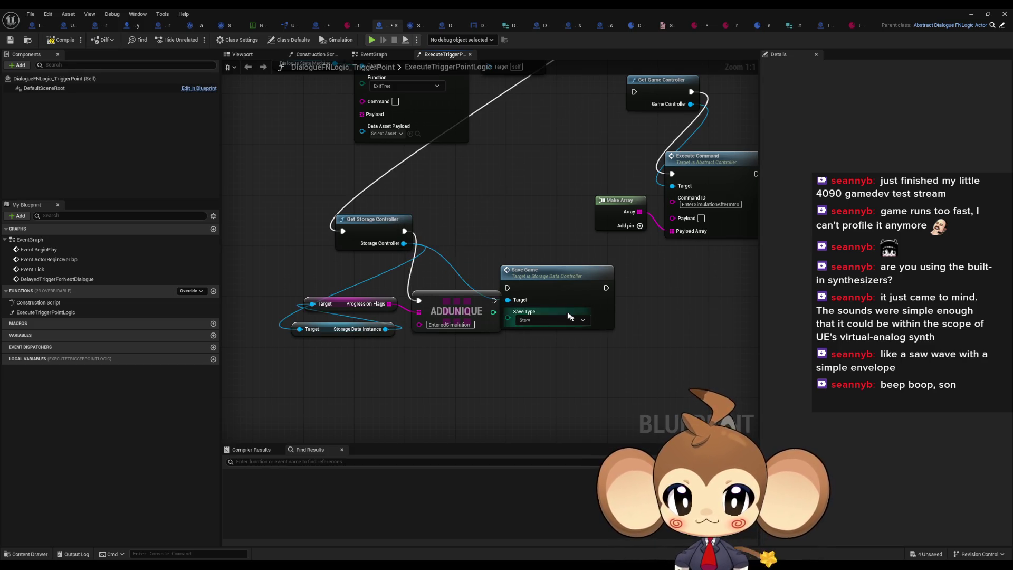
drag(508, 287, 493, 301)
drag(606, 287, 634, 91)
drag(469, 308, 462, 288)
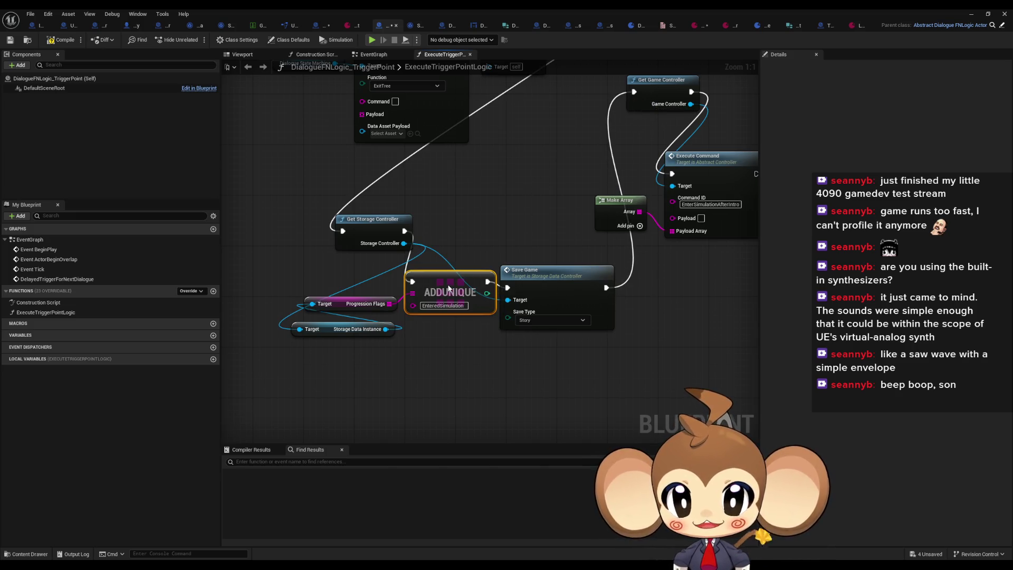
click(509, 210)
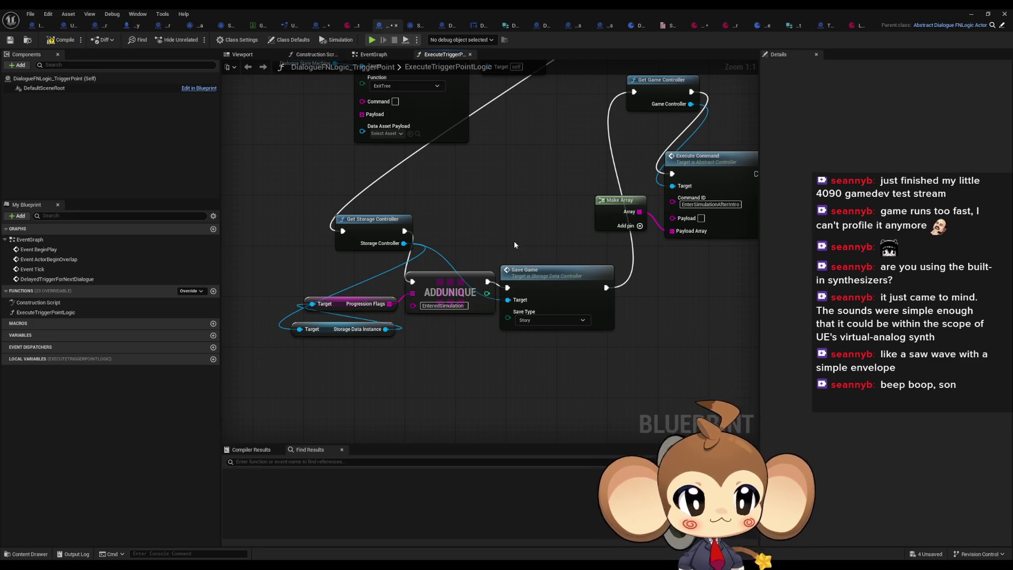
drag(514, 241, 498, 288)
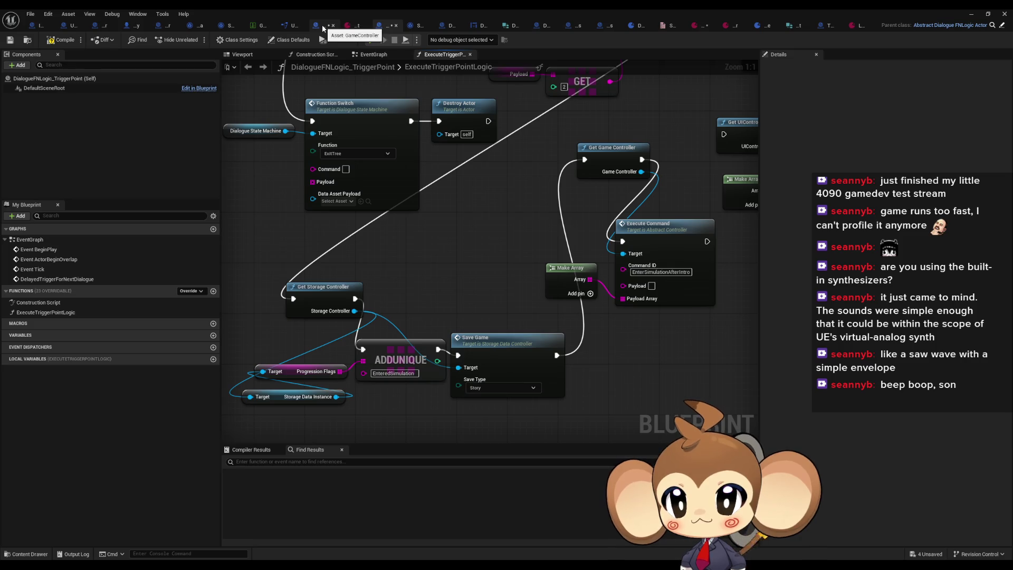
Step: Review SplashScreenOver's branch conditions, then select the trigger point's Execute Command node
click(322, 24)
drag(558, 247, 421, 248)
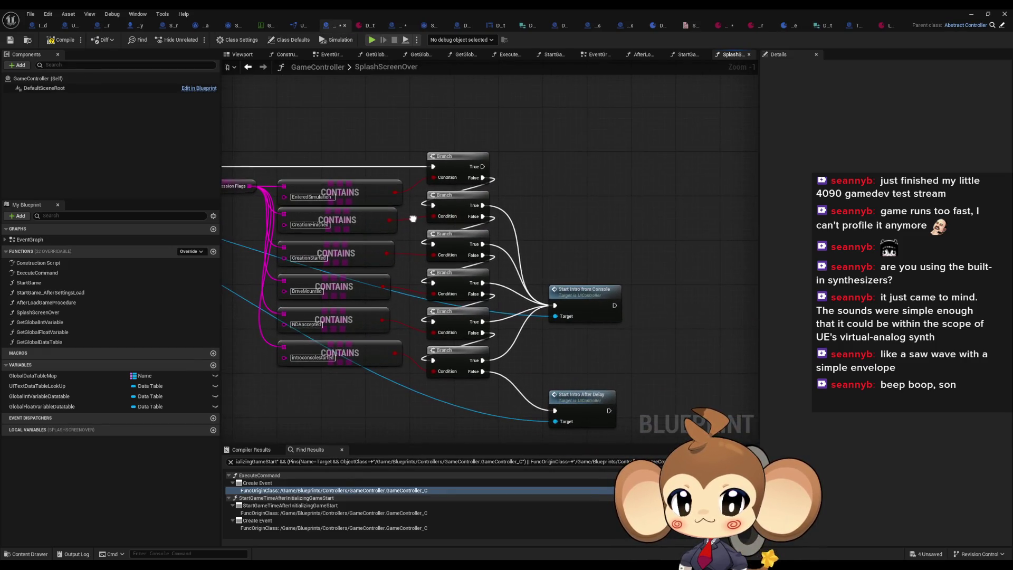
click(399, 27)
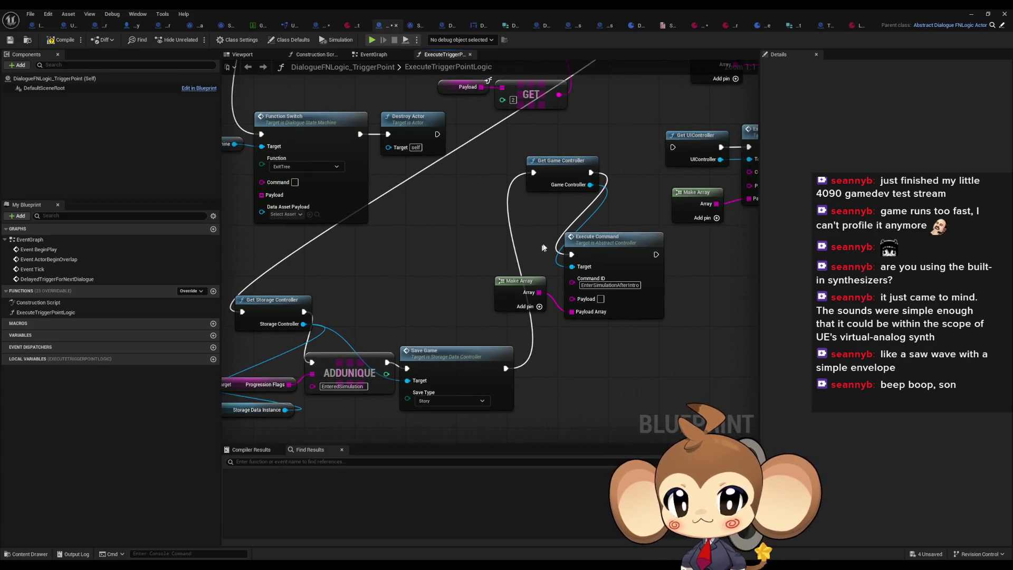
click(596, 237)
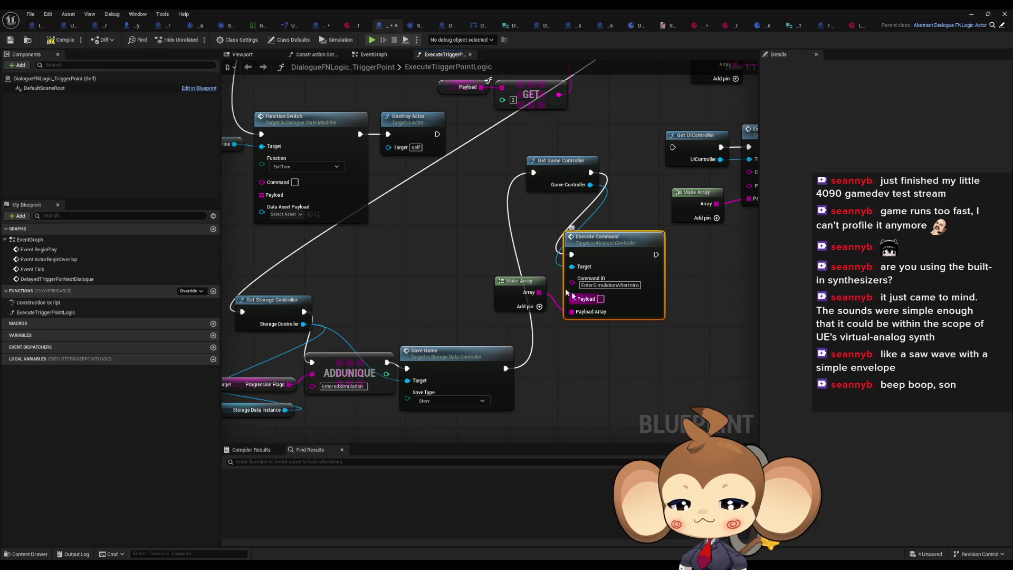
scroll(490, 226, down, 2)
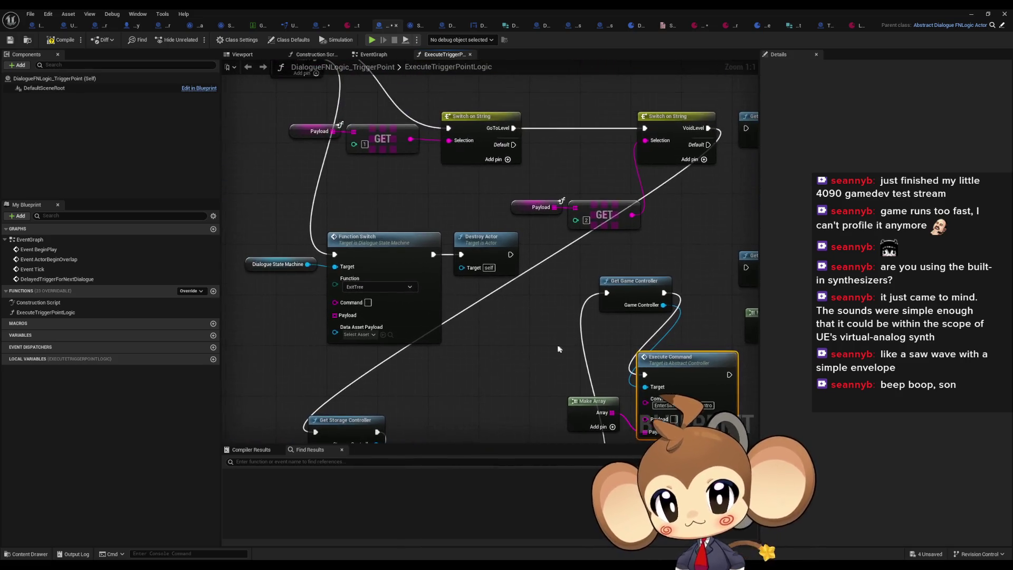
Step: Add an Execute Command node to SplashScreenOver with Command ID EnterSimulationAfterIntro
mouse_move(491, 226)
mouse_down()
mouse_move(555, 346)
mouse_move(520, 317)
mouse_move(528, 338)
mouse_move(548, 280)
mouse_move(580, 401)
mouse_move(535, 372)
mouse_move(529, 337)
mouse_up()
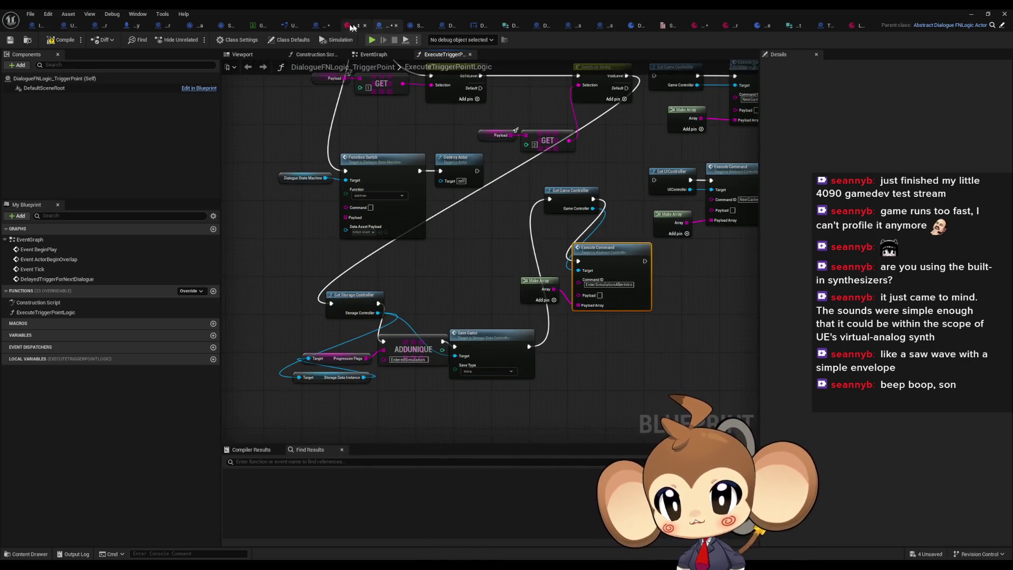
click(316, 25)
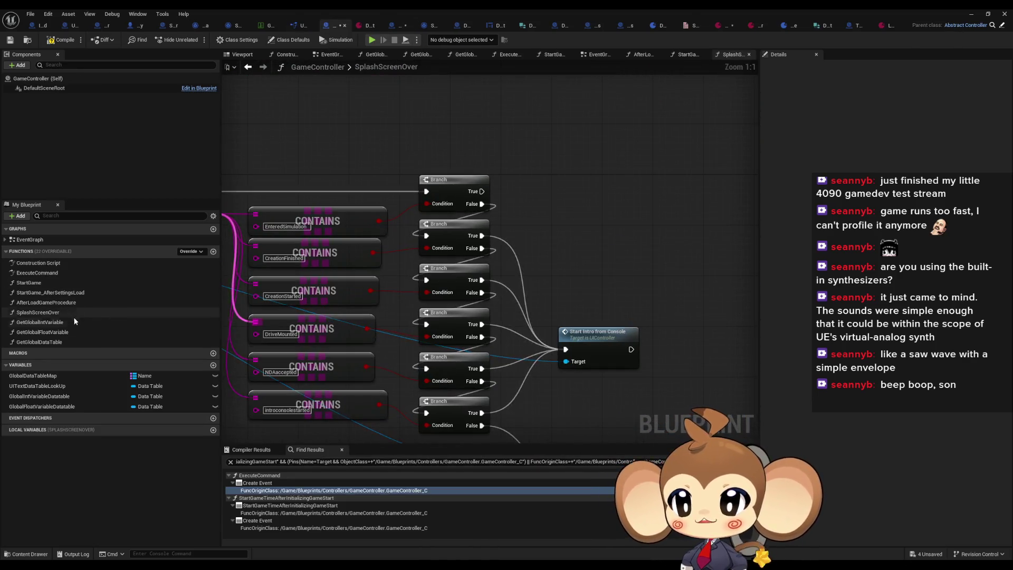
mouse_move(39, 274)
mouse_down()
mouse_move(259, 259)
mouse_move(557, 145)
mouse_up()
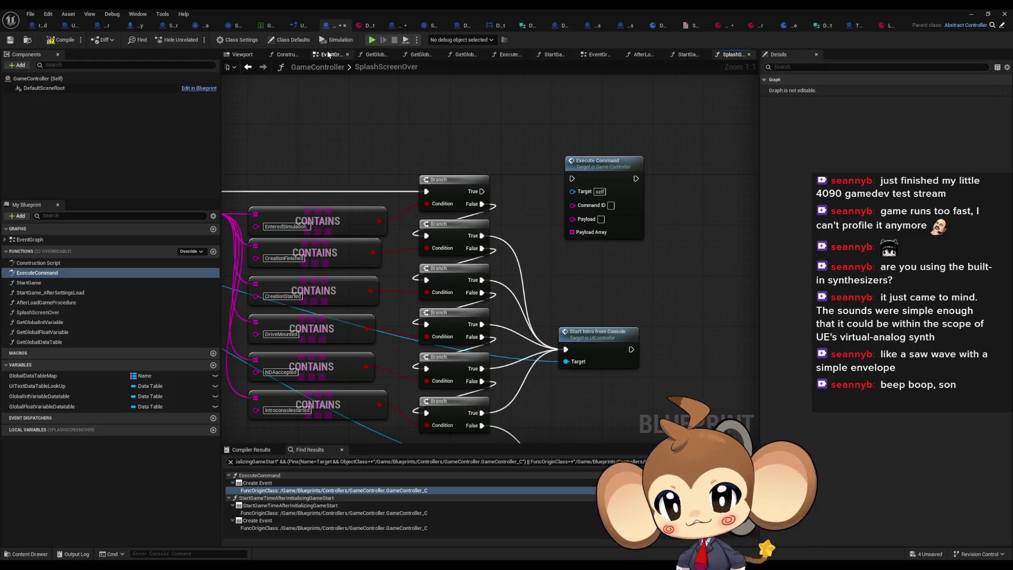
click(384, 26)
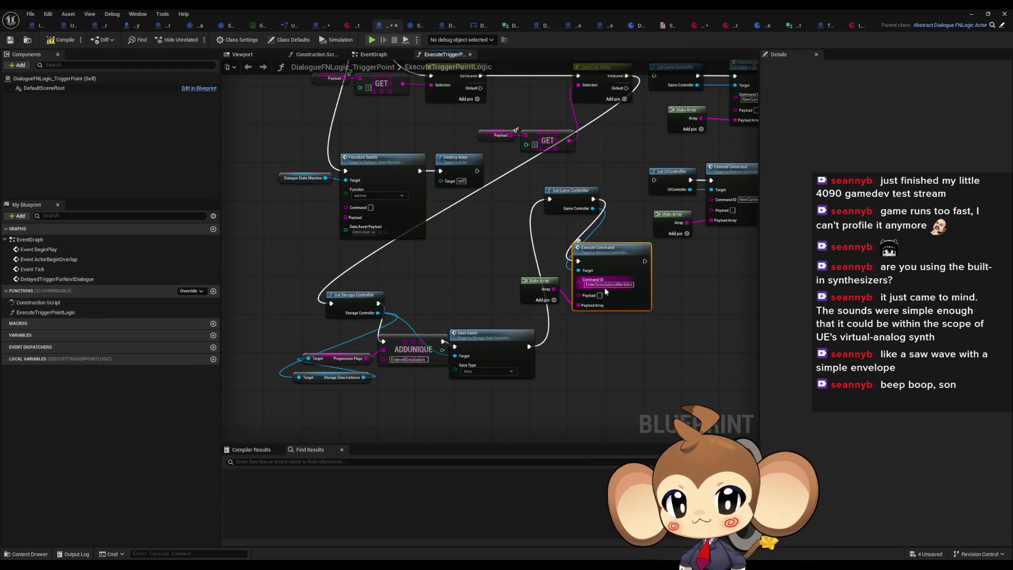
click(538, 280)
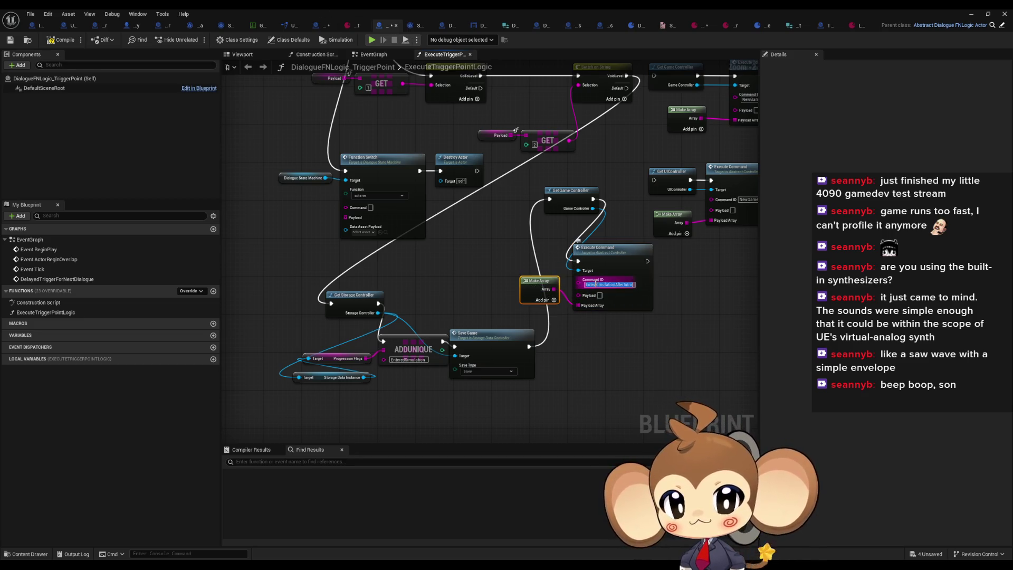
click(314, 25)
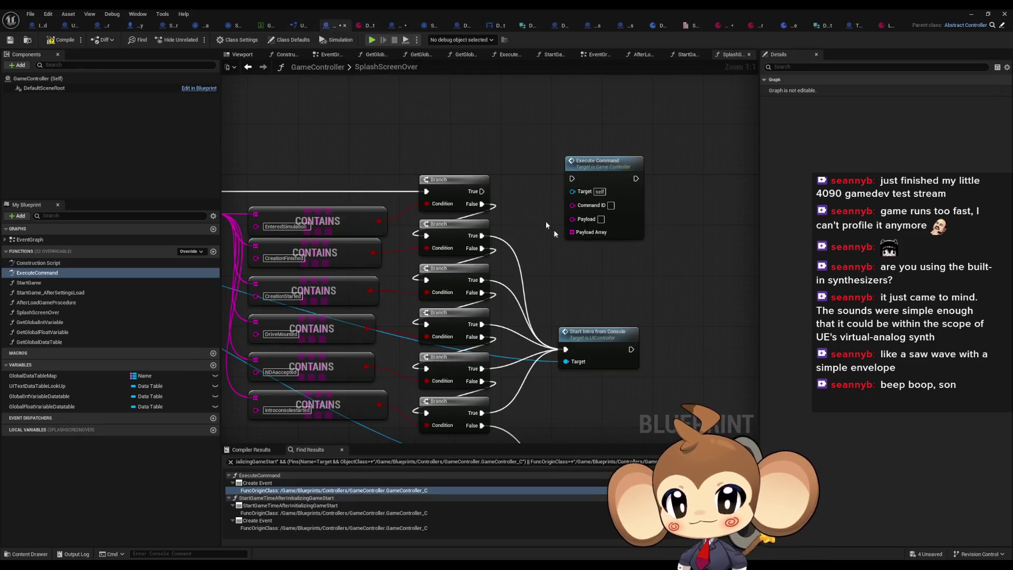
click(610, 205)
text(EnterSimulationAfterIntro)
key(Return)
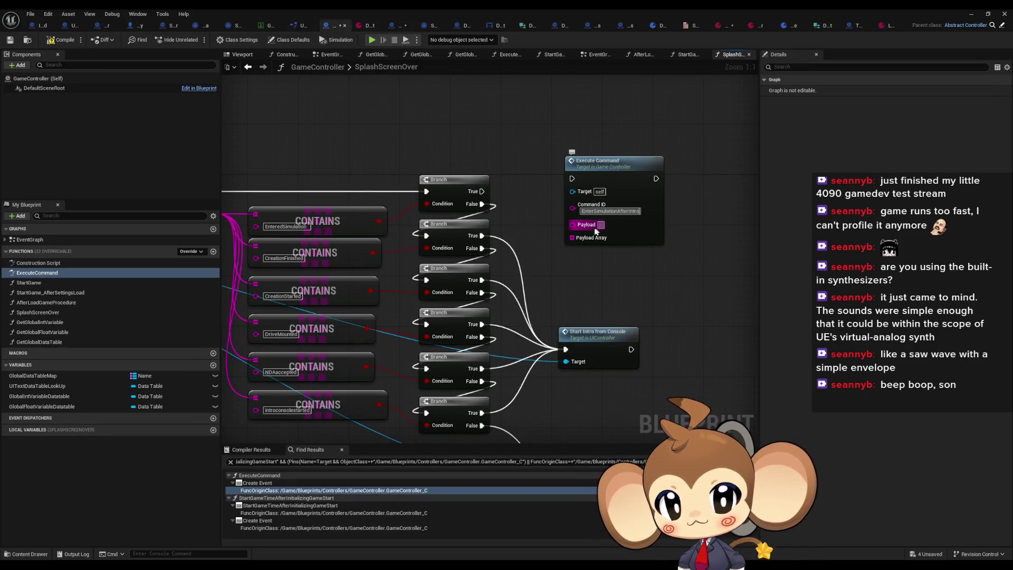
Step: Feed an empty Make Array into Payload Array and trigger it from the EnteredSimulation branch's True
drag(572, 238, 546, 258)
text(make array)
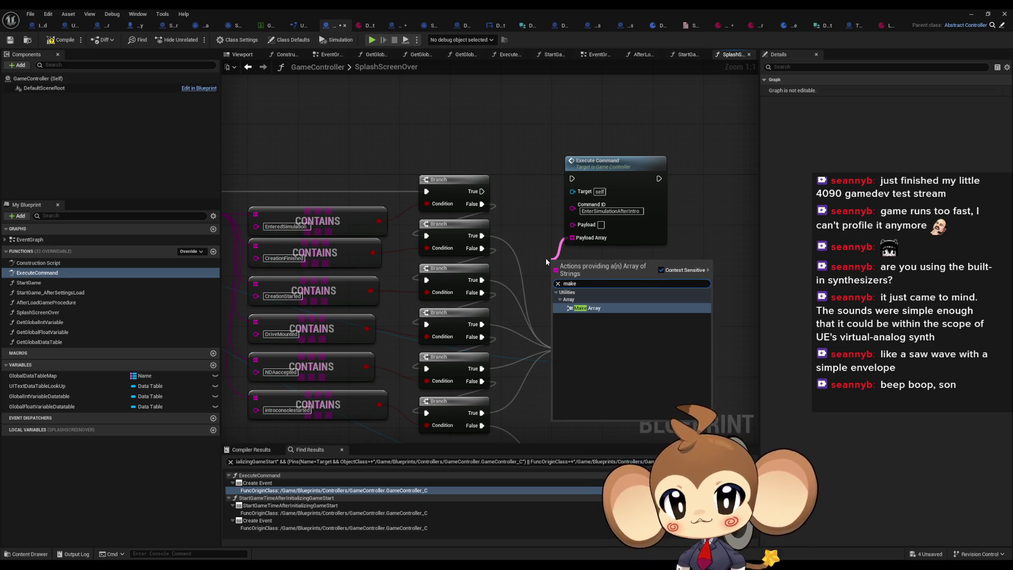
key(Return)
right_click(552, 274)
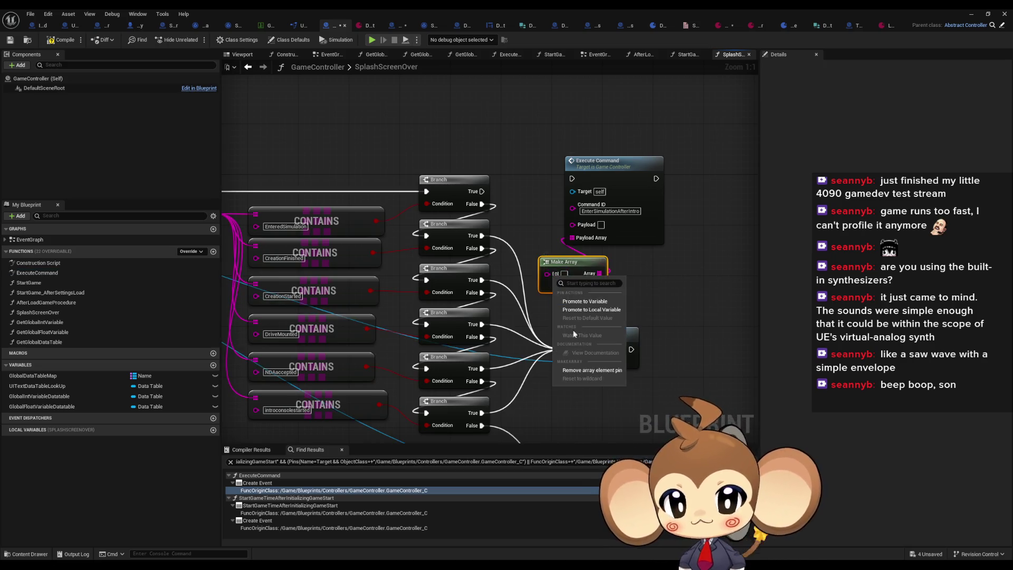
click(578, 369)
drag(481, 191, 572, 178)
click(631, 153)
scroll(545, 153, down, 2)
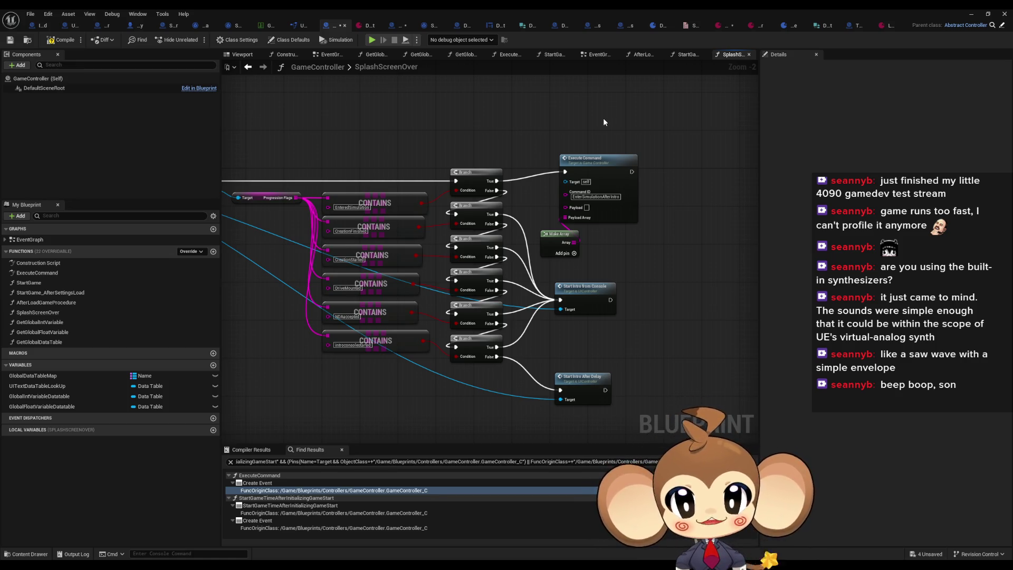
Step: Run the game past the terminal prompt, stop it, and start Play again
click(978, 13)
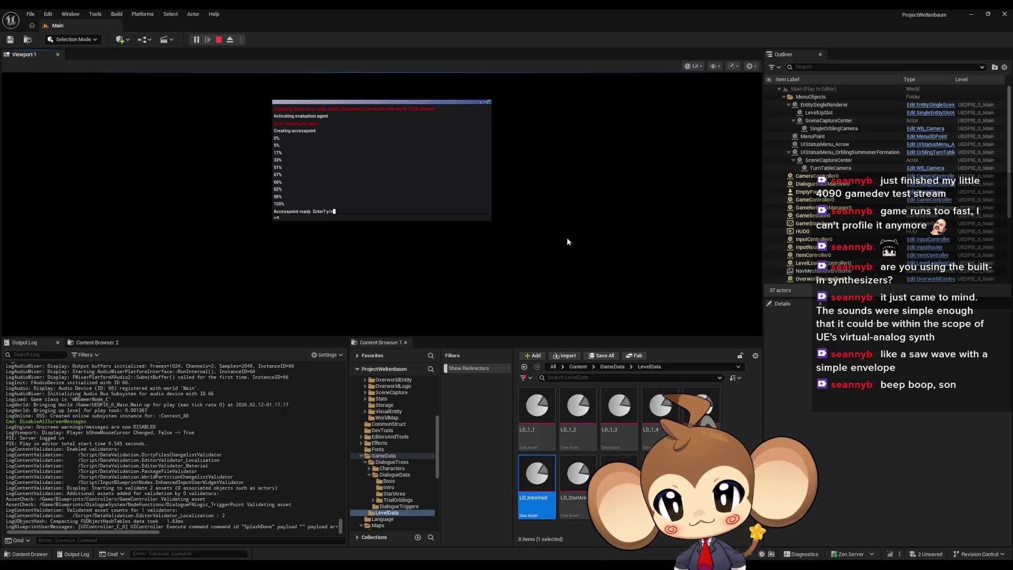
key(Return)
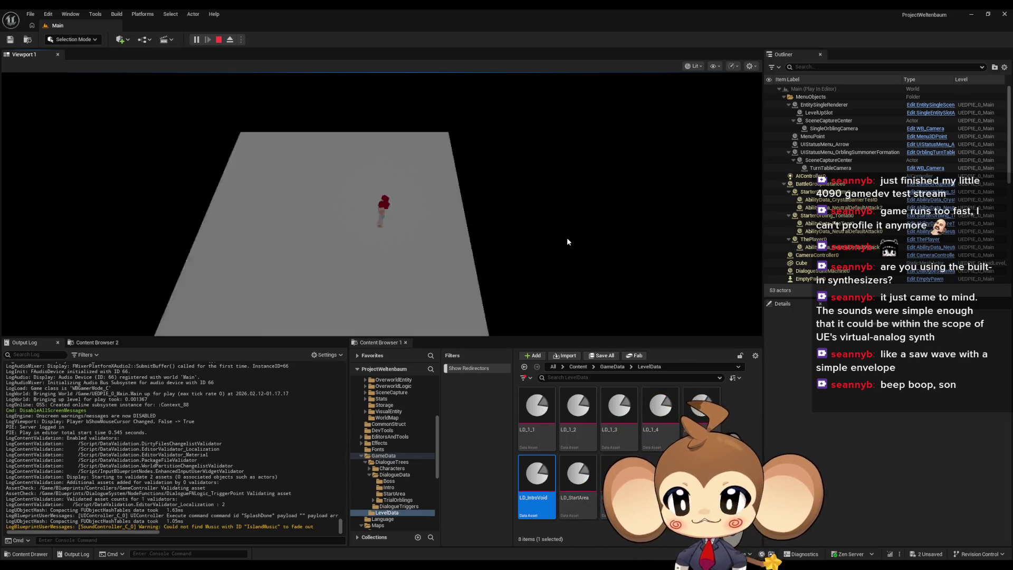
click(219, 39)
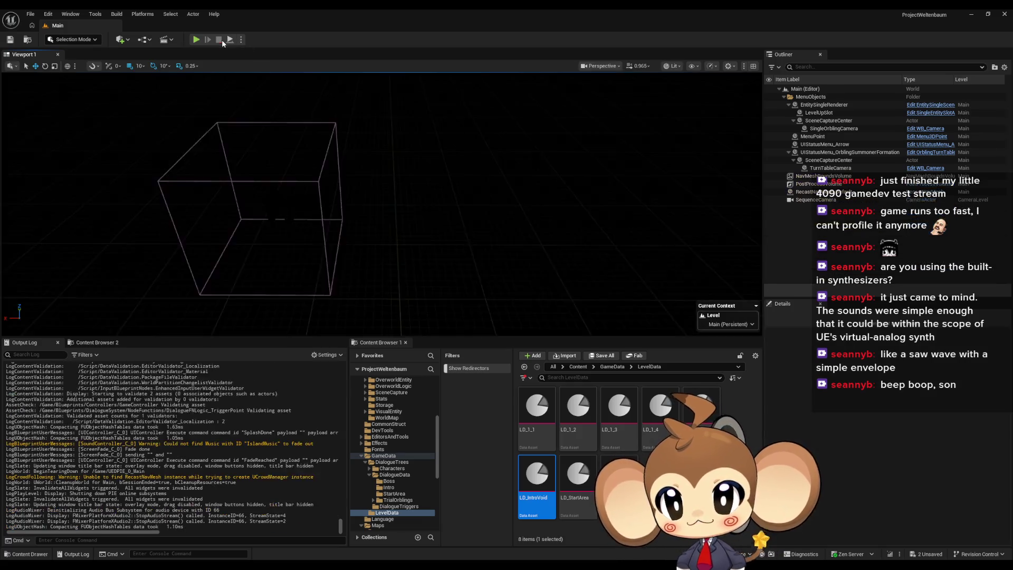
click(191, 40)
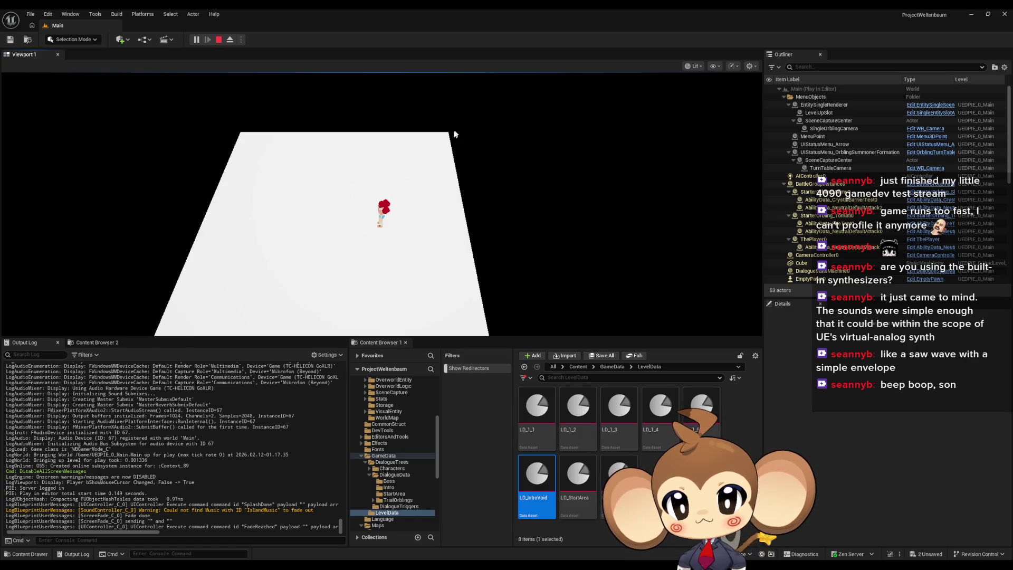
Step: Orbit the game camera around the player character standing on the white floor
click(511, 101)
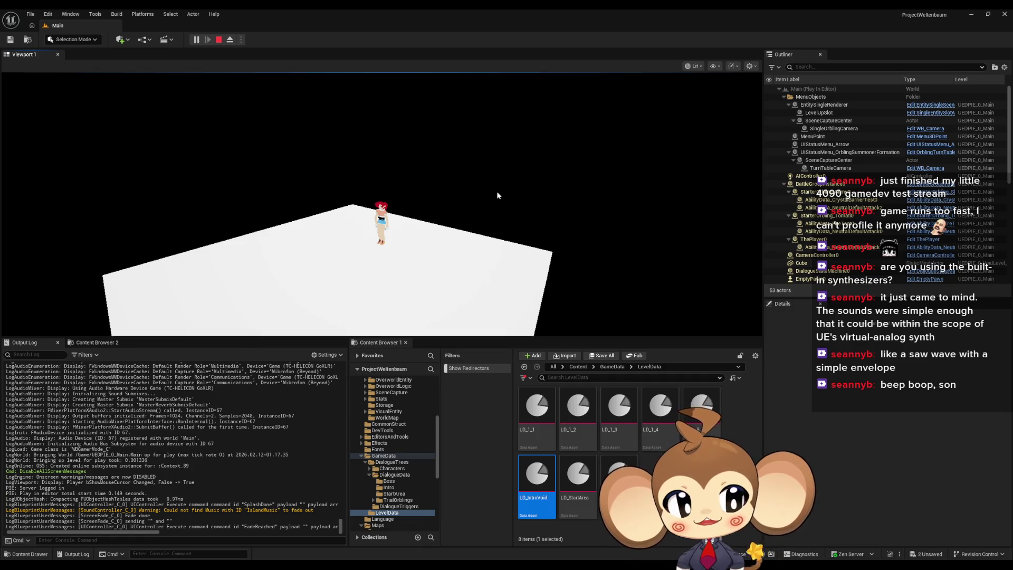
mouse_move(486, 204)
mouse_down()
mouse_move(538, 237)
mouse_move(189, 270)
mouse_move(183, 249)
mouse_move(153, 246)
mouse_move(624, 258)
mouse_move(315, 254)
mouse_move(442, 252)
mouse_move(541, 164)
mouse_move(446, 225)
mouse_up()
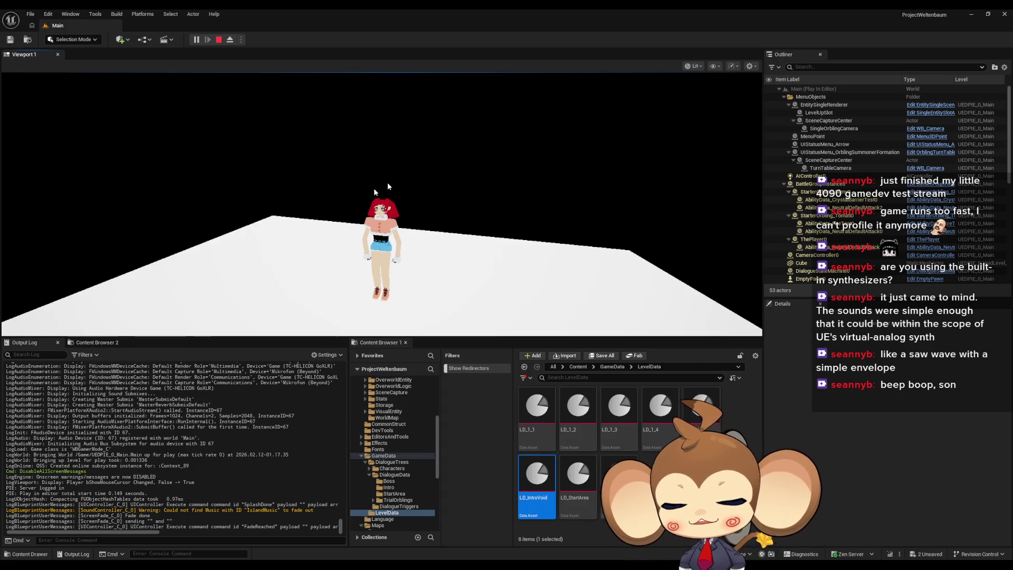
drag(414, 271, 369, 211)
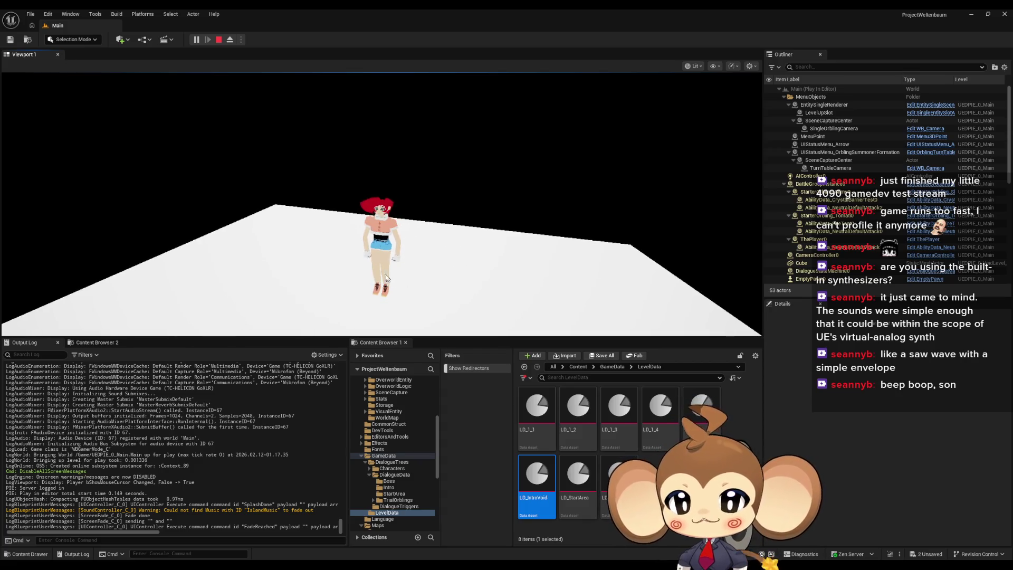
mouse_move(452, 195)
mouse_down()
mouse_move(568, 199)
mouse_move(352, 219)
mouse_move(267, 269)
mouse_move(604, 141)
mouse_move(306, 145)
mouse_move(550, 205)
mouse_move(479, 220)
mouse_up()
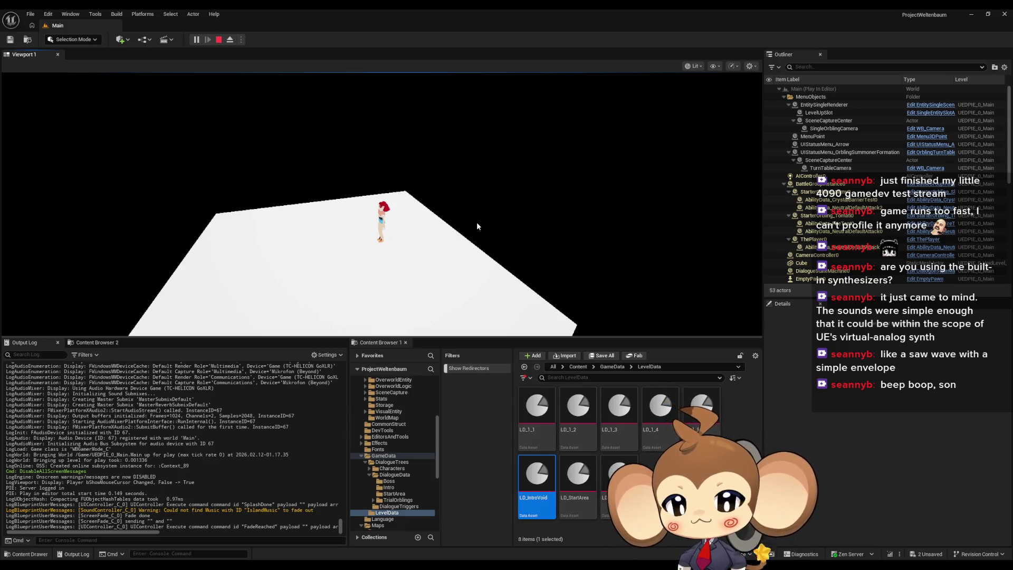
mouse_move(471, 227)
mouse_down()
mouse_move(414, 267)
mouse_move(489, 142)
mouse_up()
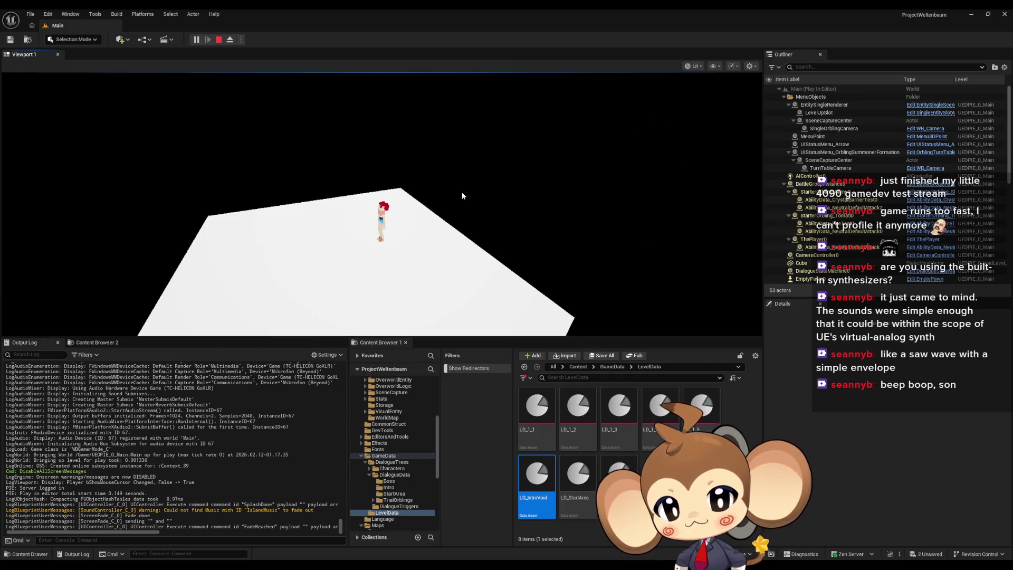
mouse_move(458, 228)
mouse_down()
mouse_move(222, 234)
mouse_move(187, 124)
mouse_up()
drag(493, 219, 470, 226)
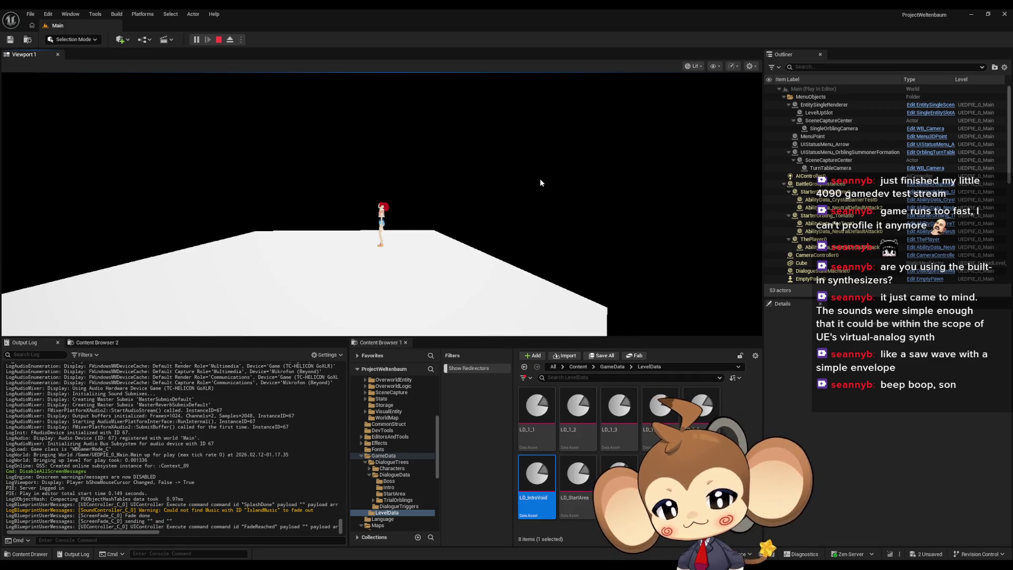
drag(538, 183, 549, 255)
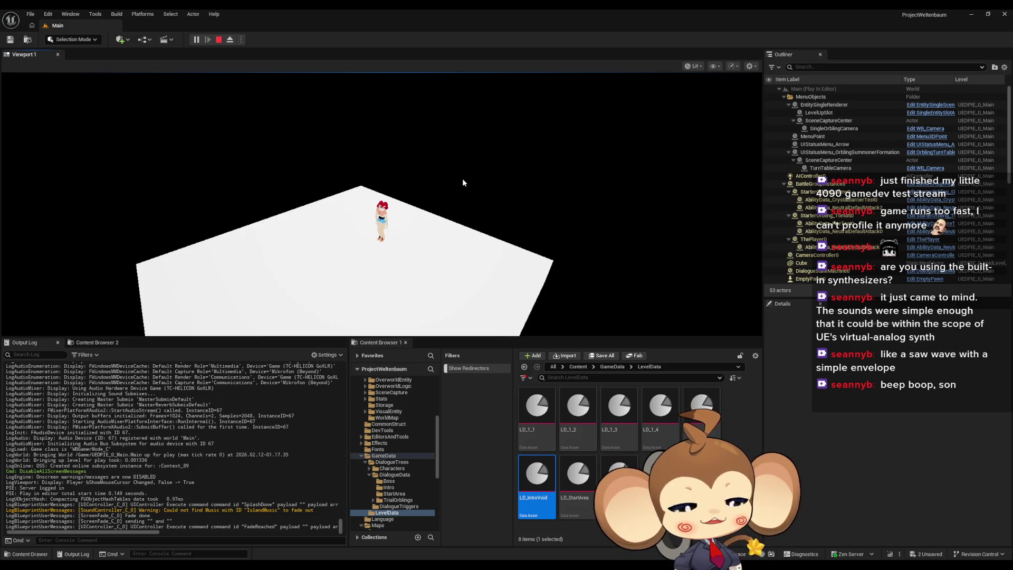
Step: Stop the Play In Editor session to return to the Main level editor
click(219, 39)
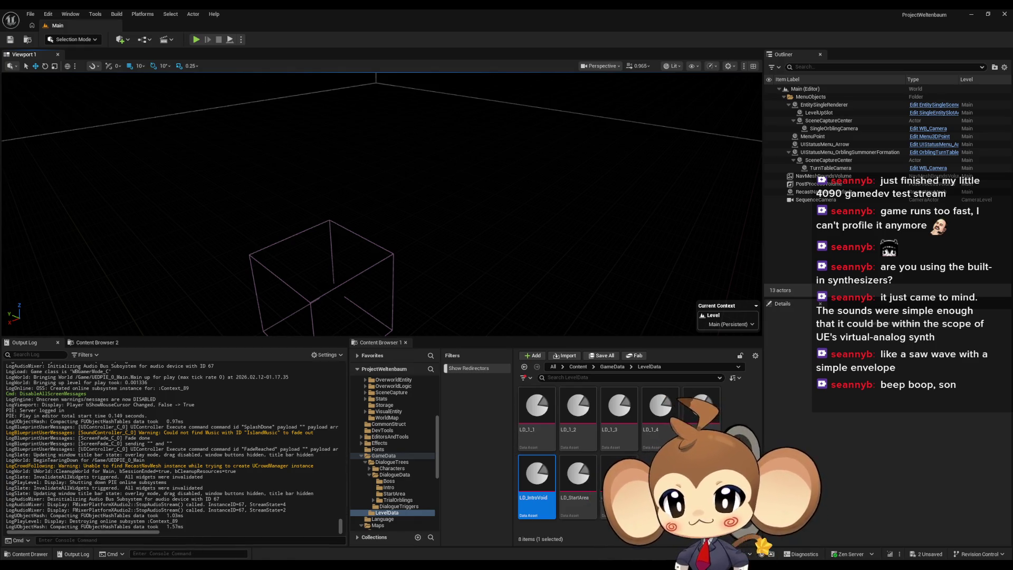
Step: Browse the IssueBoard EventGraph's to-do notes, such as 'multiline skip for dialogue'
click(389, 518)
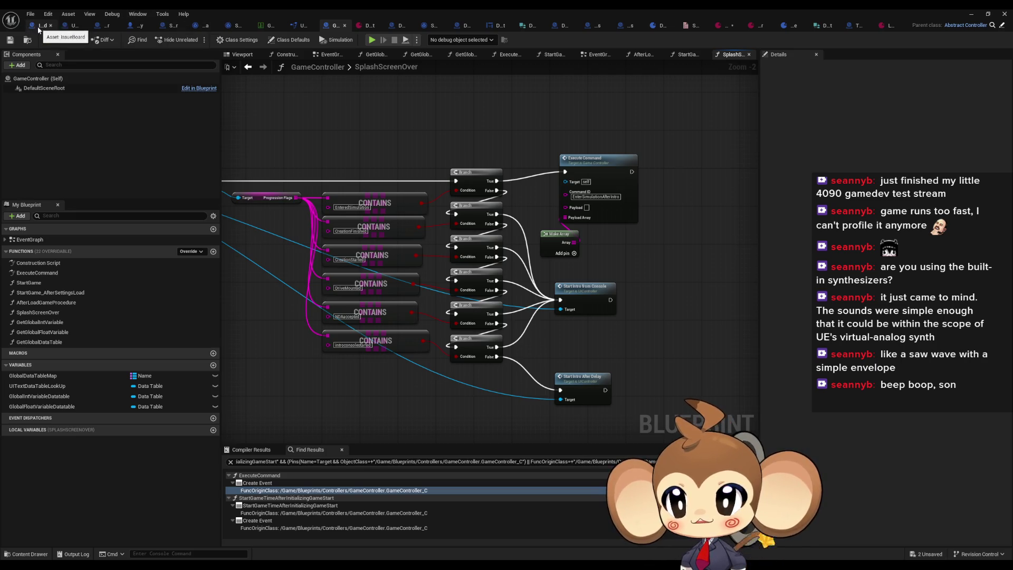
click(38, 26)
mouse_move(342, 185)
mouse_down()
mouse_move(523, 242)
mouse_move(516, 244)
mouse_up()
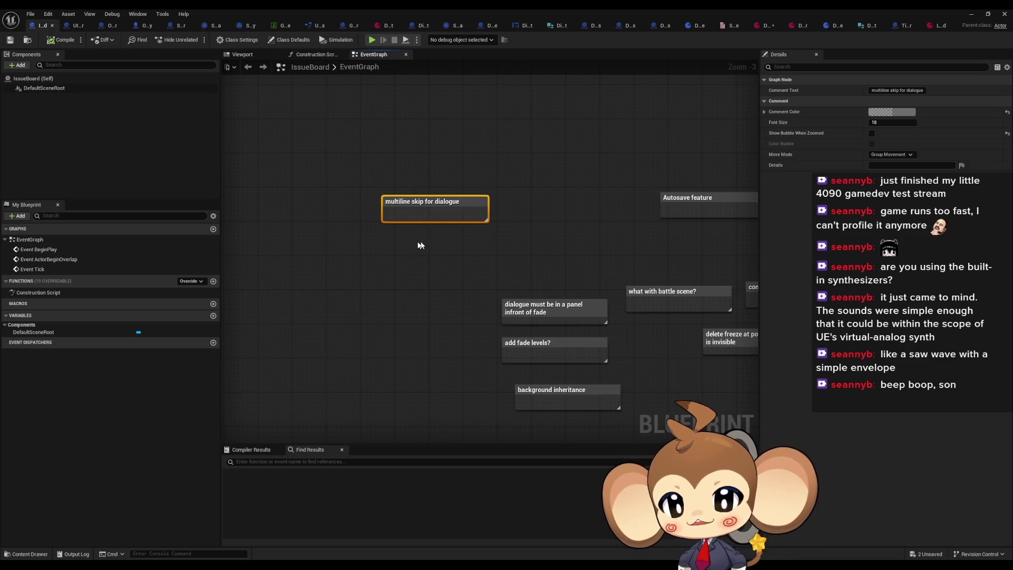
scroll(418, 237, down, 2)
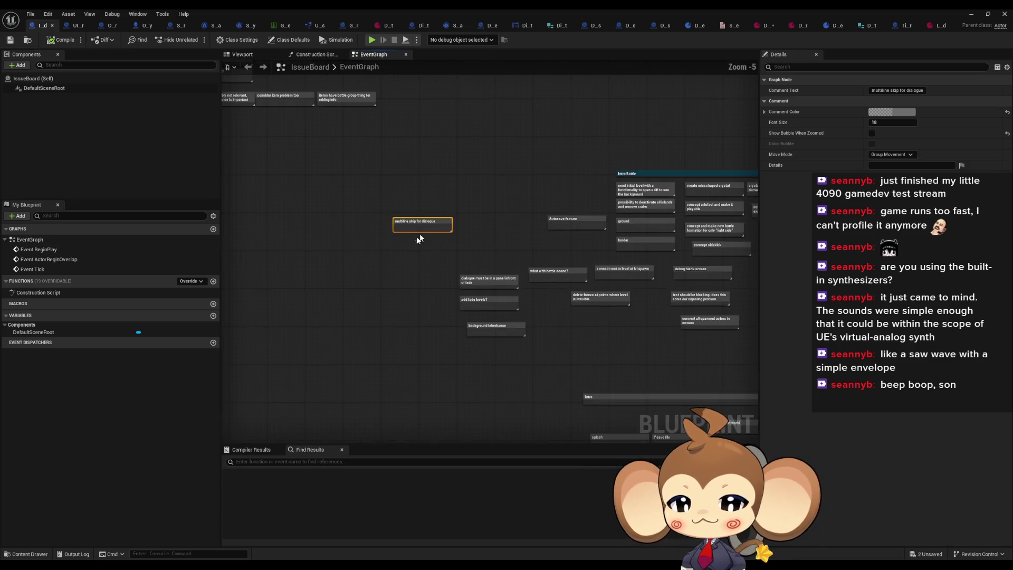
mouse_move(419, 239)
mouse_down()
mouse_move(546, 338)
mouse_move(365, 328)
mouse_up()
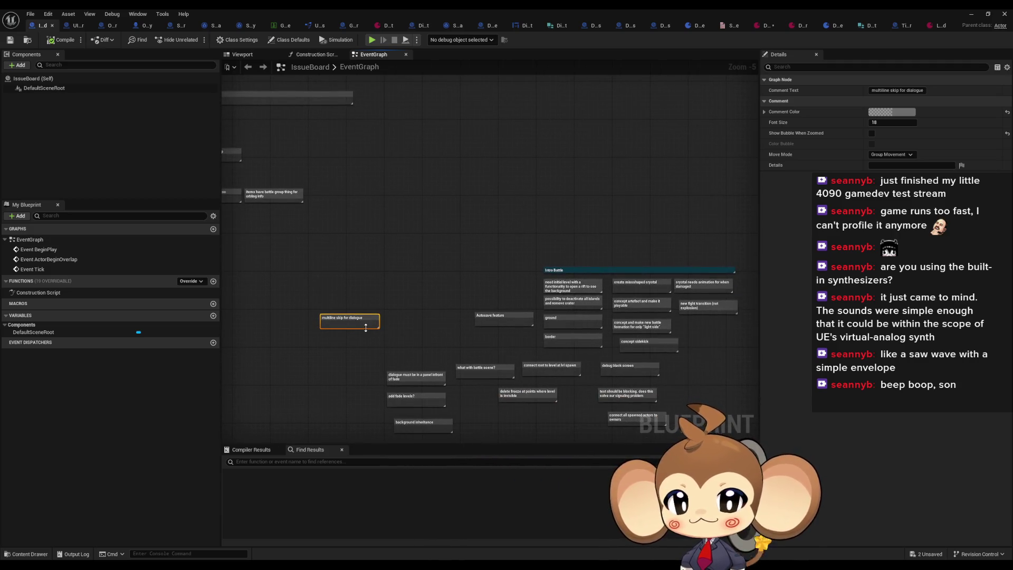